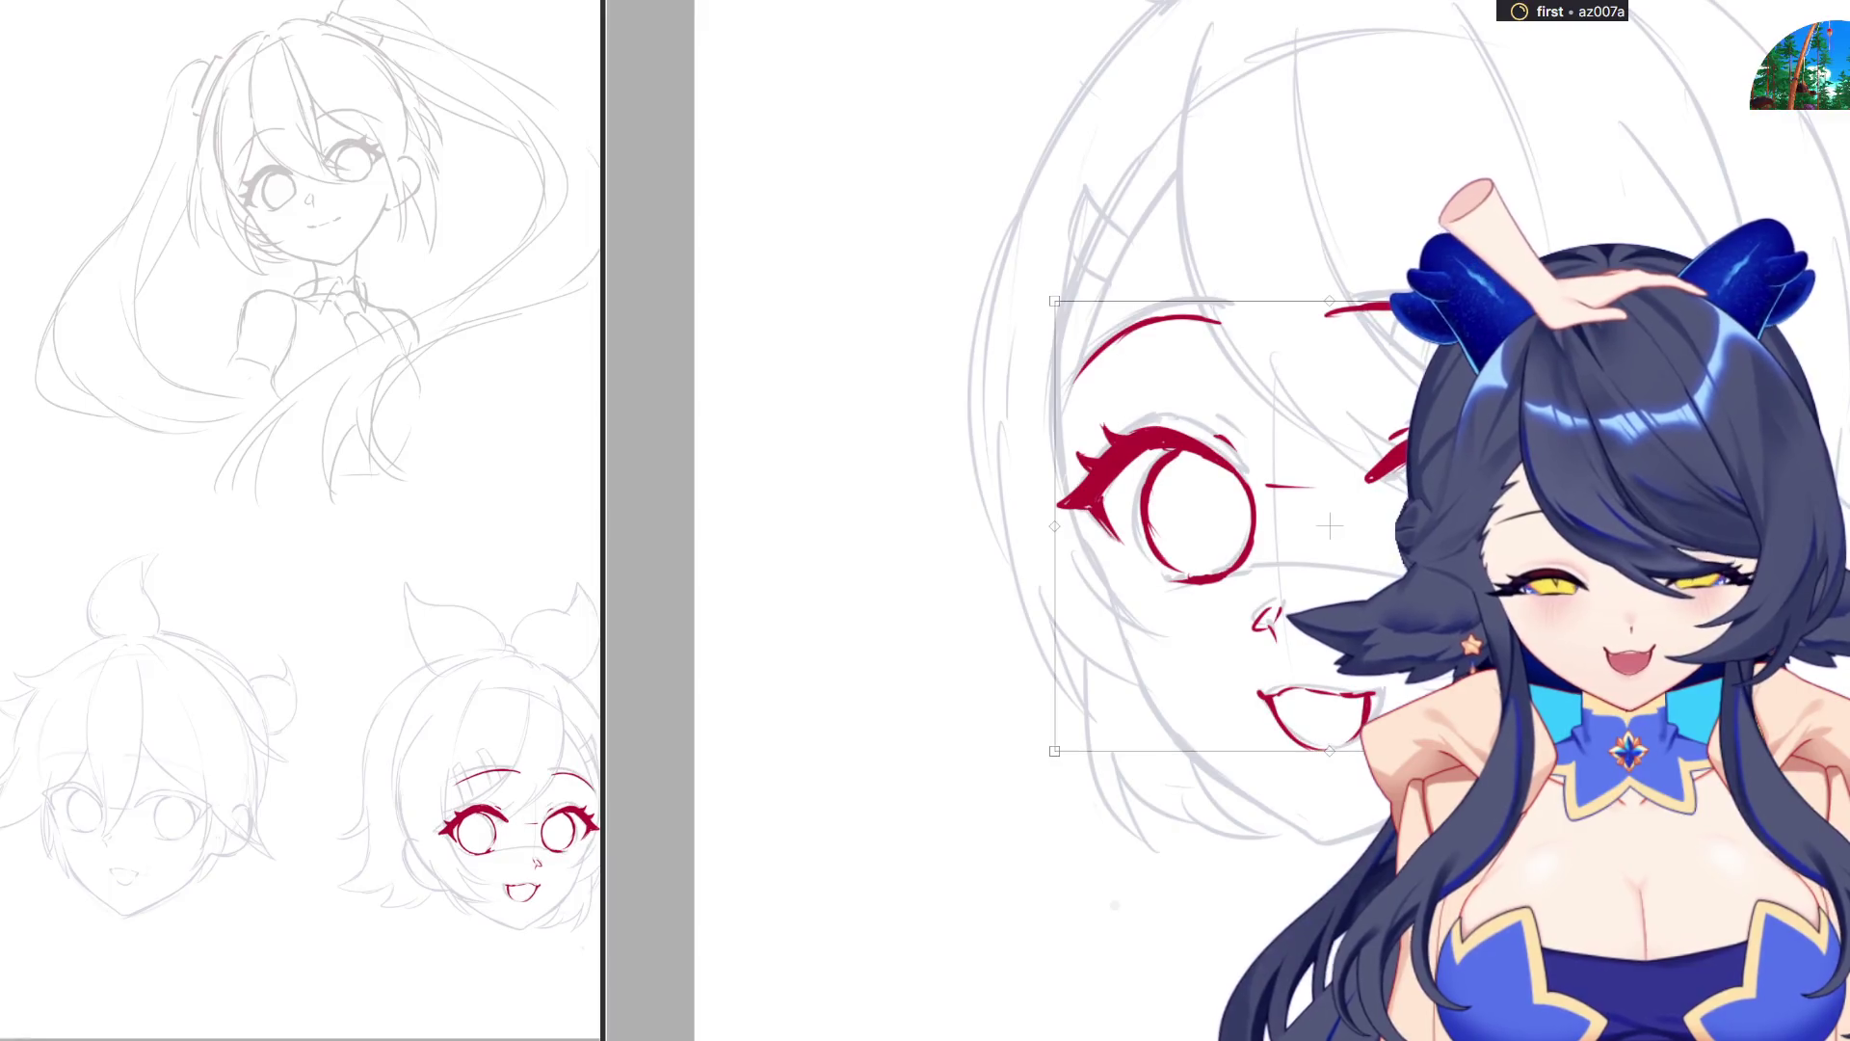
Commit the girl's repositioned red left eye and ink a cheek line below it.
{"action": "key", "text": "Return"}
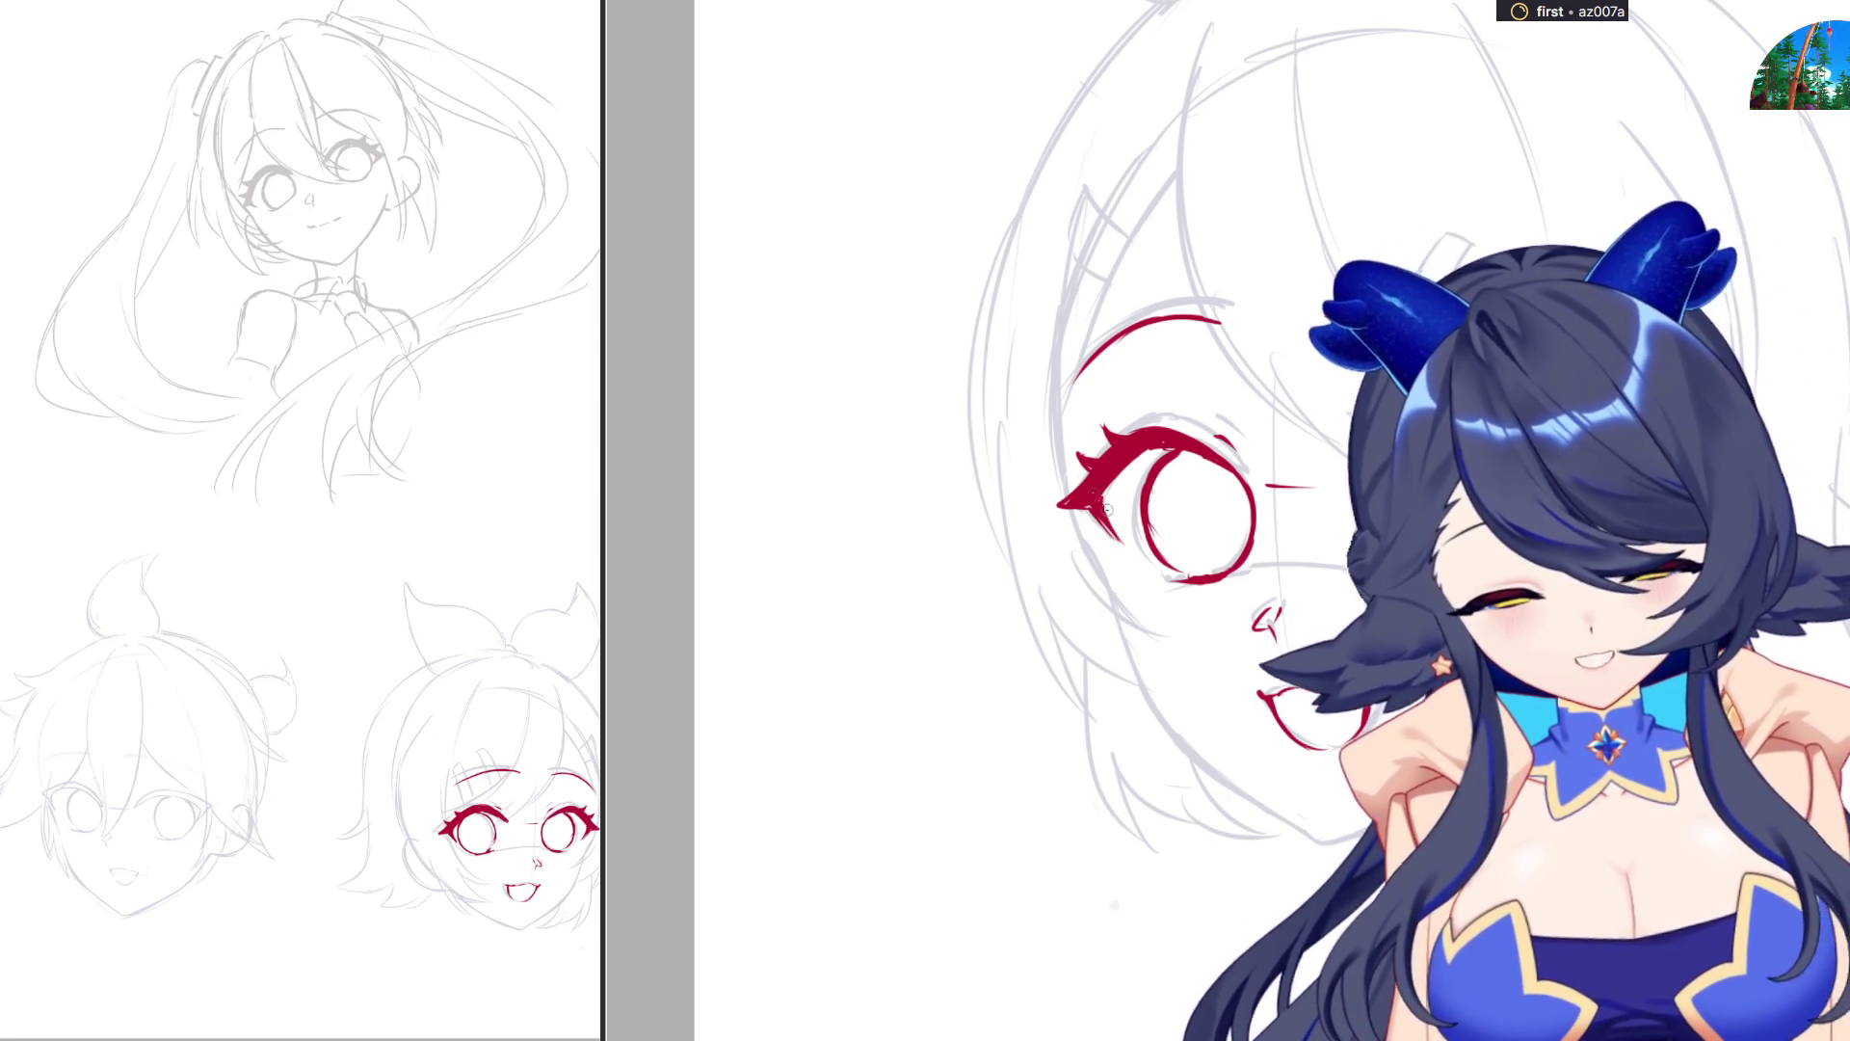
{"action": "mouse_move", "coordinate": [1087, 529]}
{"action": "left_mouse_down"}
{"action": "mouse_move", "coordinate": [1137, 662]}
{"action": "mouse_move", "coordinate": [1200, 747]}
{"action": "left_mouse_up"}
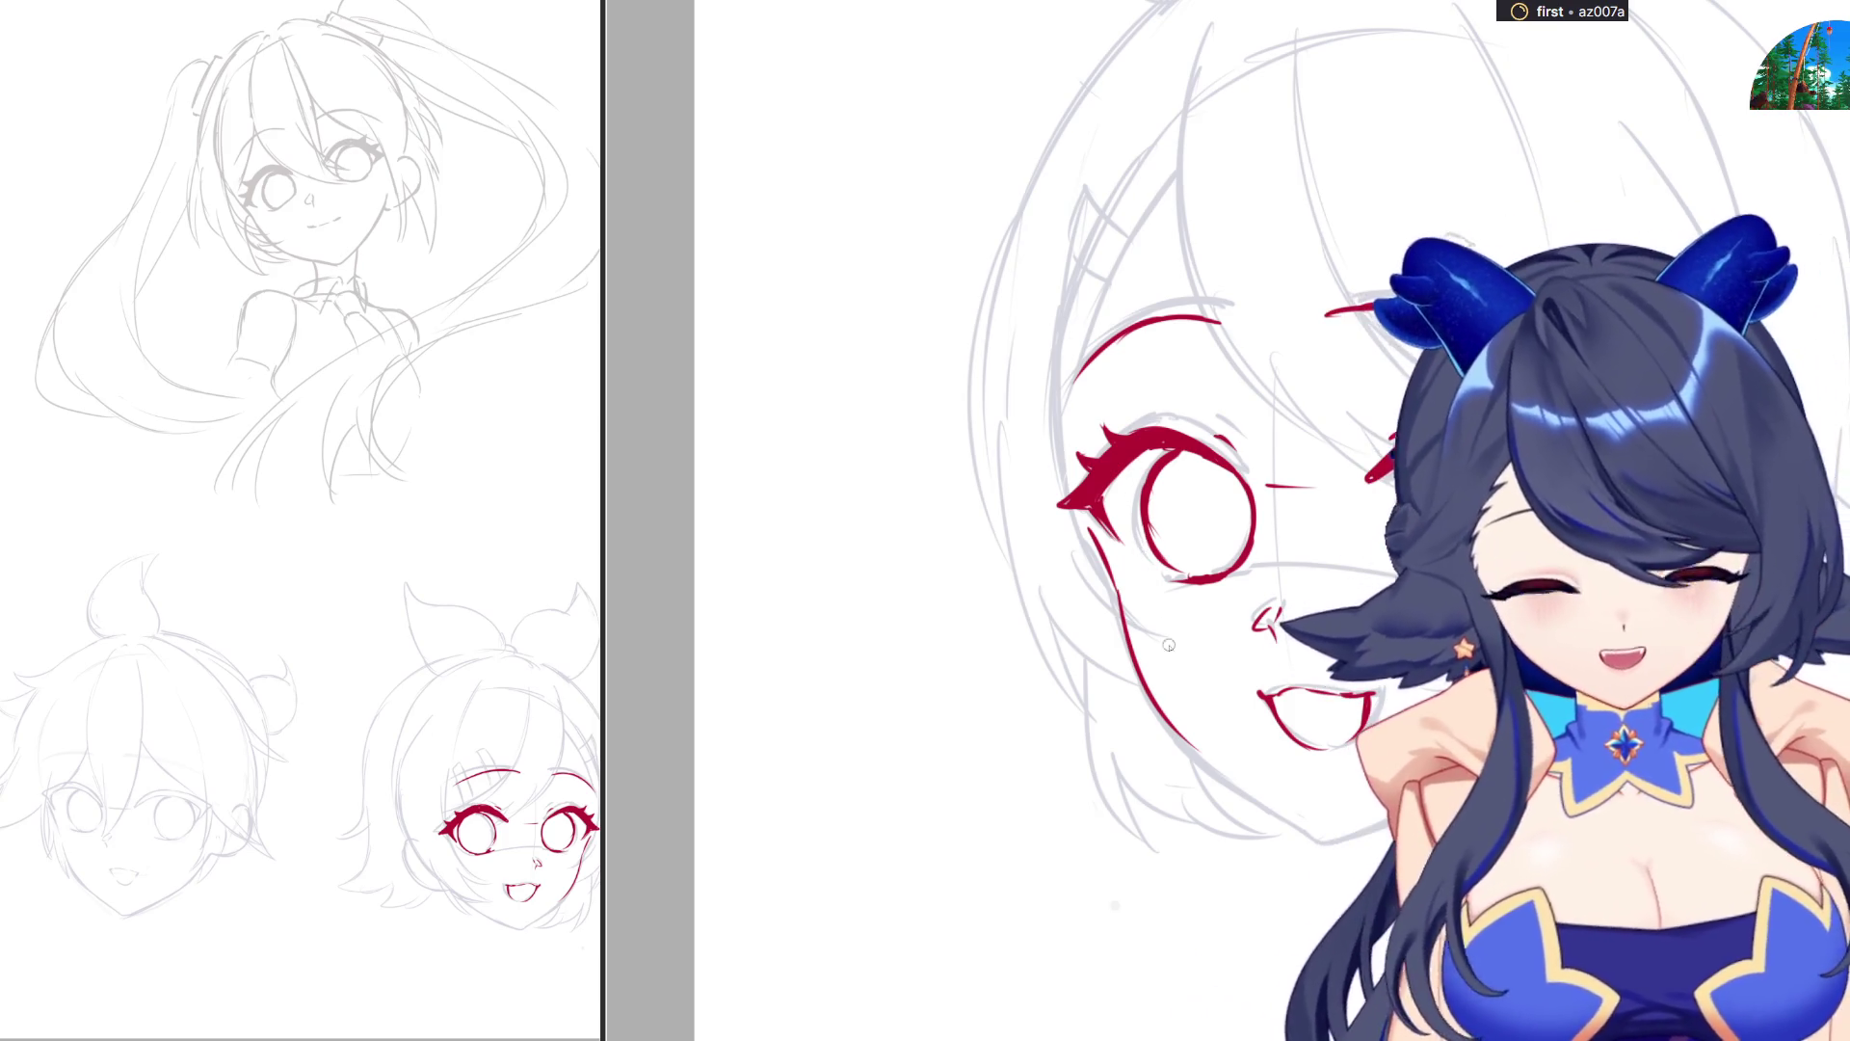
Ink the girl's red left cheek-to-jaw line, redrawing it until it reaches the chin.
{"action": "left_click_drag", "start_coordinate": [1147, 679], "coordinate": [1237, 776]}
{"action": "key", "text": "ctrl+z"}
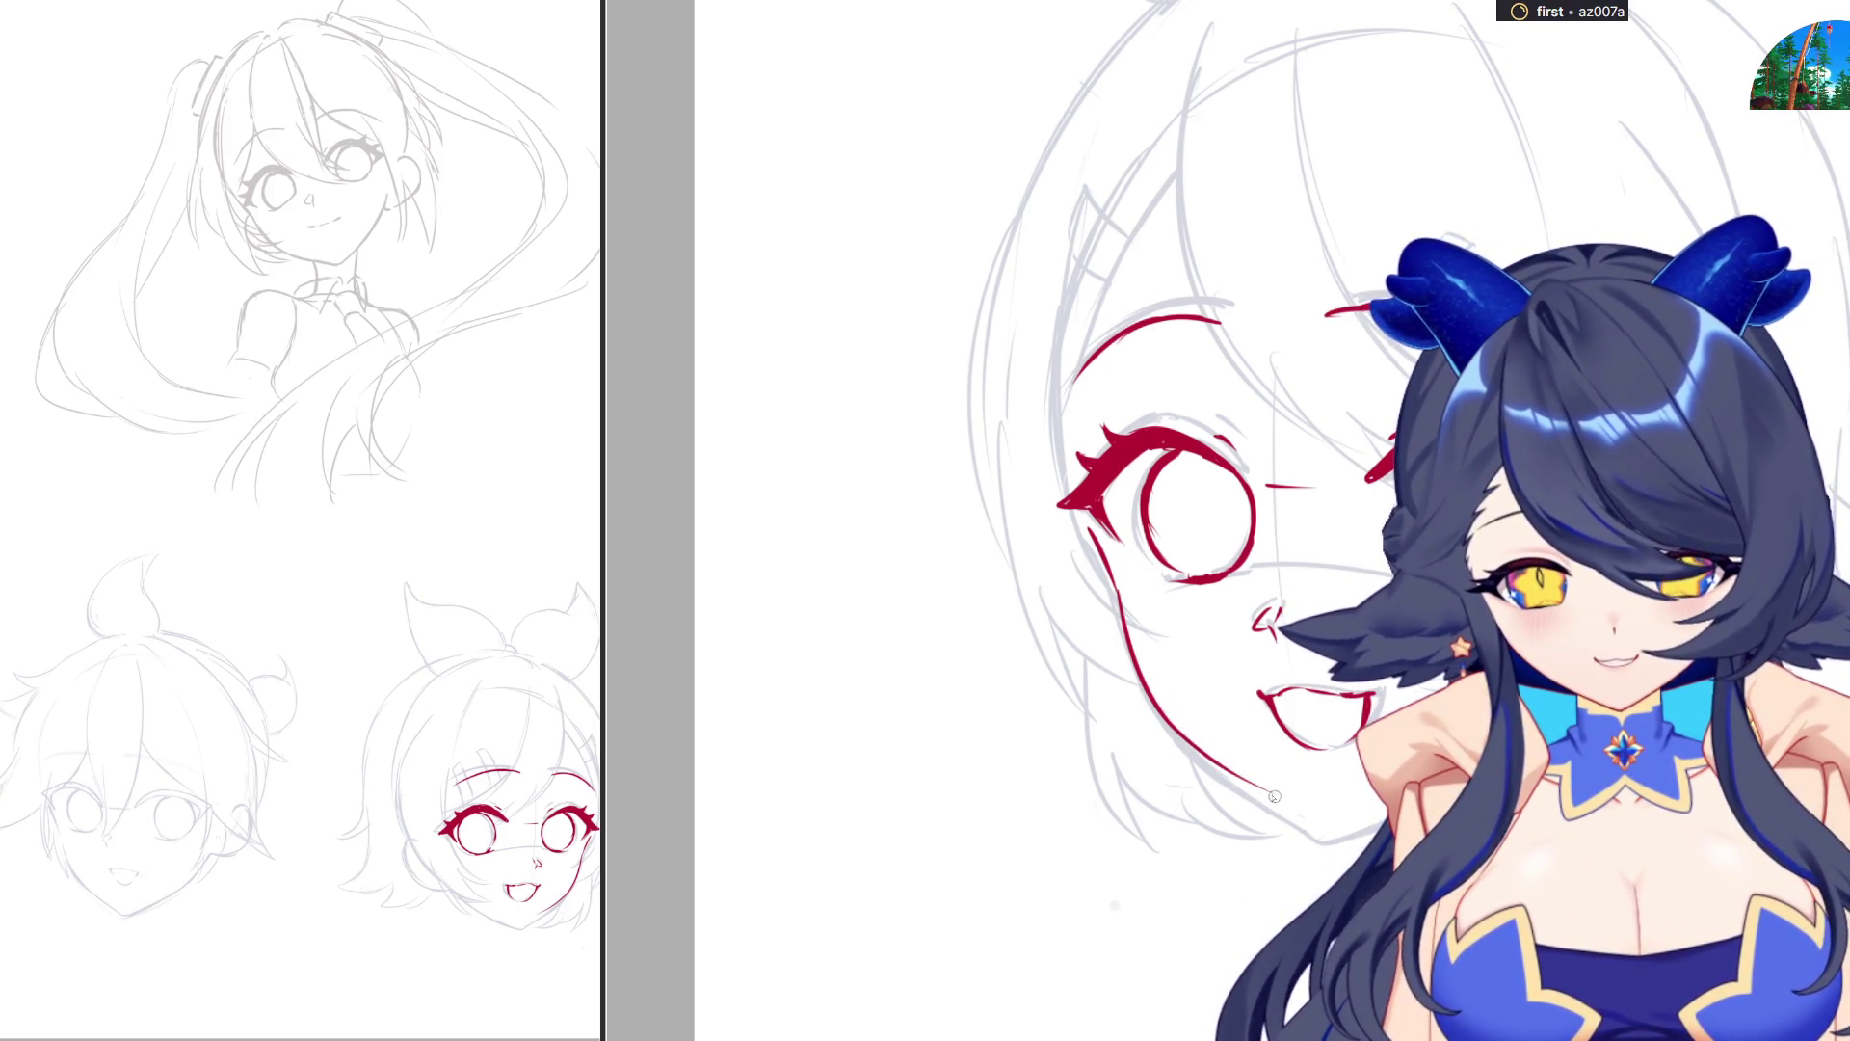
{"action": "key", "text": "ctrl+z"}
{"action": "mouse_move", "coordinate": [1162, 713]}
{"action": "left_mouse_down"}
{"action": "mouse_move", "coordinate": [1282, 803]}
{"action": "mouse_move", "coordinate": [1253, 792]}
{"action": "left_mouse_up"}
{"action": "key", "text": "ctrl+z"}
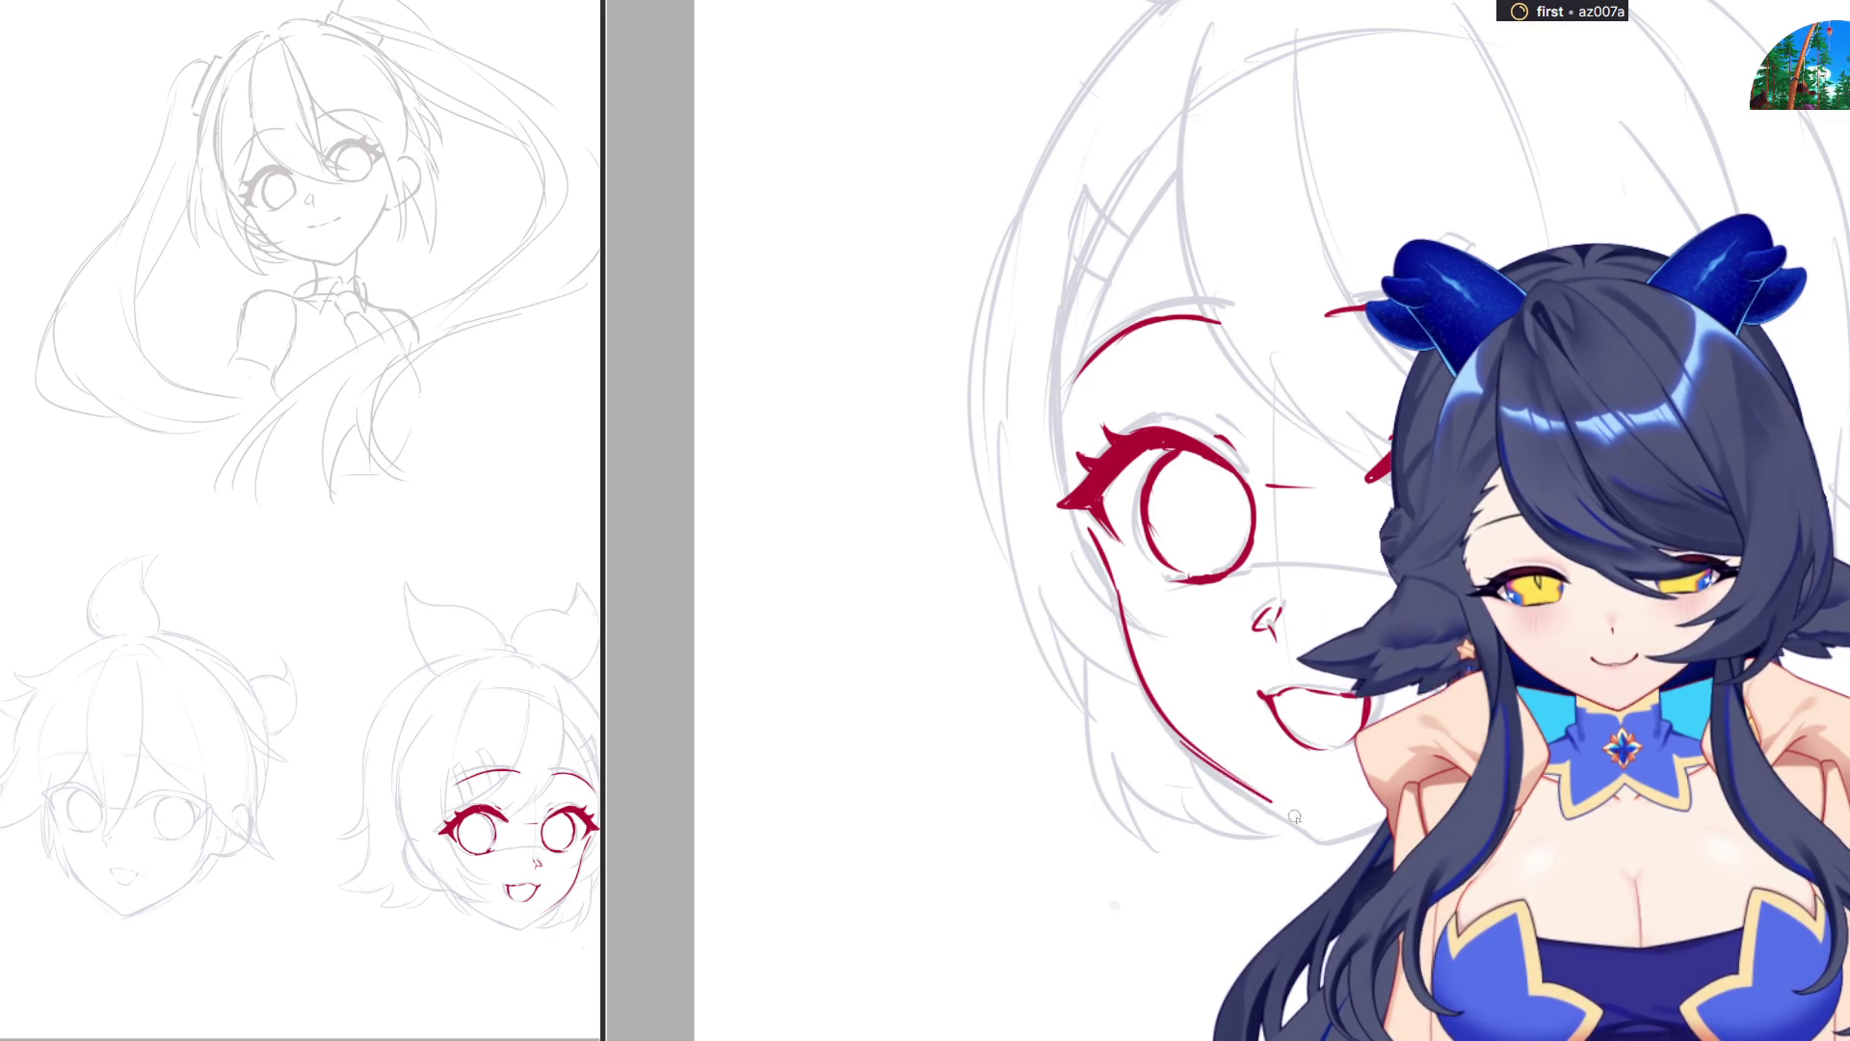
{"action": "key", "text": "ctrl+z"}
{"action": "left_click_drag", "start_coordinate": [1186, 742], "coordinate": [1293, 814]}
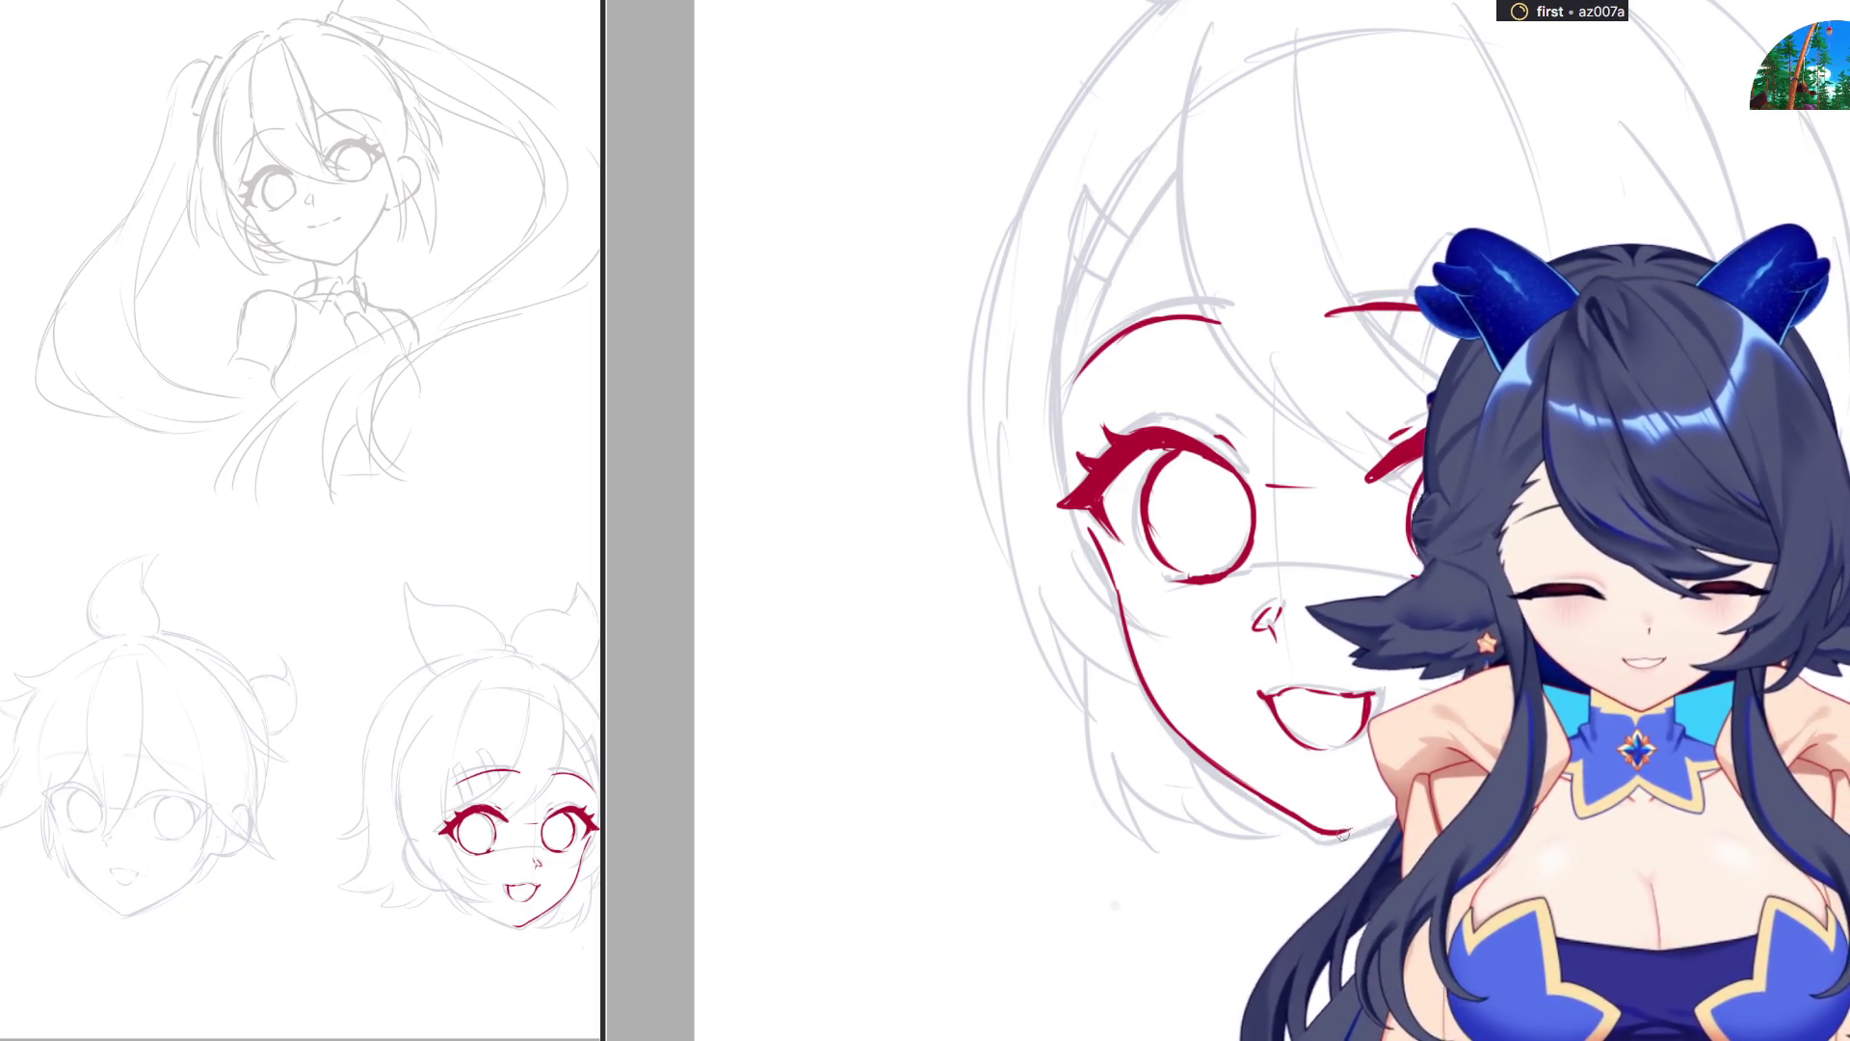
{"action": "key", "text": "ctrl+z"}
{"action": "left_click_drag", "start_coordinate": [1185, 742], "coordinate": [1397, 814]}
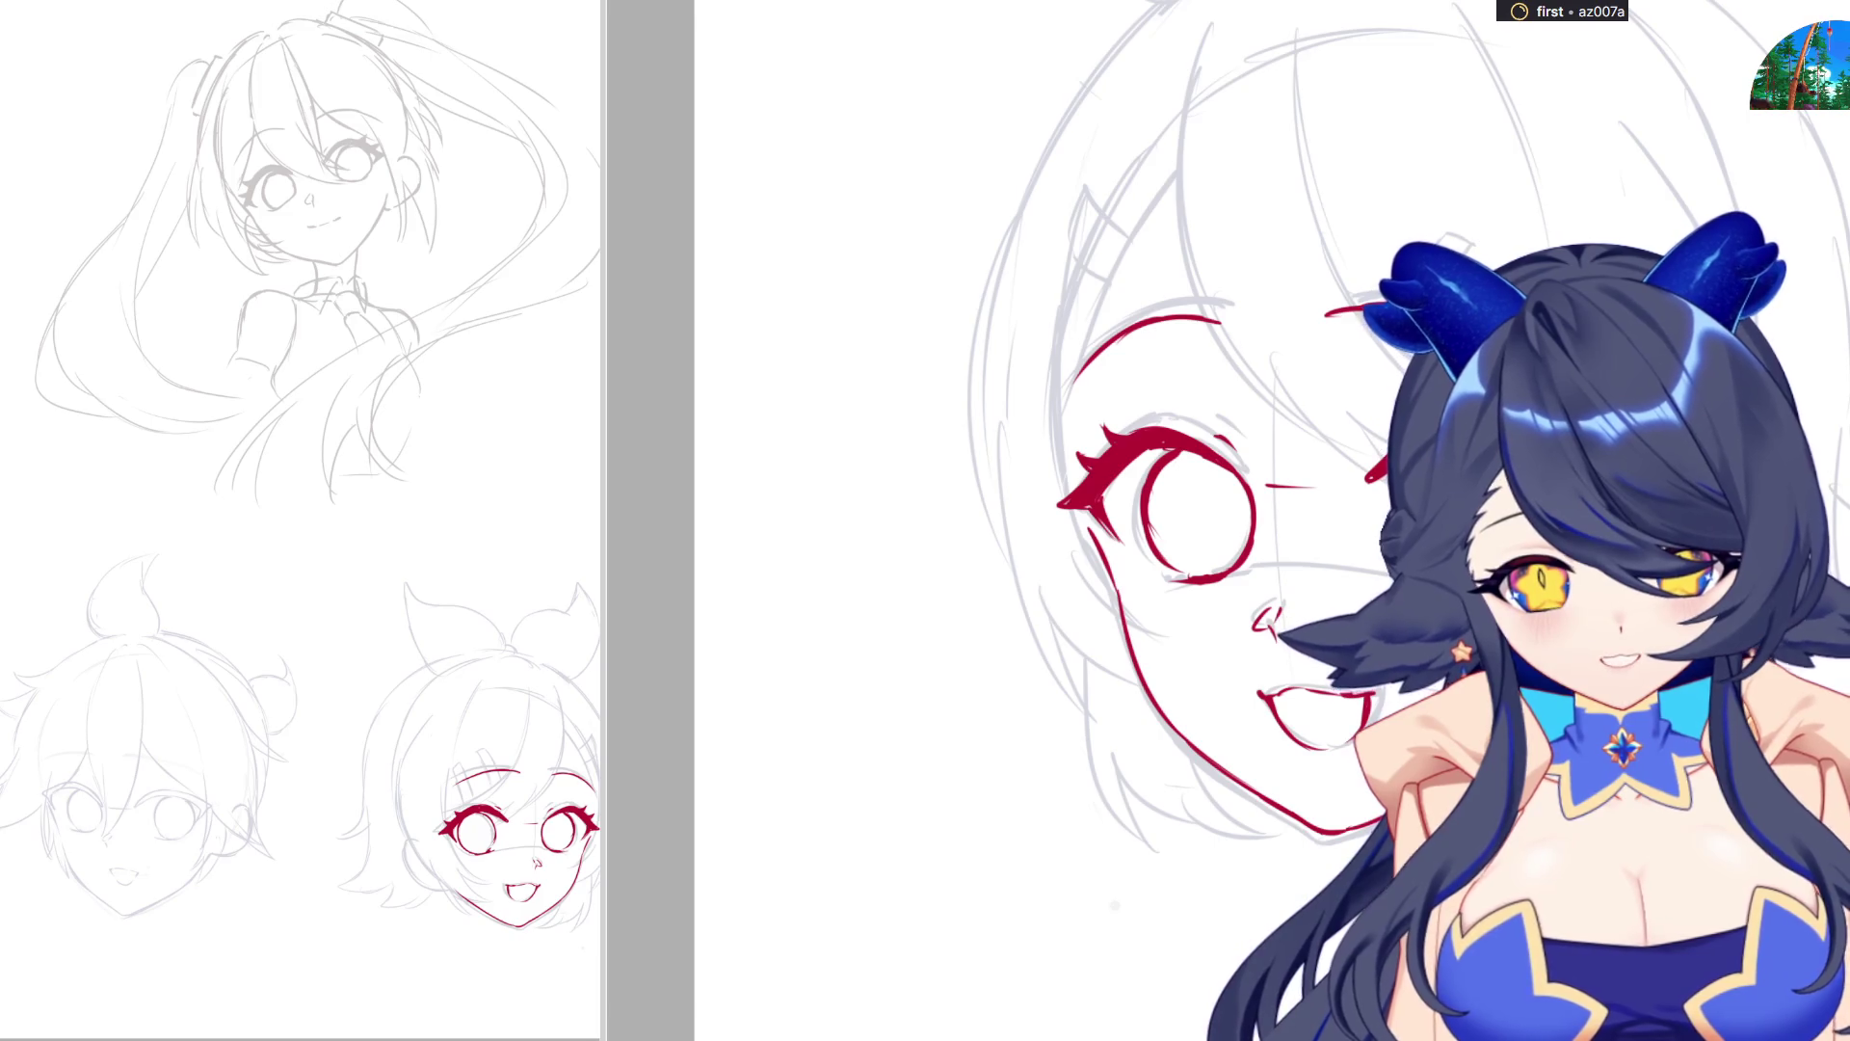
{"action": "scroll", "coordinate": [1252, 521], "scroll_direction": "down", "scroll_amount": 3}
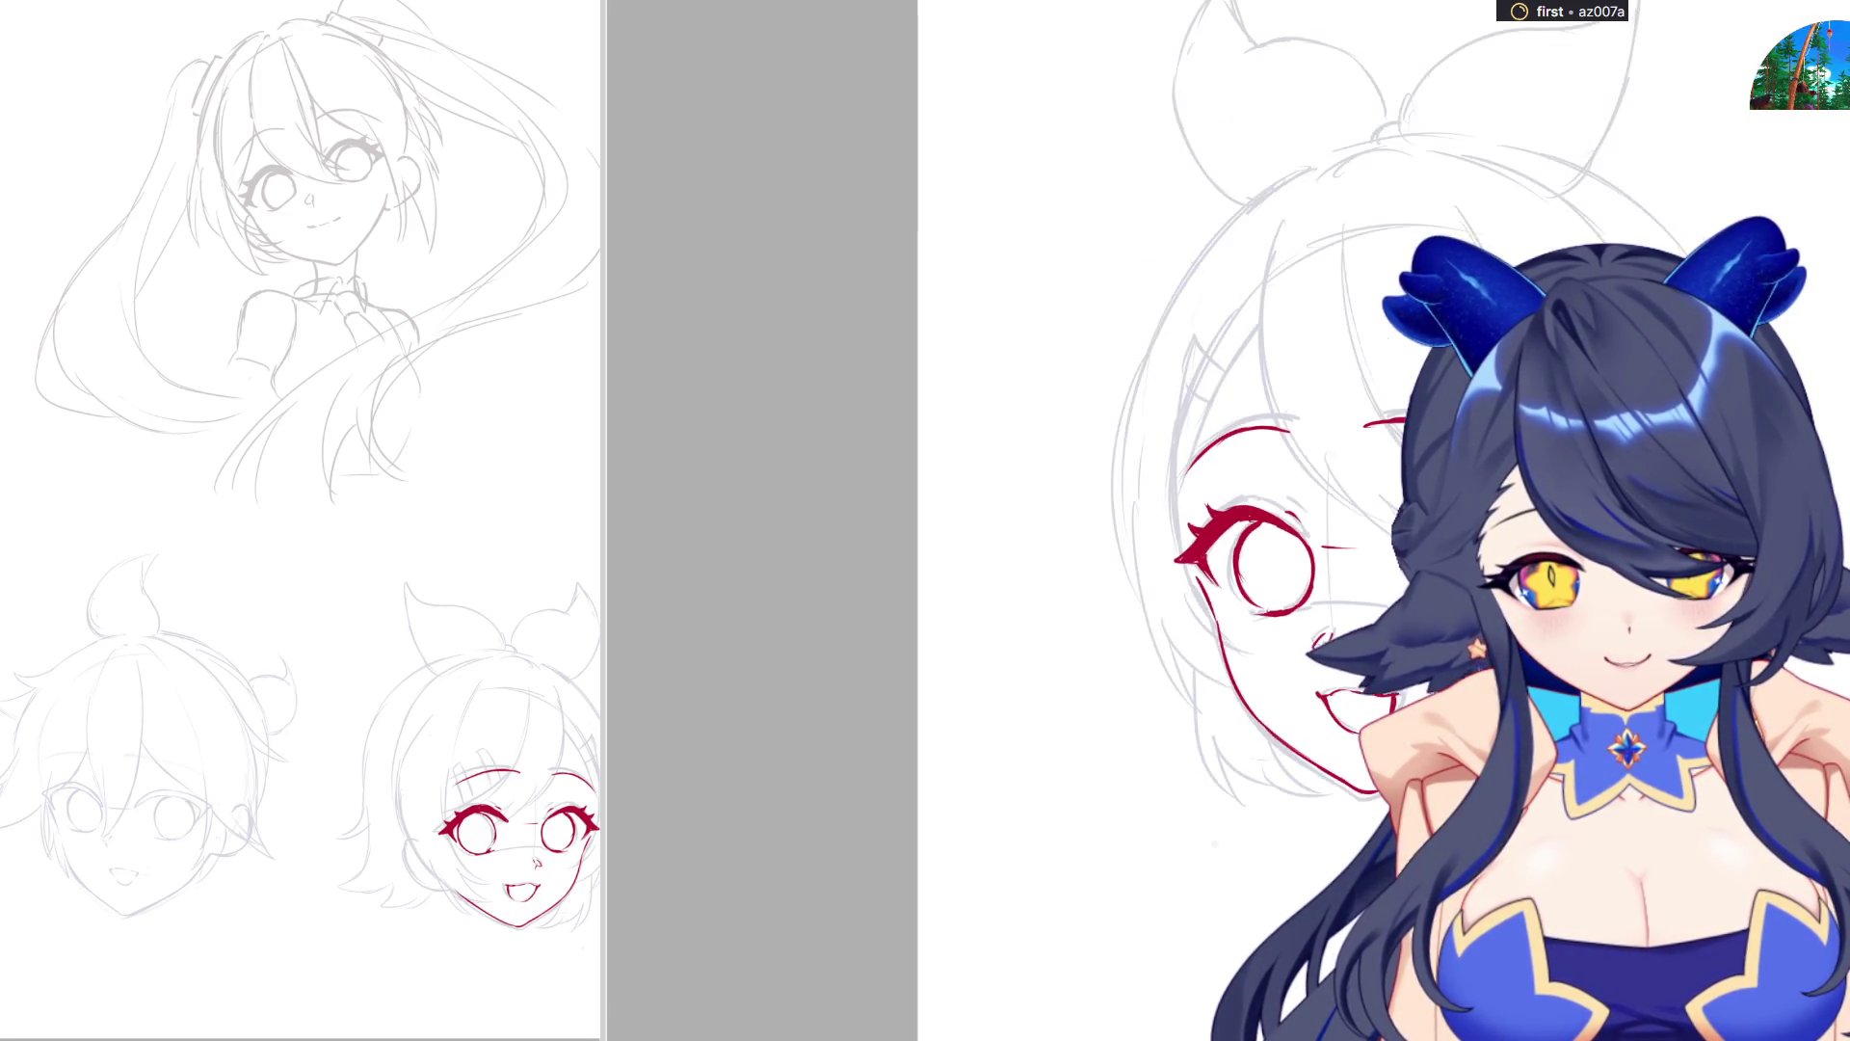
Ink a red ear curve beside the girl's left cheek, then flip the canvas back.
{"action": "scroll", "coordinate": [1253, 521], "scroll_direction": "up", "scroll_amount": 2}
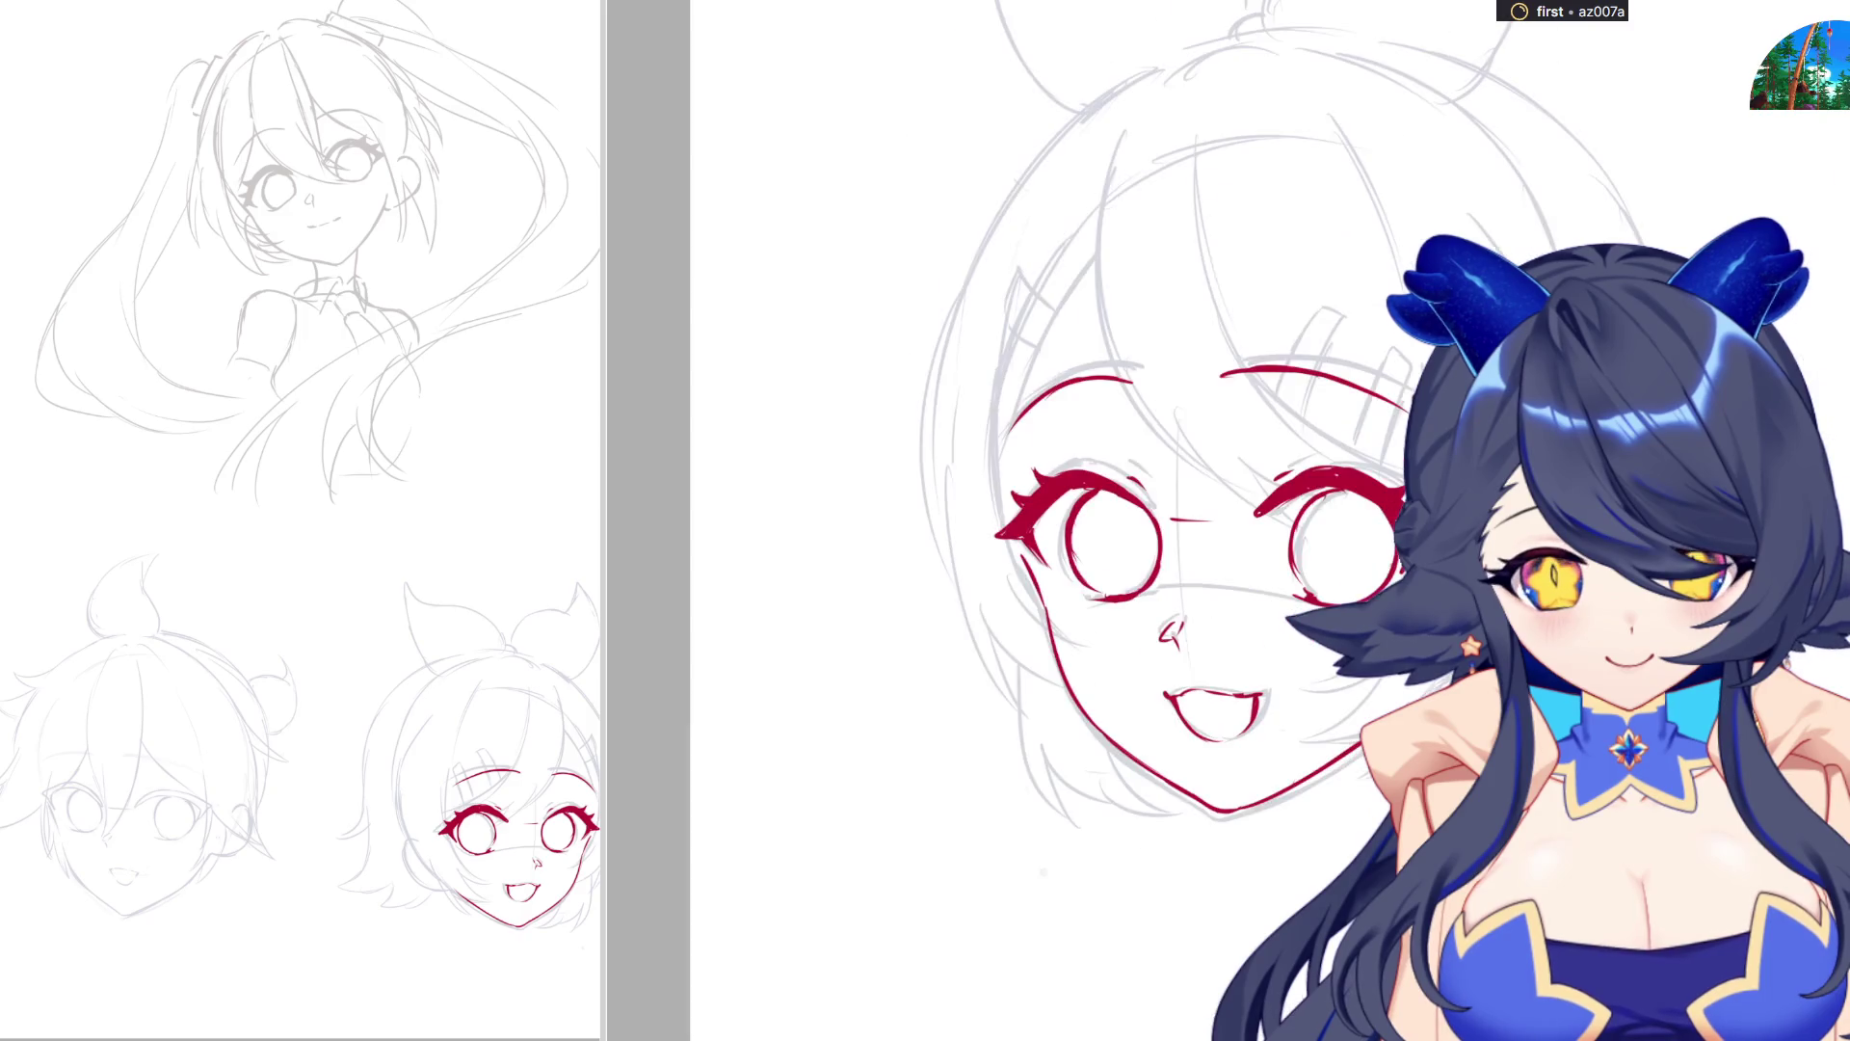
{"action": "scroll", "coordinate": [1253, 521], "scroll_direction": "up", "scroll_amount": 1}
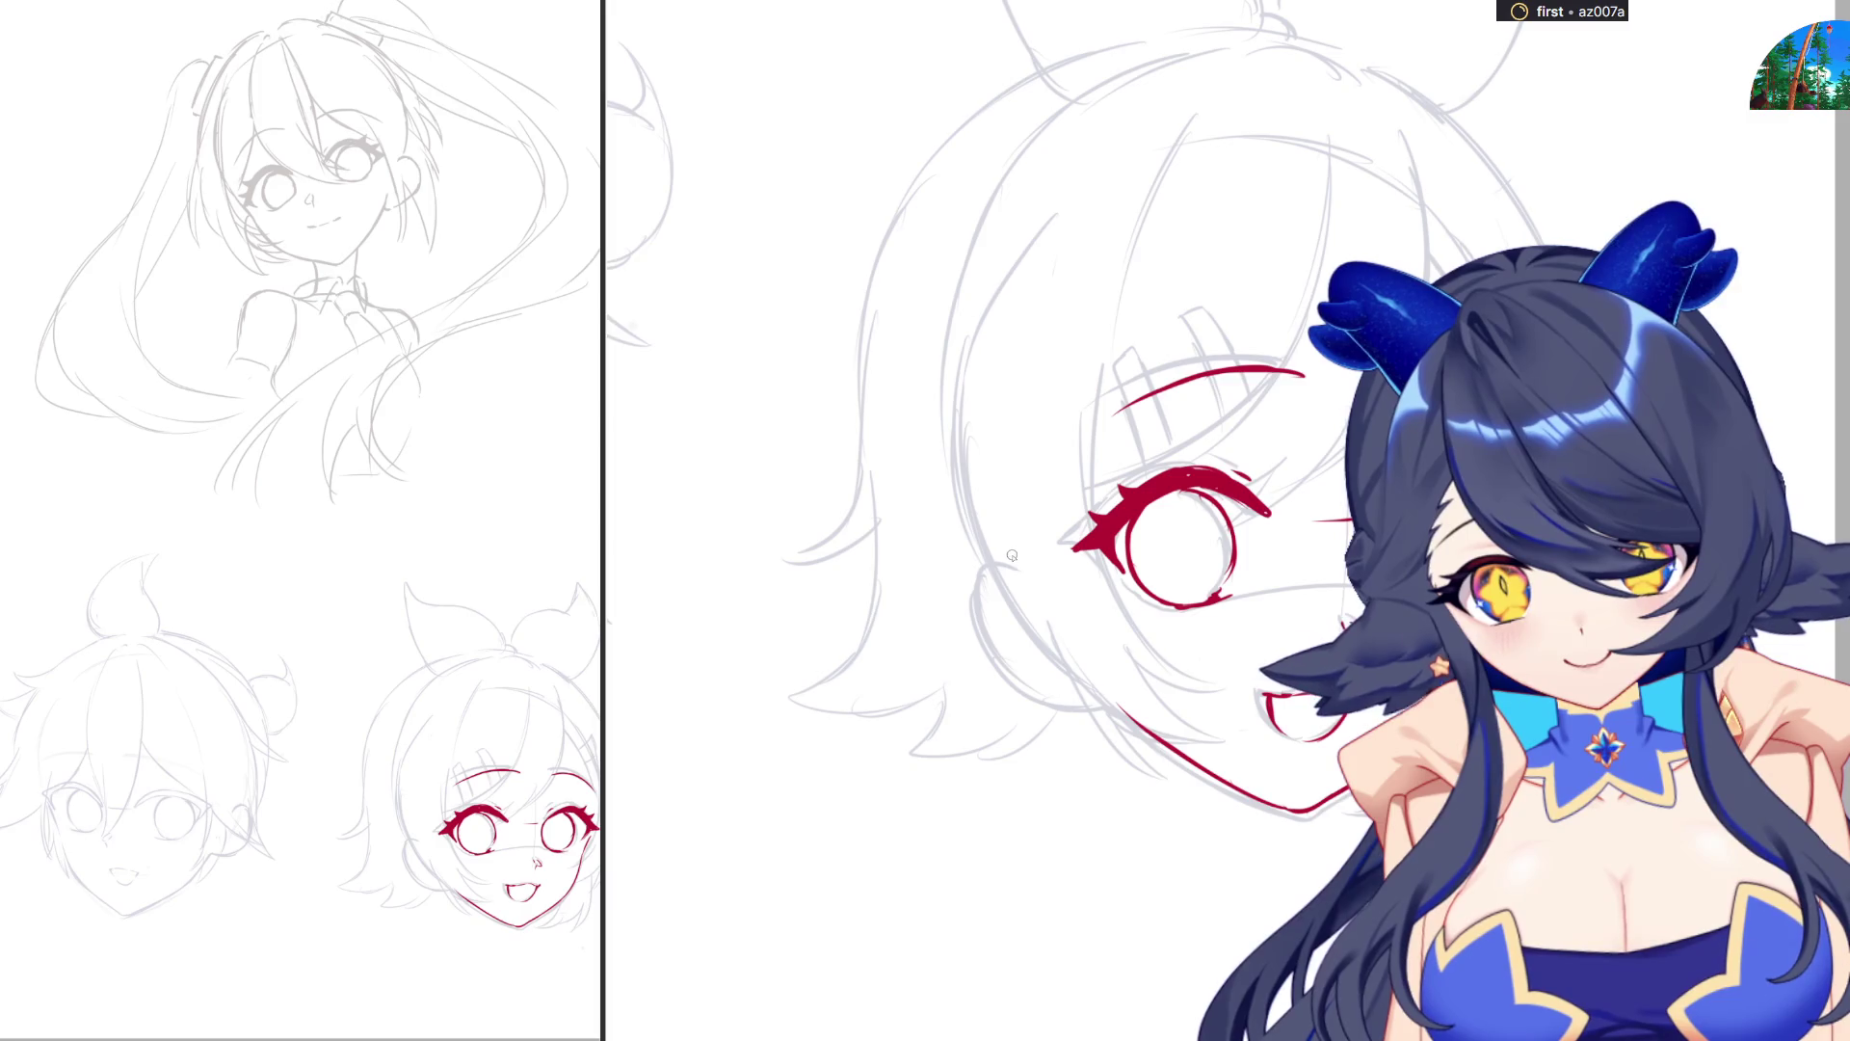
{"action": "mouse_move", "coordinate": [999, 551]}
{"action": "left_mouse_down"}
{"action": "mouse_move", "coordinate": [1012, 558]}
{"action": "mouse_move", "coordinate": [968, 628]}
{"action": "mouse_move", "coordinate": [998, 686]}
{"action": "mouse_move", "coordinate": [992, 556]}
{"action": "mouse_move", "coordinate": [1015, 569]}
{"action": "mouse_move", "coordinate": [1006, 673]}
{"action": "mouse_move", "coordinate": [1110, 699]}
{"action": "left_mouse_up"}
{"action": "key", "text": "ctrl+z"}
{"action": "key", "text": "ctrl+z"}
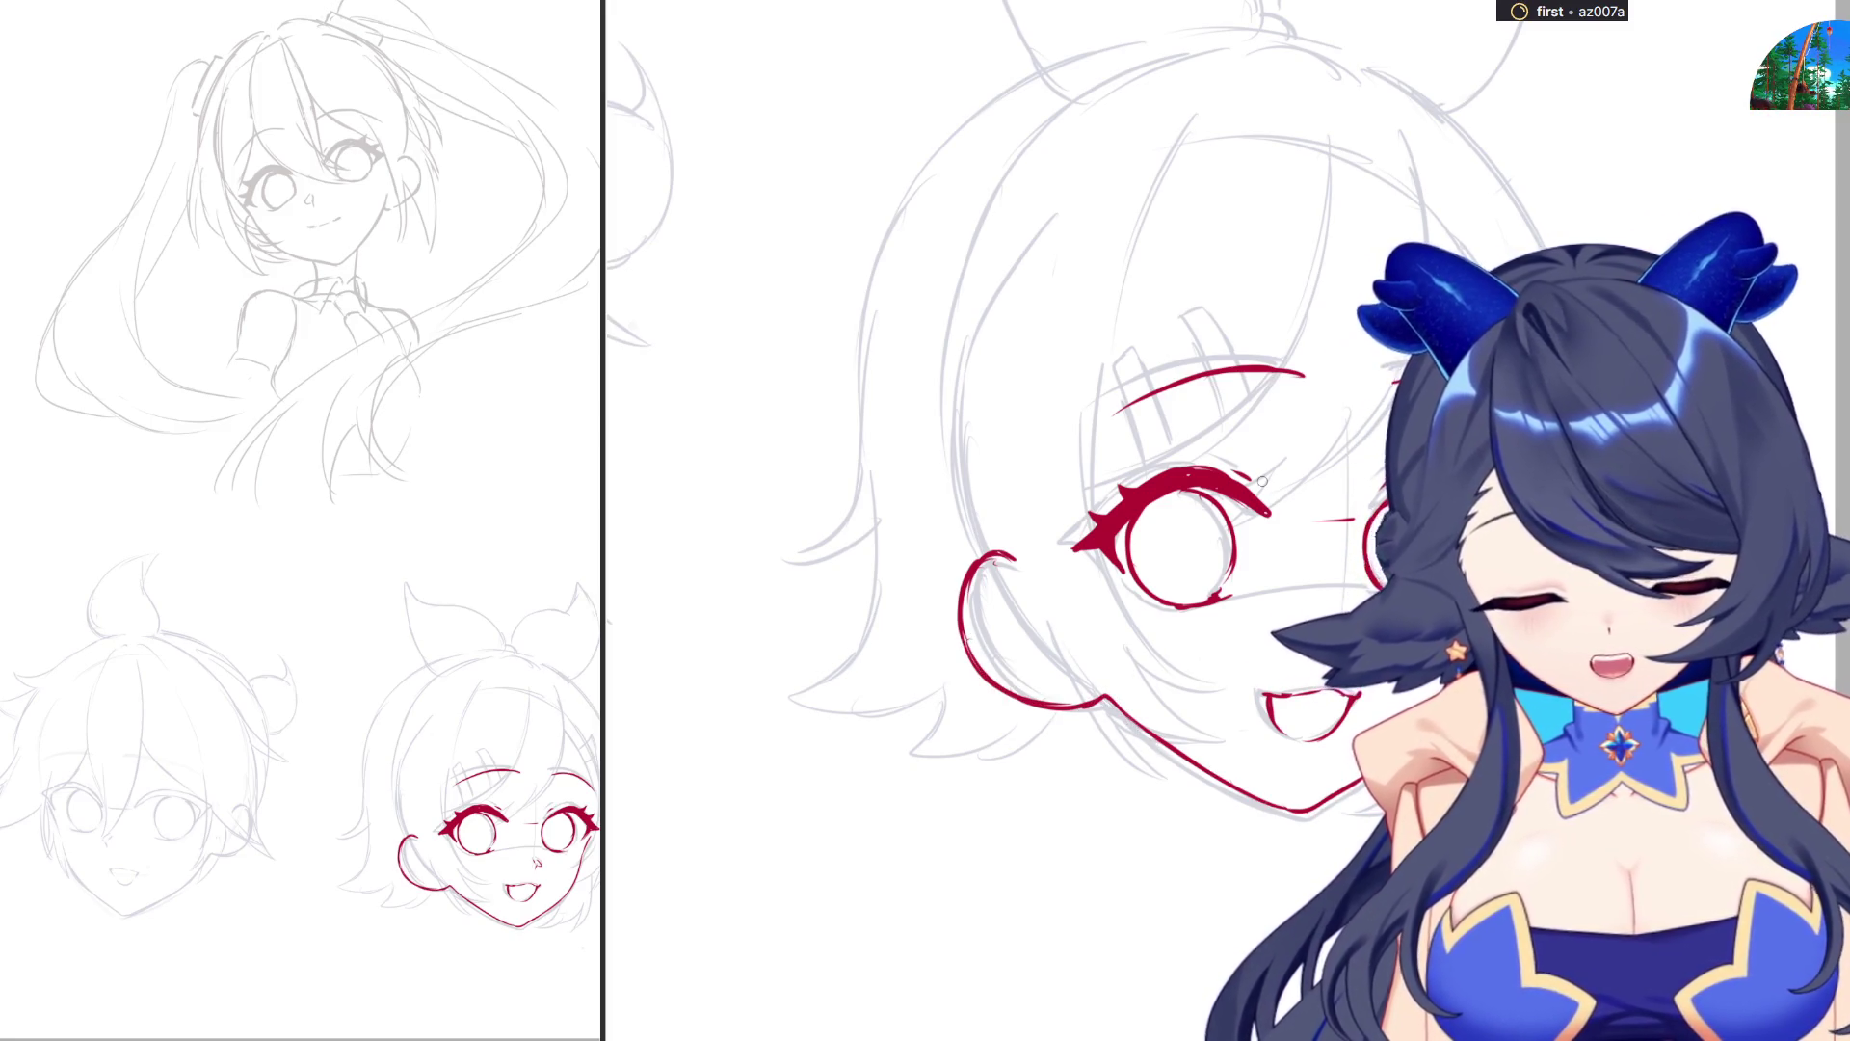
{"action": "key", "text": "m"}
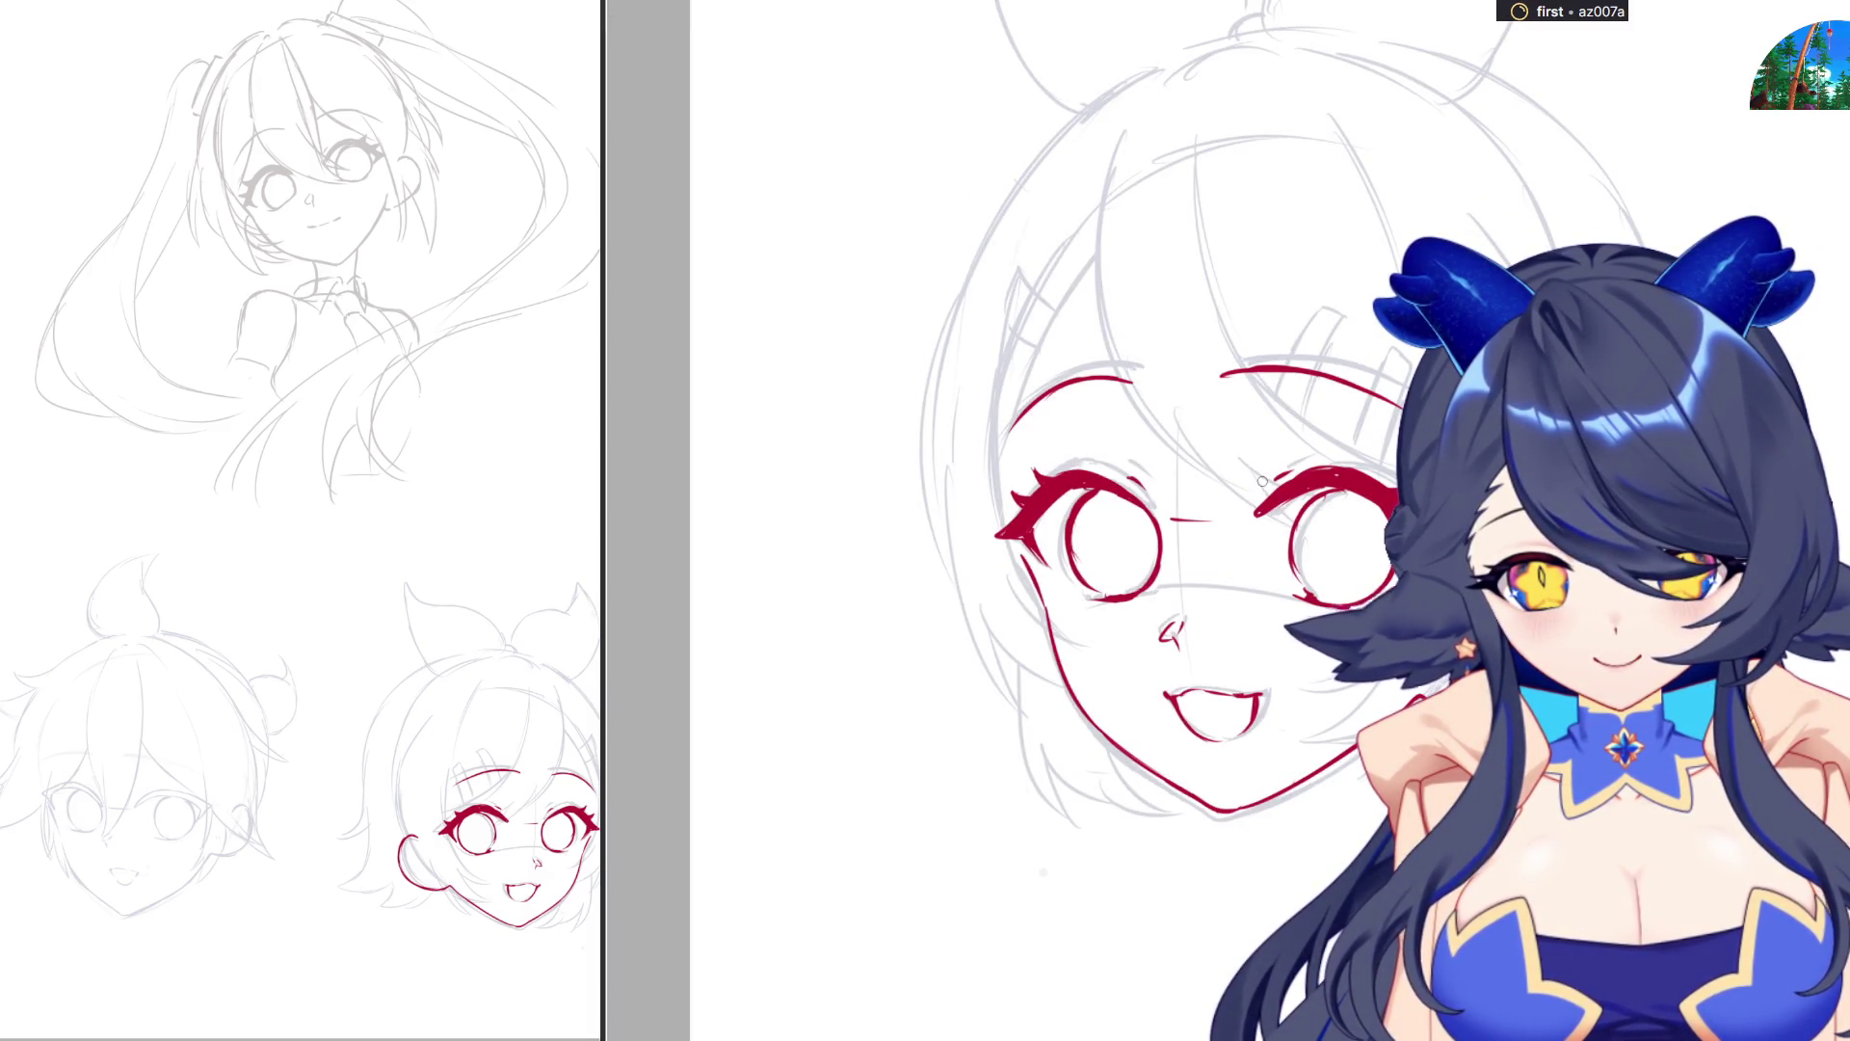
Rotate the girl's red mouth so its right side drops to follow the face's angle.
{"action": "mouse_move", "coordinate": [1249, 663]}
{"action": "left_mouse_down"}
{"action": "mouse_move", "coordinate": [1157, 728]}
{"action": "mouse_move", "coordinate": [1253, 670]}
{"action": "left_mouse_up"}
{"action": "key", "text": "ctrl+t"}
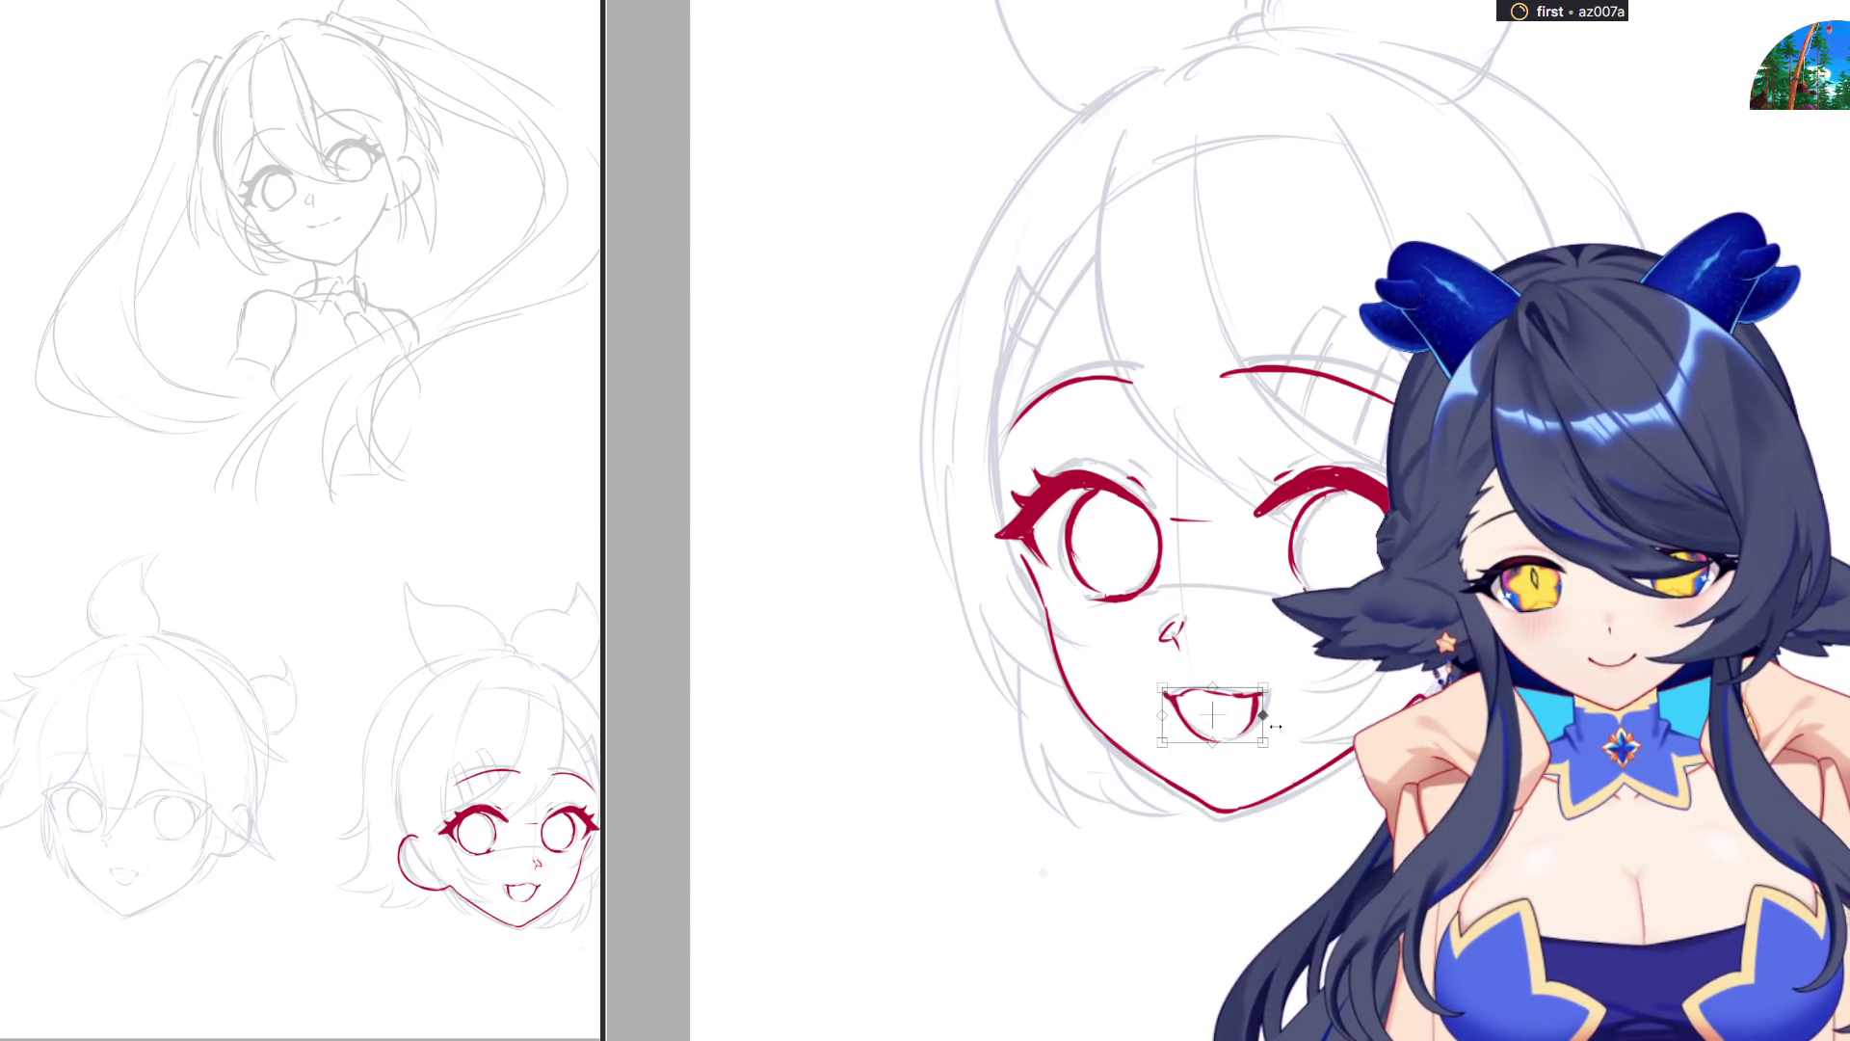
{"action": "left_click_drag", "start_coordinate": [1293, 721], "coordinate": [1290, 739]}
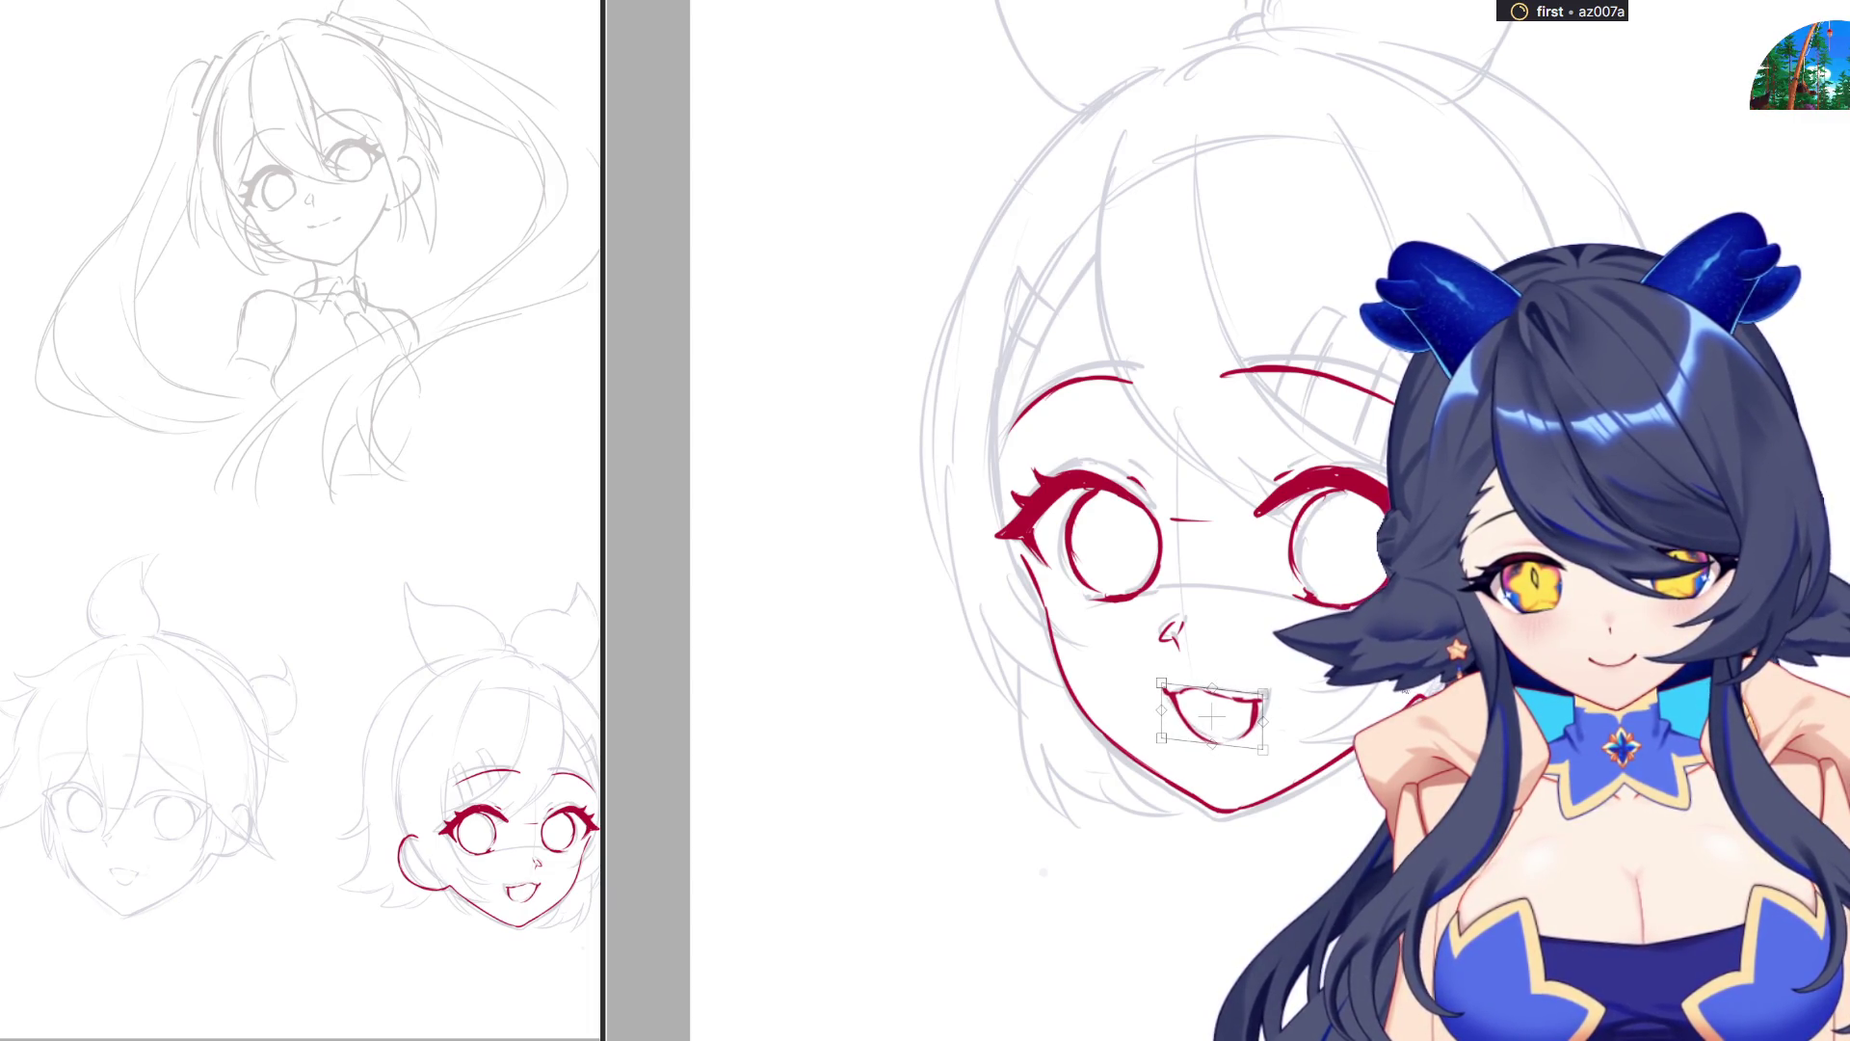
{"action": "key", "text": "Return"}
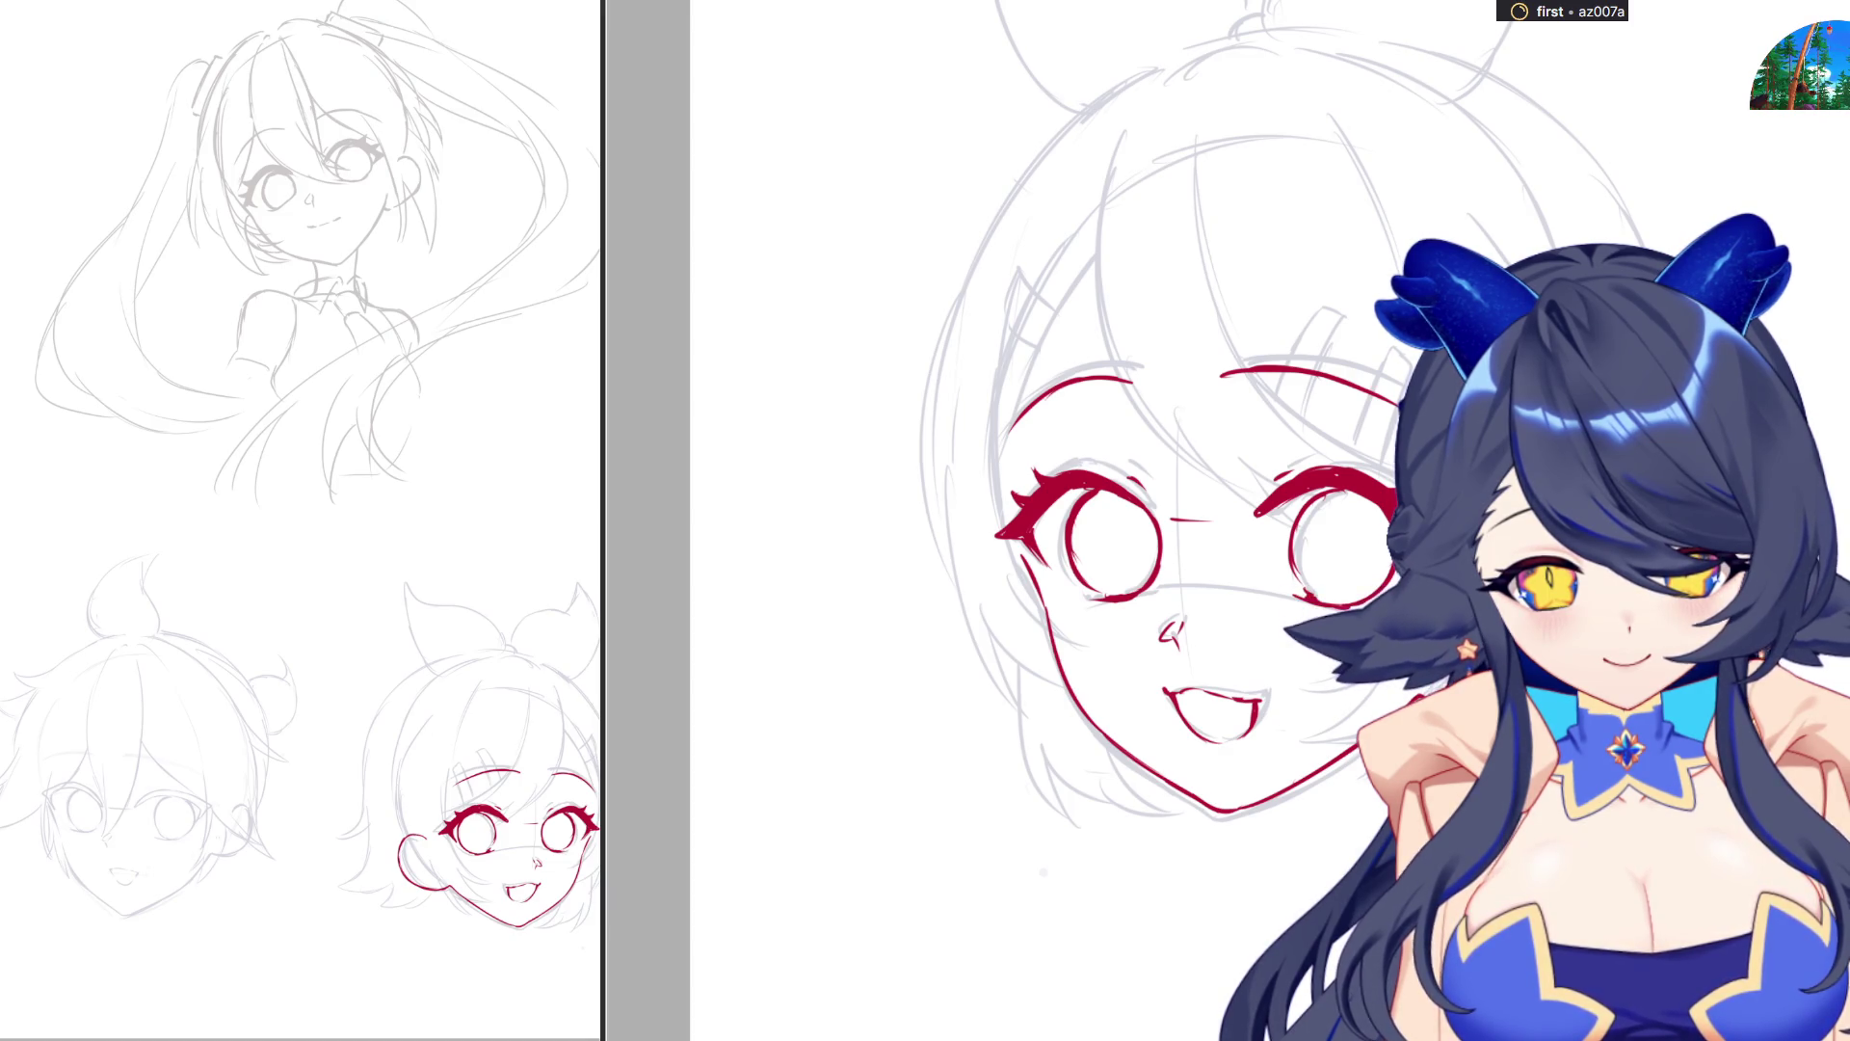
{"action": "scroll", "coordinate": [1362, 309], "scroll_direction": "down", "scroll_amount": 3}
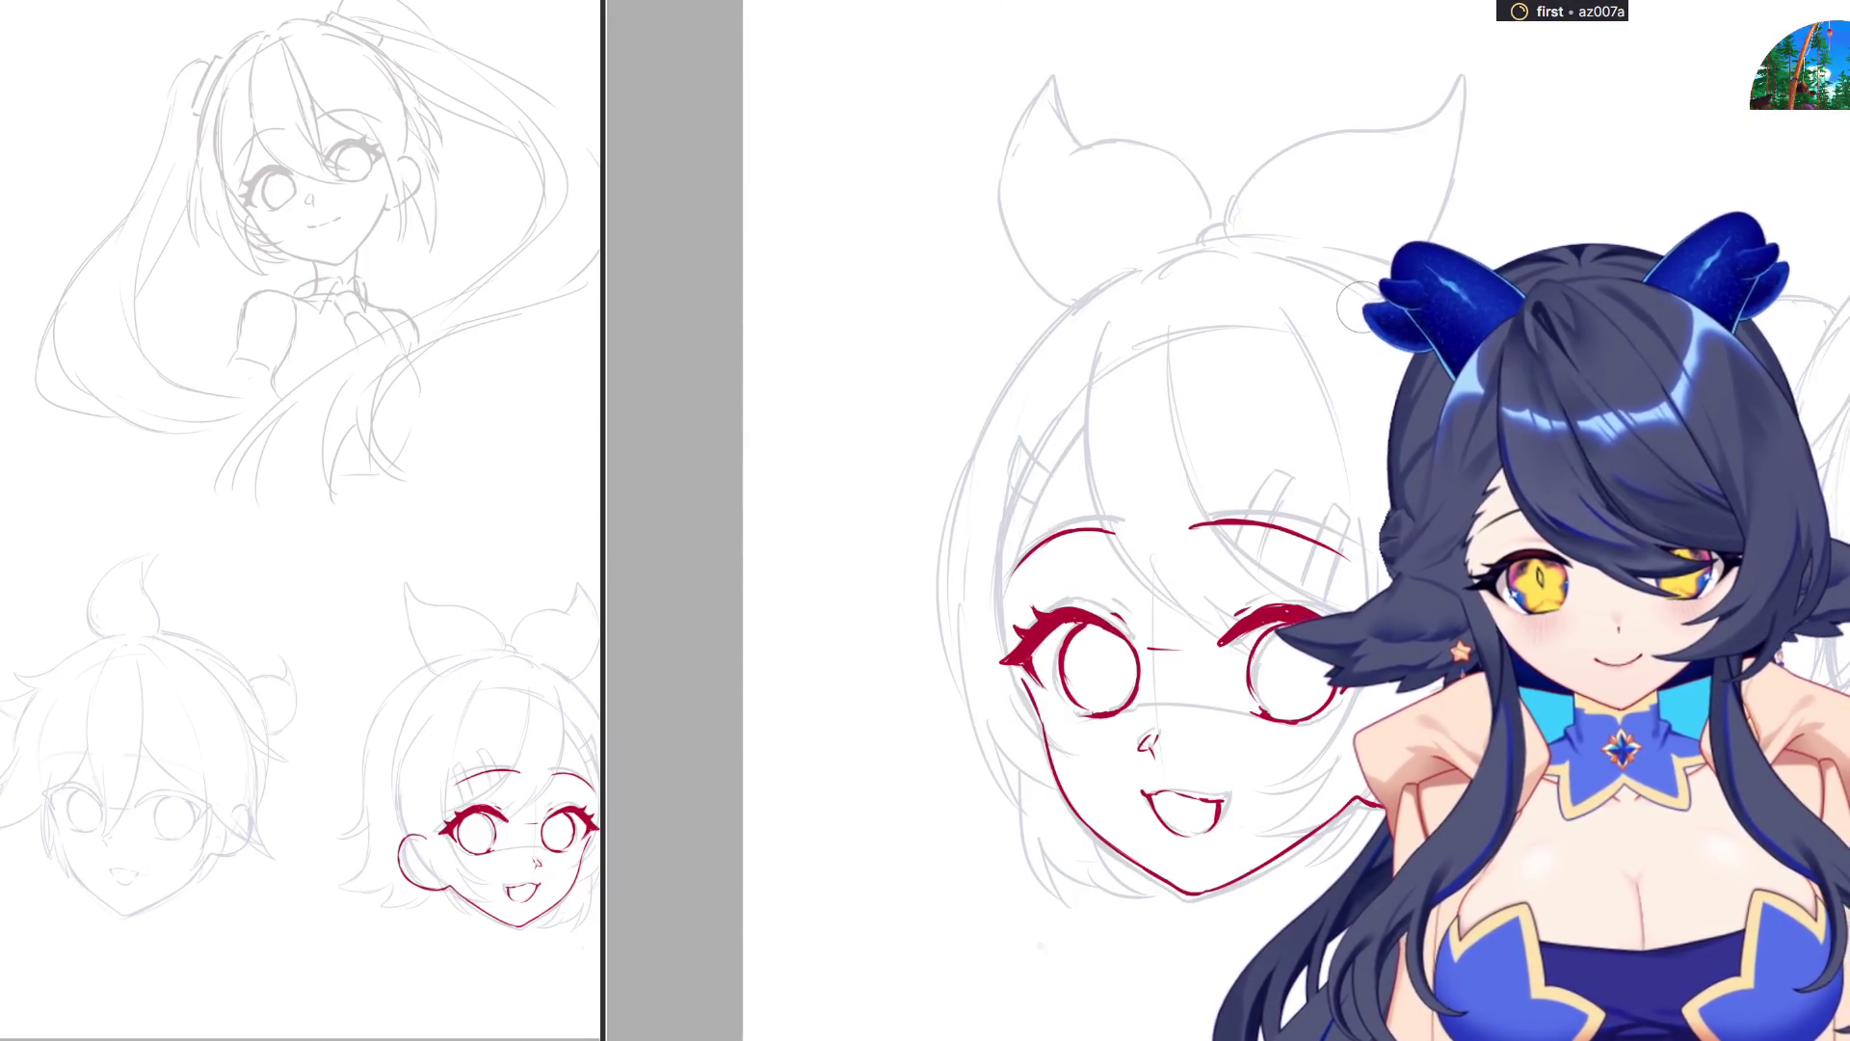
Ink the girl's red head outline: left face contour, top-of-head arc and right side.
{"action": "mouse_move", "coordinate": [1057, 403]}
{"action": "left_mouse_down"}
{"action": "mouse_move", "coordinate": [996, 577]}
{"action": "mouse_move", "coordinate": [1002, 644]}
{"action": "left_mouse_up"}
{"action": "key", "text": "ctrl+z"}
{"action": "left_click_drag", "start_coordinate": [1050, 407], "coordinate": [998, 526]}
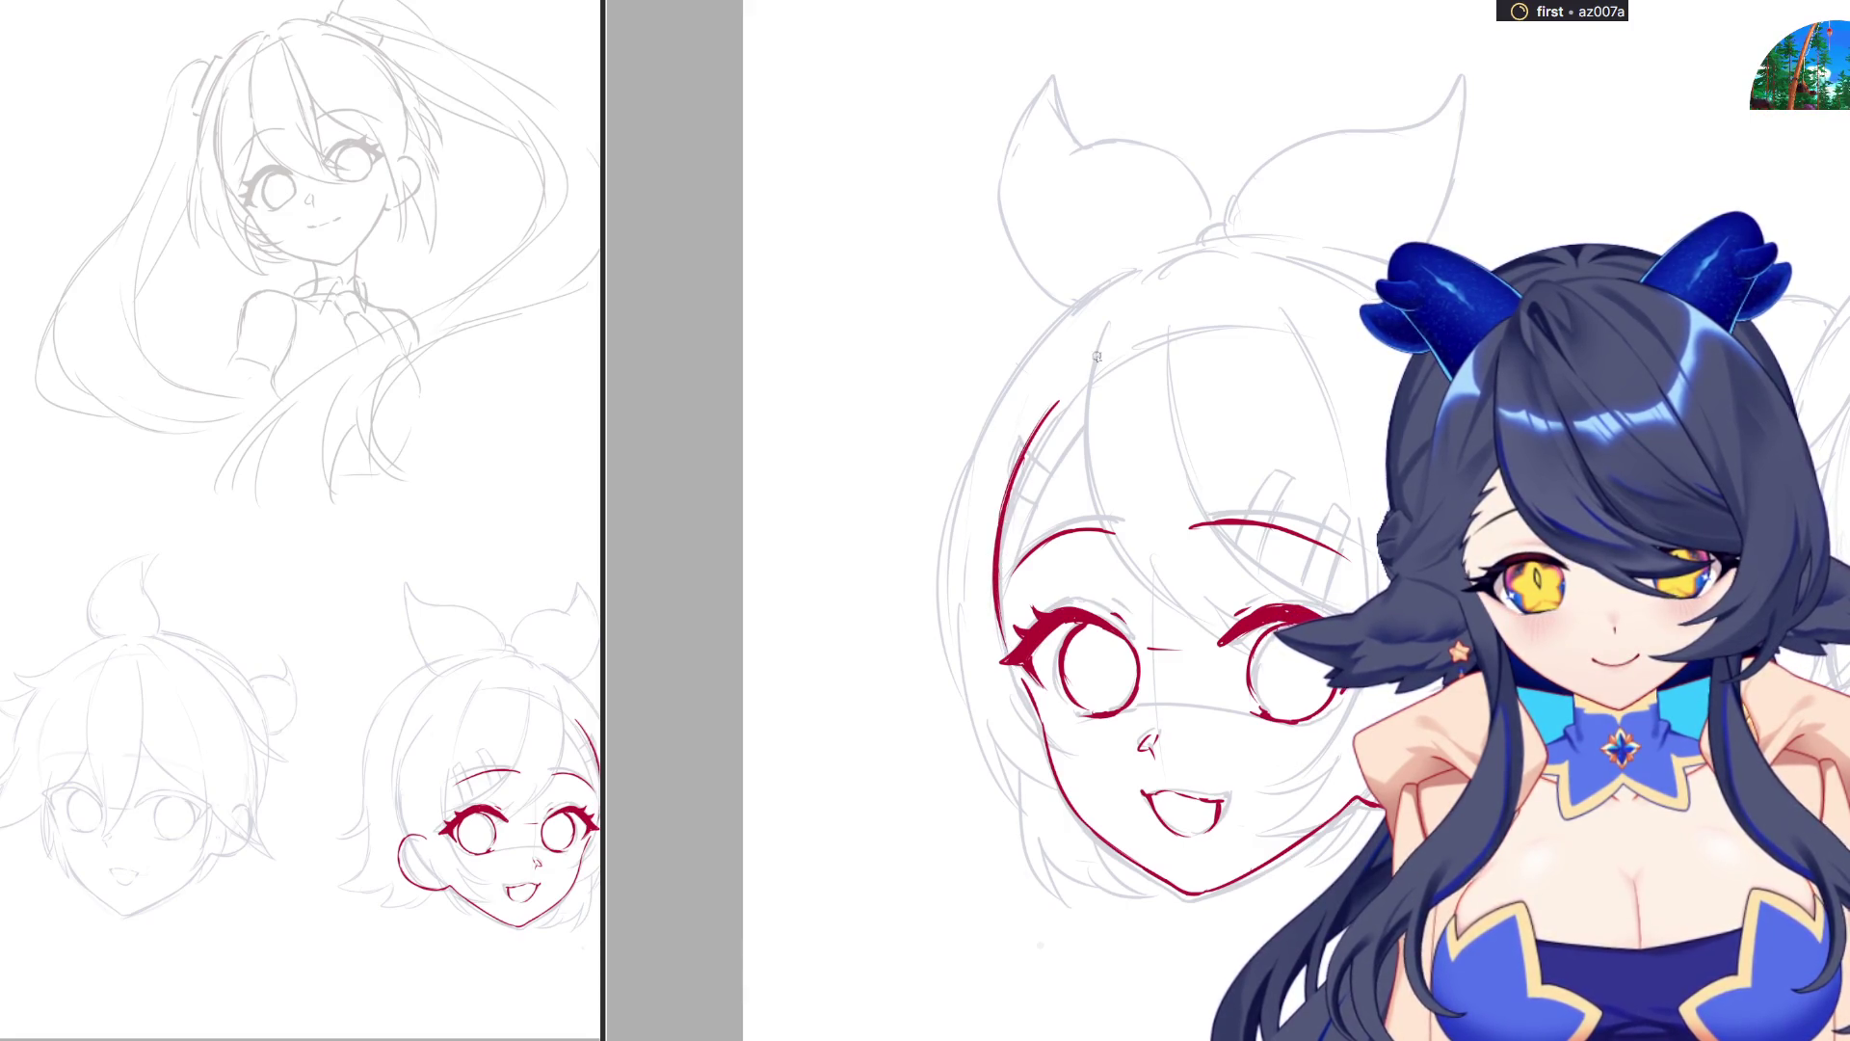
{"action": "key", "text": "ctrl+z"}
{"action": "left_click_drag", "start_coordinate": [1060, 391], "coordinate": [1177, 329]}
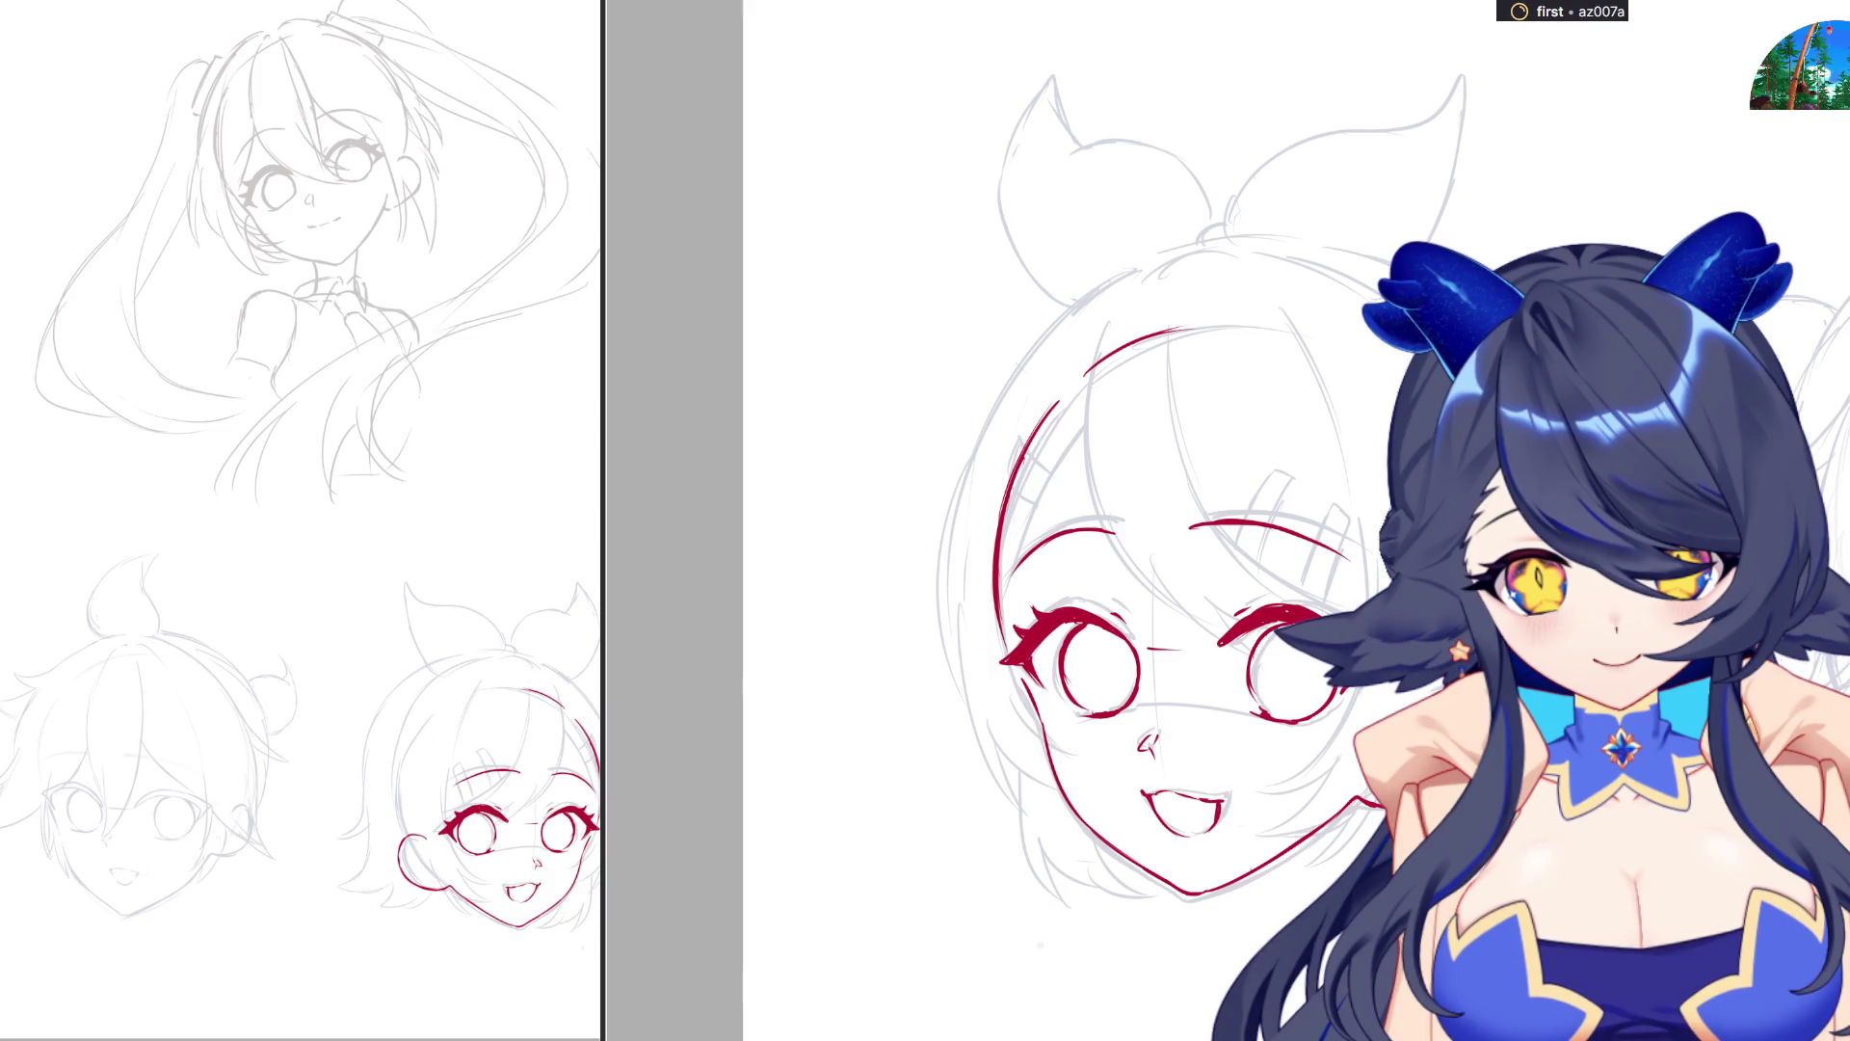
{"action": "left_click_drag", "start_coordinate": [1321, 320], "coordinate": [1417, 366]}
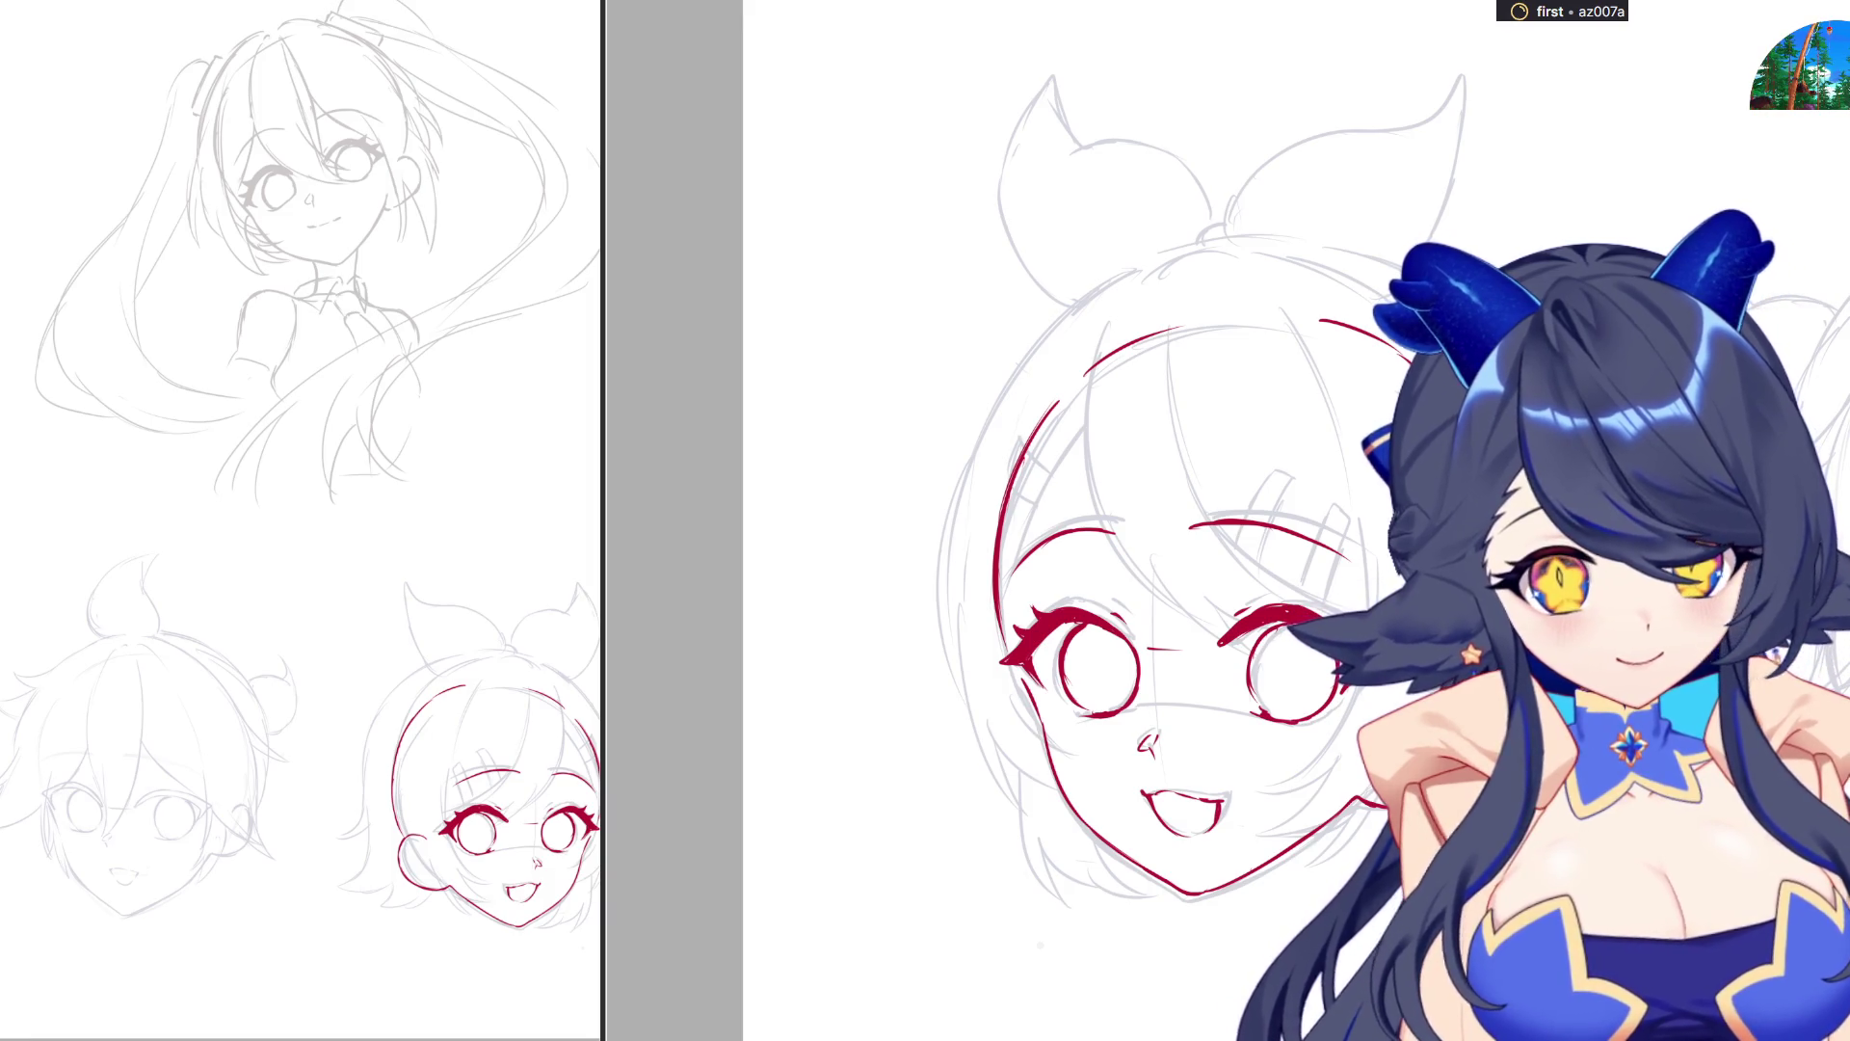
{"action": "key", "text": "ctrl+z"}
{"action": "key", "text": "ctrl+shift+z"}
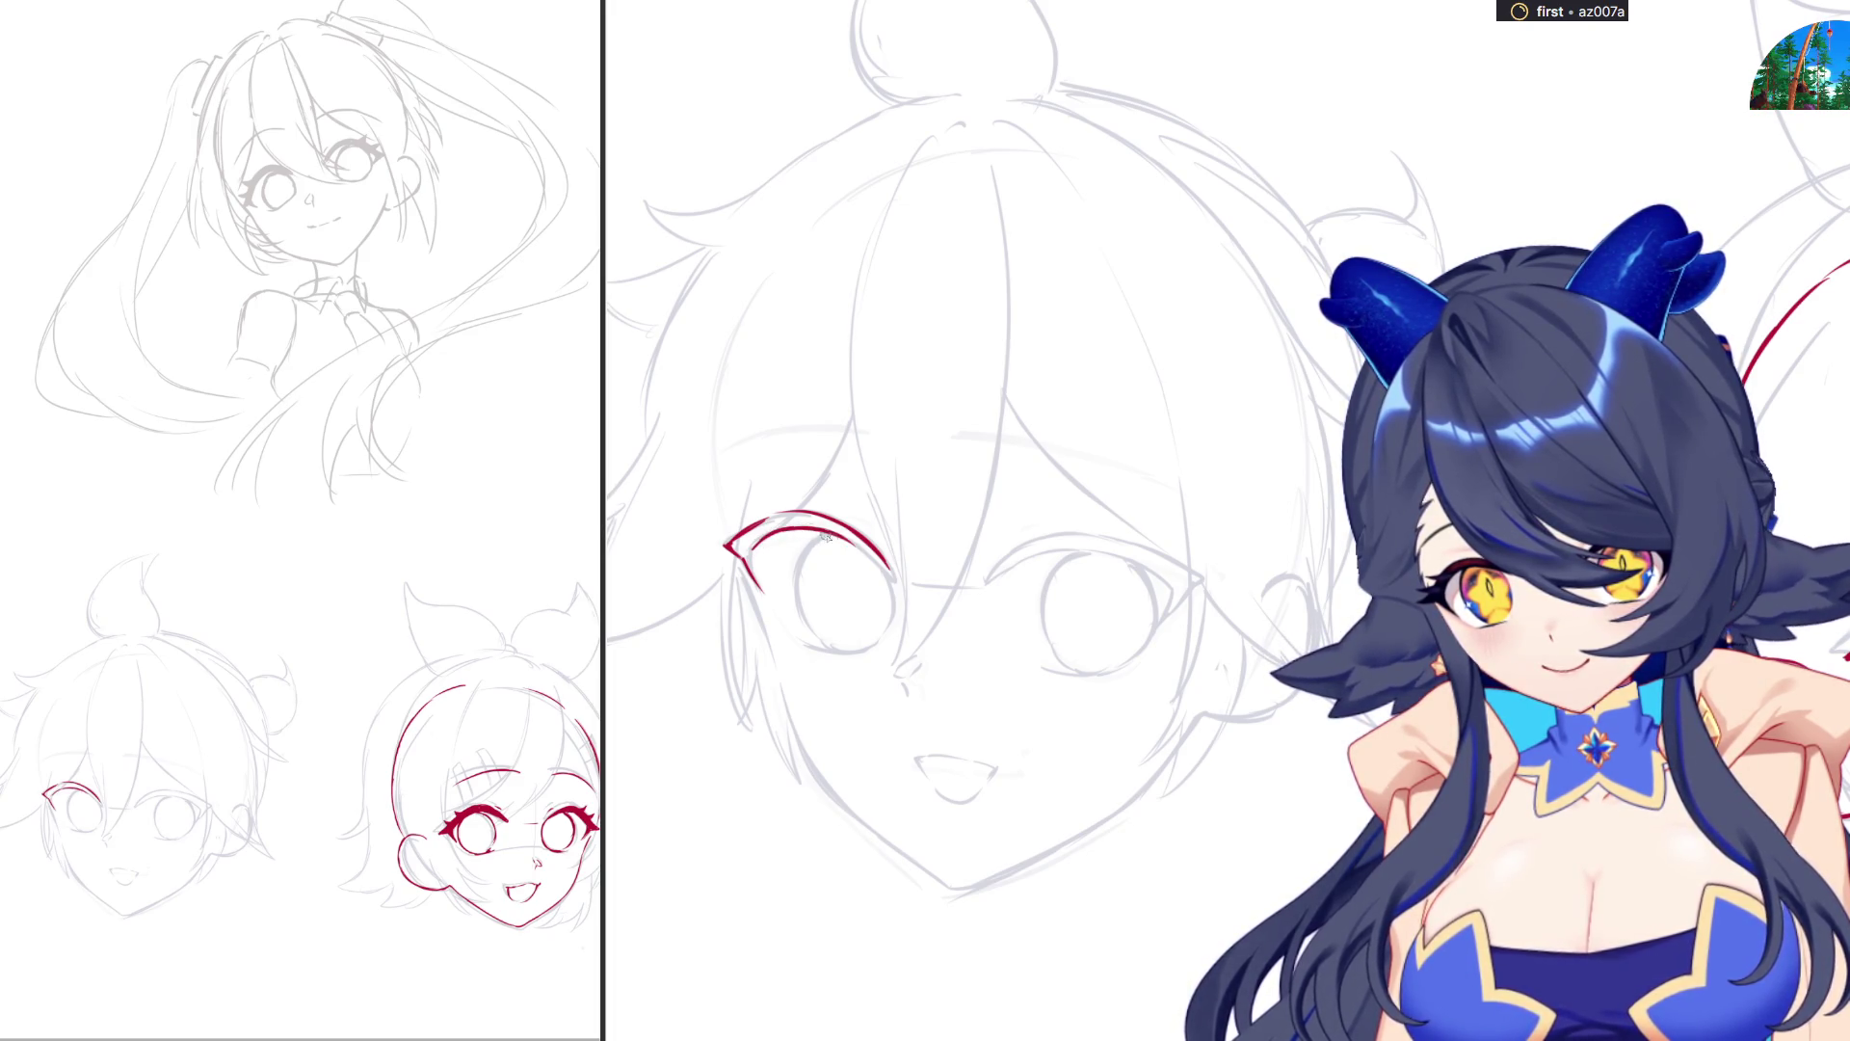
Finish the boy's left eyelid and lower edge, then ink the right eye's upper lid.
{"action": "left_click_drag", "start_coordinate": [865, 548], "coordinate": [896, 577]}
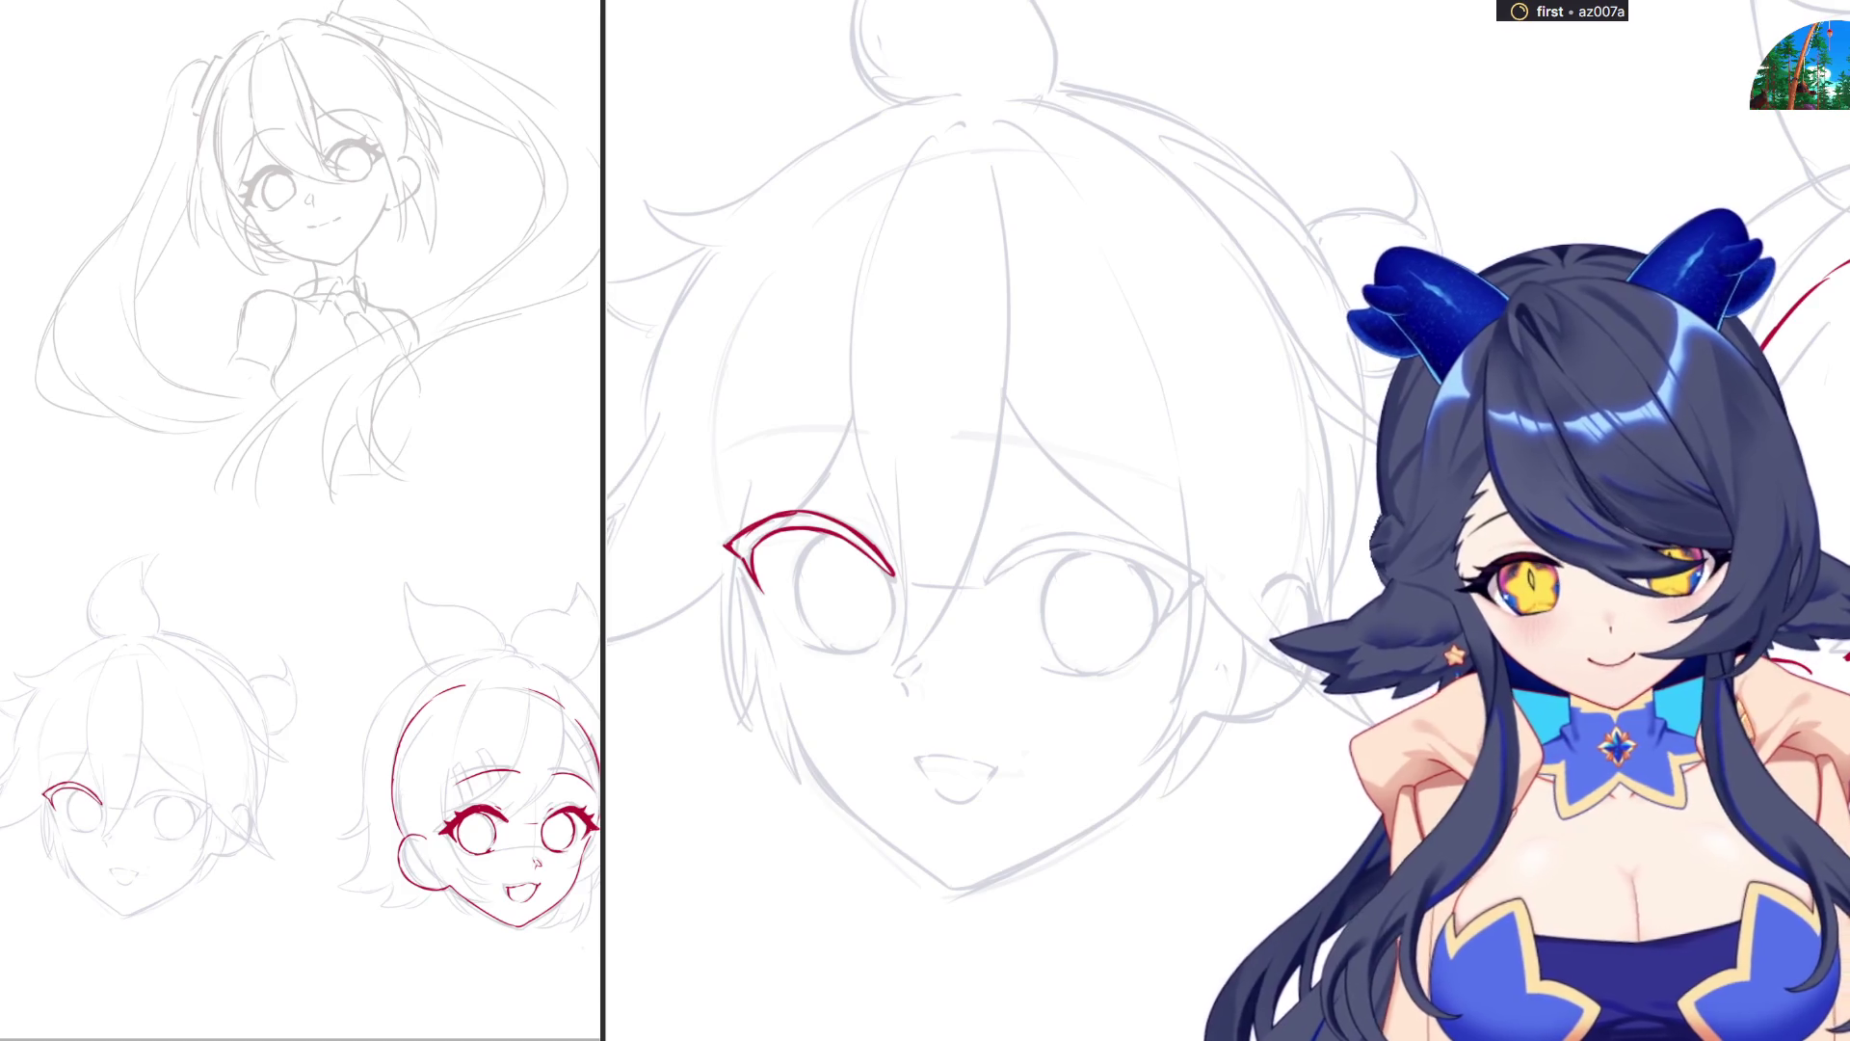
{"action": "left_click_drag", "start_coordinate": [809, 653], "coordinate": [873, 647]}
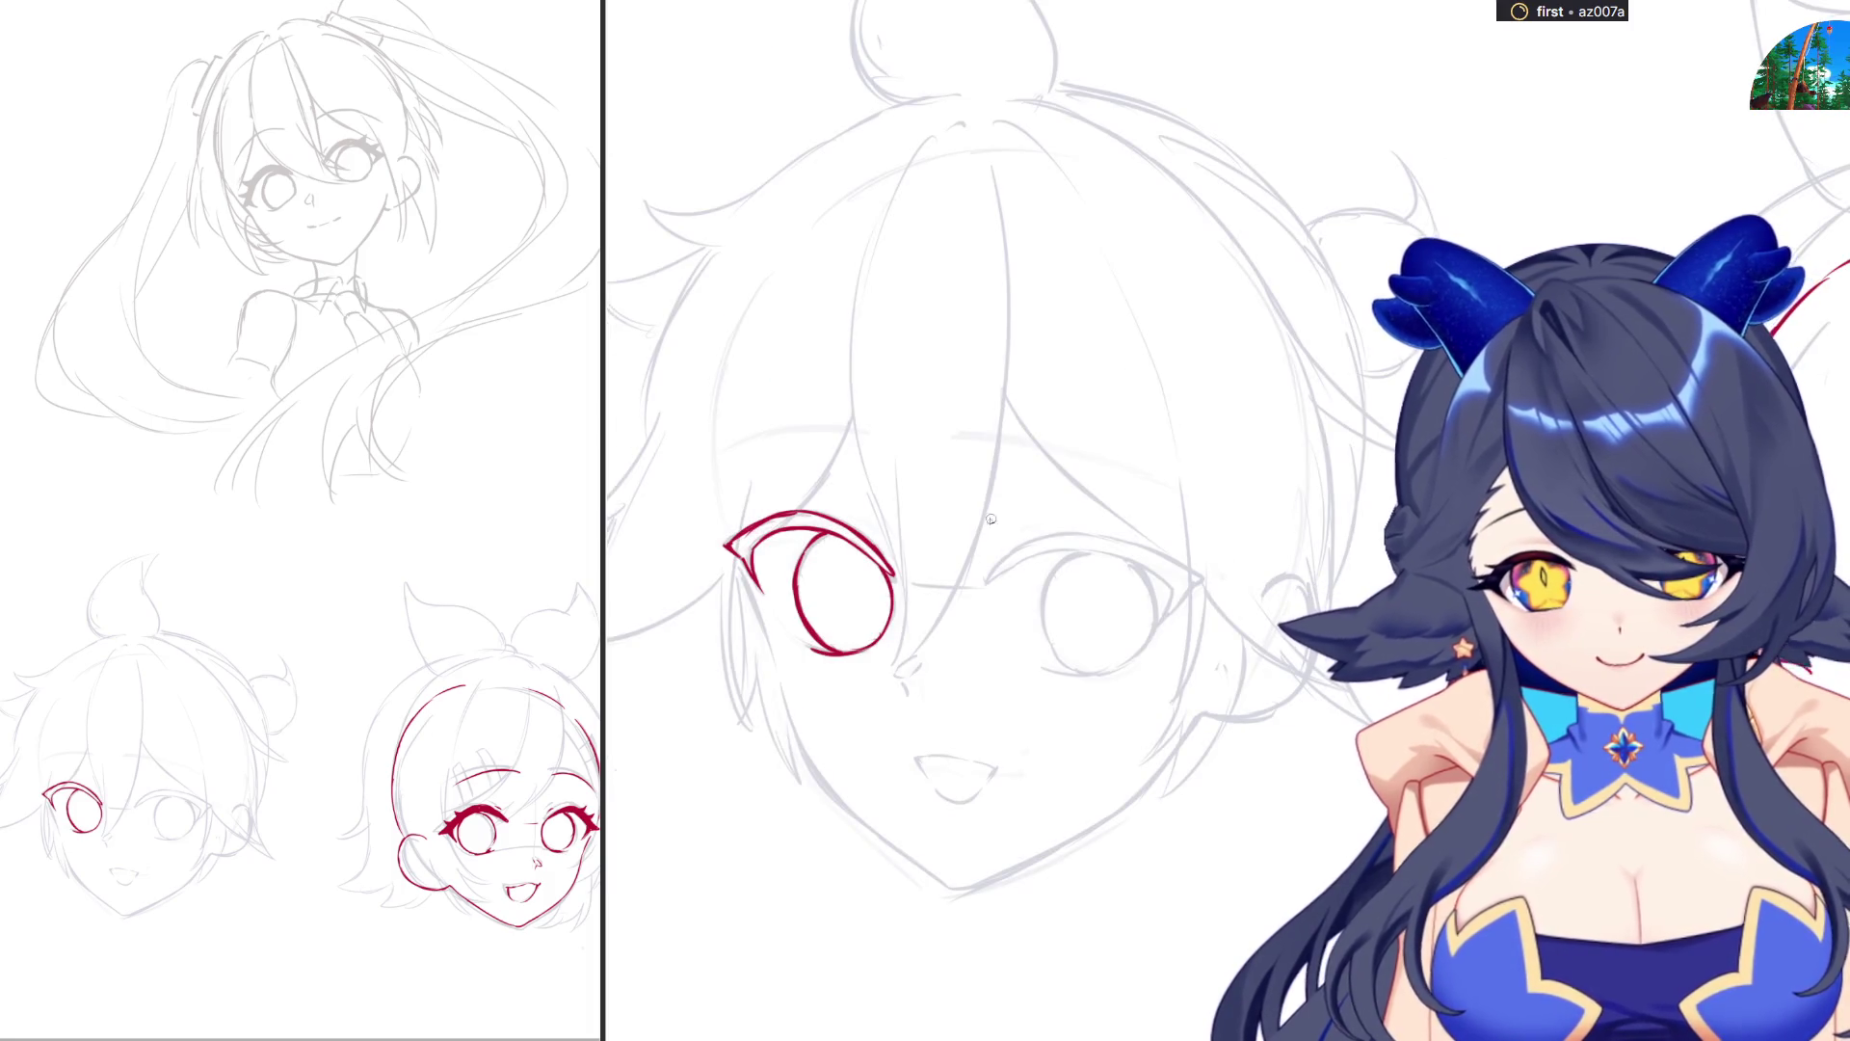
{"action": "mouse_move", "coordinate": [992, 576]}
{"action": "left_mouse_down"}
{"action": "mouse_move", "coordinate": [1066, 537]}
{"action": "mouse_move", "coordinate": [1168, 560]}
{"action": "left_mouse_up"}
{"action": "key", "text": "ctrl+z"}
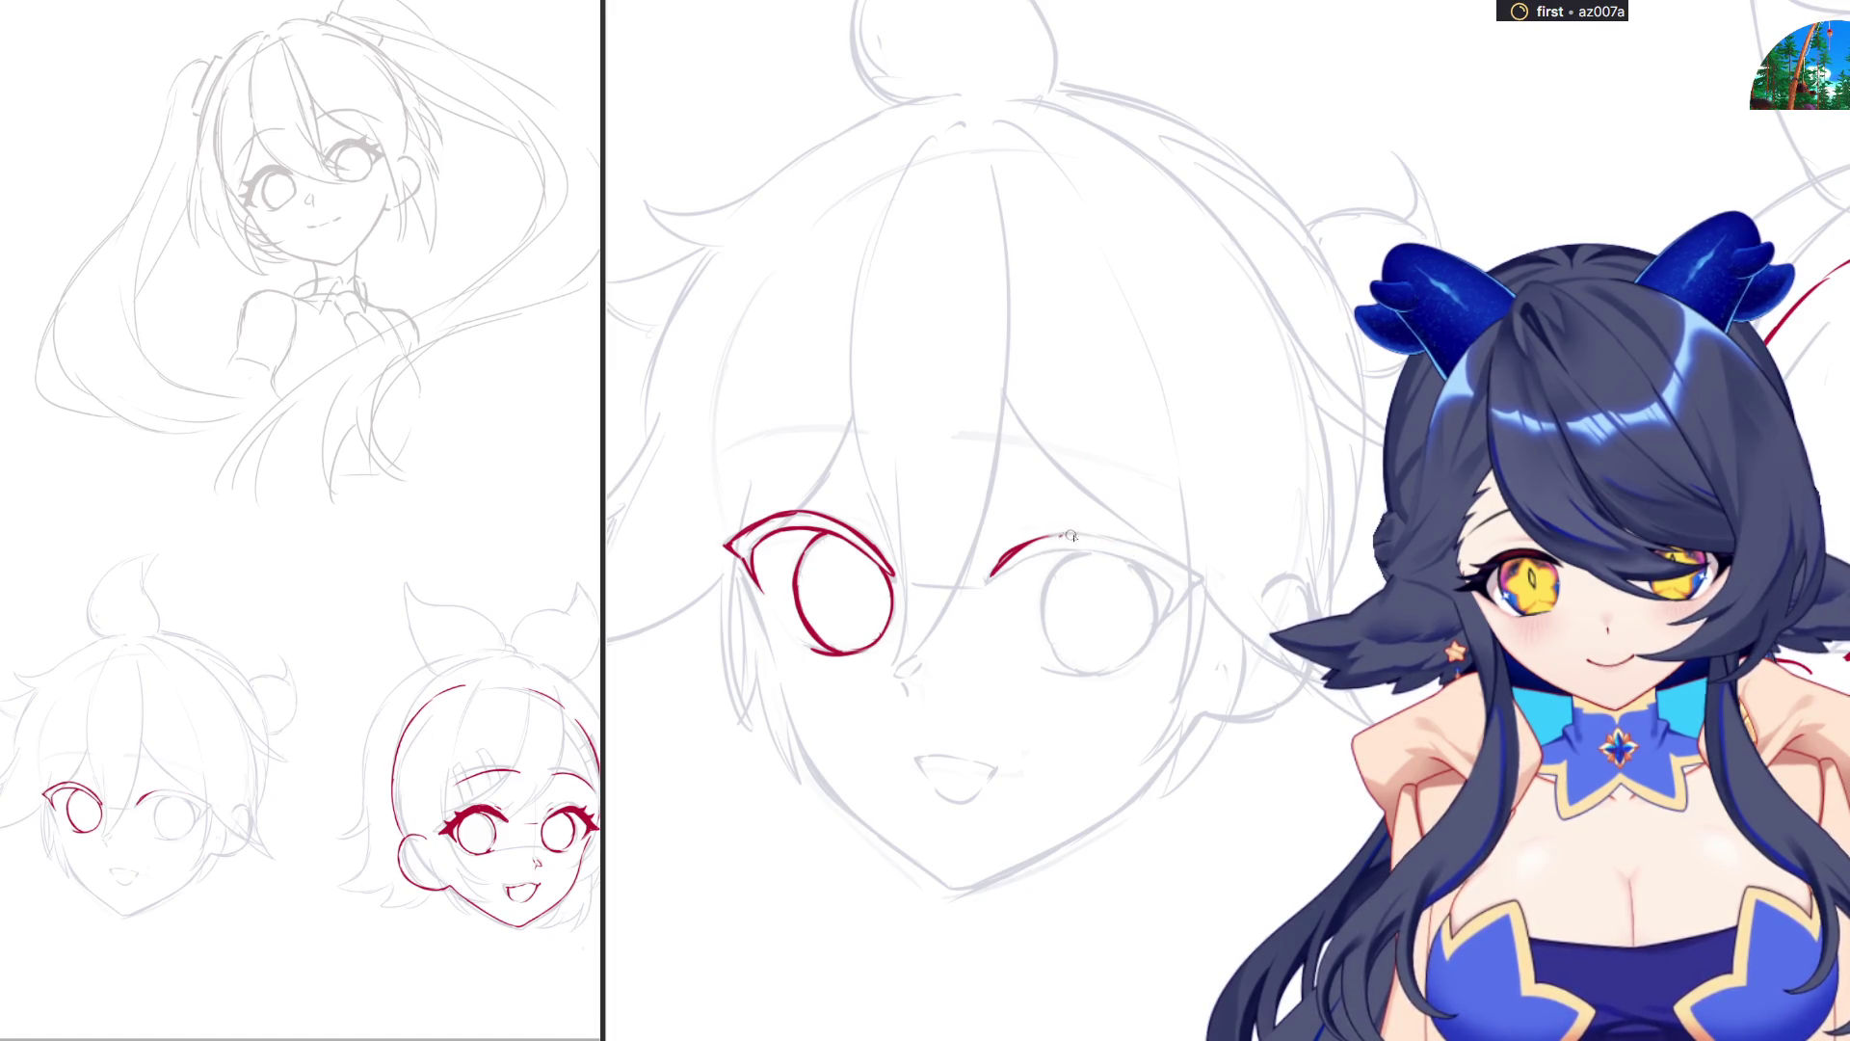
{"action": "left_click_drag", "start_coordinate": [1060, 536], "coordinate": [1191, 570]}
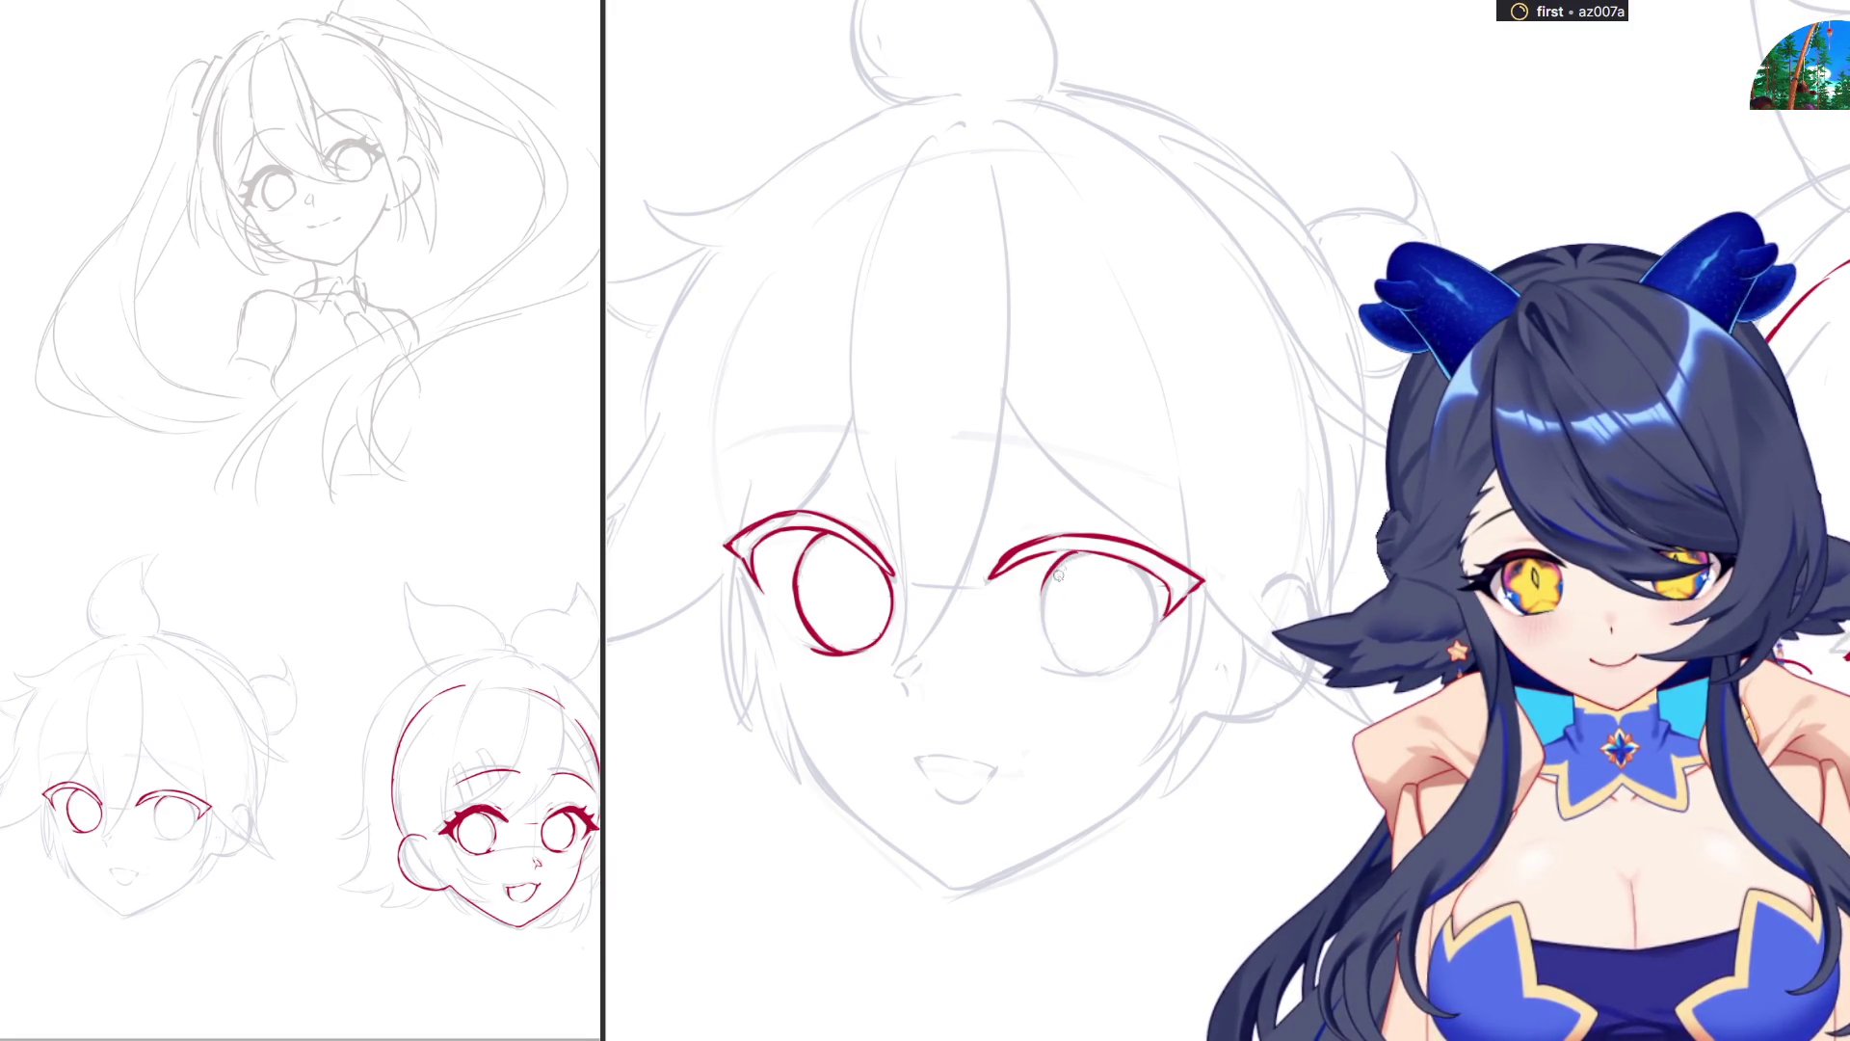
Trace the boy's right iris in red along its left, lower and right edges.
{"action": "left_click_drag", "start_coordinate": [1062, 556], "coordinate": [1048, 631]}
{"action": "key", "text": "ctrl+z"}
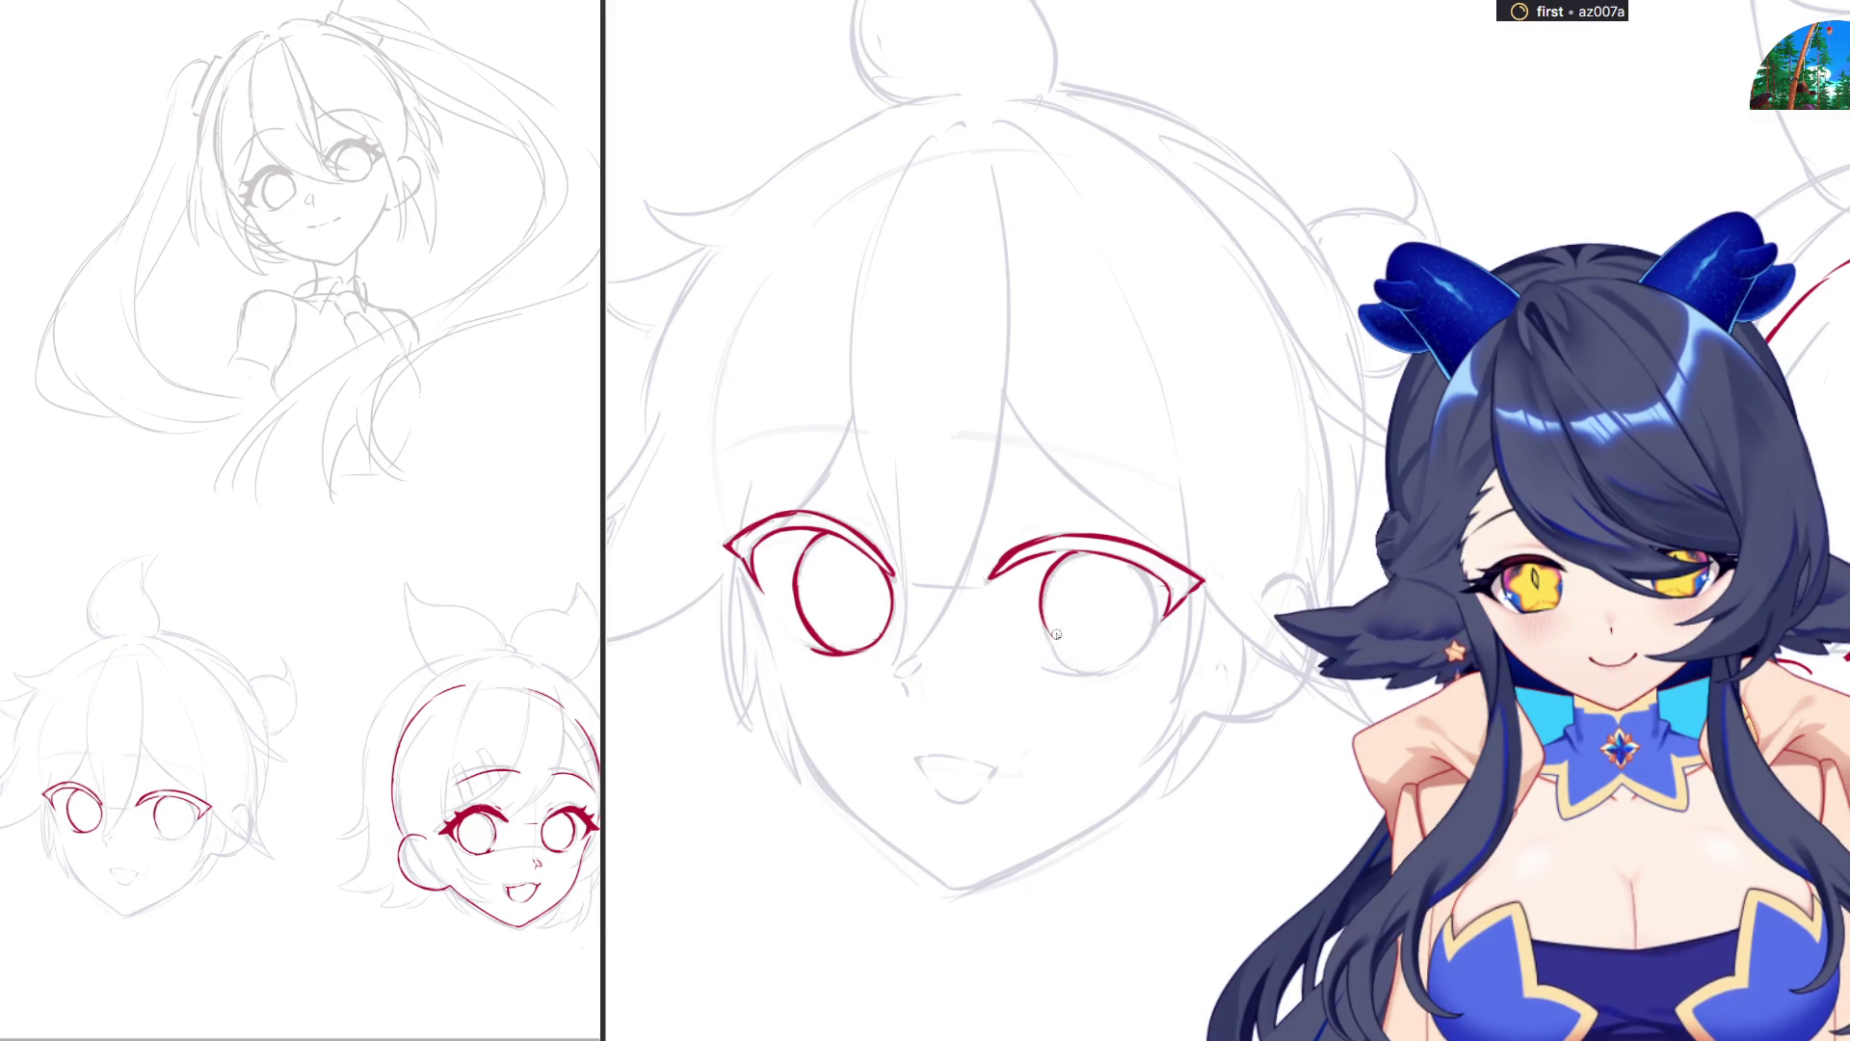
{"action": "left_click_drag", "start_coordinate": [1058, 557], "coordinate": [1082, 668]}
{"action": "key", "text": "ctrl+z"}
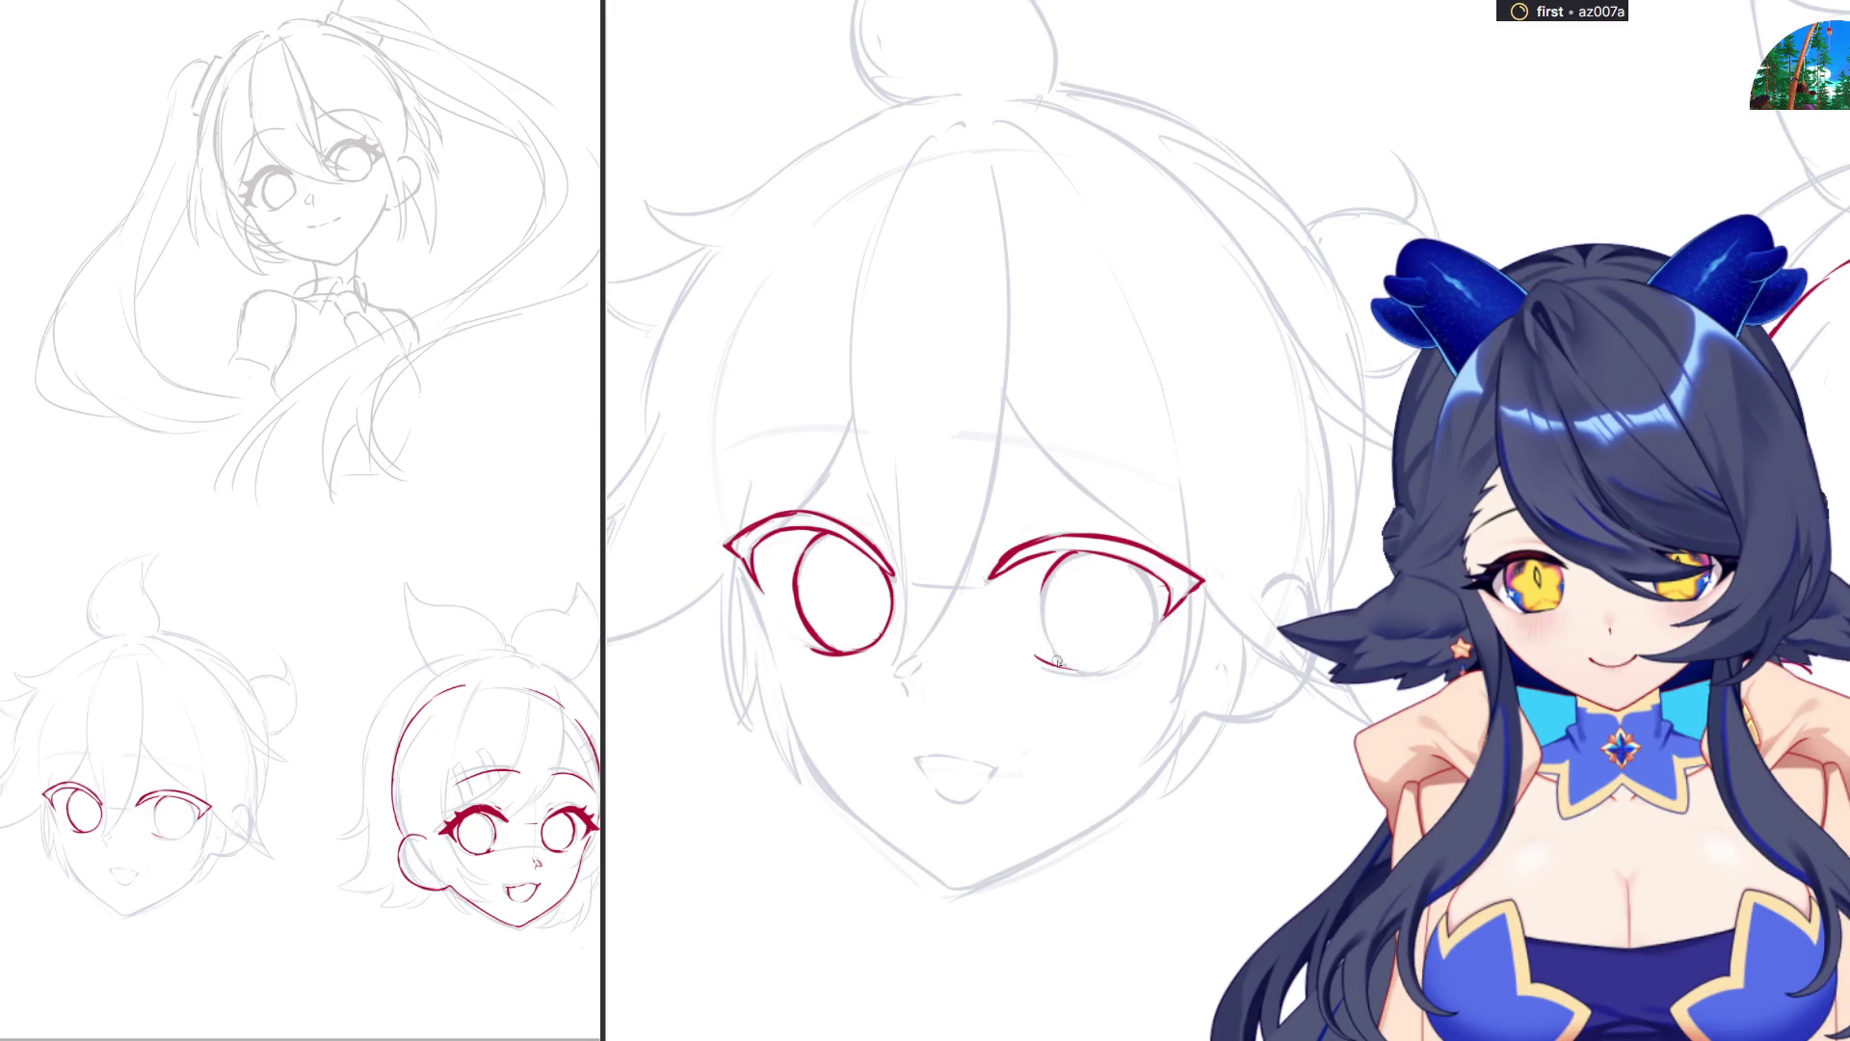
{"action": "left_click_drag", "start_coordinate": [1035, 657], "coordinate": [1127, 661]}
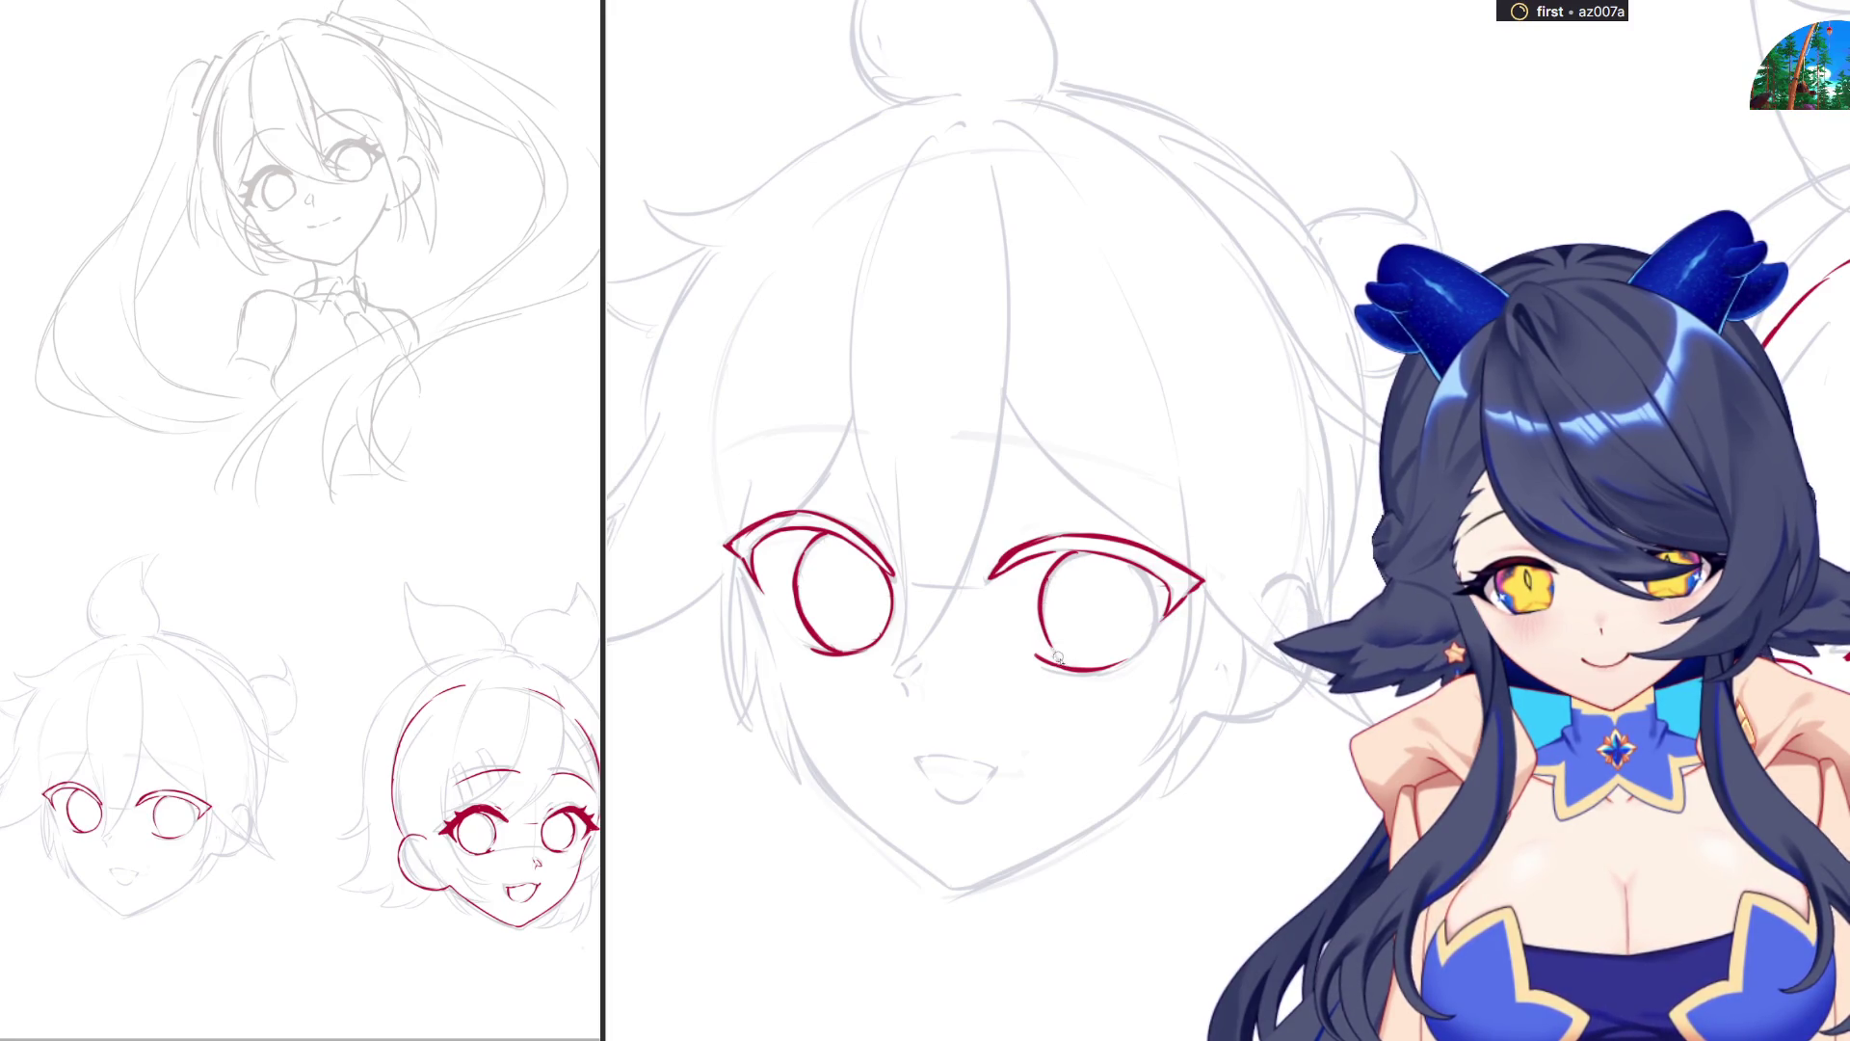
{"action": "left_click_drag", "start_coordinate": [1047, 642], "coordinate": [1084, 668]}
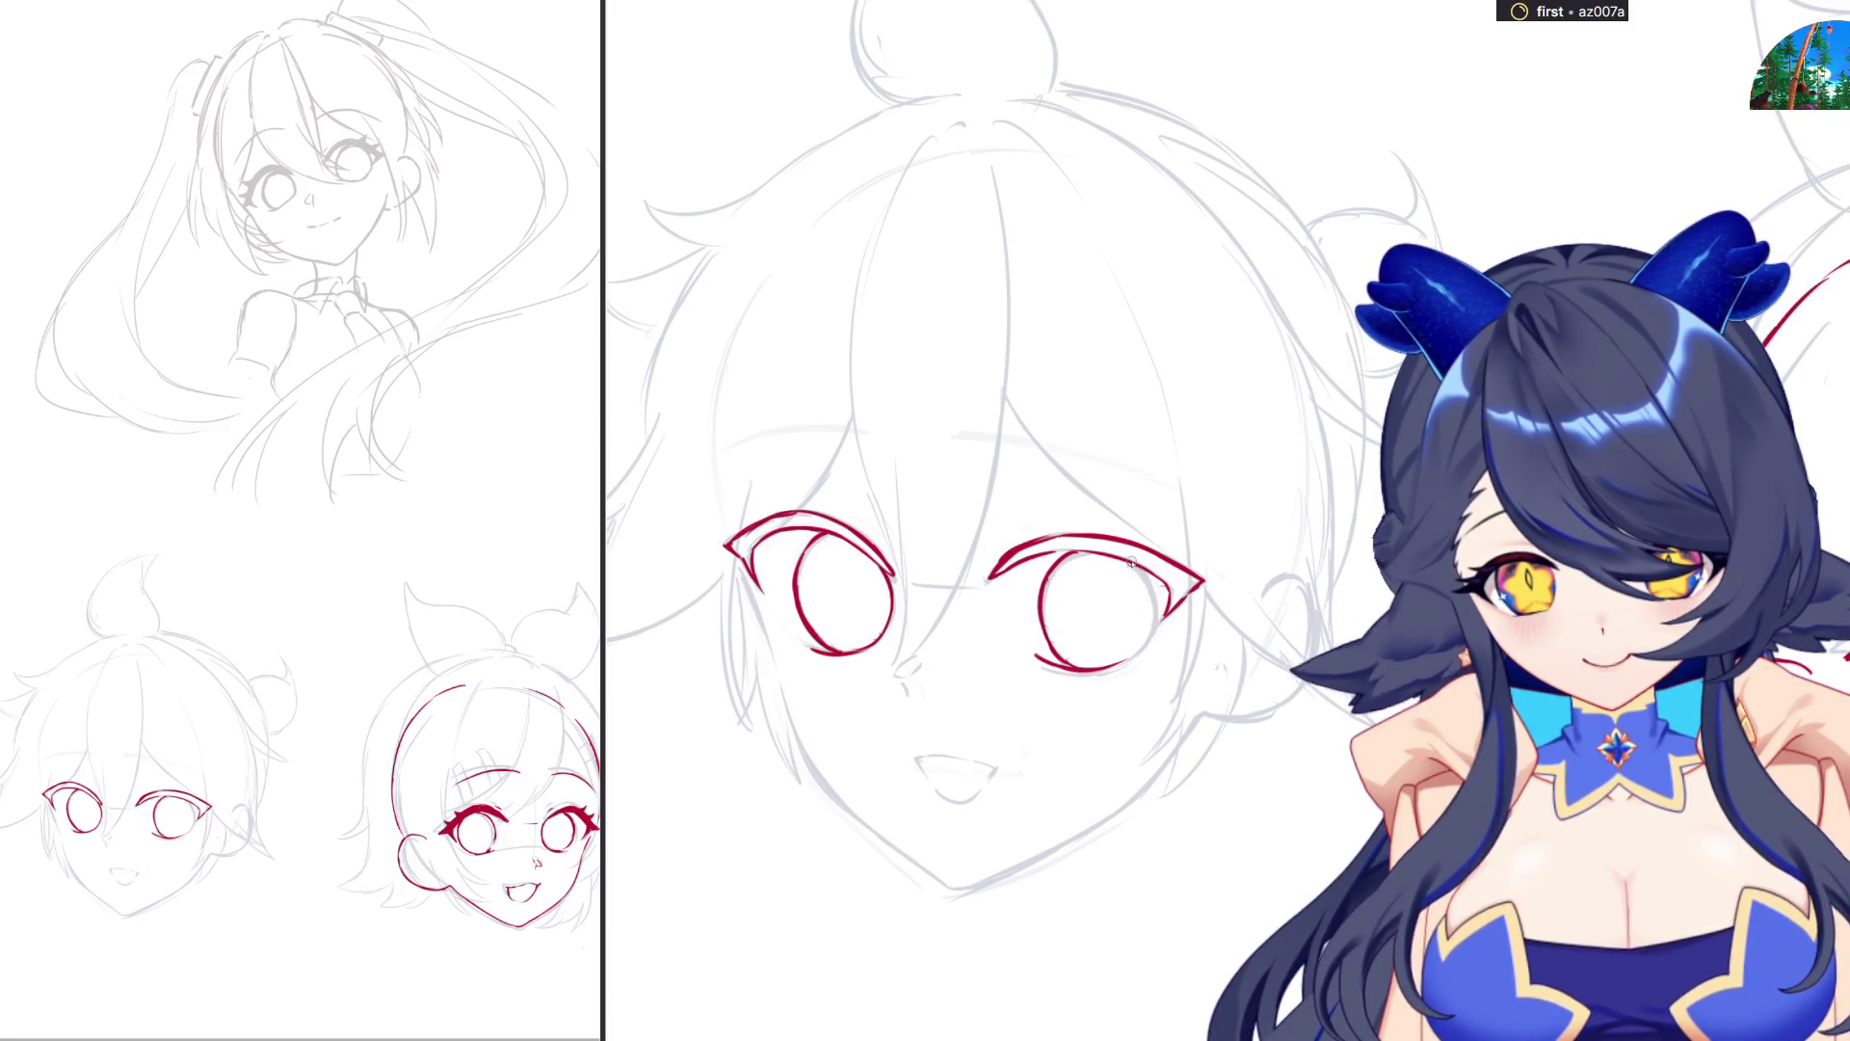
{"action": "left_click_drag", "start_coordinate": [1135, 568], "coordinate": [1139, 654]}
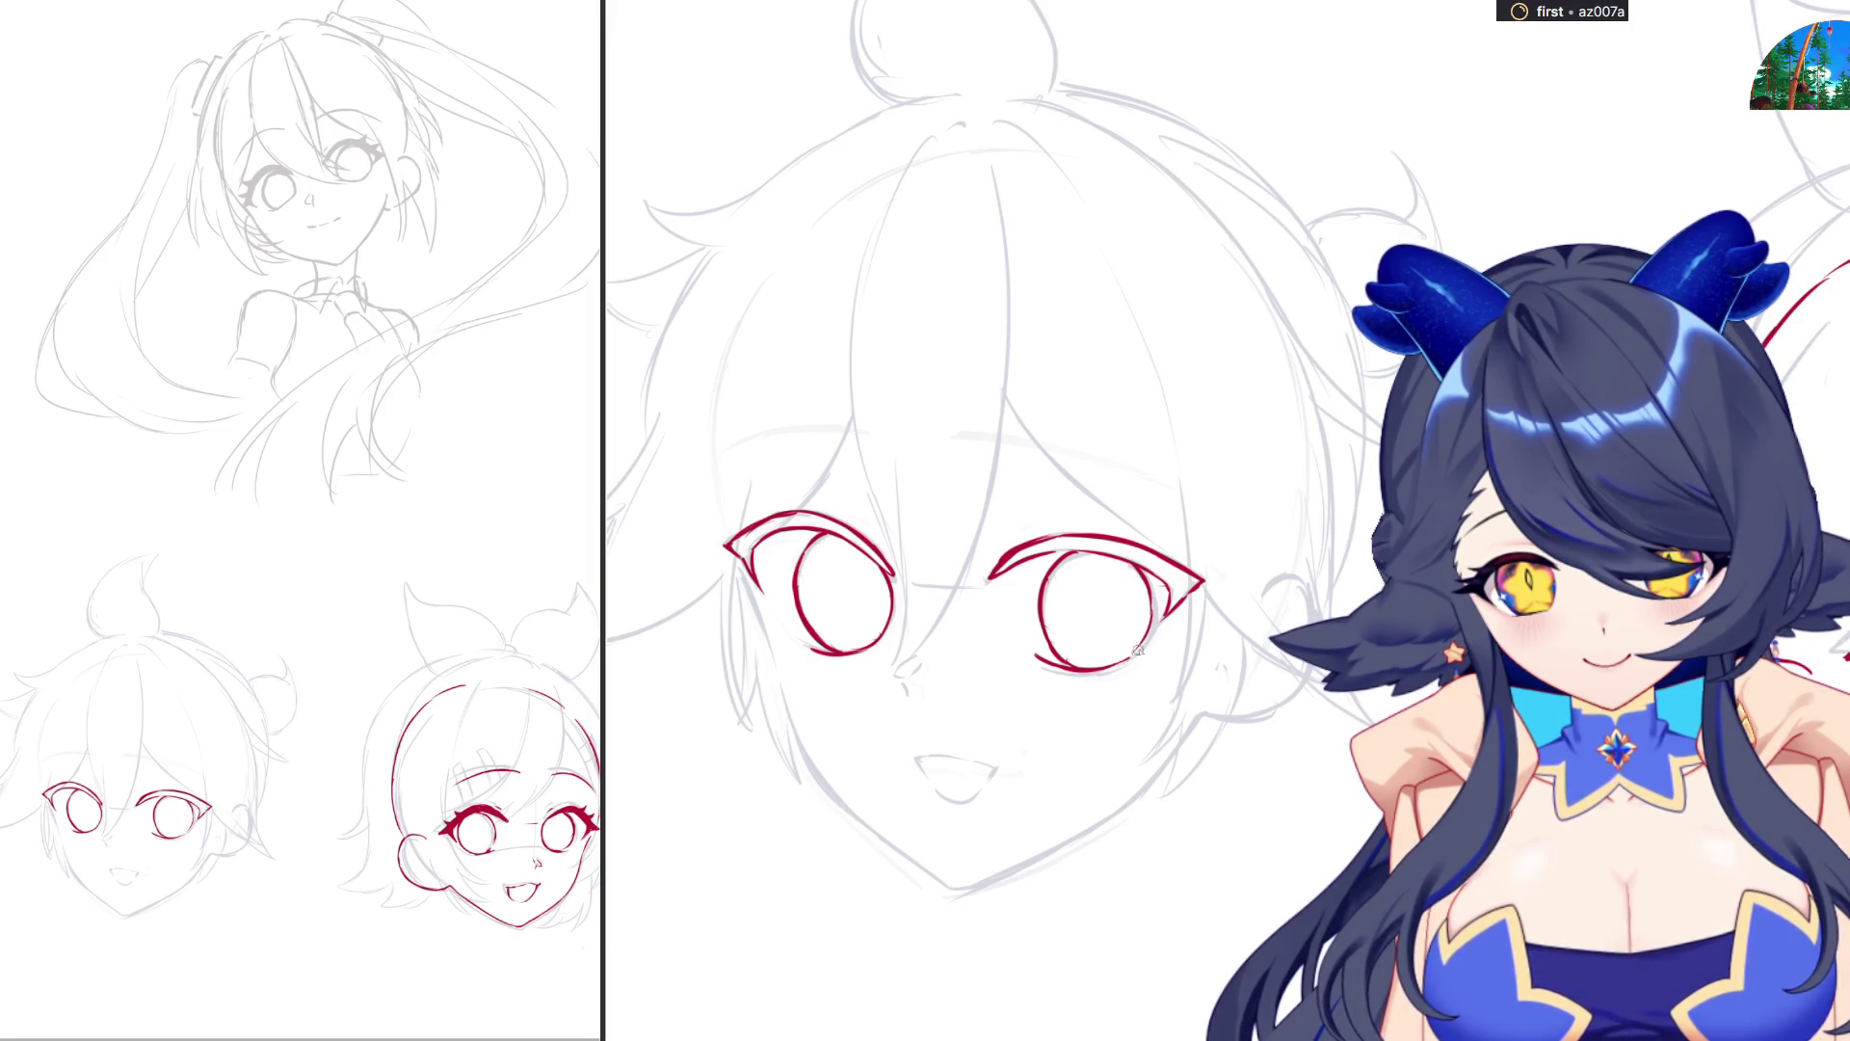
{"action": "key", "text": "h"}
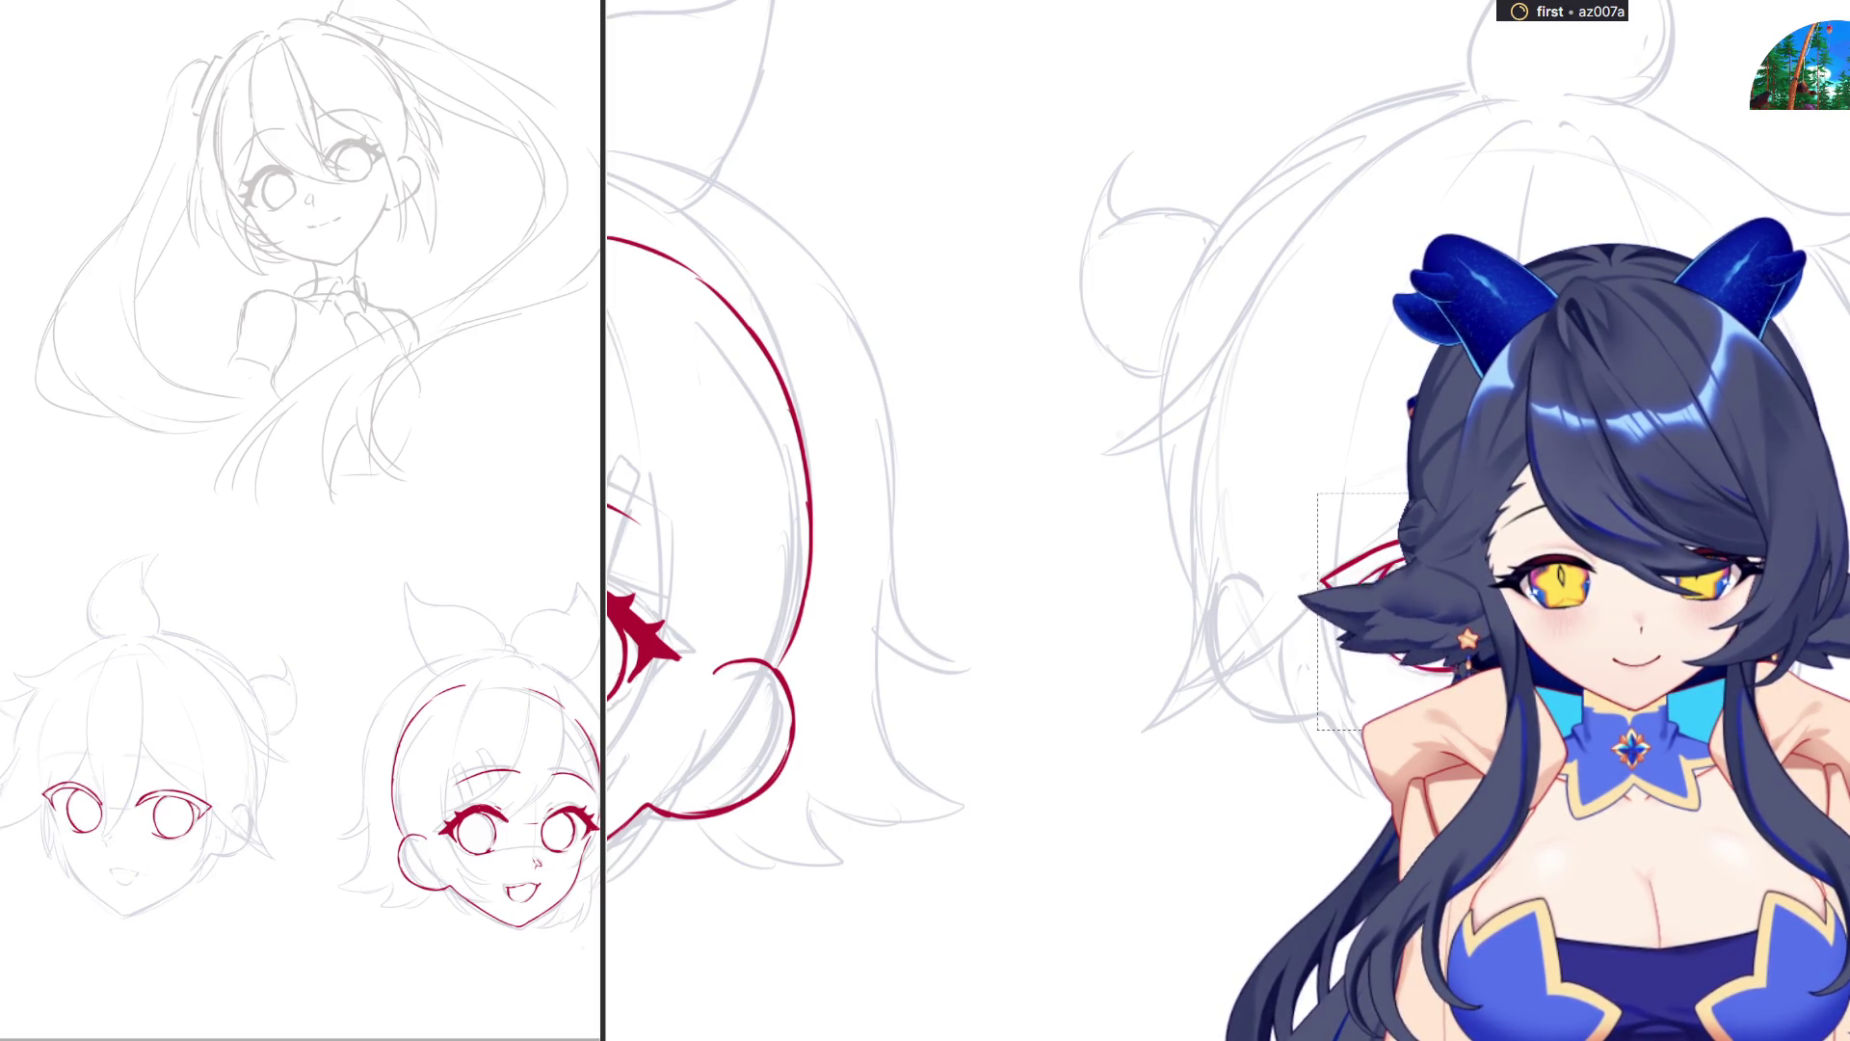
Add a short red eyebrow stroke above the boy's left eye.
{"action": "key", "text": "ctrl+t"}
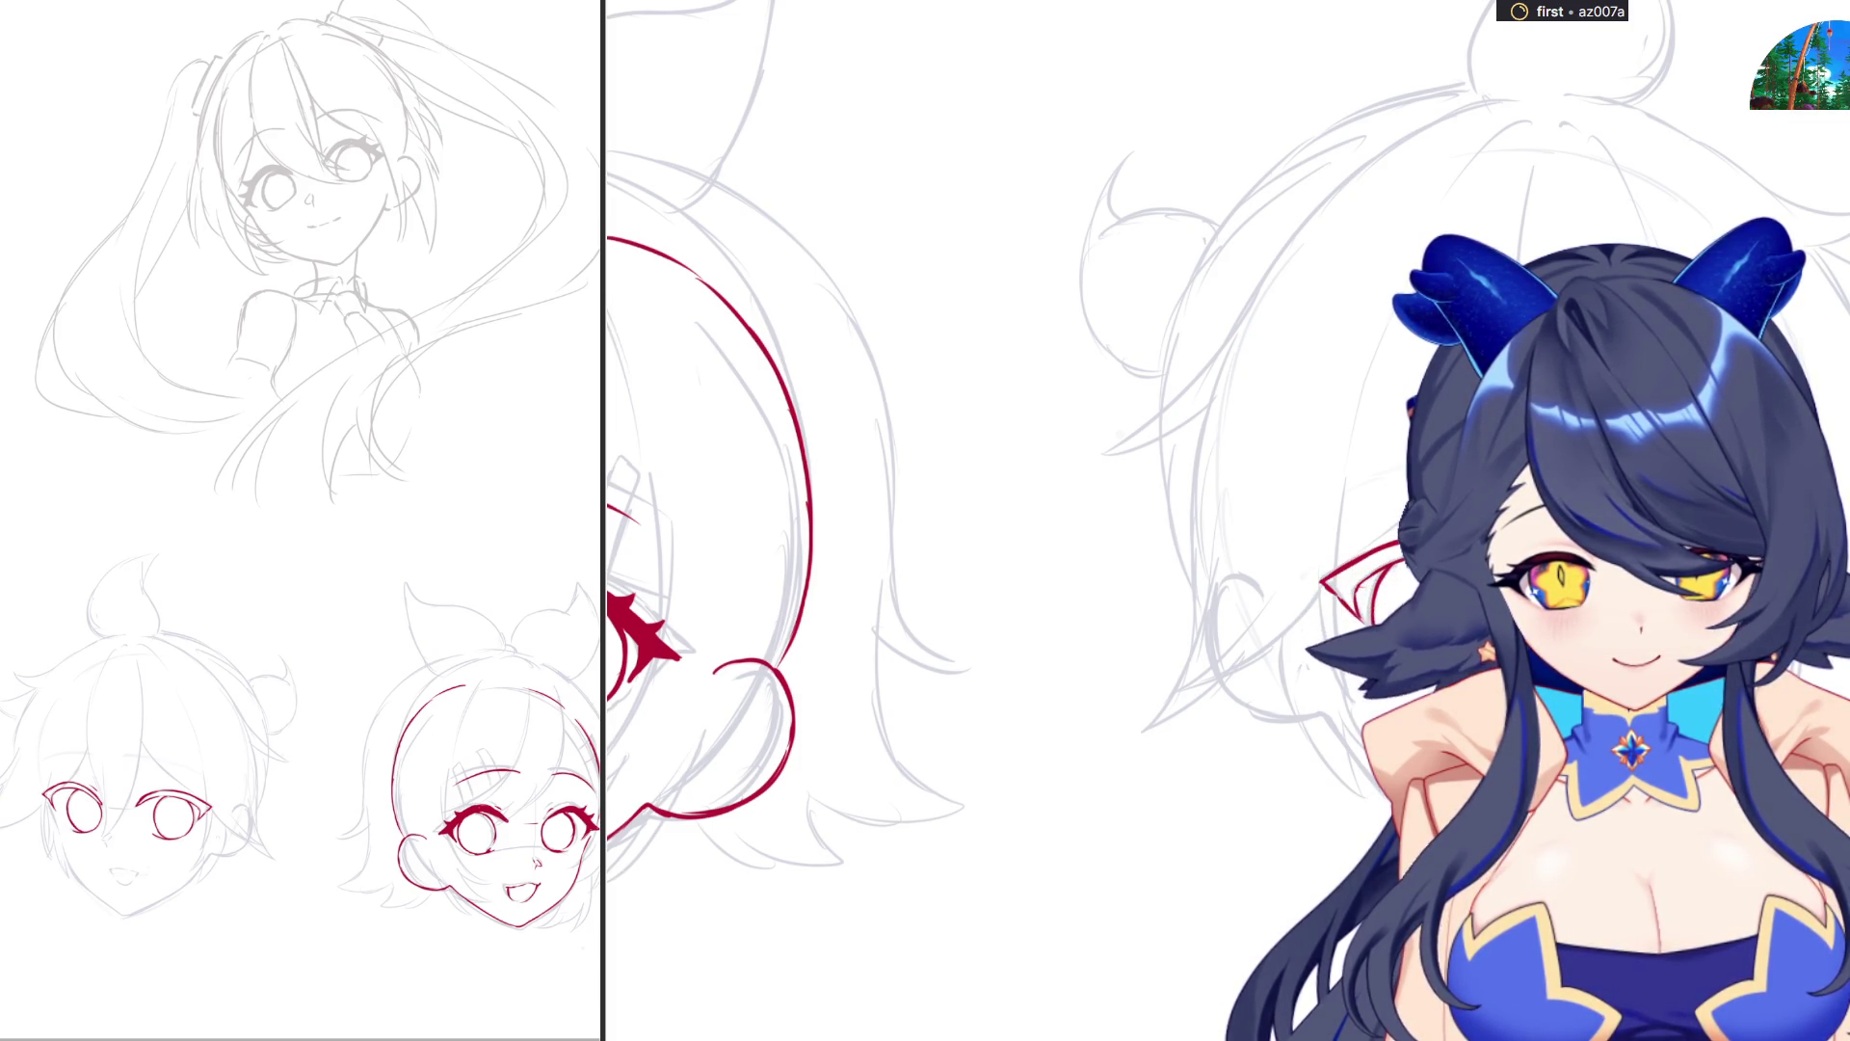
{"action": "left_click_drag", "start_coordinate": [55, 770], "coordinate": [92, 767]}
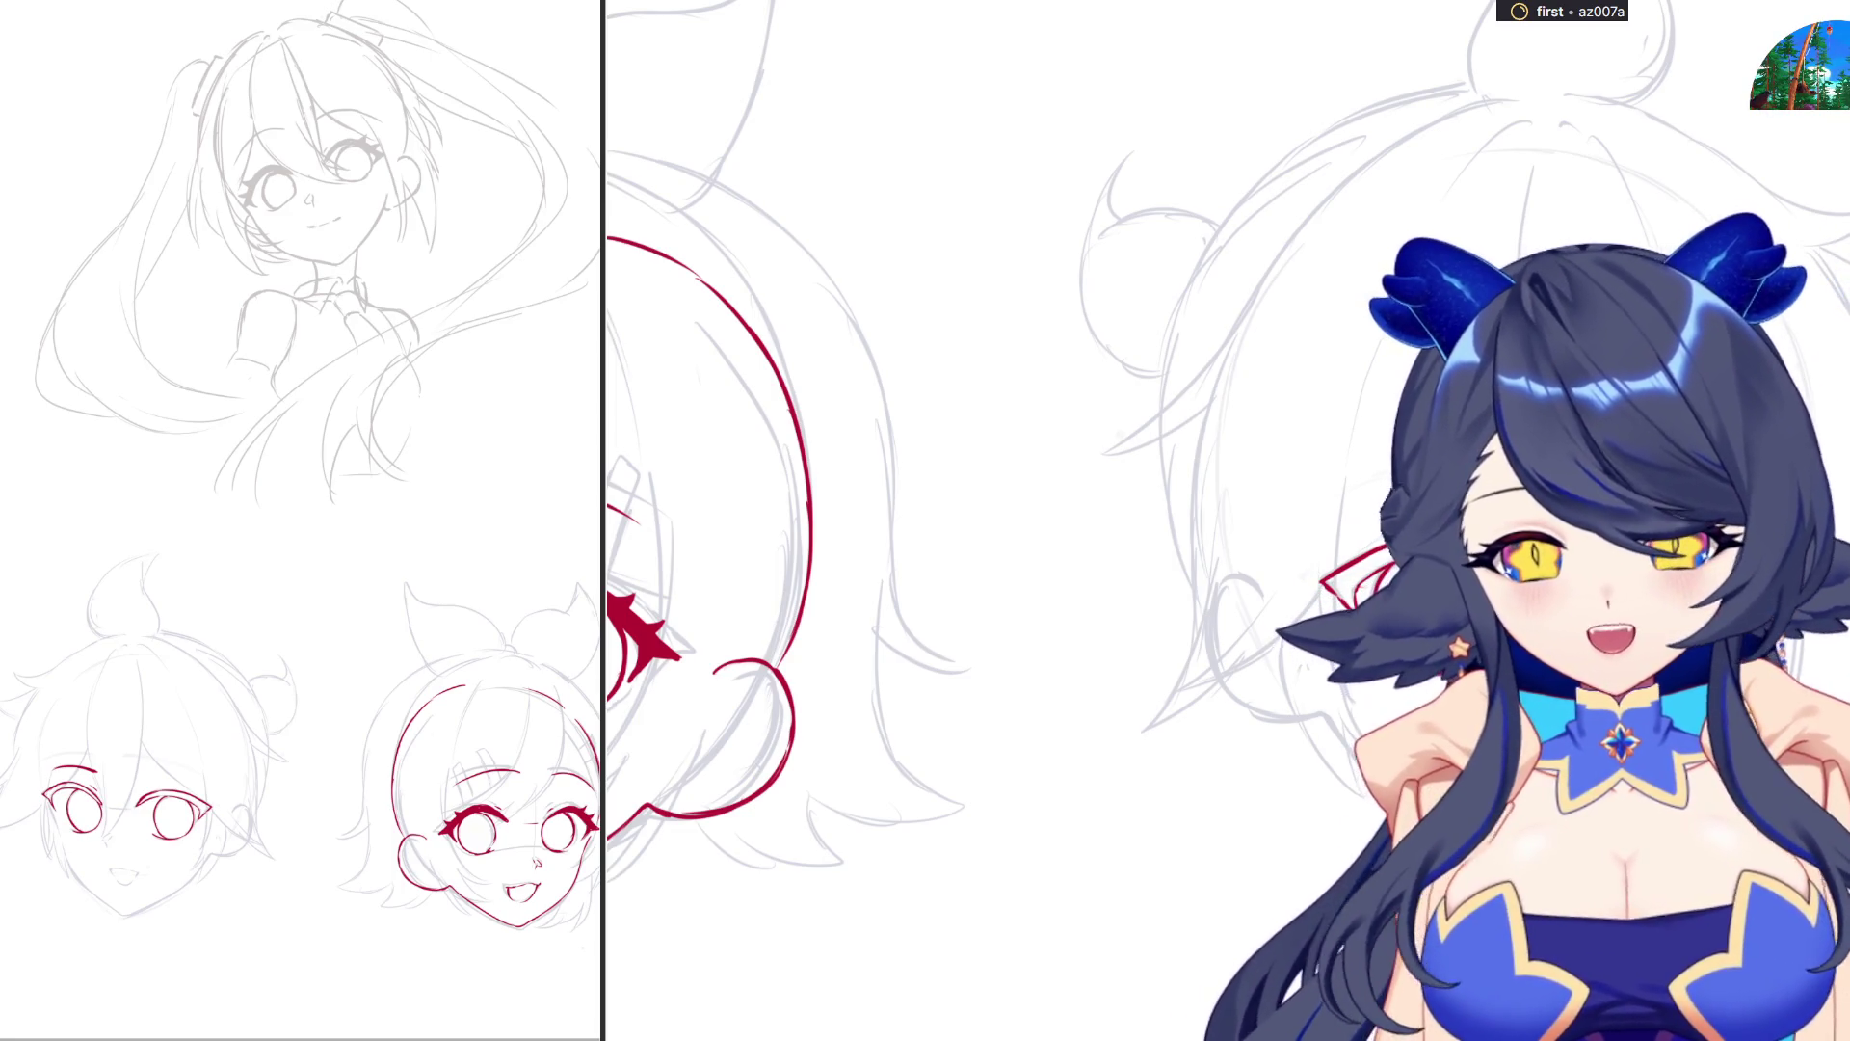
Draw a long, bold red eyebrow arching over the boy's right eye.
{"action": "scroll", "coordinate": [1036, 520], "scroll_direction": "right", "scroll_amount": 5}
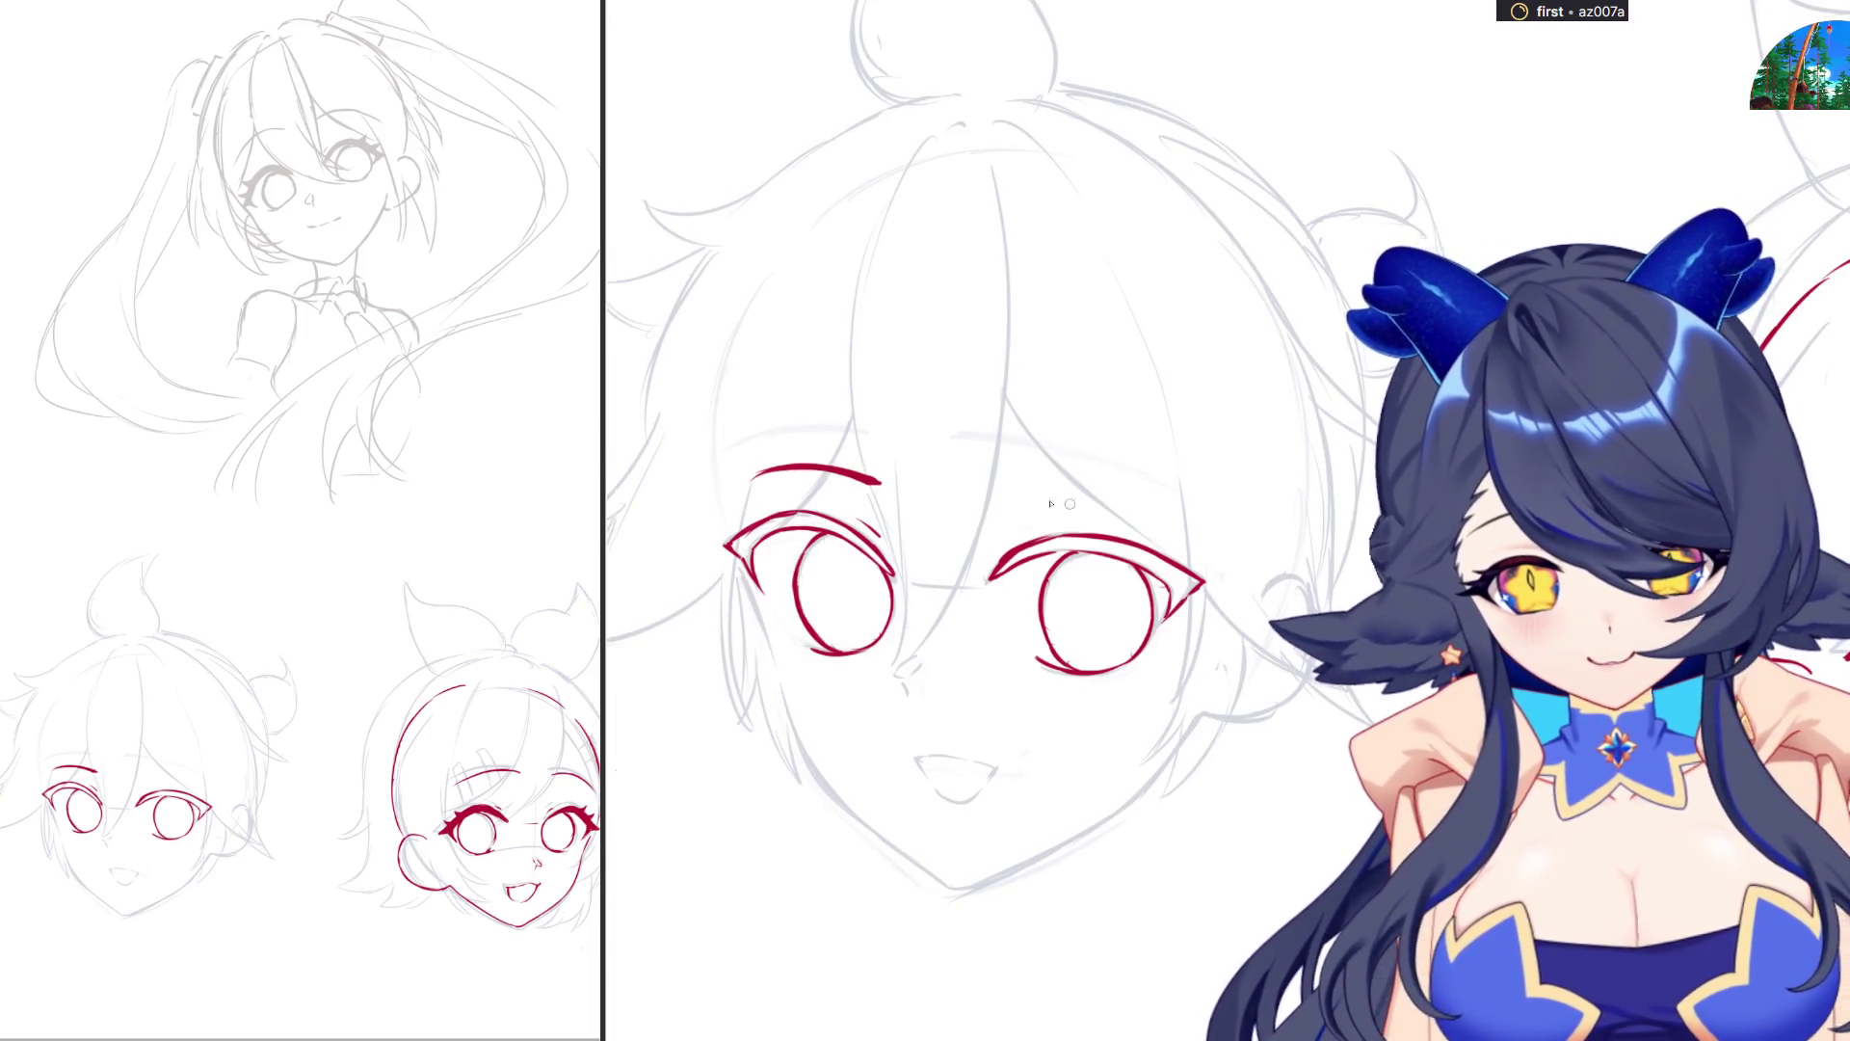
{"action": "left_click_drag", "start_coordinate": [966, 479], "coordinate": [1058, 469]}
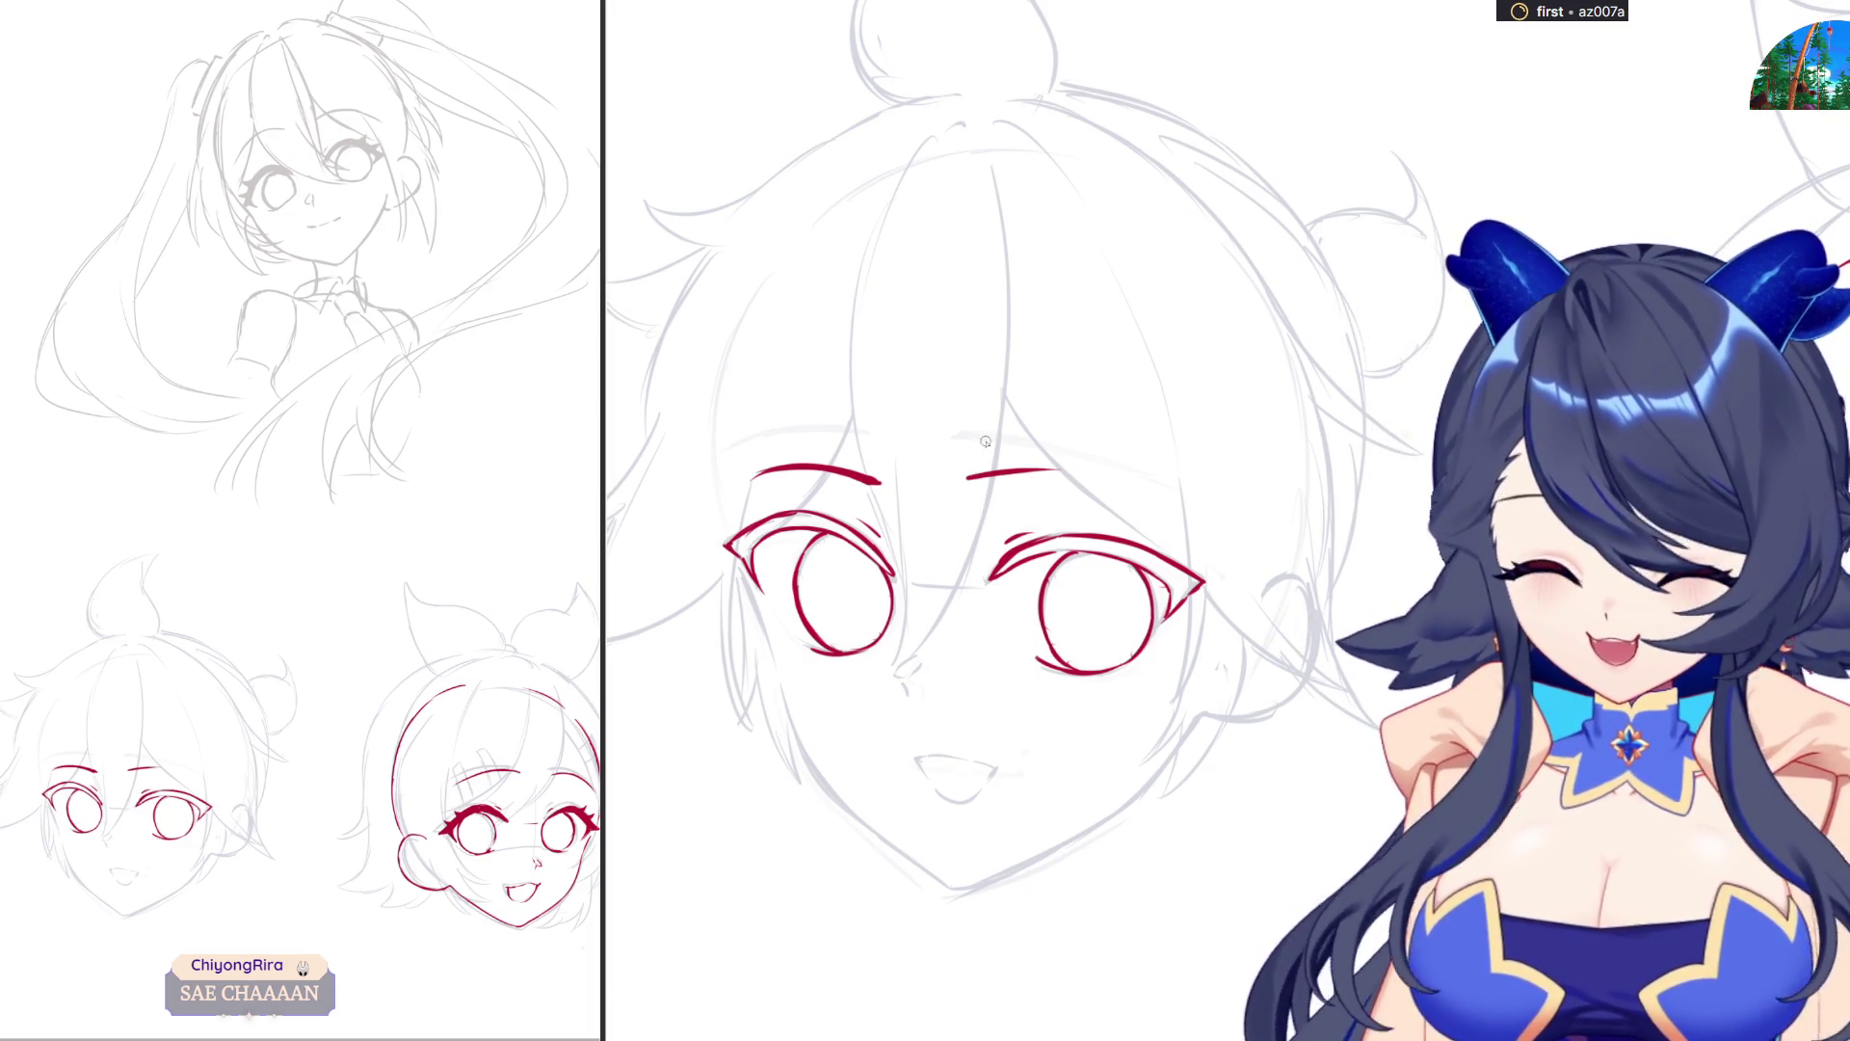
{"action": "mouse_move", "coordinate": [966, 481]}
{"action": "left_mouse_down"}
{"action": "mouse_move", "coordinate": [1065, 472]}
{"action": "mouse_move", "coordinate": [1171, 502]}
{"action": "left_mouse_up"}
{"action": "key", "text": "ctrl+z"}
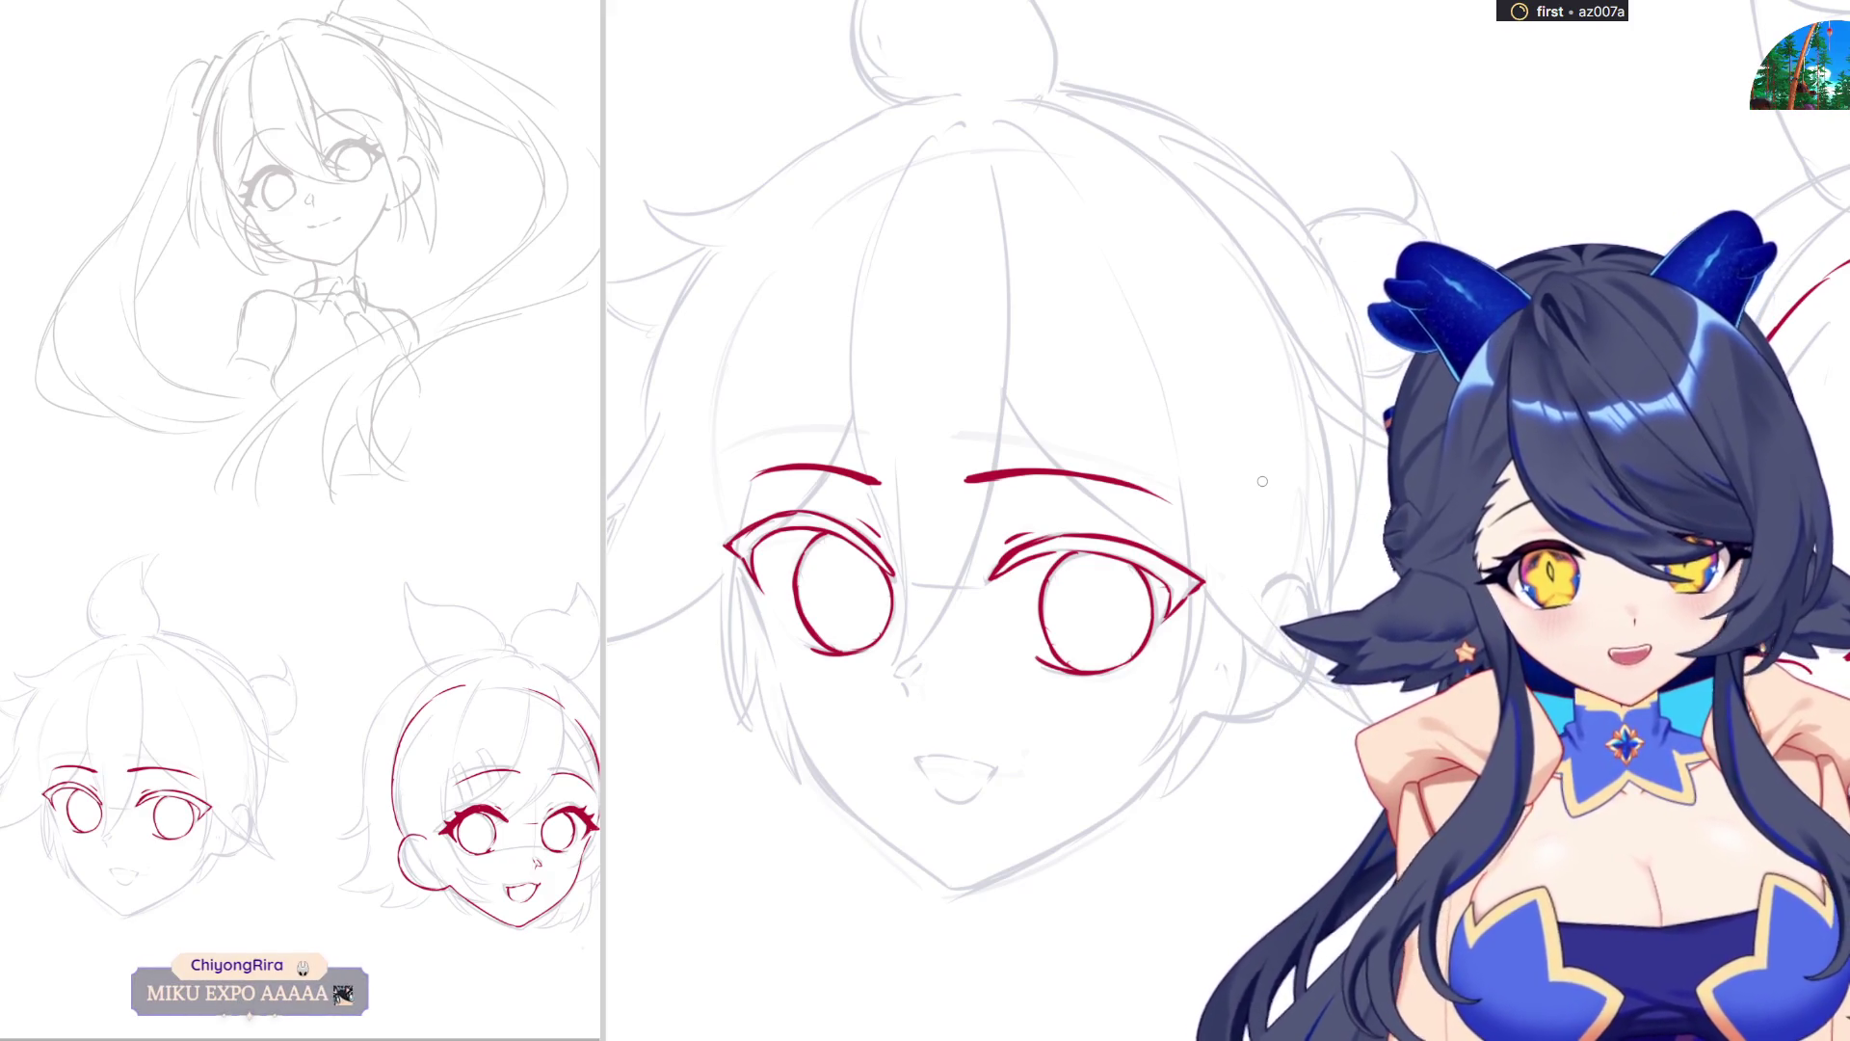
Add a small red nose stroke beneath the boy's inked eyes.
{"action": "scroll", "coordinate": [964, 520], "scroll_direction": "down", "scroll_amount": 3}
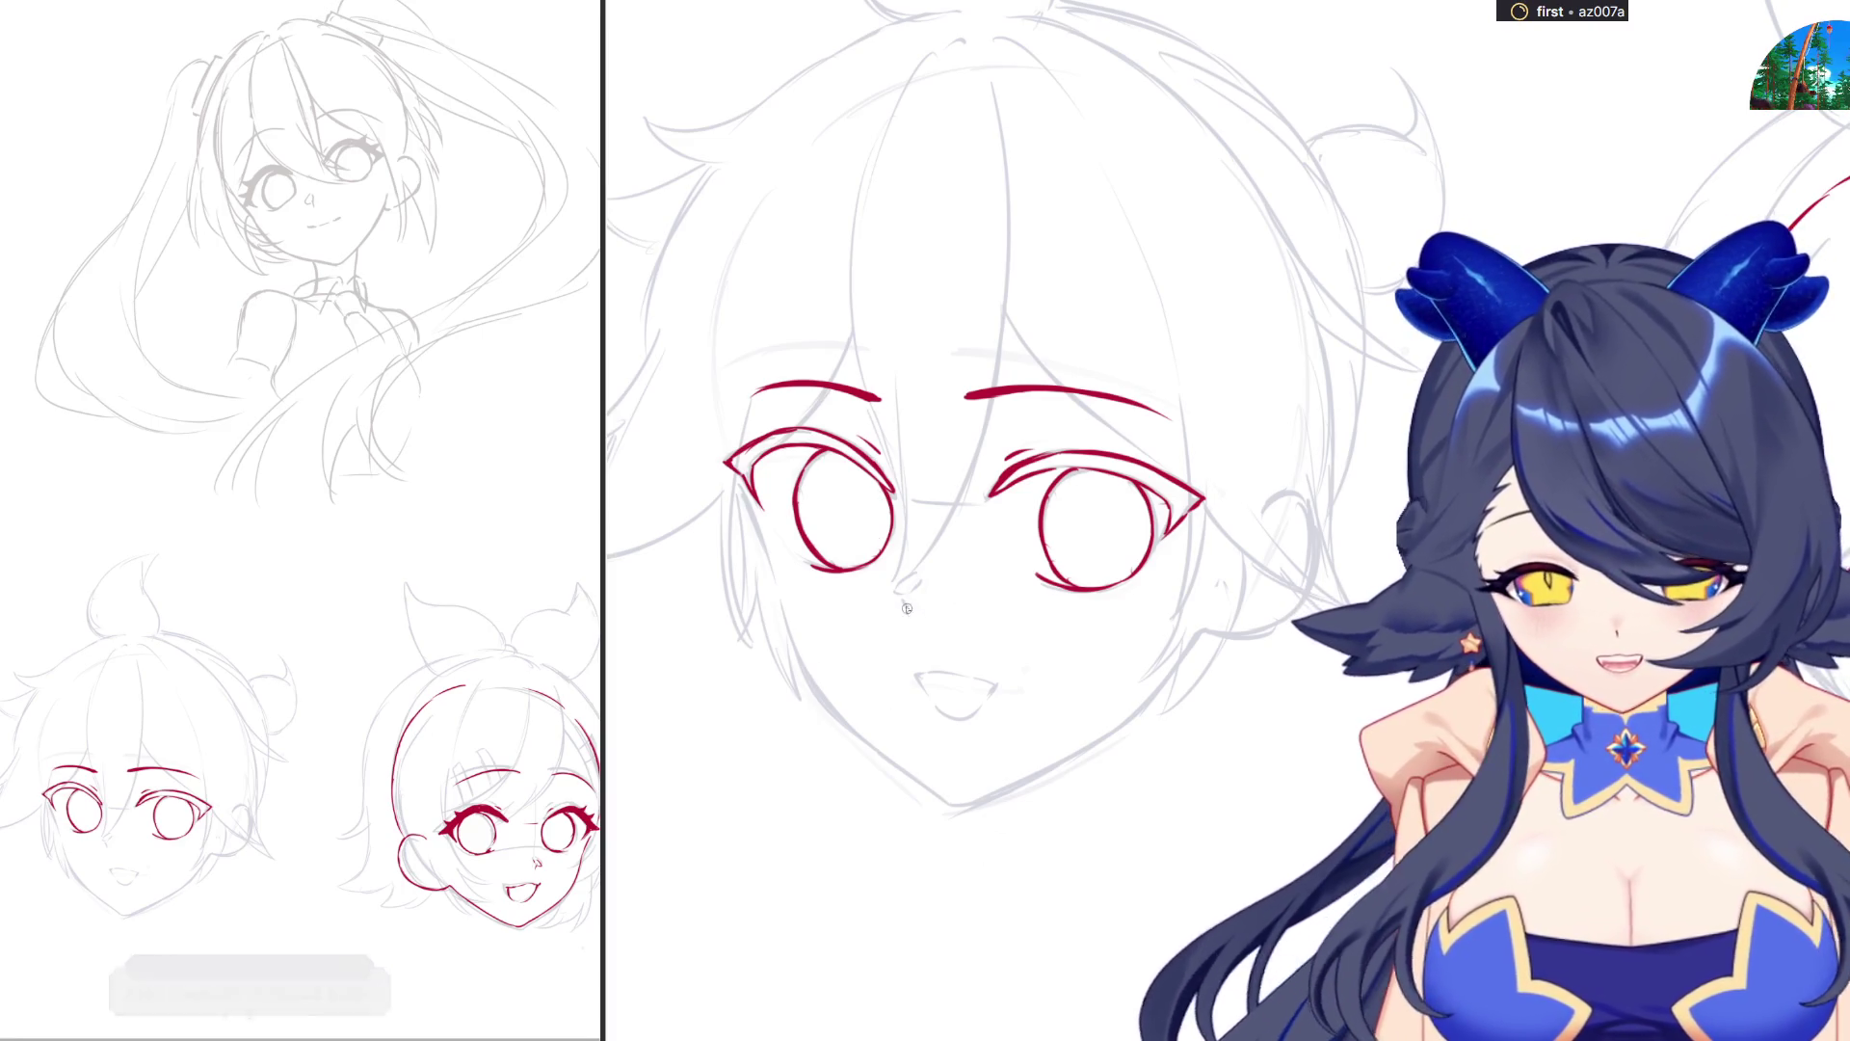
{"action": "mouse_move", "coordinate": [902, 596]}
{"action": "left_mouse_down"}
{"action": "mouse_move", "coordinate": [909, 613]}
{"action": "mouse_move", "coordinate": [895, 584]}
{"action": "mouse_move", "coordinate": [909, 590]}
{"action": "left_mouse_up"}
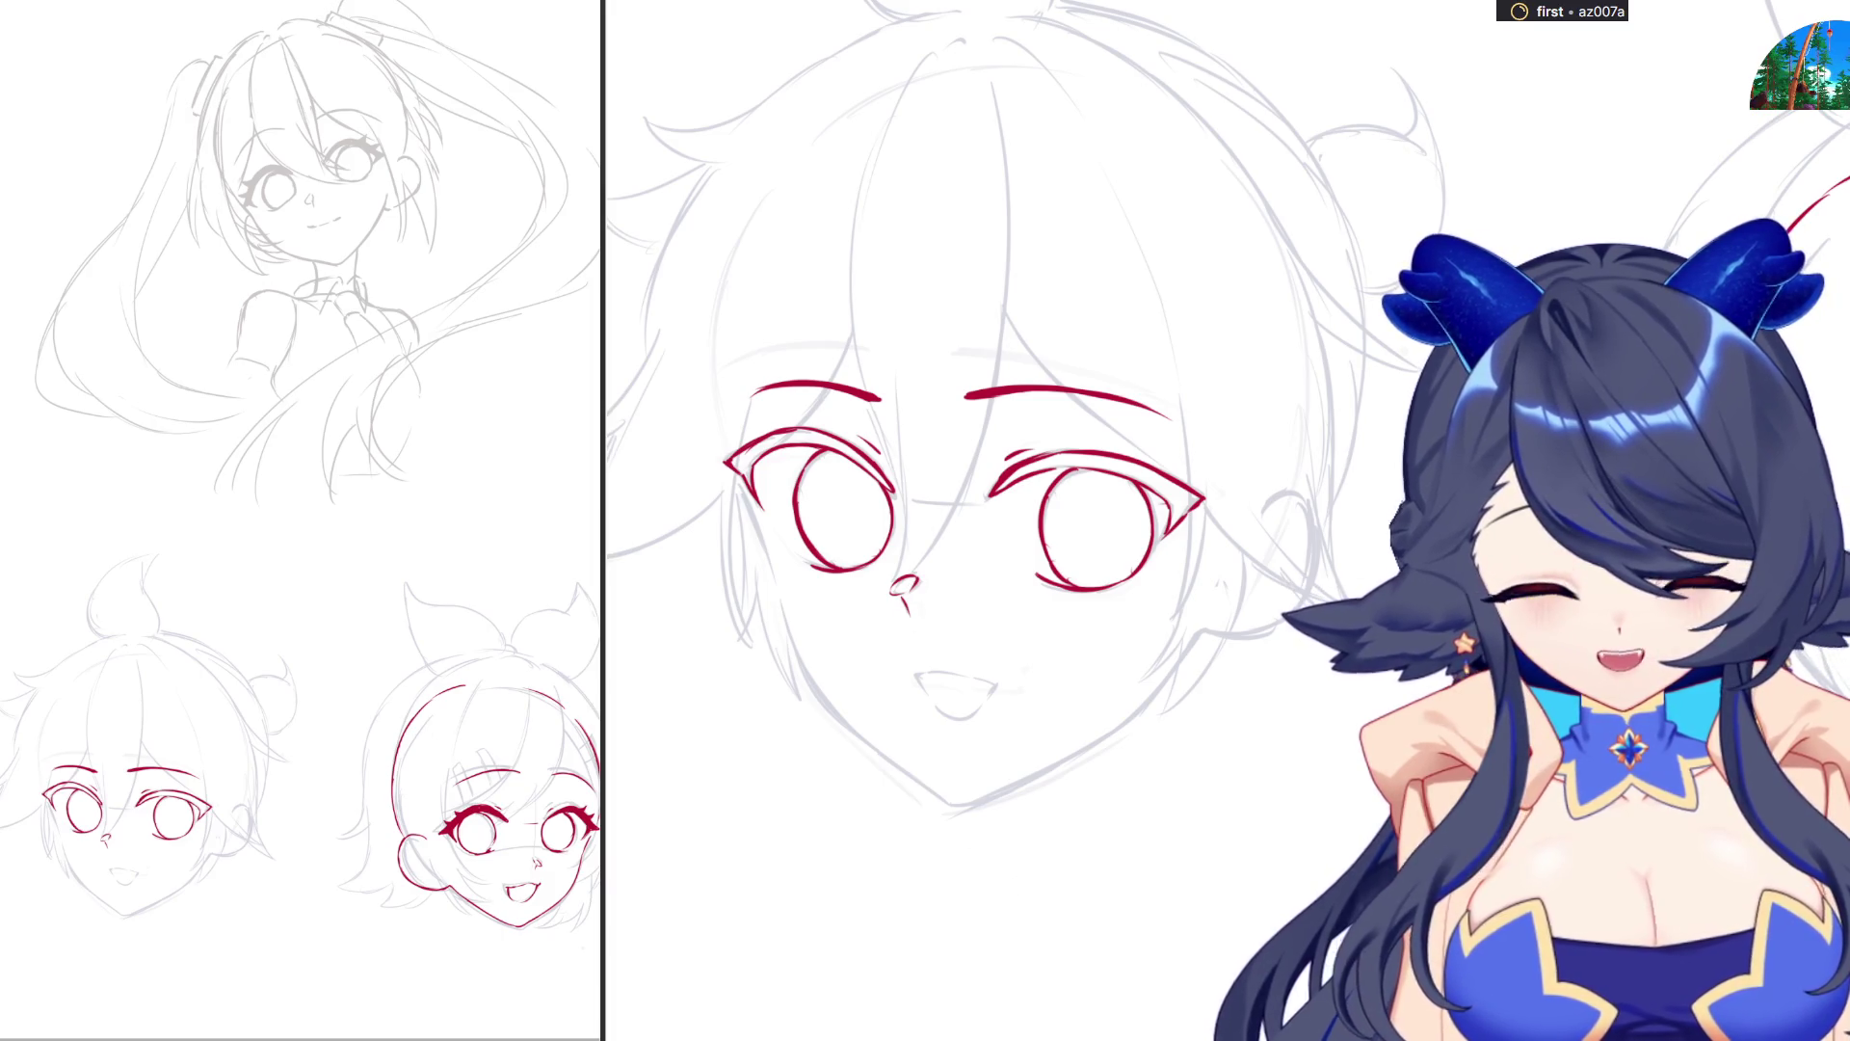
{"action": "scroll", "coordinate": [938, 356], "scroll_direction": "down", "scroll_amount": 5}
{"action": "scroll", "coordinate": [938, 356], "scroll_direction": "up", "scroll_amount": 4}
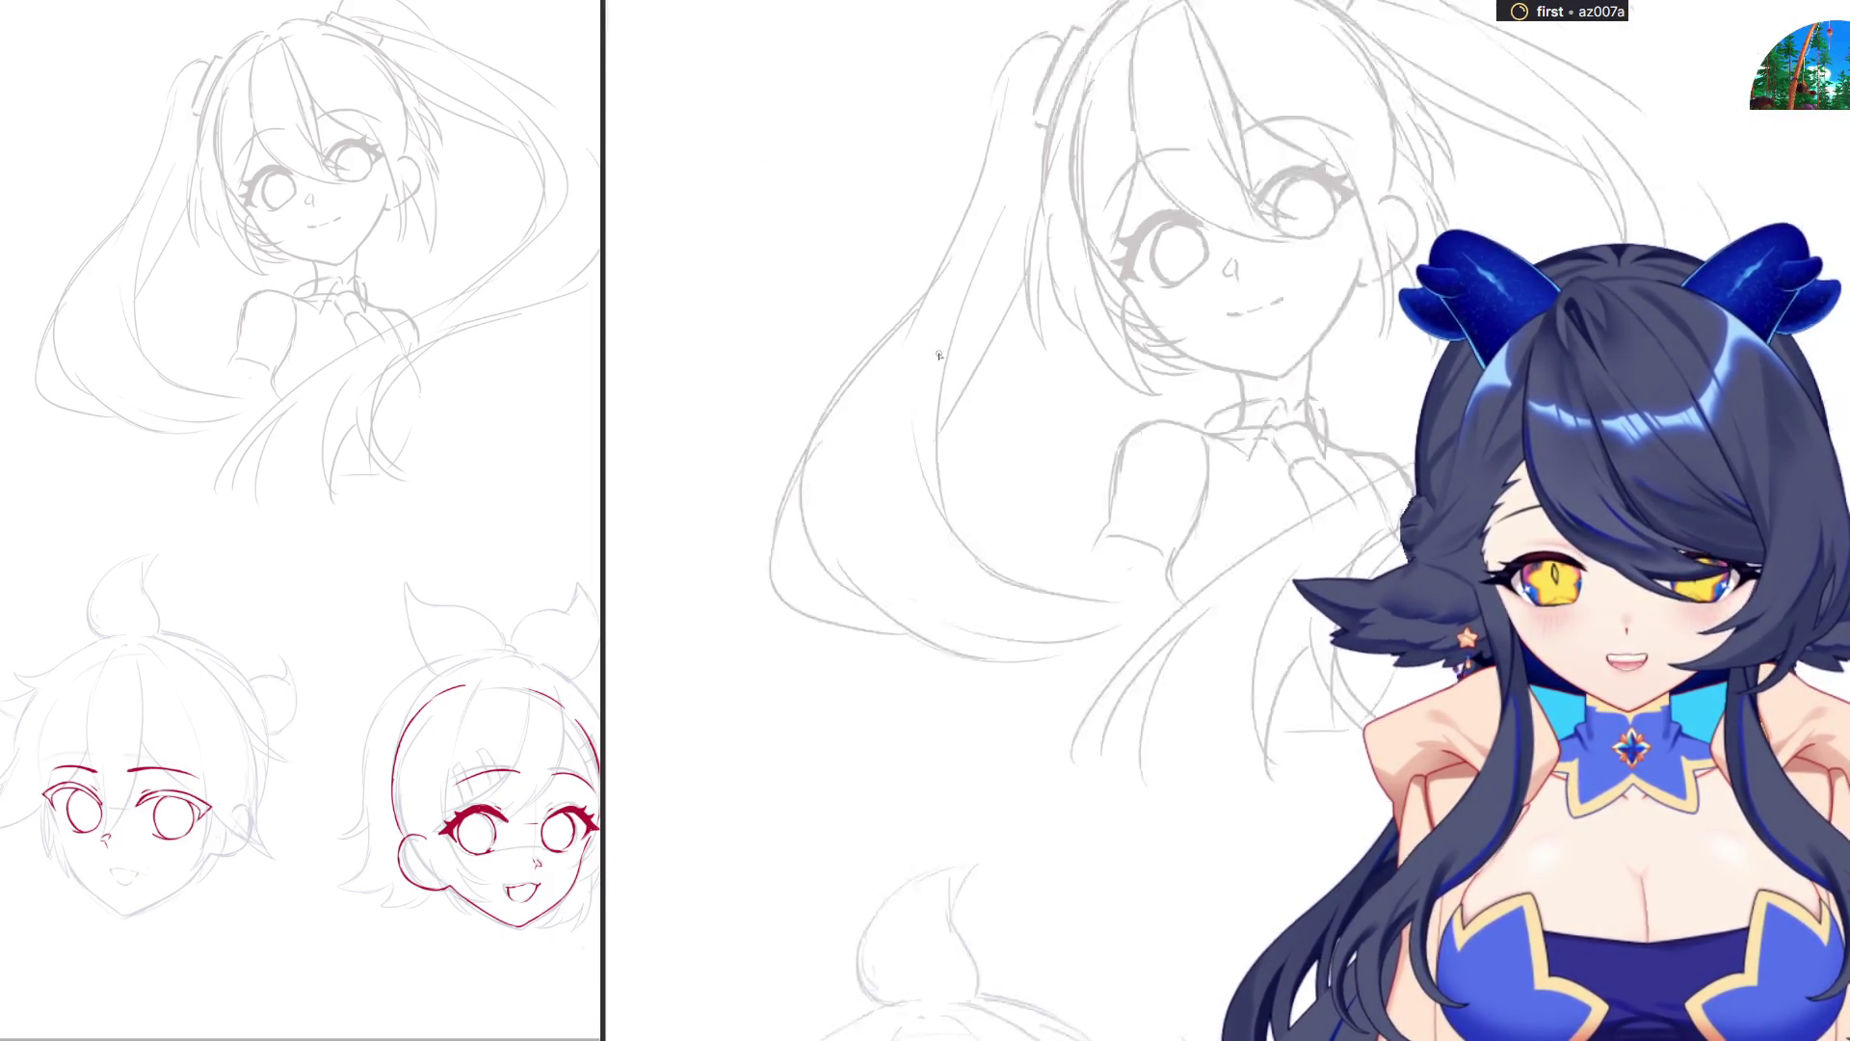
{"action": "scroll", "coordinate": [939, 355], "scroll_direction": "down", "scroll_amount": 5}
{"action": "scroll", "coordinate": [1248, 904], "scroll_direction": "up", "scroll_amount": 8}
{"action": "scroll", "coordinate": [1337, 820], "scroll_direction": "down", "scroll_amount": 4}
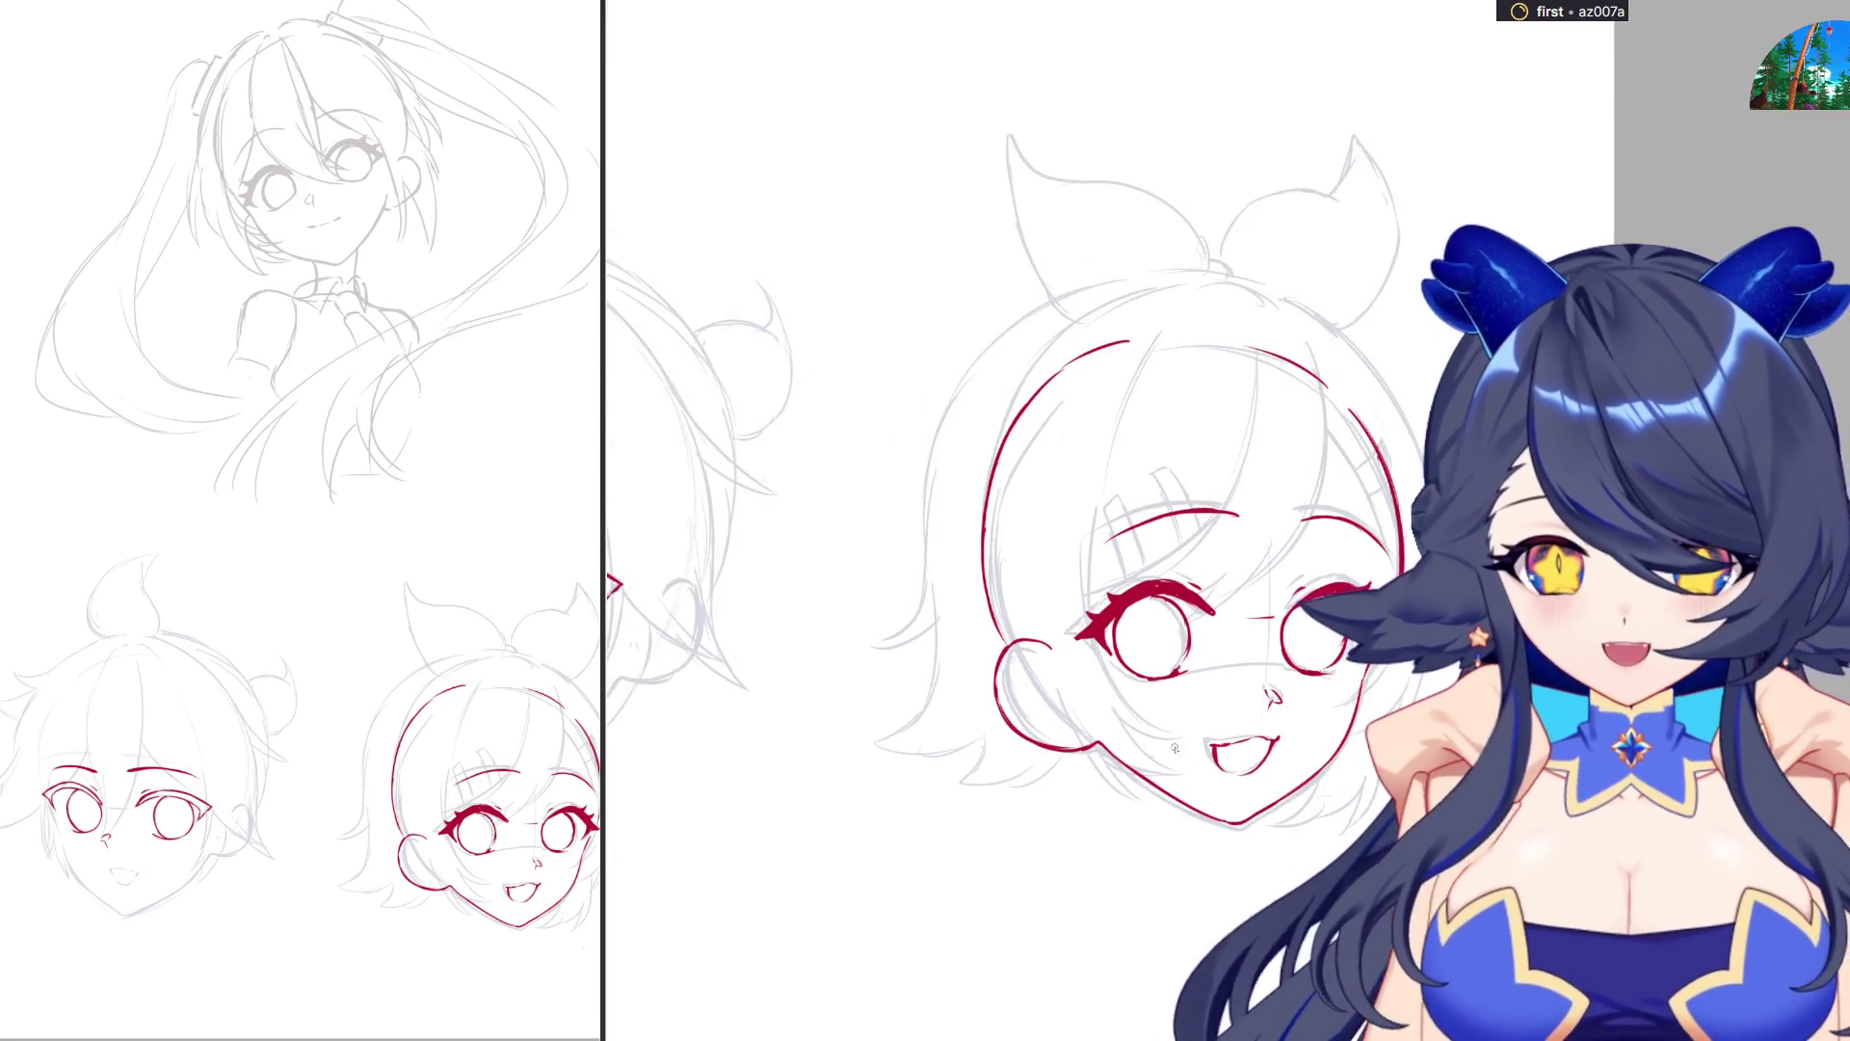
{"action": "scroll", "coordinate": [1120, 715], "scroll_direction": "up", "scroll_amount": 6}
{"action": "scroll", "coordinate": [1120, 715], "scroll_direction": "down", "scroll_amount": 4}
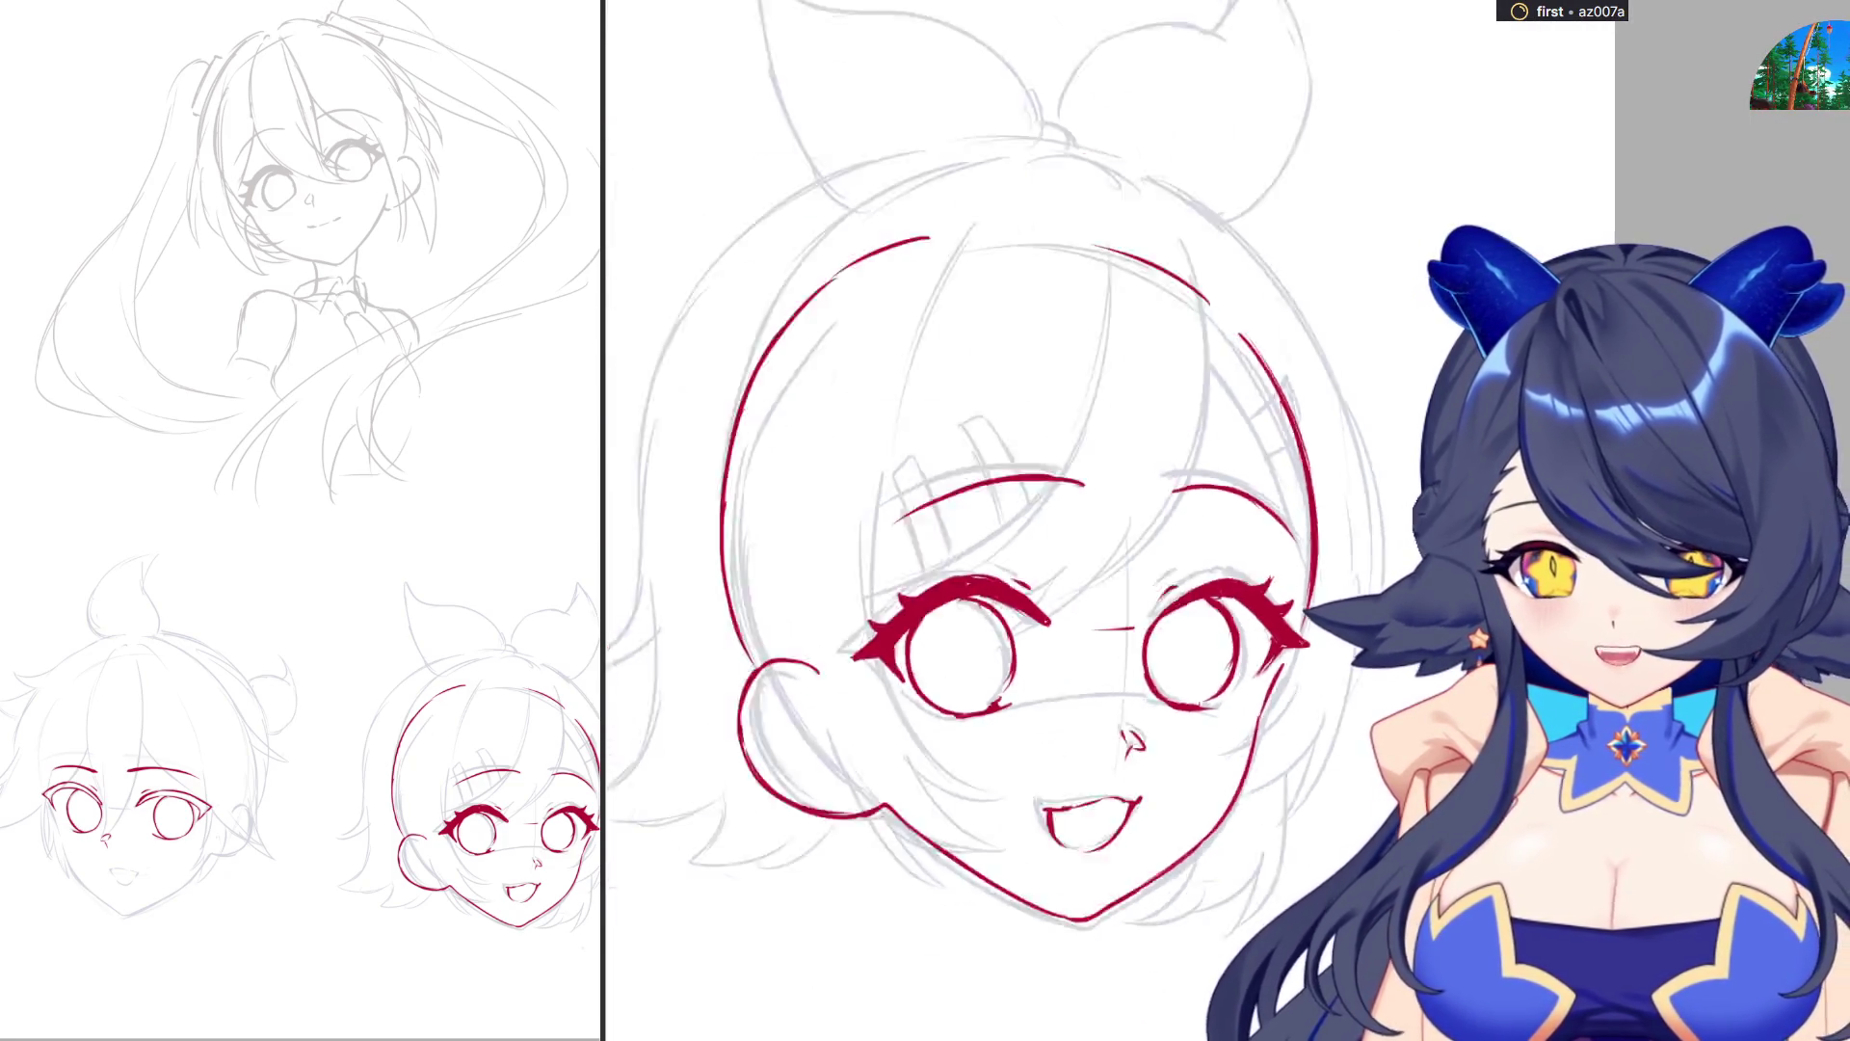
{"action": "scroll", "coordinate": [1157, 732], "scroll_direction": "up", "scroll_amount": 4}
{"action": "scroll", "coordinate": [1186, 742], "scroll_direction": "down", "scroll_amount": 4}
{"action": "scroll", "coordinate": [1231, 762], "scroll_direction": "up", "scroll_amount": 5}
{"action": "scroll", "coordinate": [1230, 762], "scroll_direction": "up", "scroll_amount": 2}
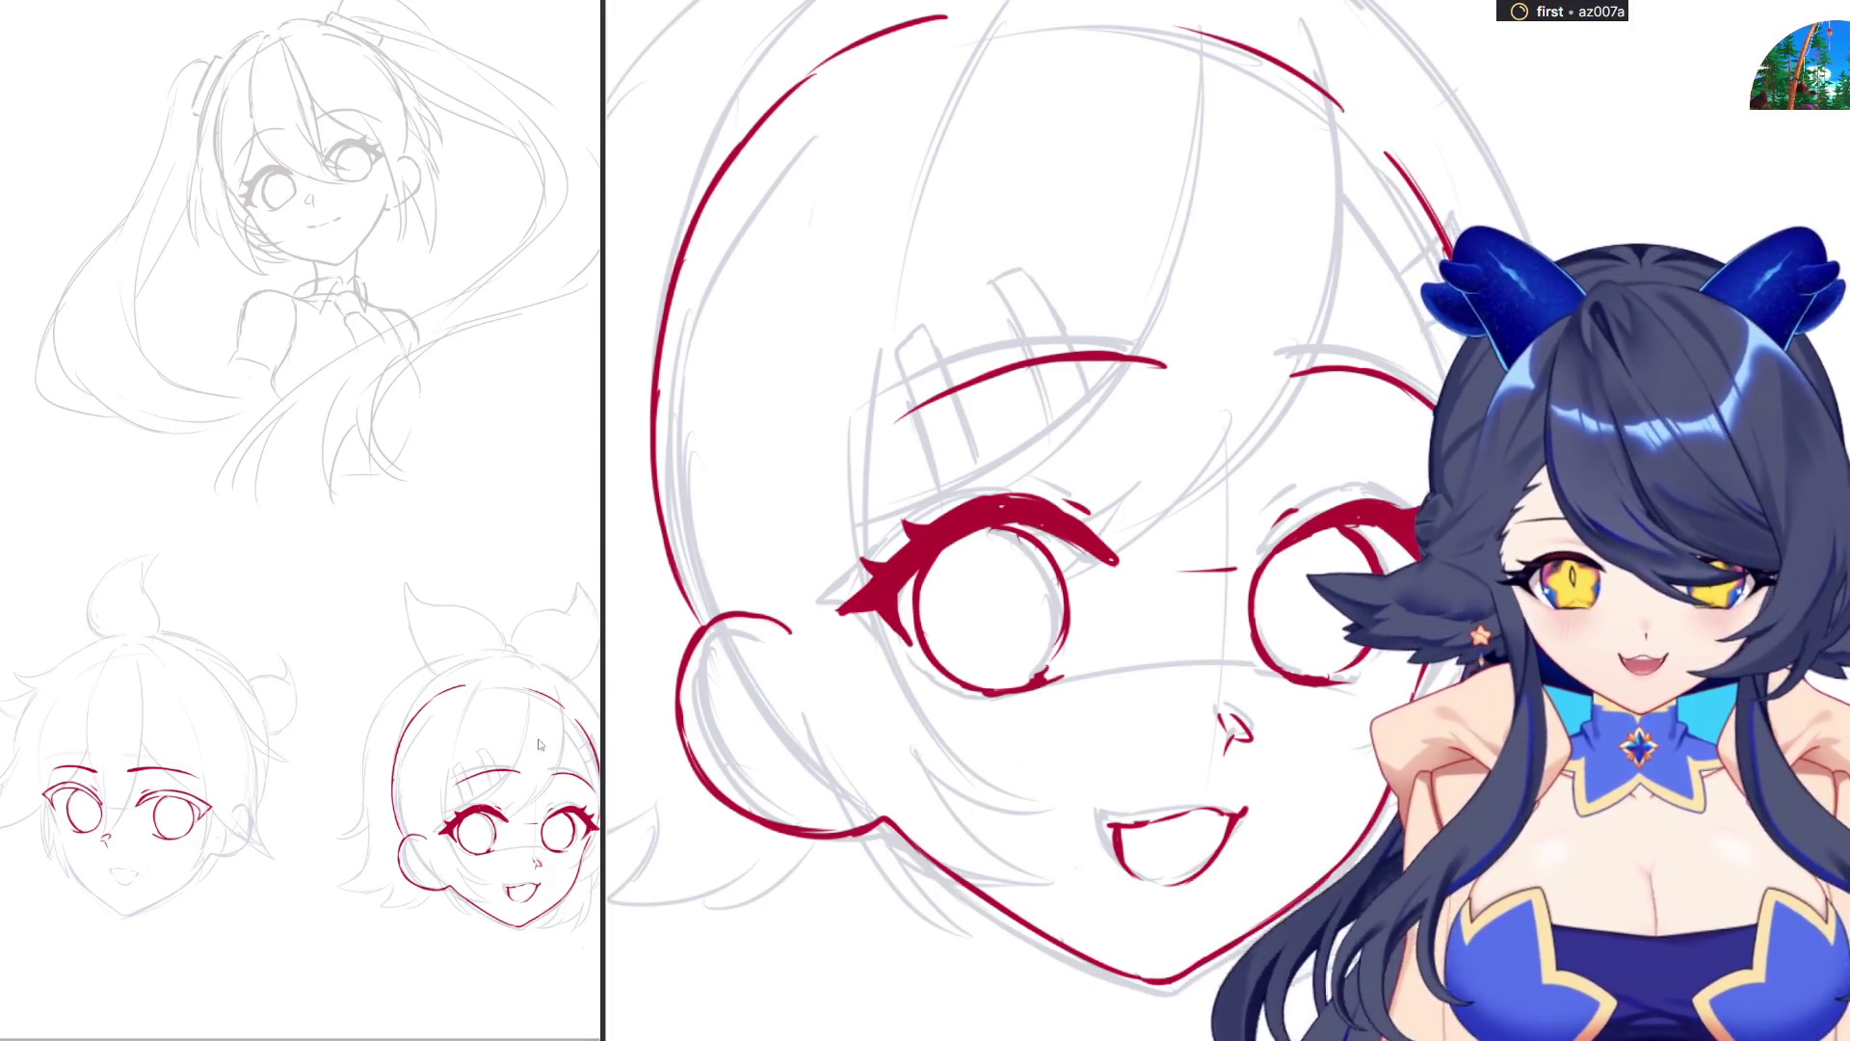
{"action": "scroll", "coordinate": [1160, 633], "scroll_direction": "down", "scroll_amount": 5}
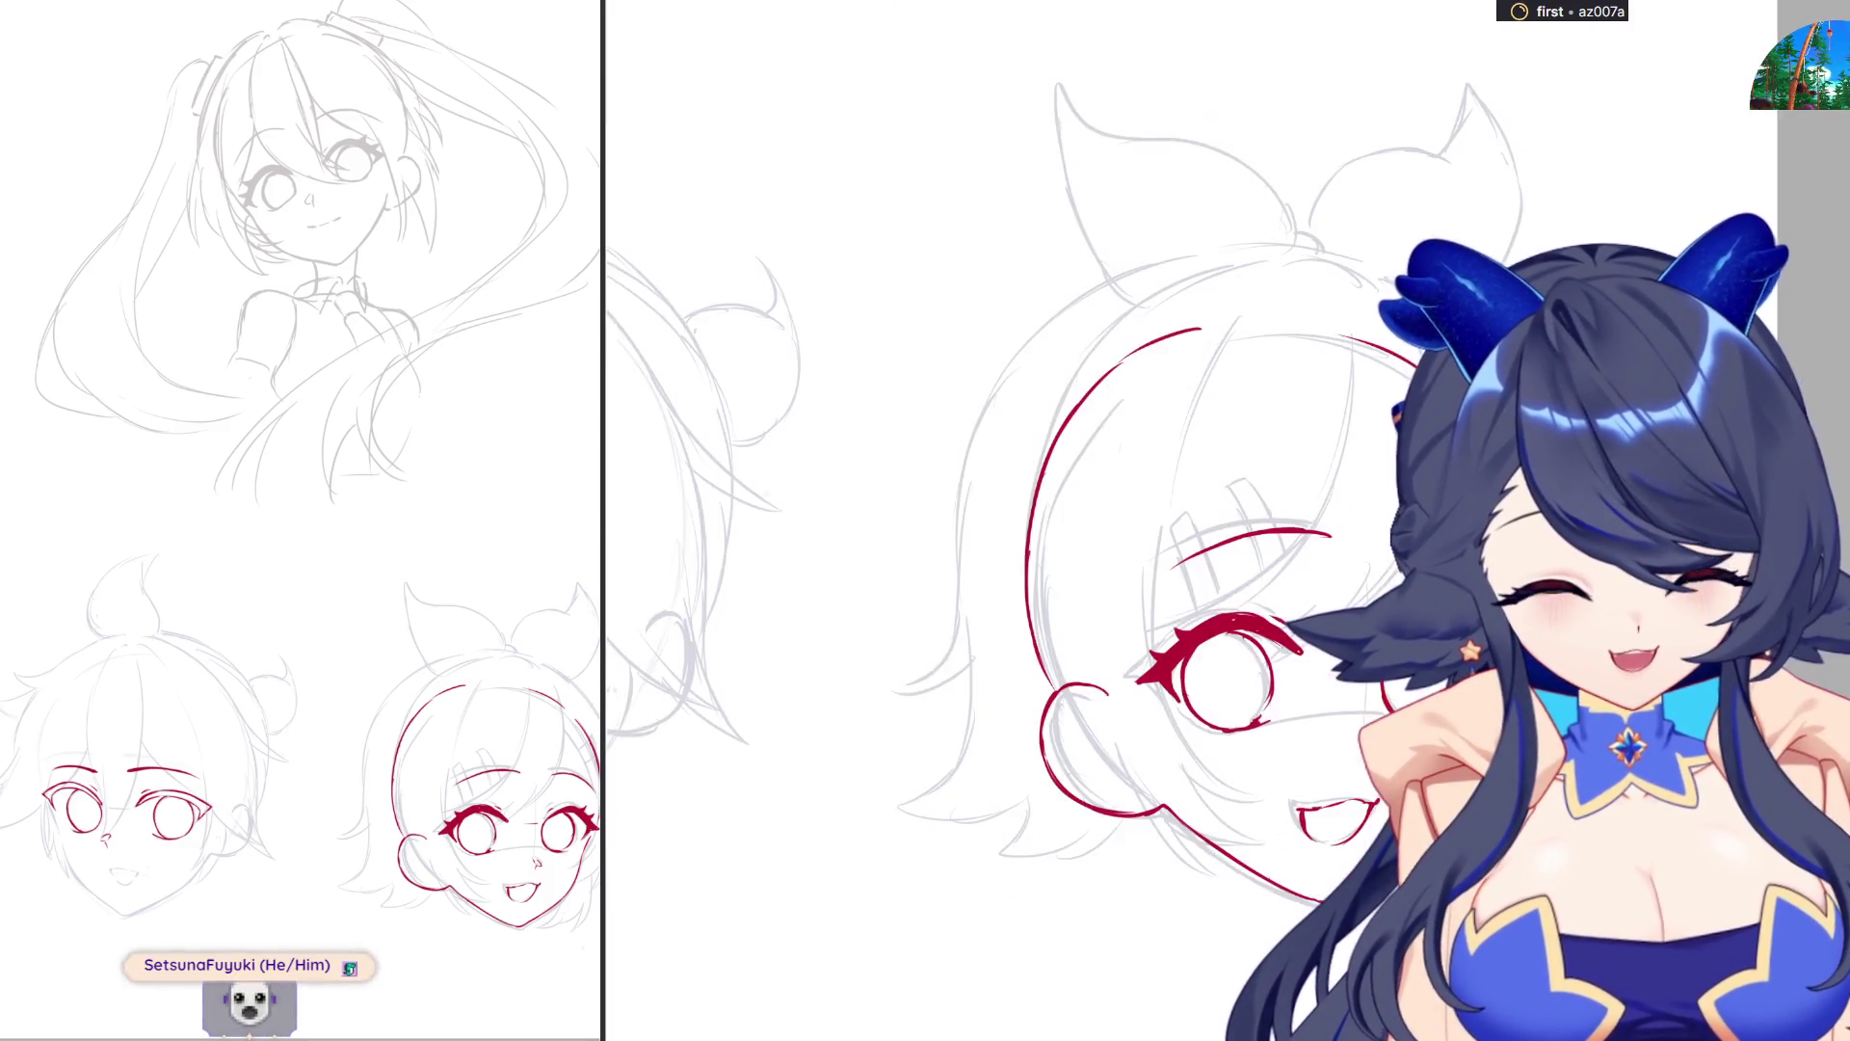
Scroll the canvas up and down to inspect the boy's inked face.
{"action": "scroll", "coordinate": [1093, 845], "scroll_direction": "up", "scroll_amount": 2}
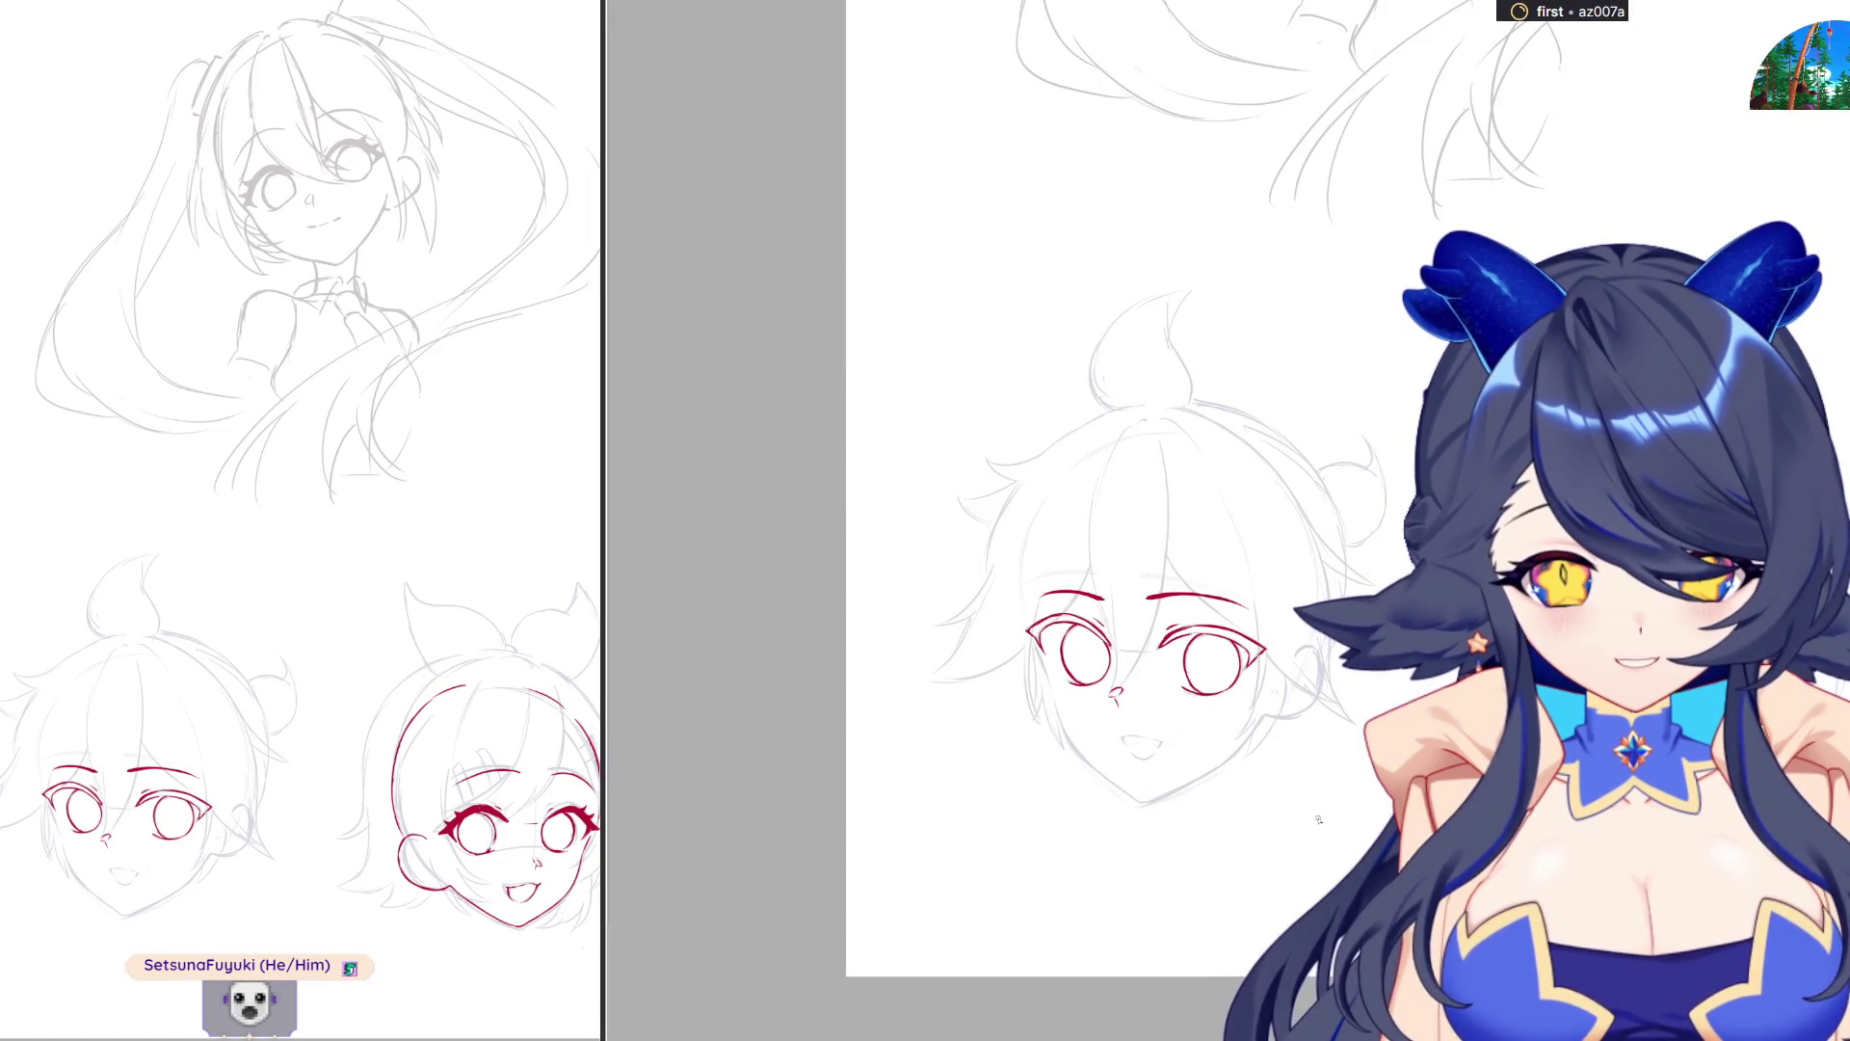
{"action": "scroll", "coordinate": [917, 813], "scroll_direction": "up", "scroll_amount": 2}
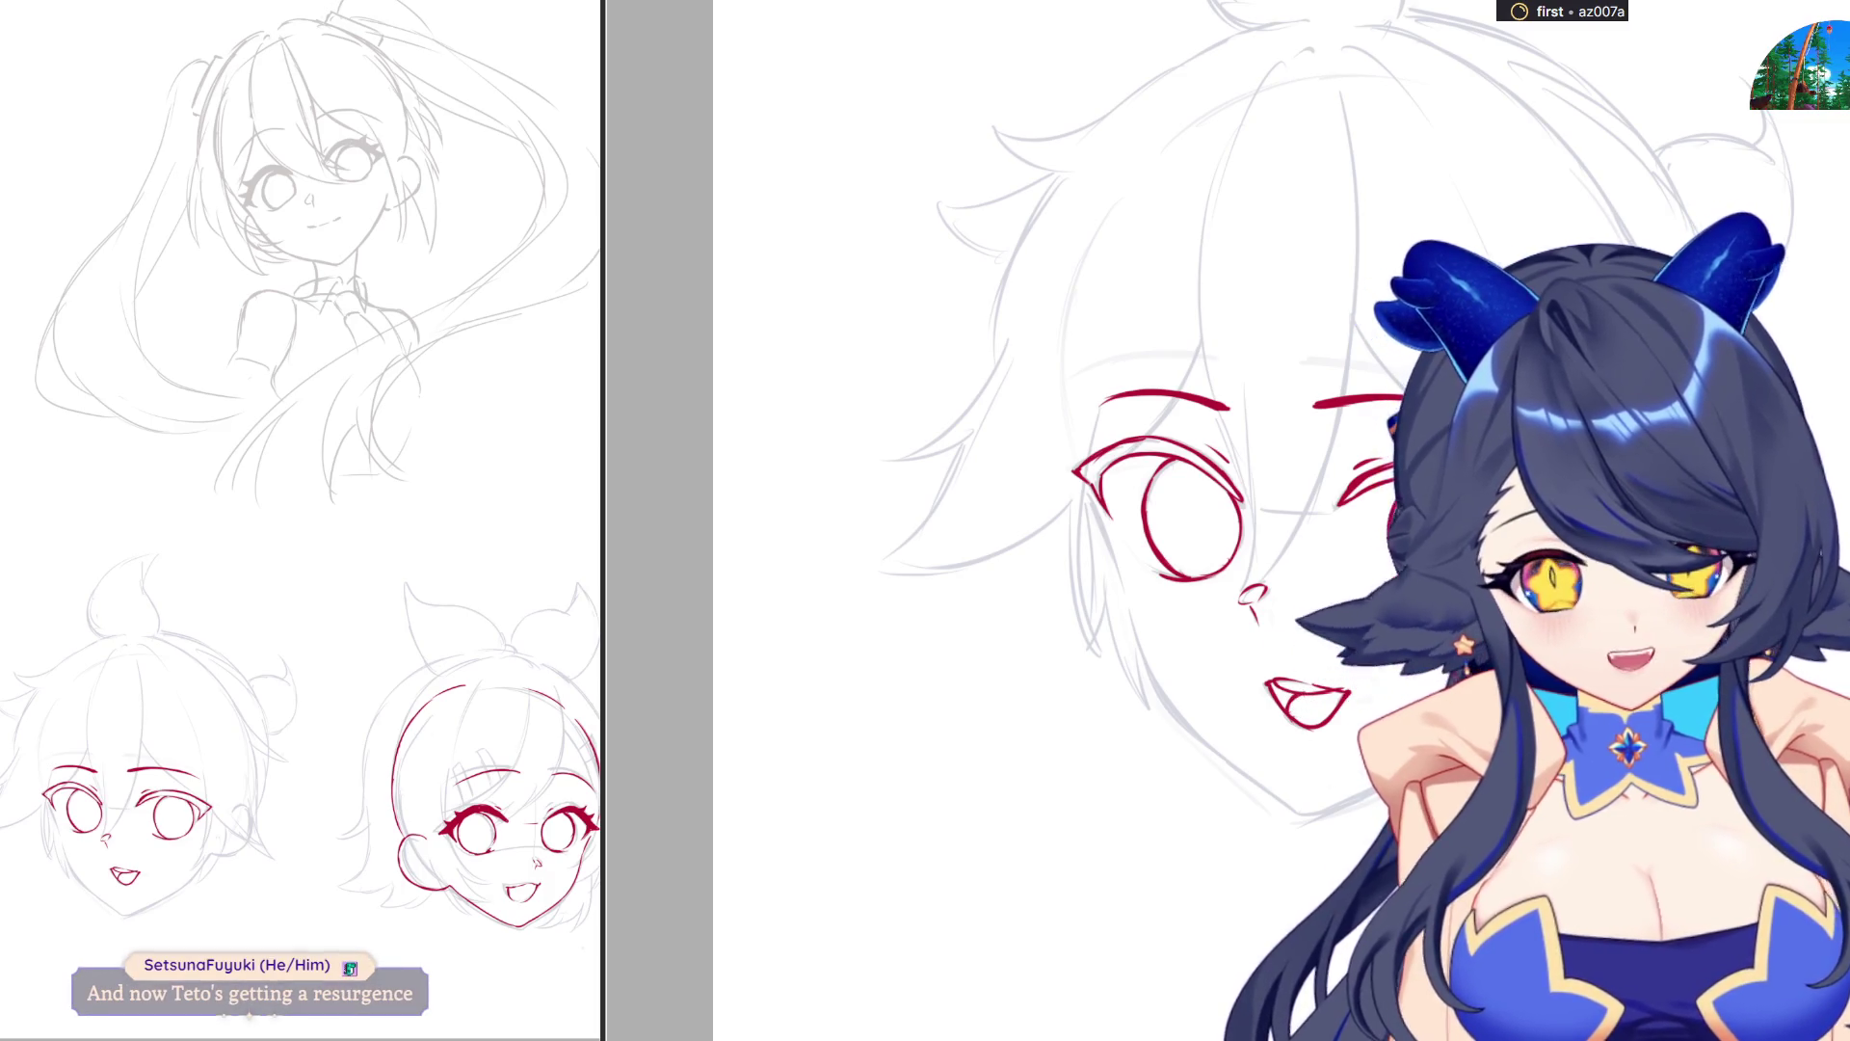
{"action": "scroll", "coordinate": [1209, 867], "scroll_direction": "down", "scroll_amount": 2}
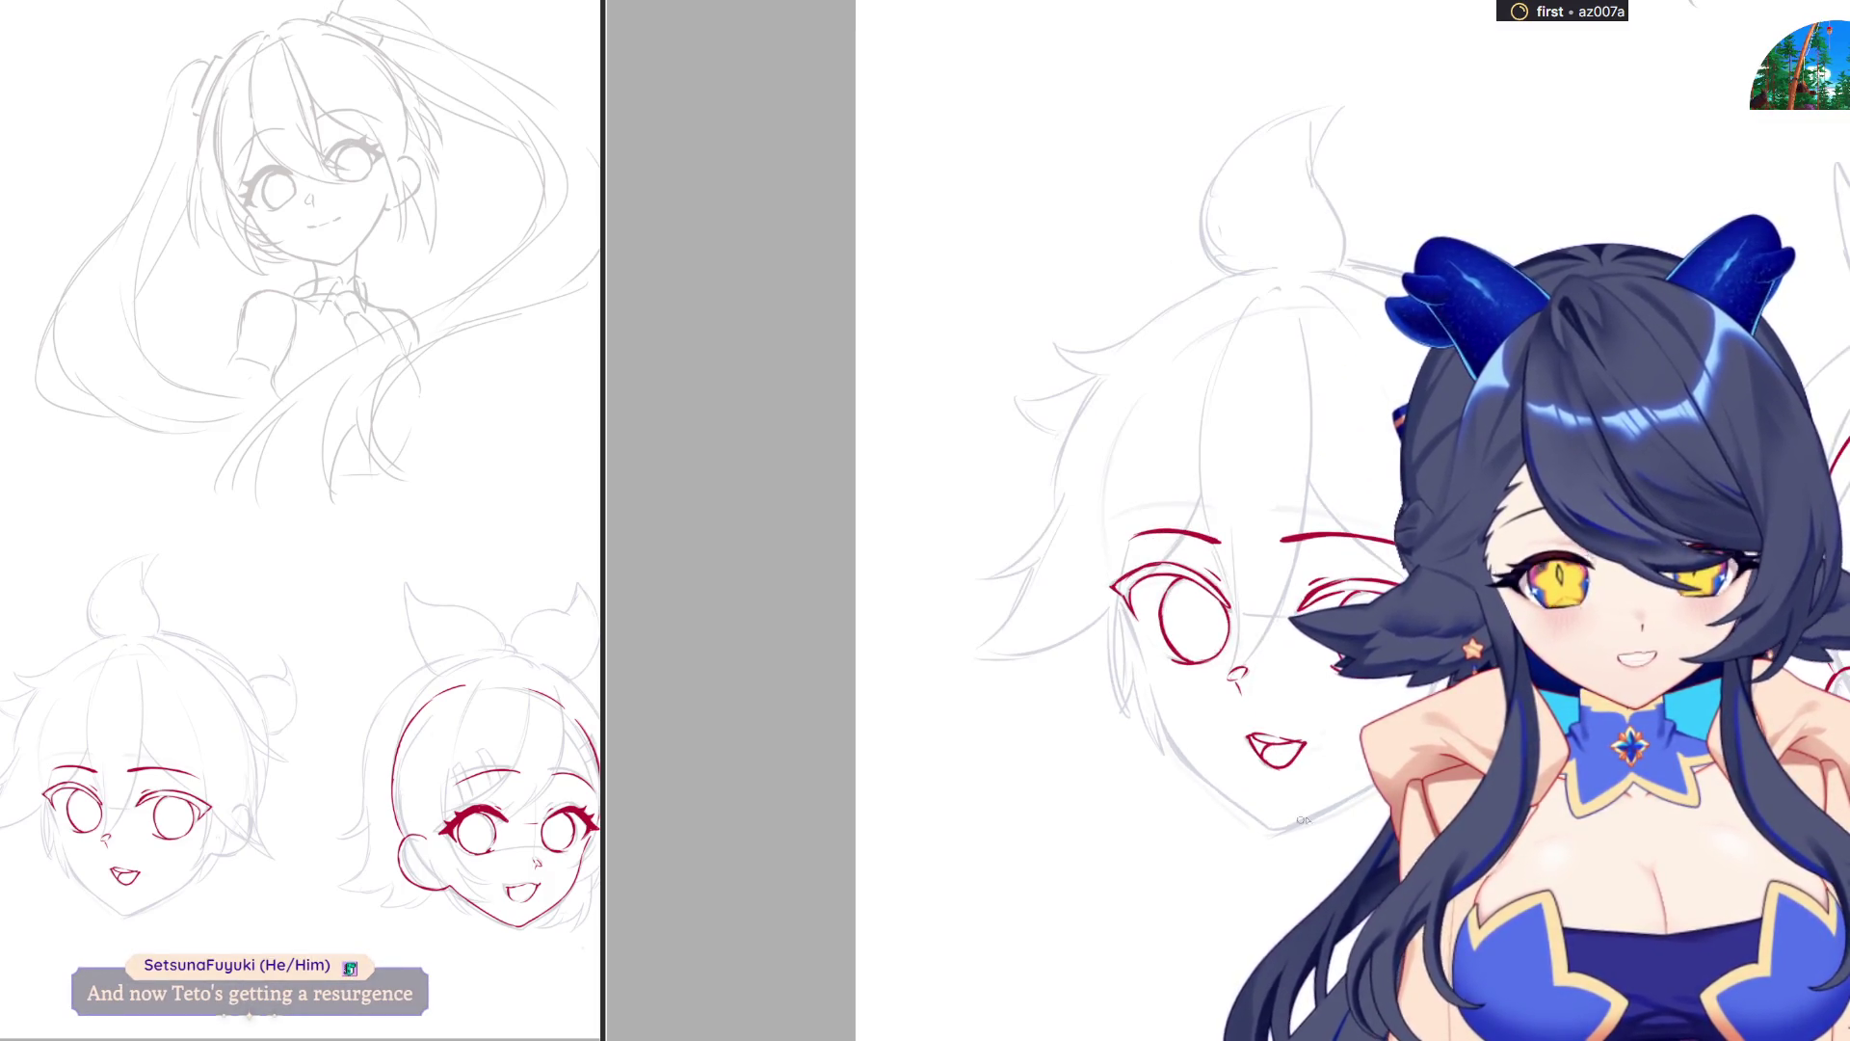
{"action": "scroll", "coordinate": [1096, 656], "scroll_direction": "up", "scroll_amount": 2}
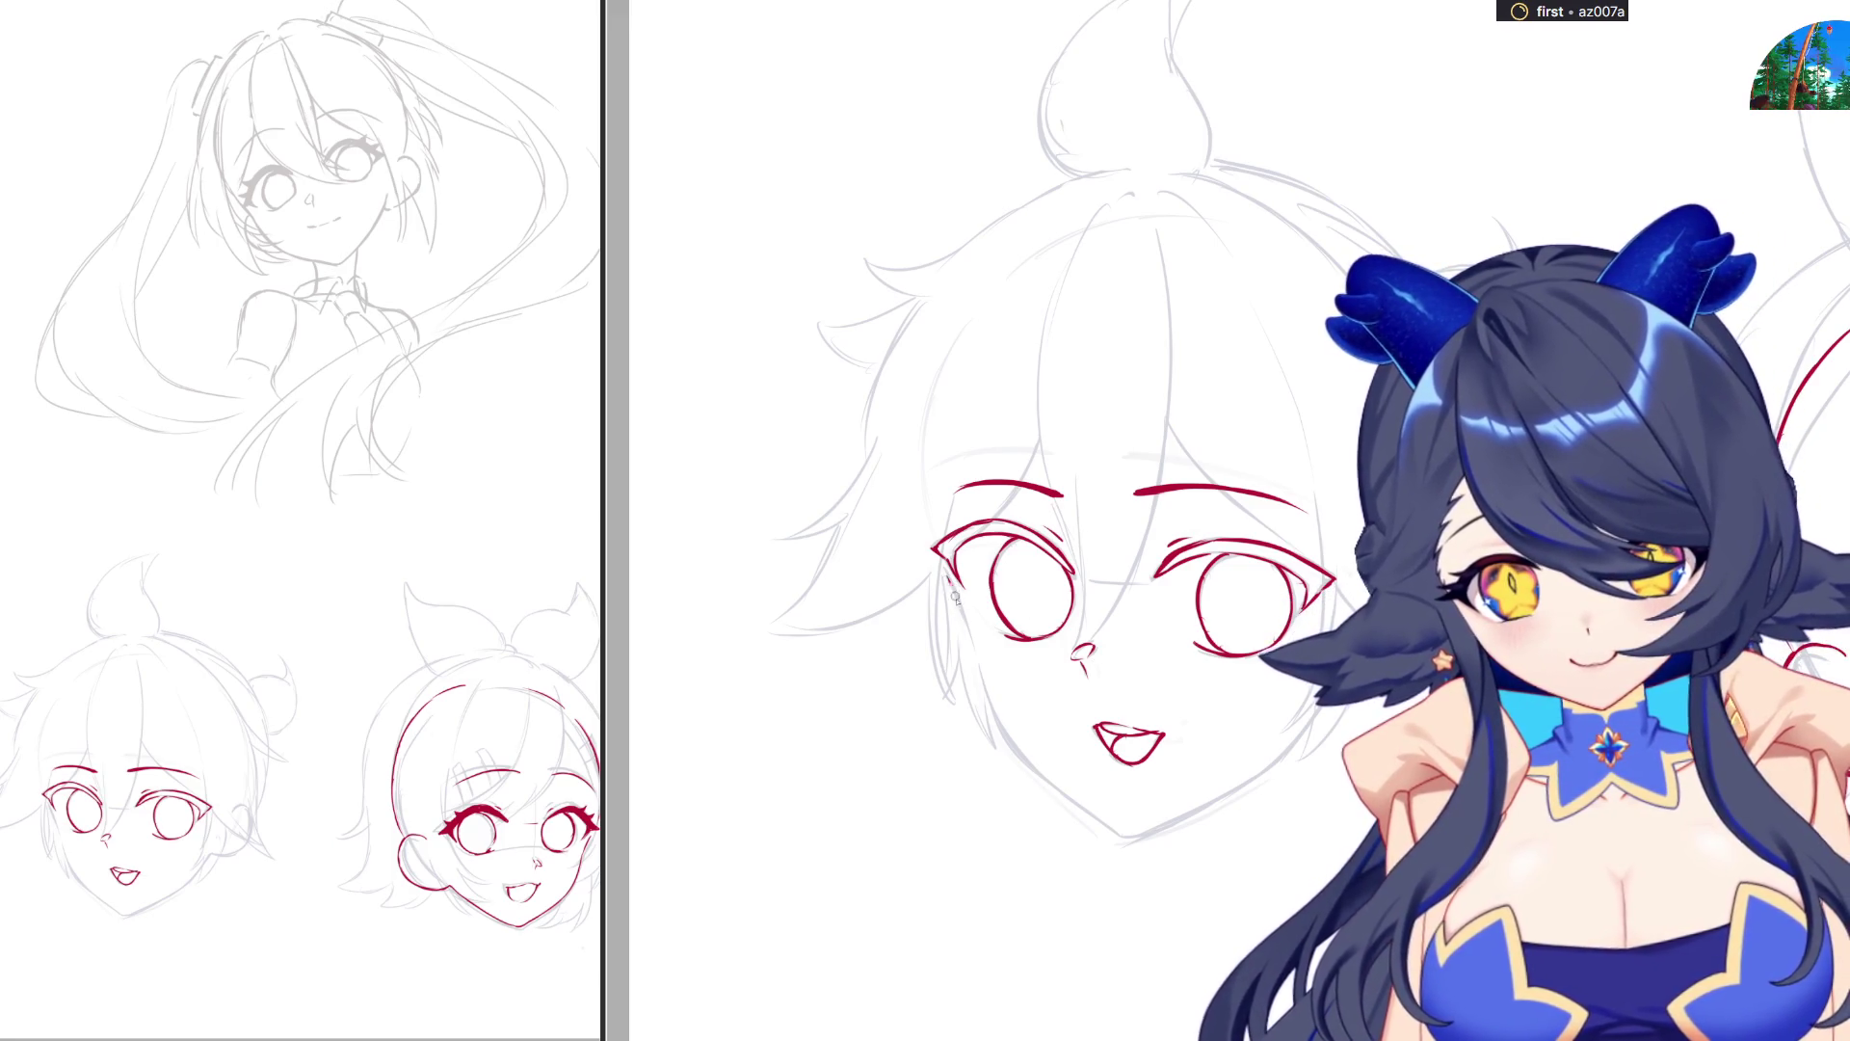
Stroke the red left cheek line from the eye corner toward the jaw, redoing several attempts.
{"action": "left_click_drag", "start_coordinate": [952, 581], "coordinate": [973, 651]}
{"action": "key", "text": "ctrl+z"}
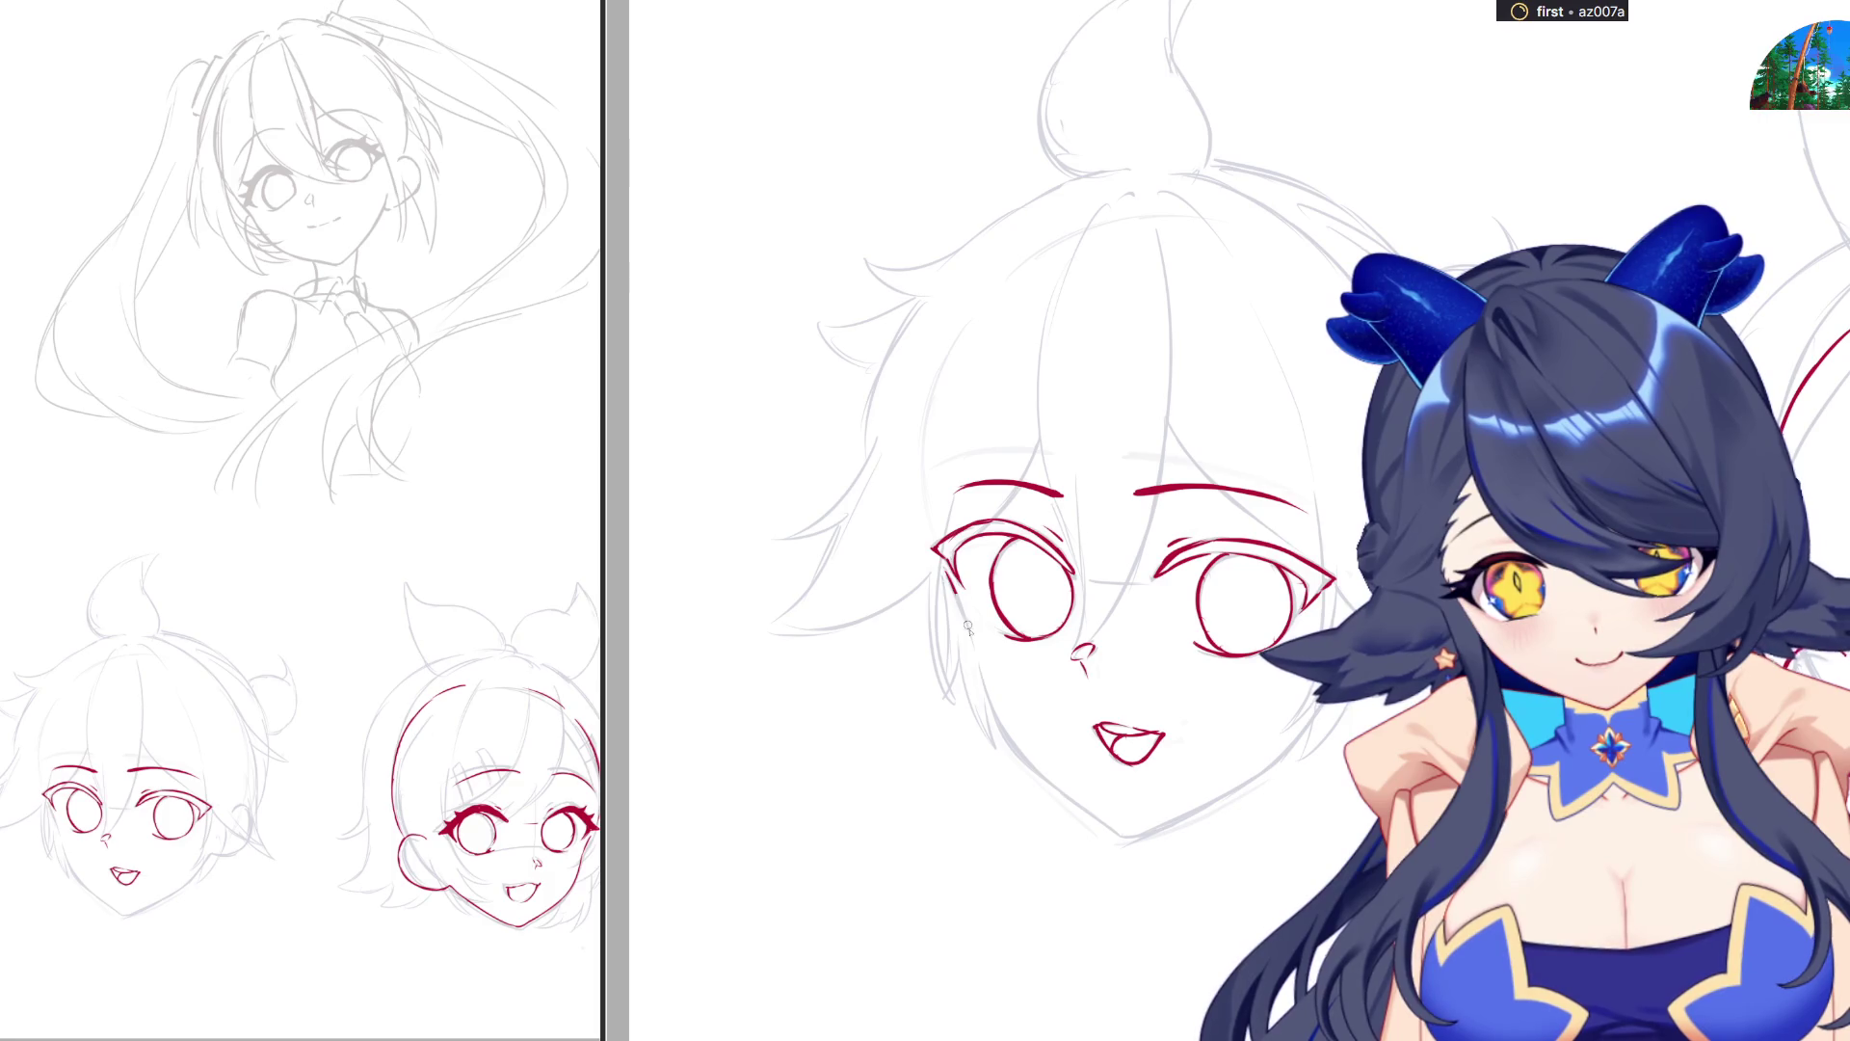
{"action": "left_click_drag", "start_coordinate": [952, 567], "coordinate": [1027, 759]}
{"action": "key", "text": "ctrl+z"}
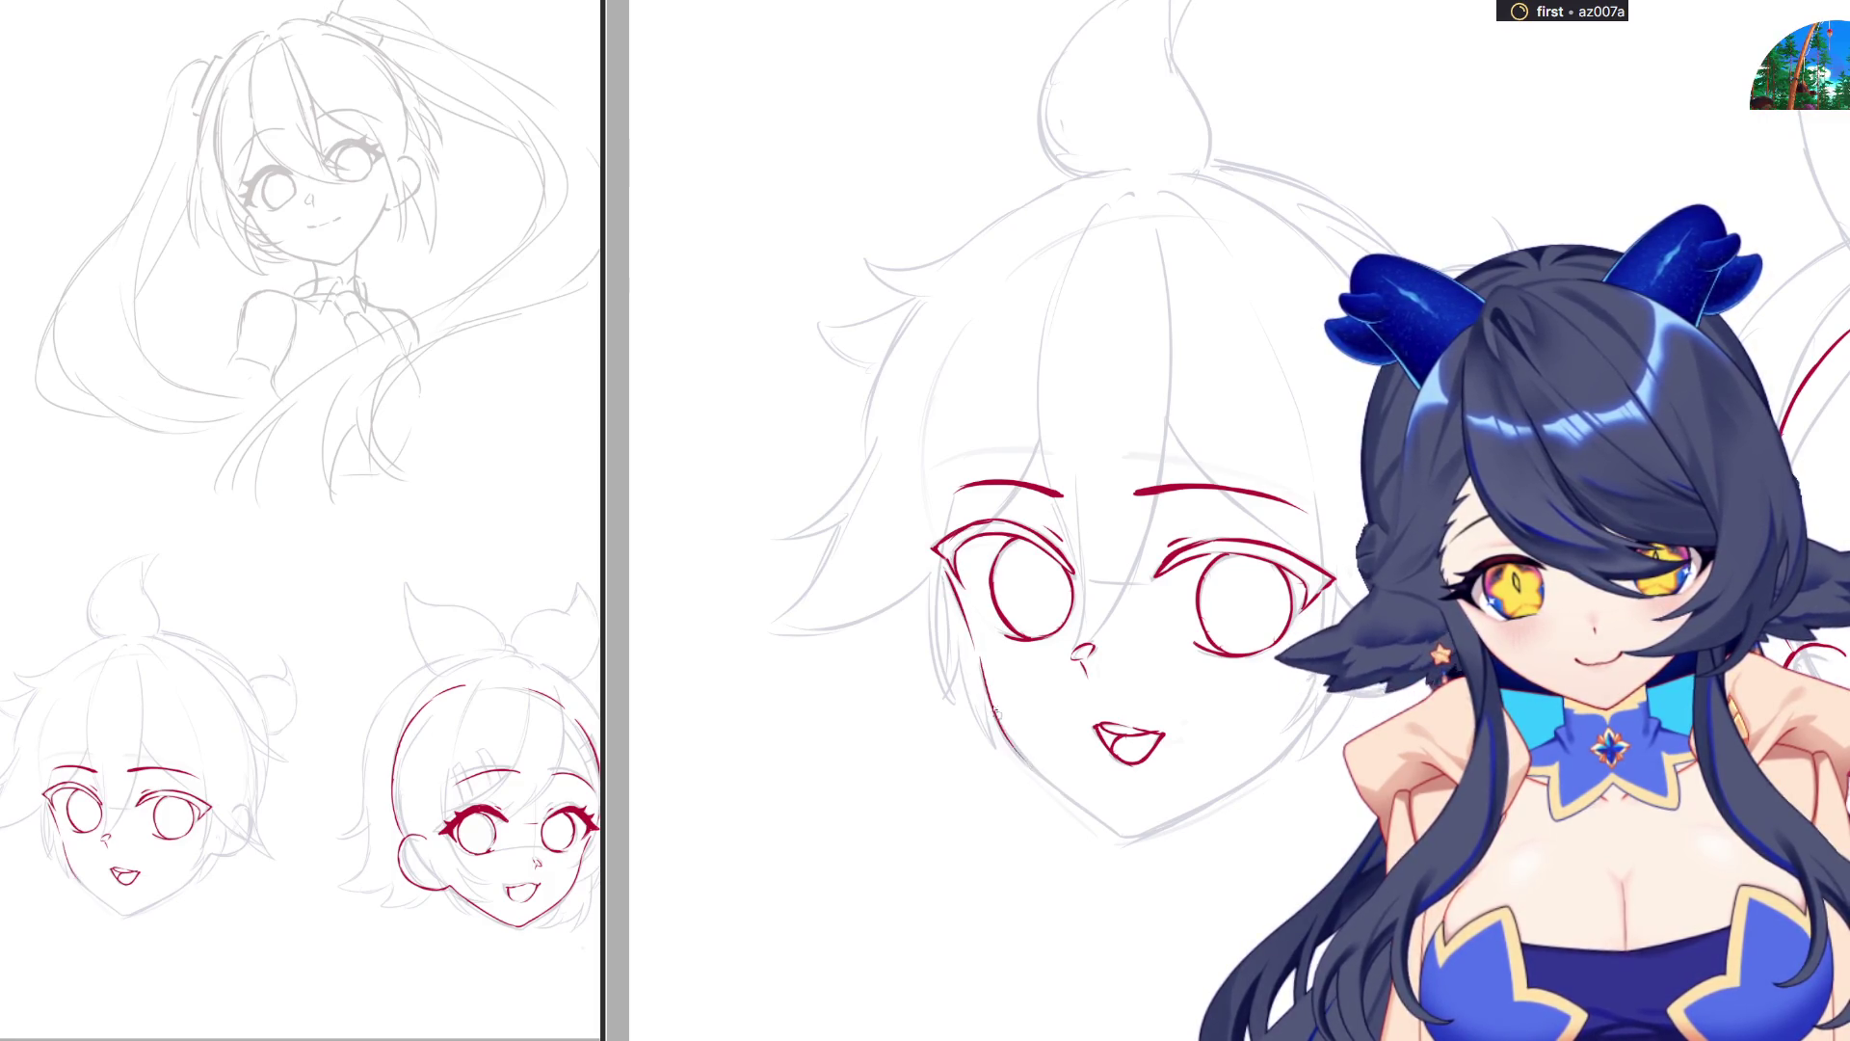
{"action": "key", "text": "ctrl+z"}
{"action": "mouse_move", "coordinate": [980, 675]}
{"action": "left_mouse_down"}
{"action": "mouse_move", "coordinate": [1029, 763]}
{"action": "mouse_move", "coordinate": [1120, 835]}
{"action": "mouse_move", "coordinate": [1162, 829]}
{"action": "left_mouse_up"}
{"action": "key", "text": "ctrl+z"}
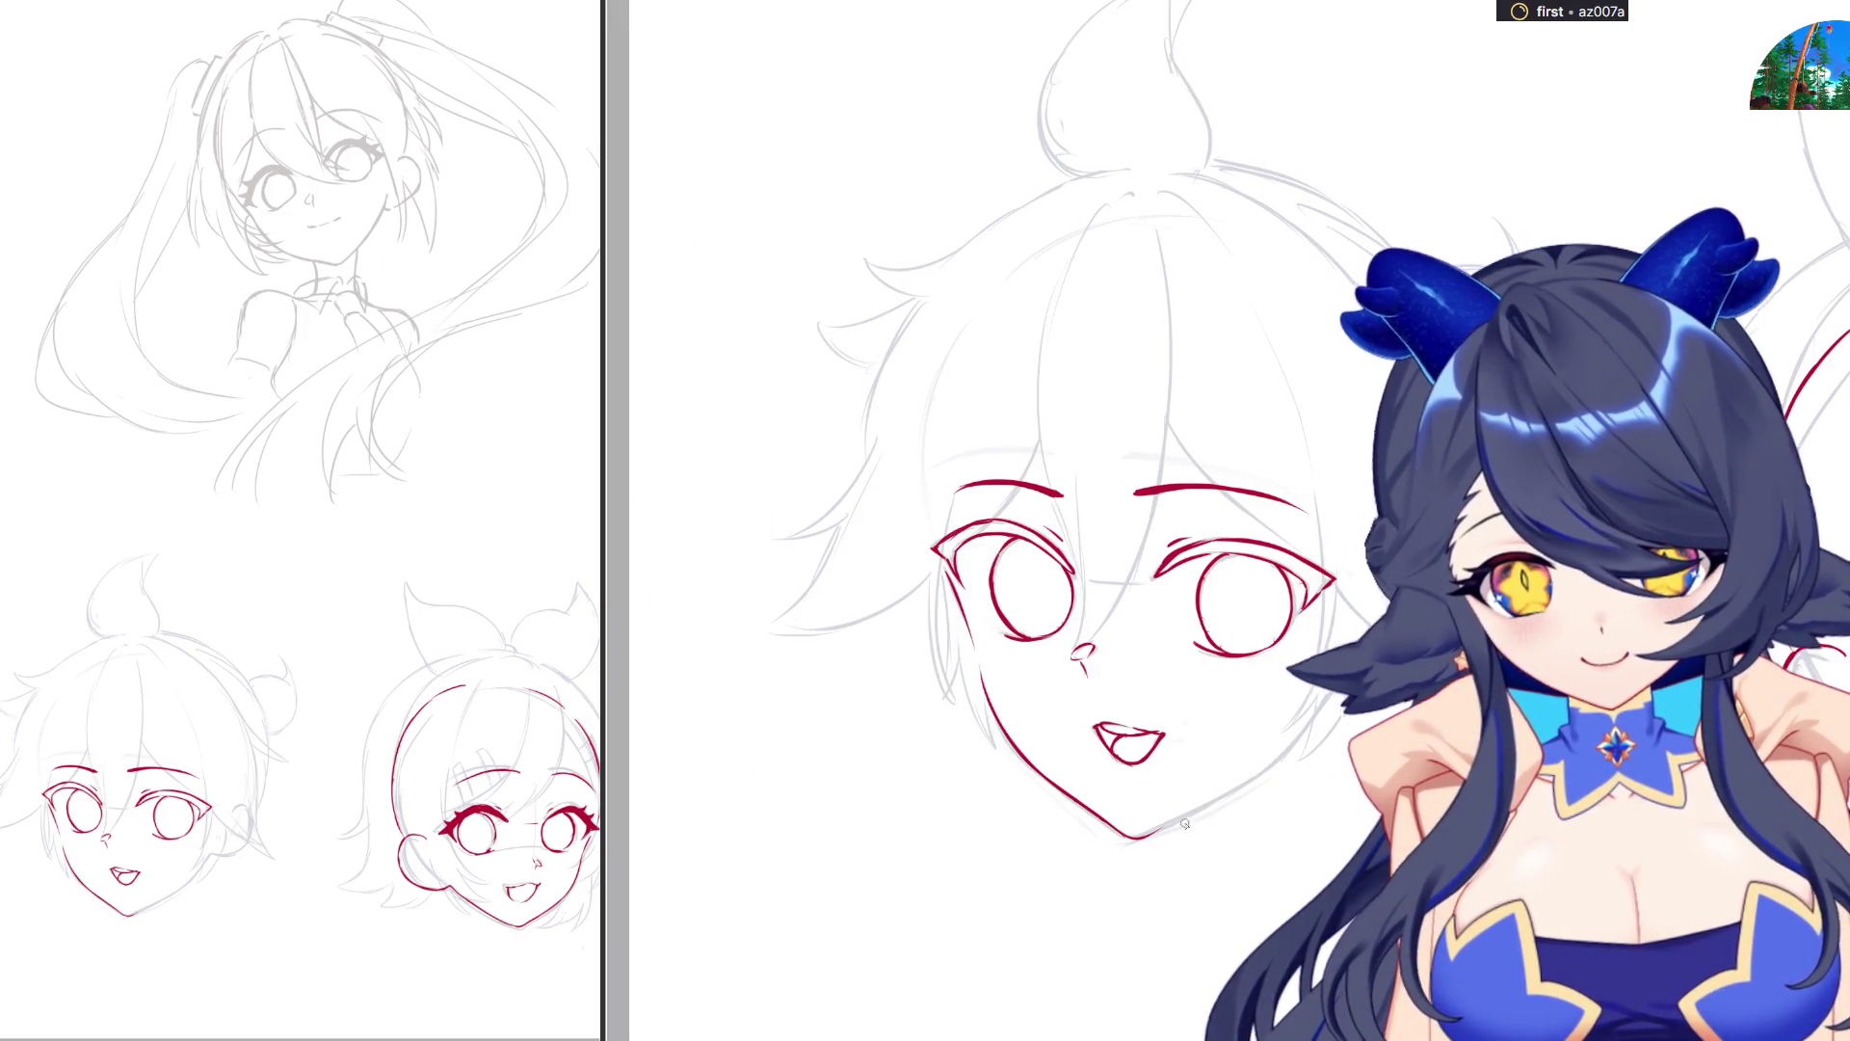
{"action": "left_click_drag", "start_coordinate": [1143, 835], "coordinate": [1194, 815]}
{"action": "key", "text": "ctrl+z"}
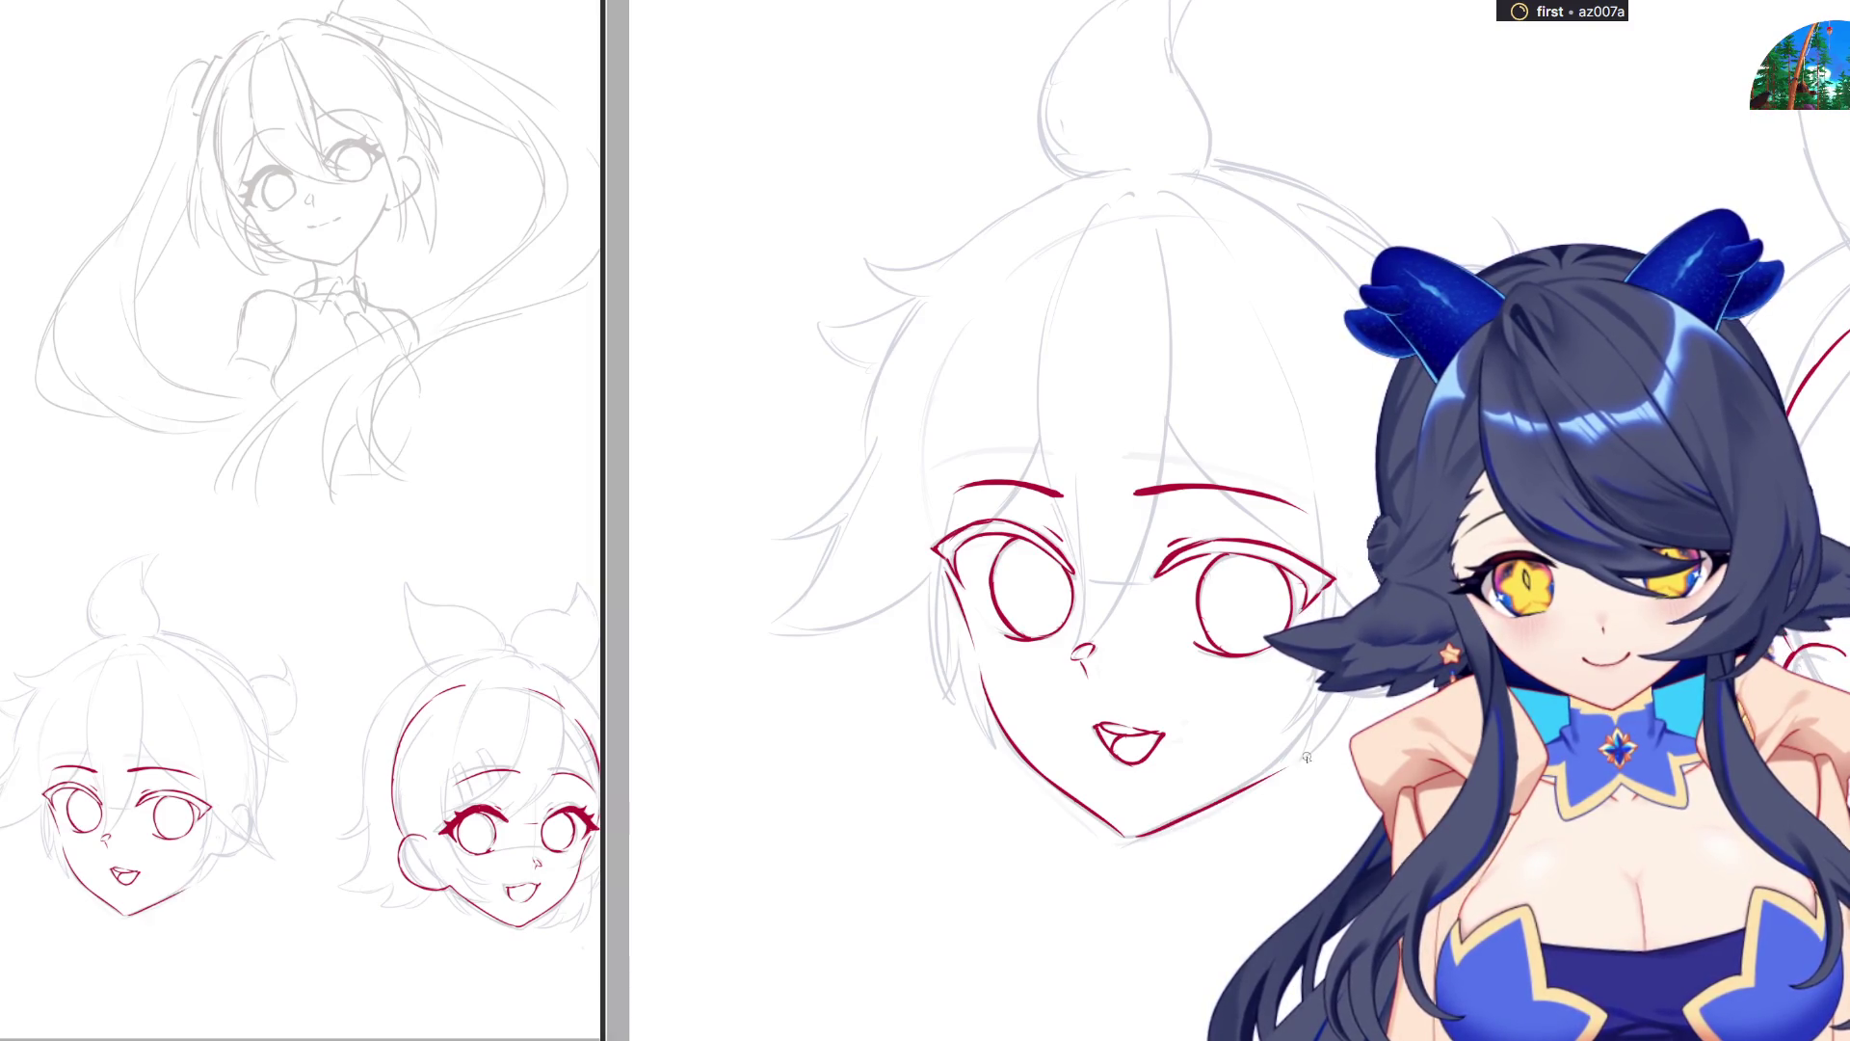
{"action": "left_click_drag", "start_coordinate": [1158, 826], "coordinate": [1418, 827]}
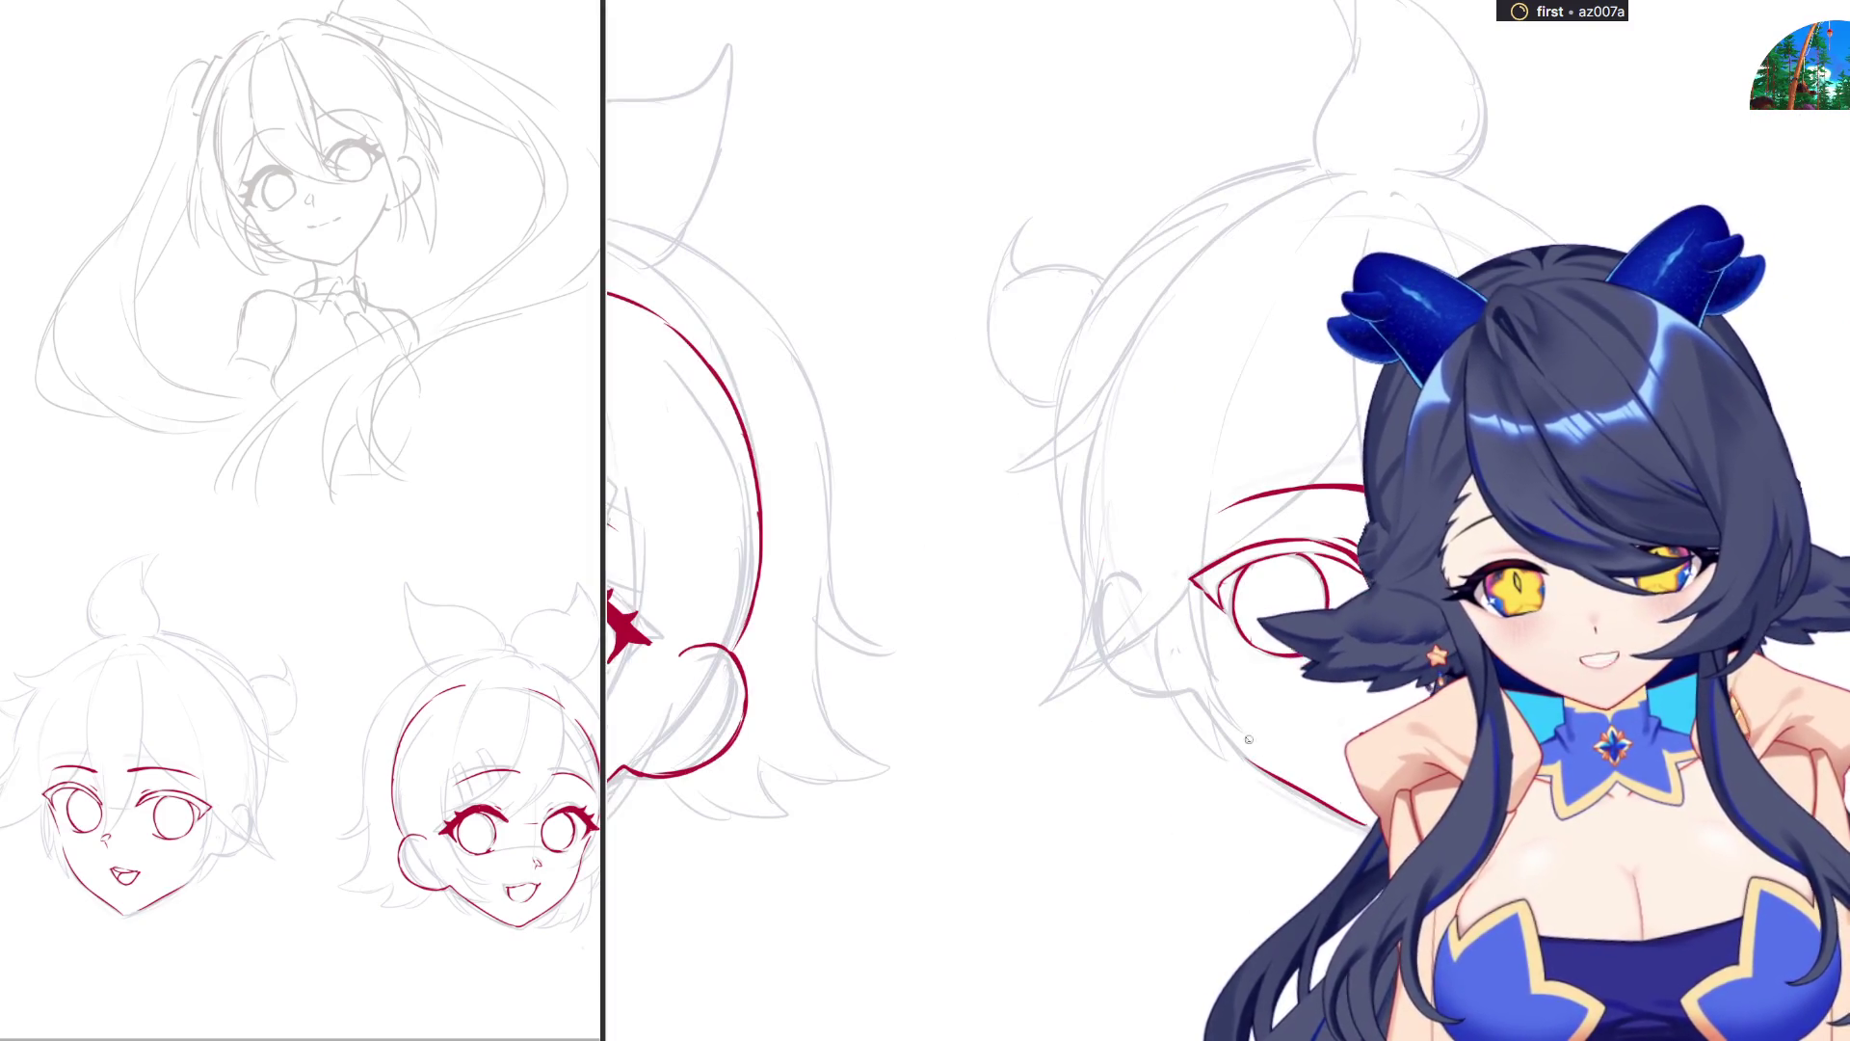
Draw the red right jaw line curving down to meet the chin.
{"action": "left_click_drag", "start_coordinate": [1212, 723], "coordinate": [1346, 822]}
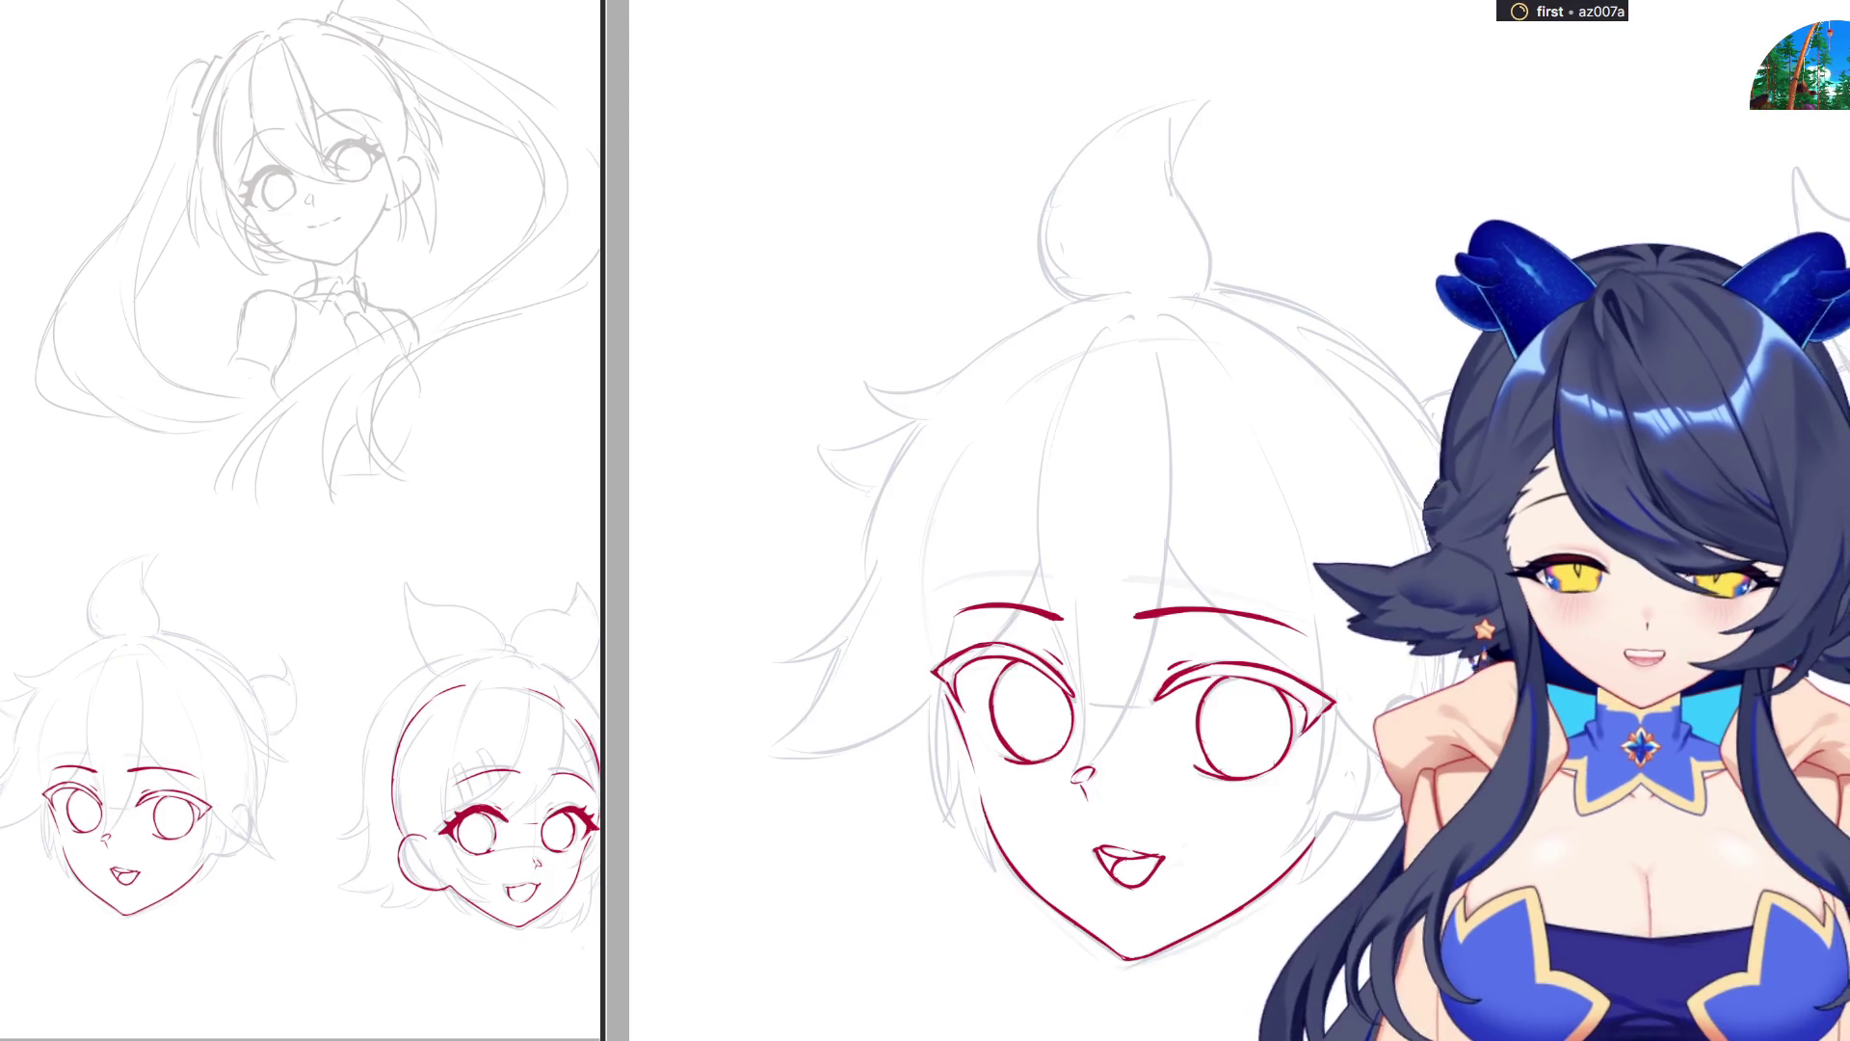
Ink the red hair line from the crown down the left side to the eyebrow, then start a second line.
{"action": "scroll", "coordinate": [1060, 579], "scroll_direction": "up", "scroll_amount": 1}
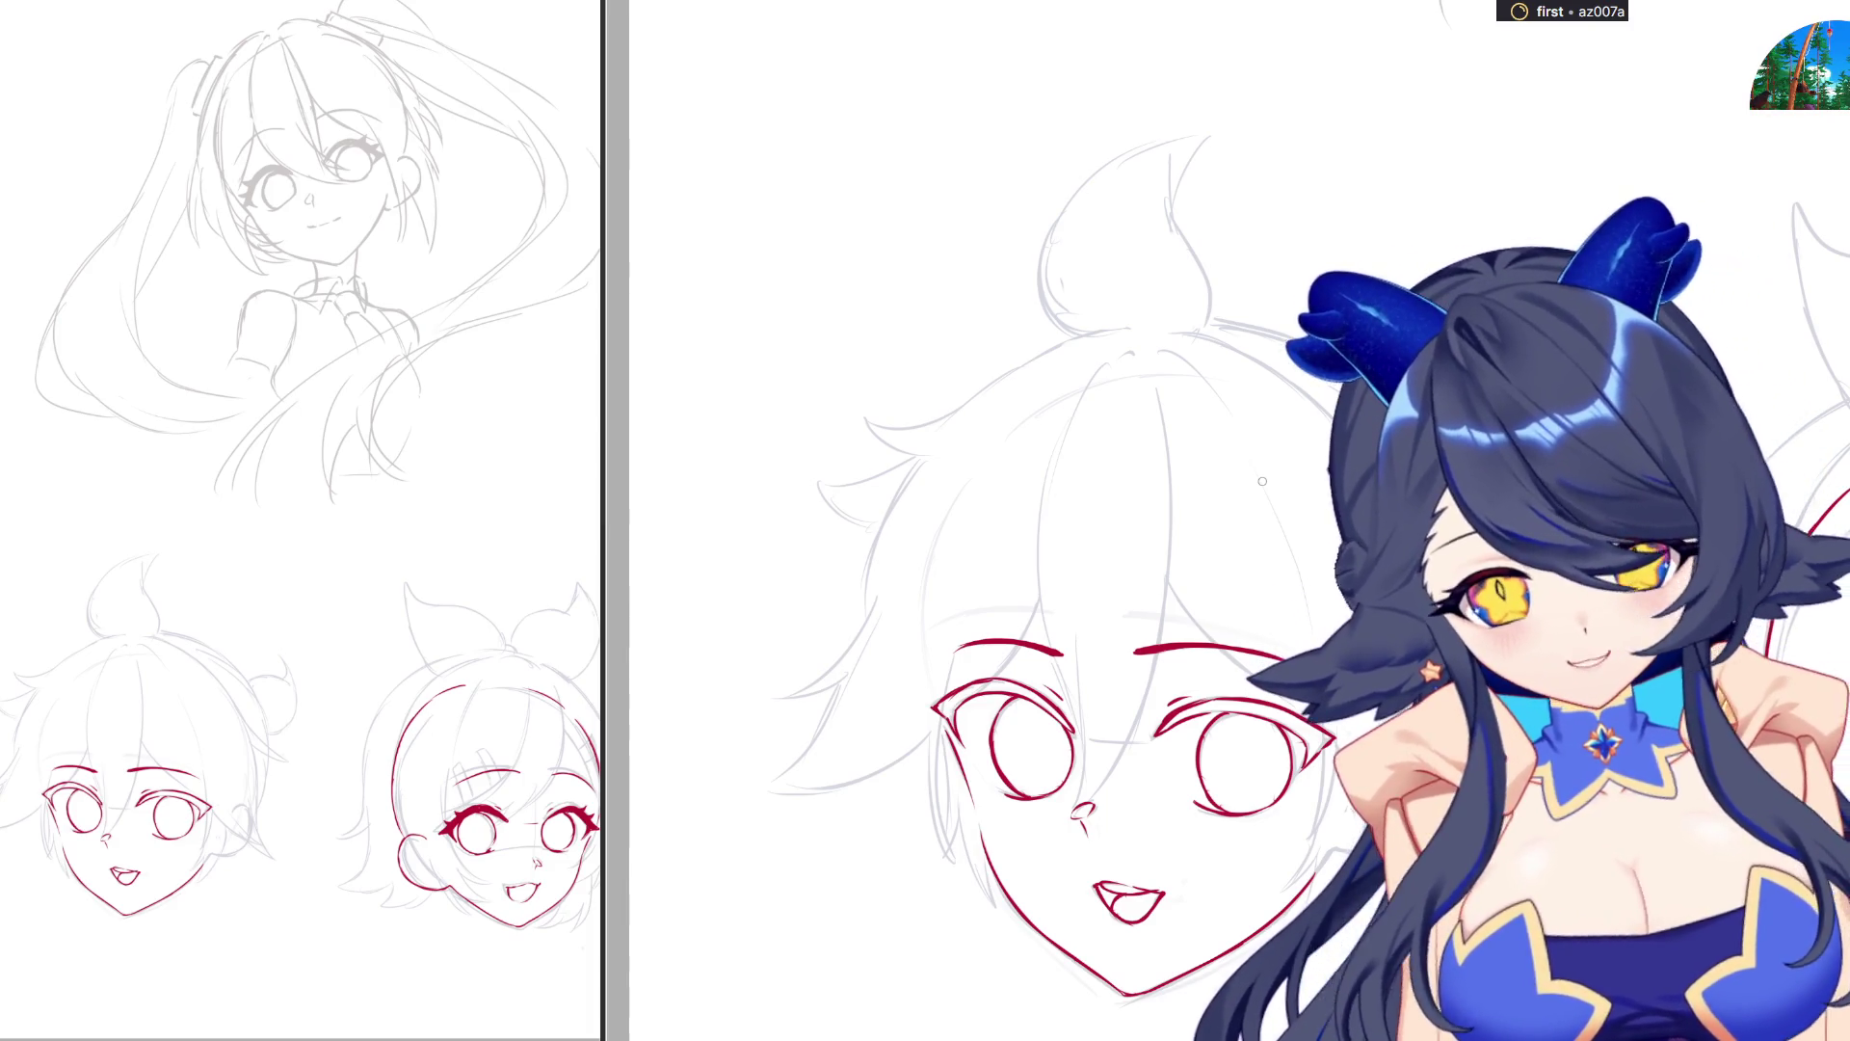
{"action": "mouse_move", "coordinate": [1130, 351]}
{"action": "left_mouse_down"}
{"action": "mouse_move", "coordinate": [1094, 368]}
{"action": "mouse_move", "coordinate": [1026, 583]}
{"action": "left_mouse_up"}
{"action": "key", "text": "ctrl+z"}
{"action": "left_click_drag", "start_coordinate": [1031, 467], "coordinate": [1060, 707]}
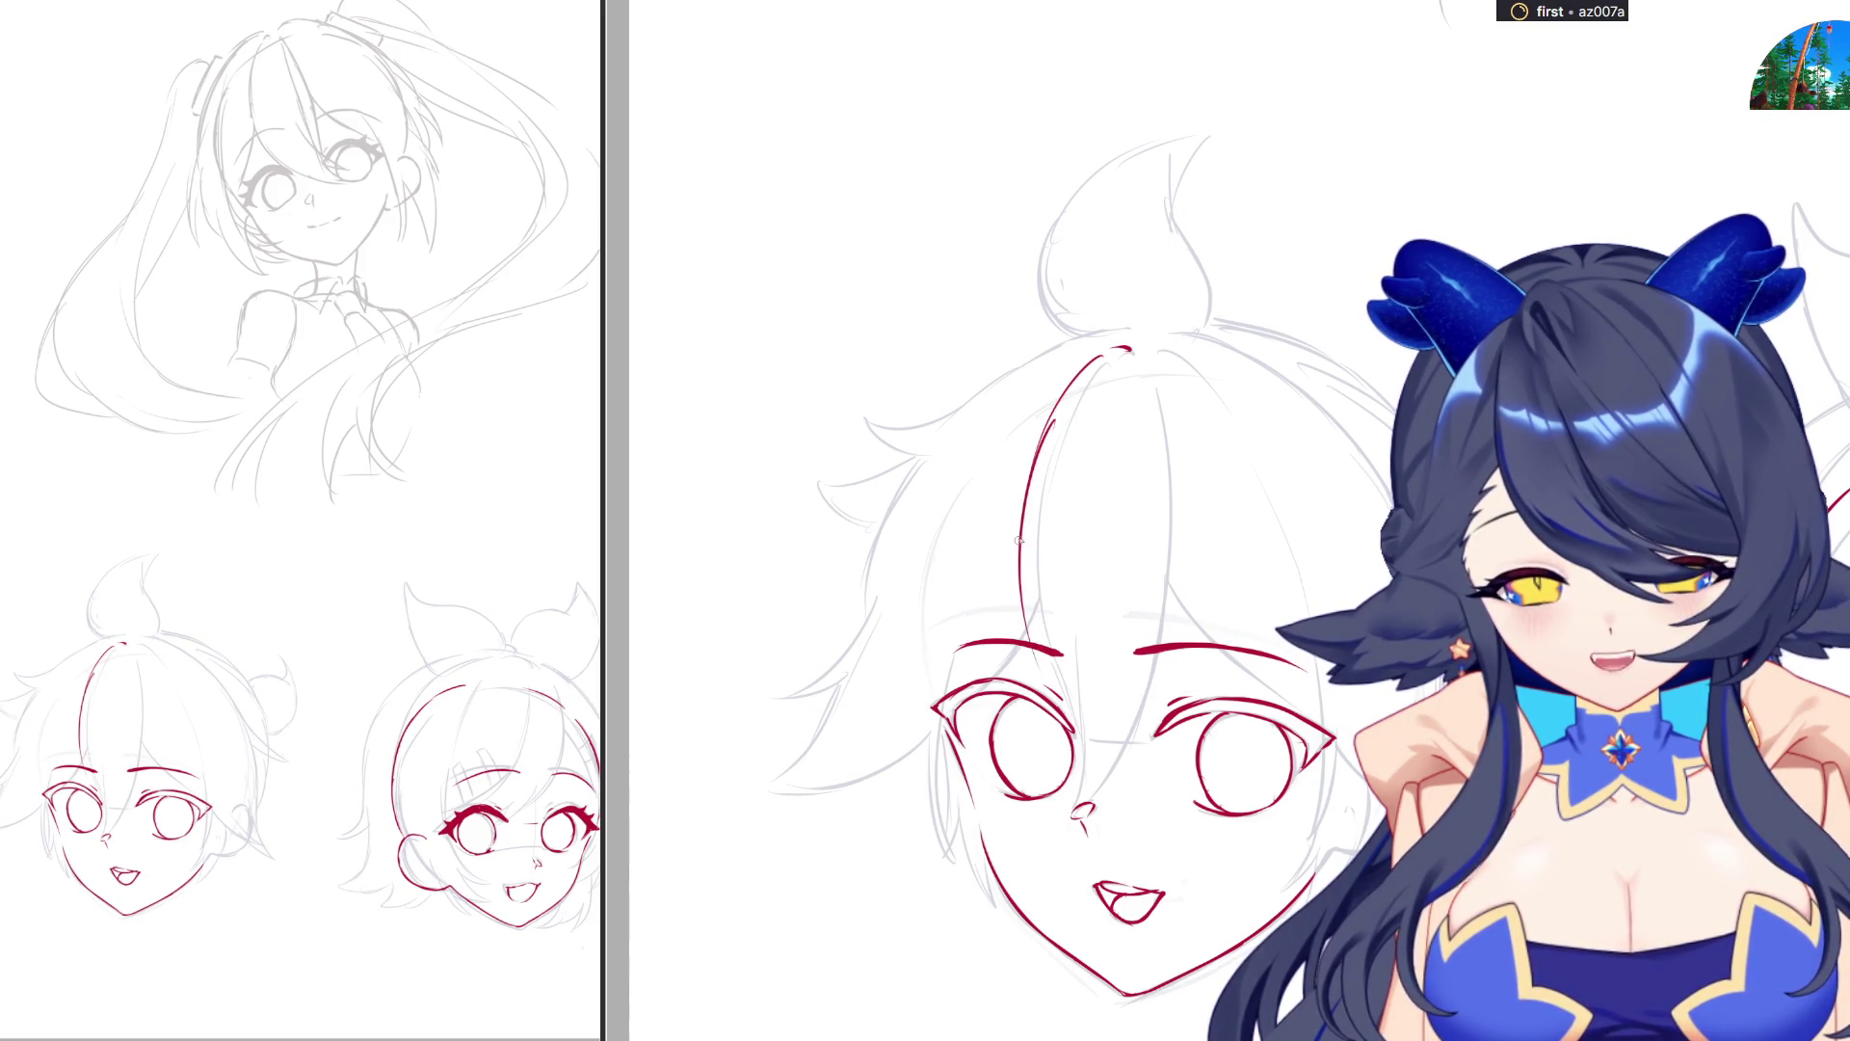
{"action": "left_click_drag", "start_coordinate": [1022, 540], "coordinate": [1077, 725]}
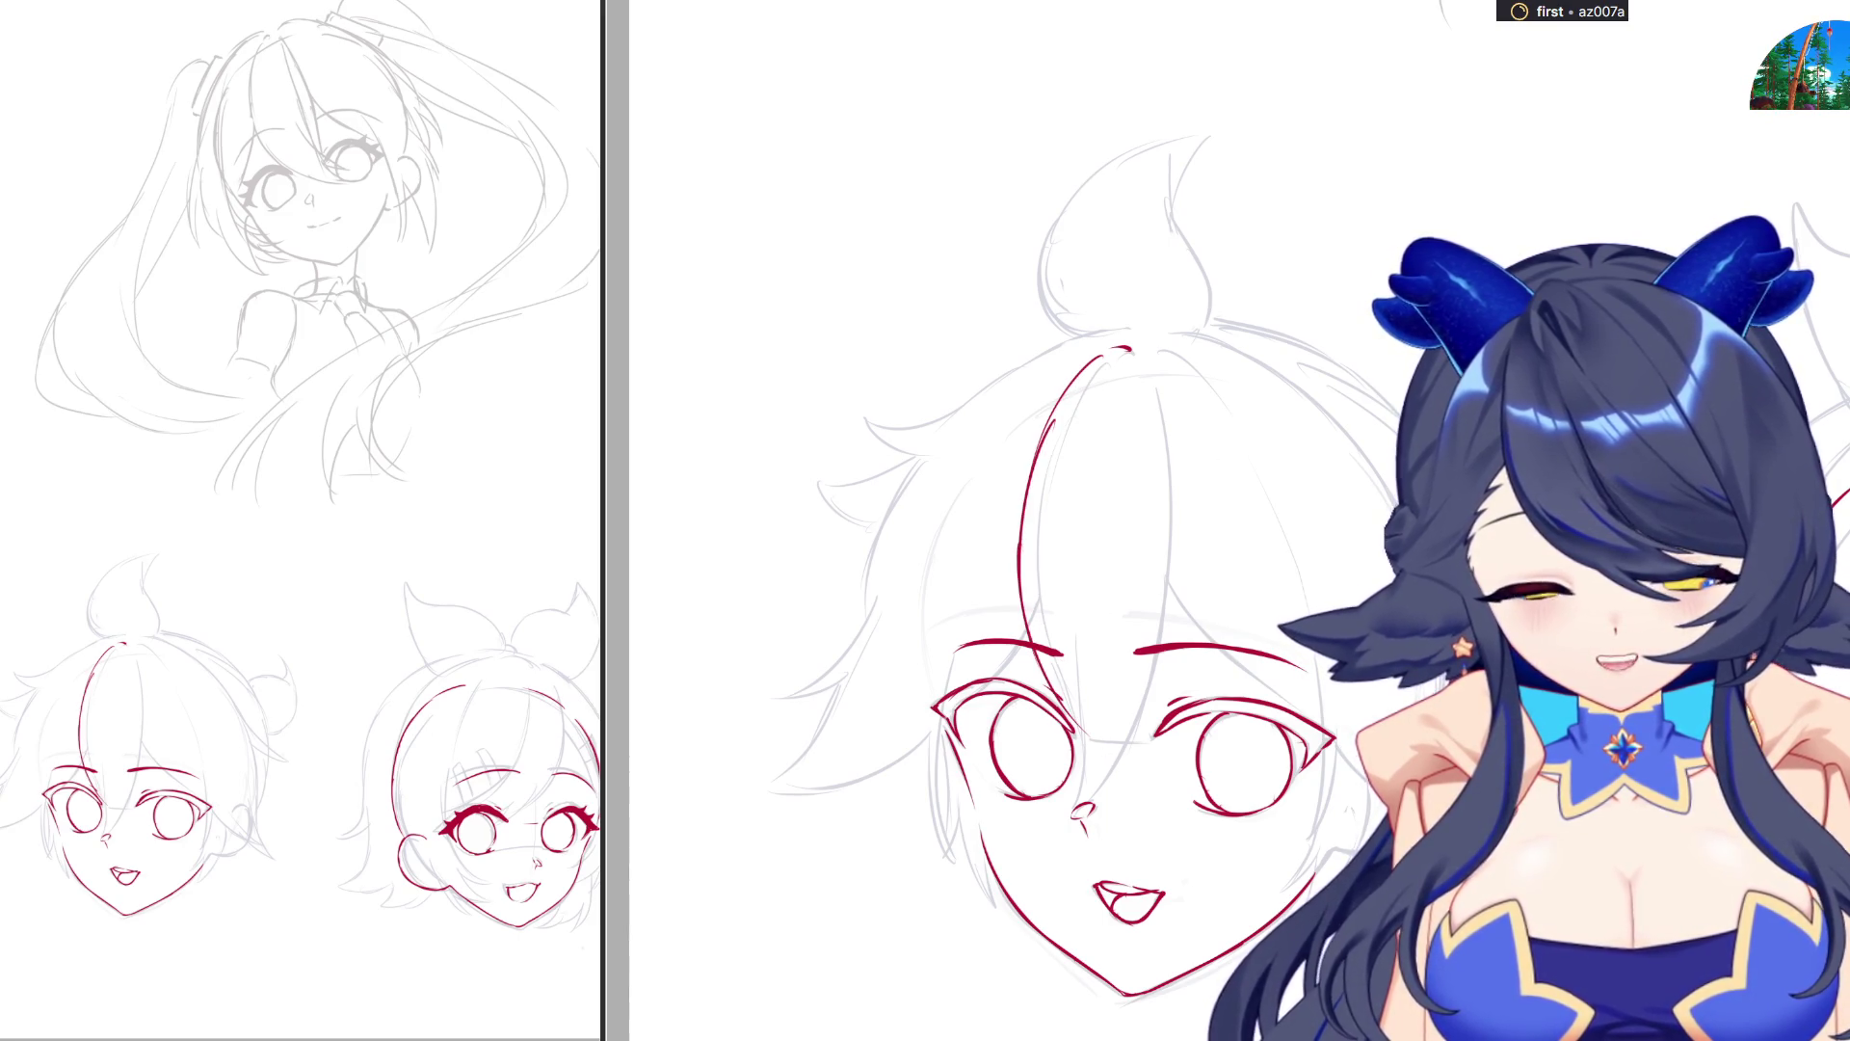
{"action": "left_click_drag", "start_coordinate": [1381, 371], "coordinate": [1354, 540]}
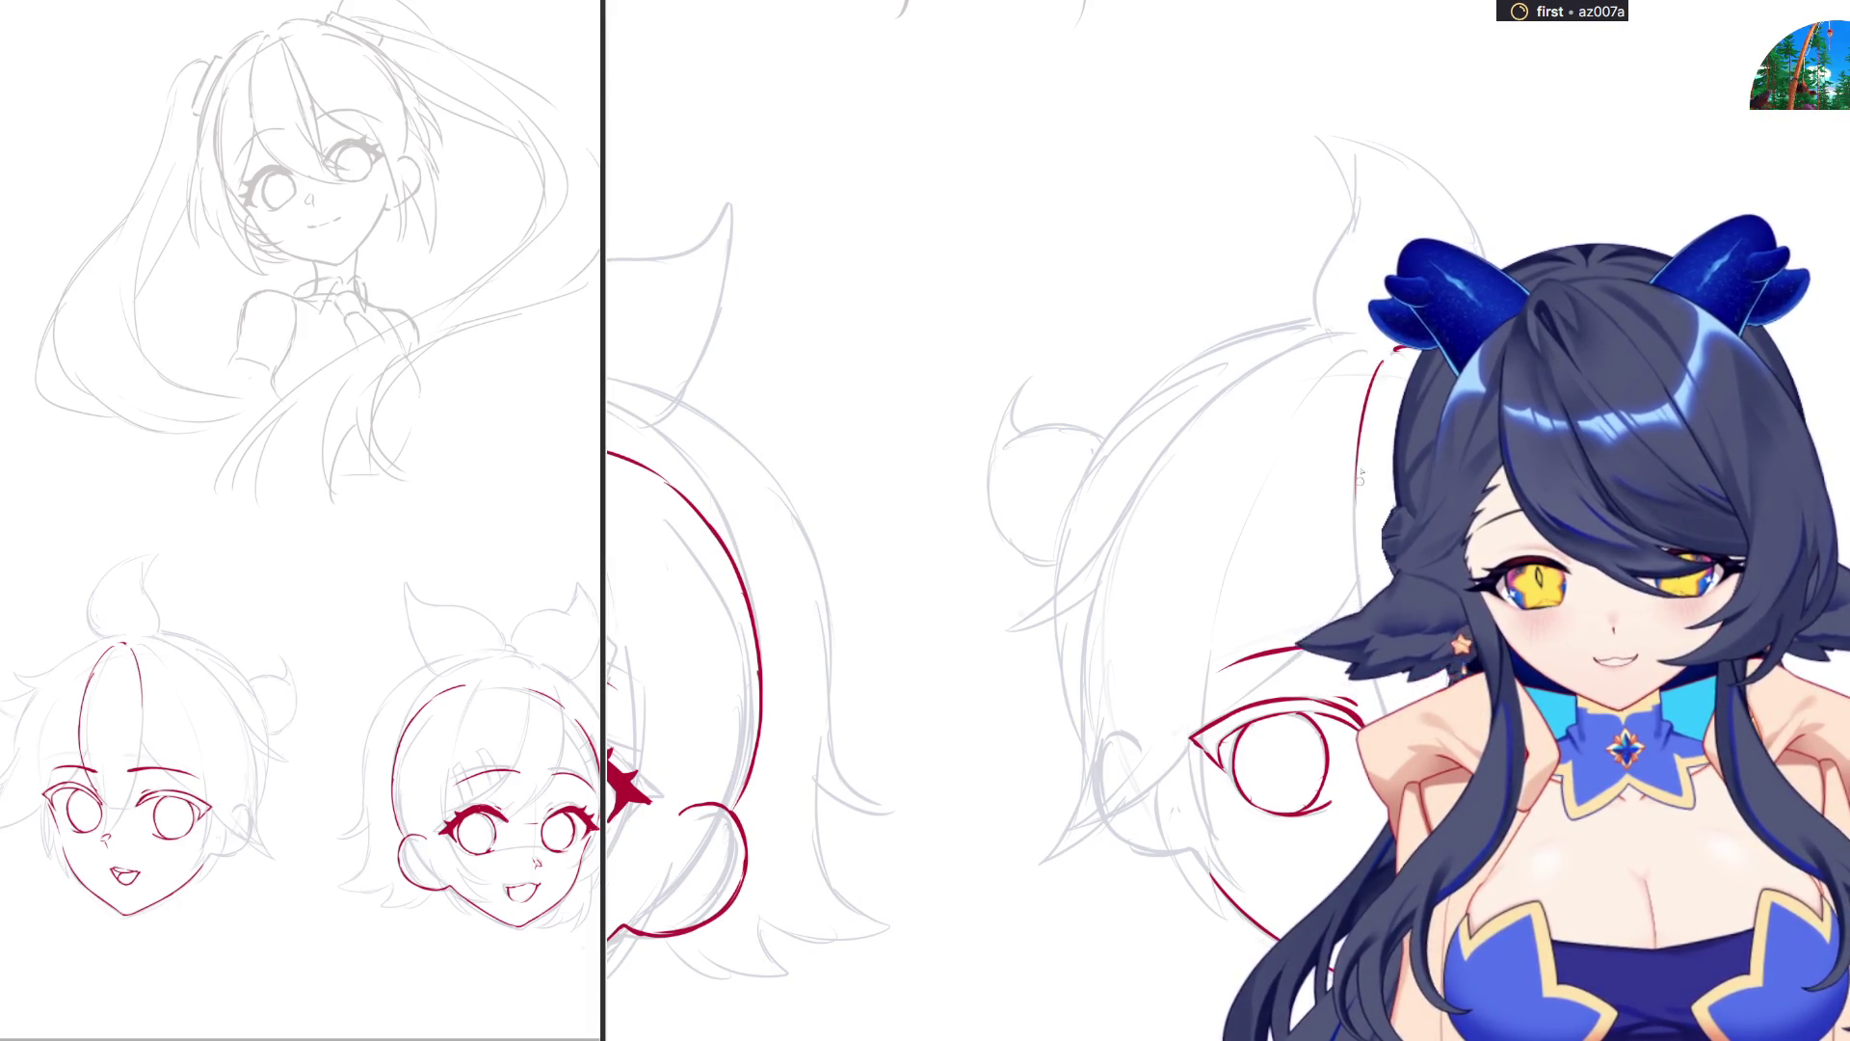
Redraw the second red hair-part line from the crown, undoing the misdrawn strokes.
{"action": "key", "text": "ctrl+z"}
{"action": "left_click_drag", "start_coordinate": [1381, 371], "coordinate": [1352, 554]}
{"action": "left_click_drag", "start_coordinate": [1359, 453], "coordinate": [1349, 578]}
{"action": "key", "text": "ctrl+z"}
{"action": "left_click_drag", "start_coordinate": [1356, 500], "coordinate": [1379, 681]}
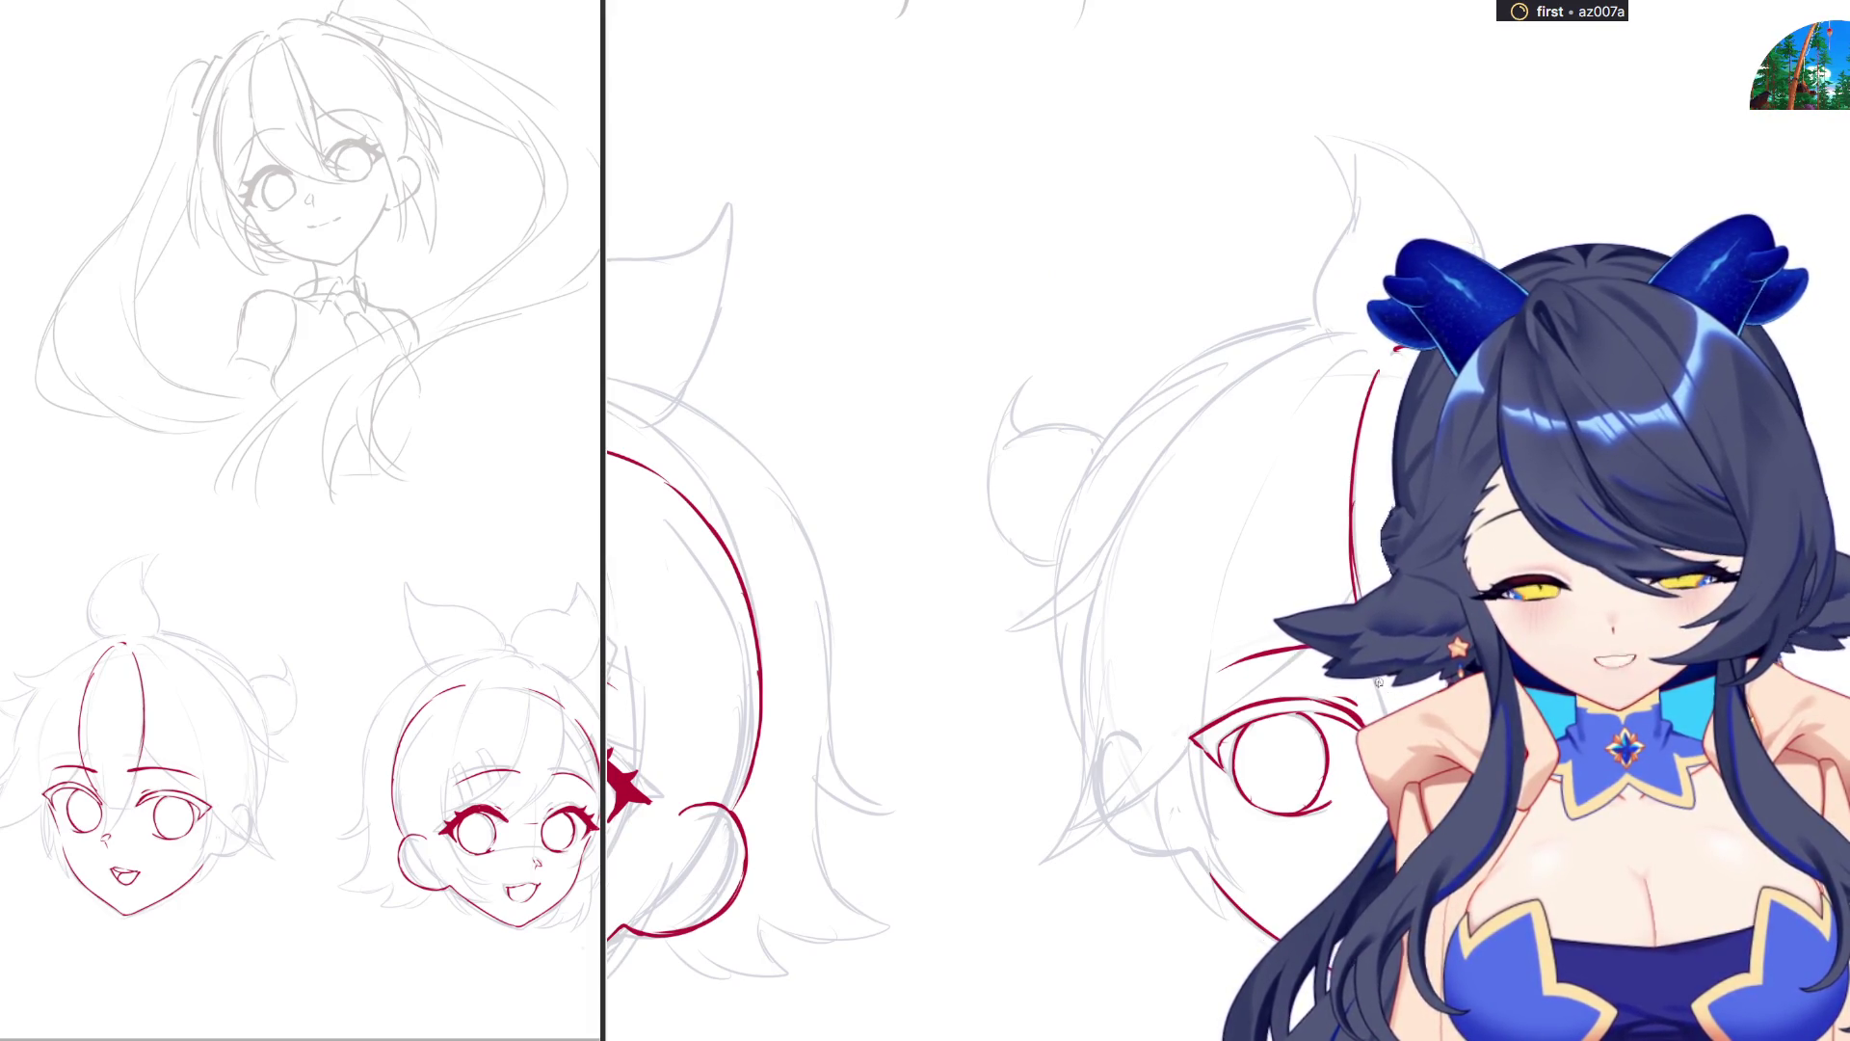
{"action": "key", "text": "ctrl+z"}
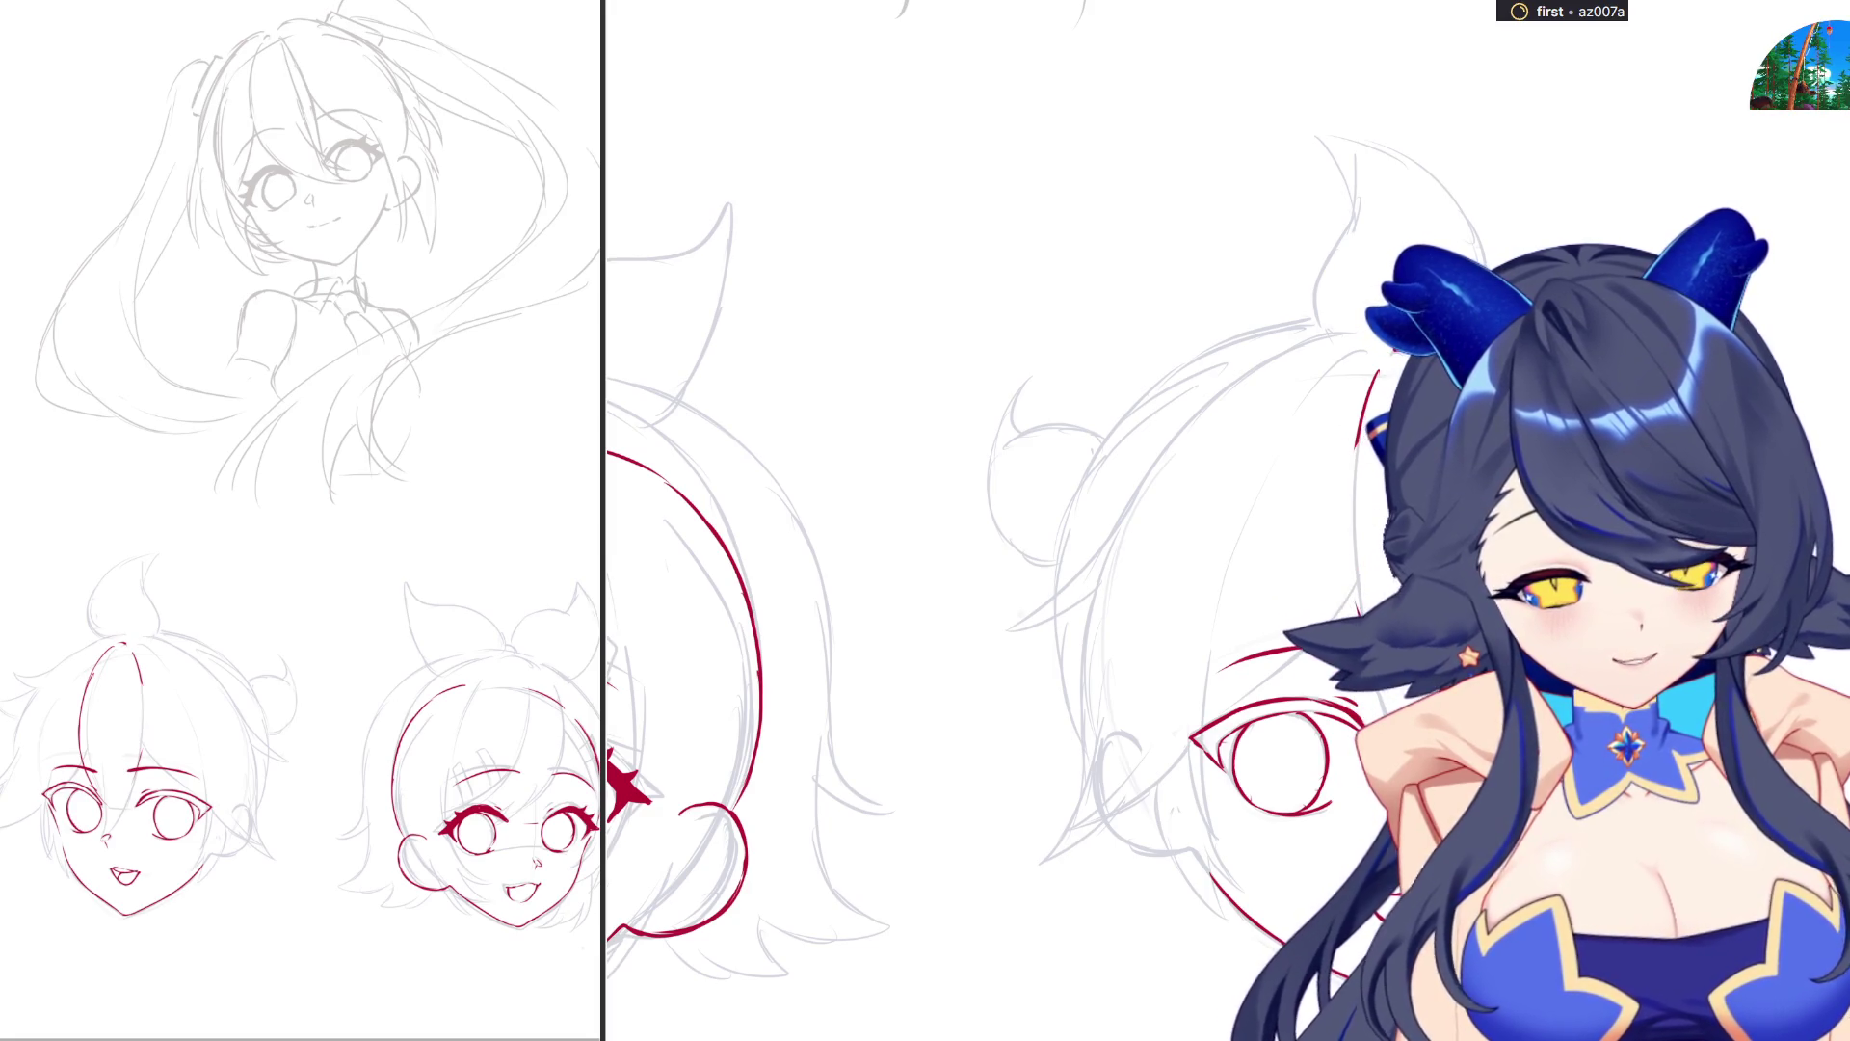
Add red hair strands beside the face, redrawing one with a better curve.
{"action": "left_click_drag", "start_coordinate": [1440, 488], "coordinate": [1426, 684]}
{"action": "left_click_drag", "start_coordinate": [1446, 554], "coordinate": [1383, 793]}
{"action": "key", "text": "ctrl+z"}
{"action": "left_click_drag", "start_coordinate": [1441, 597], "coordinate": [1368, 793]}
{"action": "key", "text": "ctrl+z"}
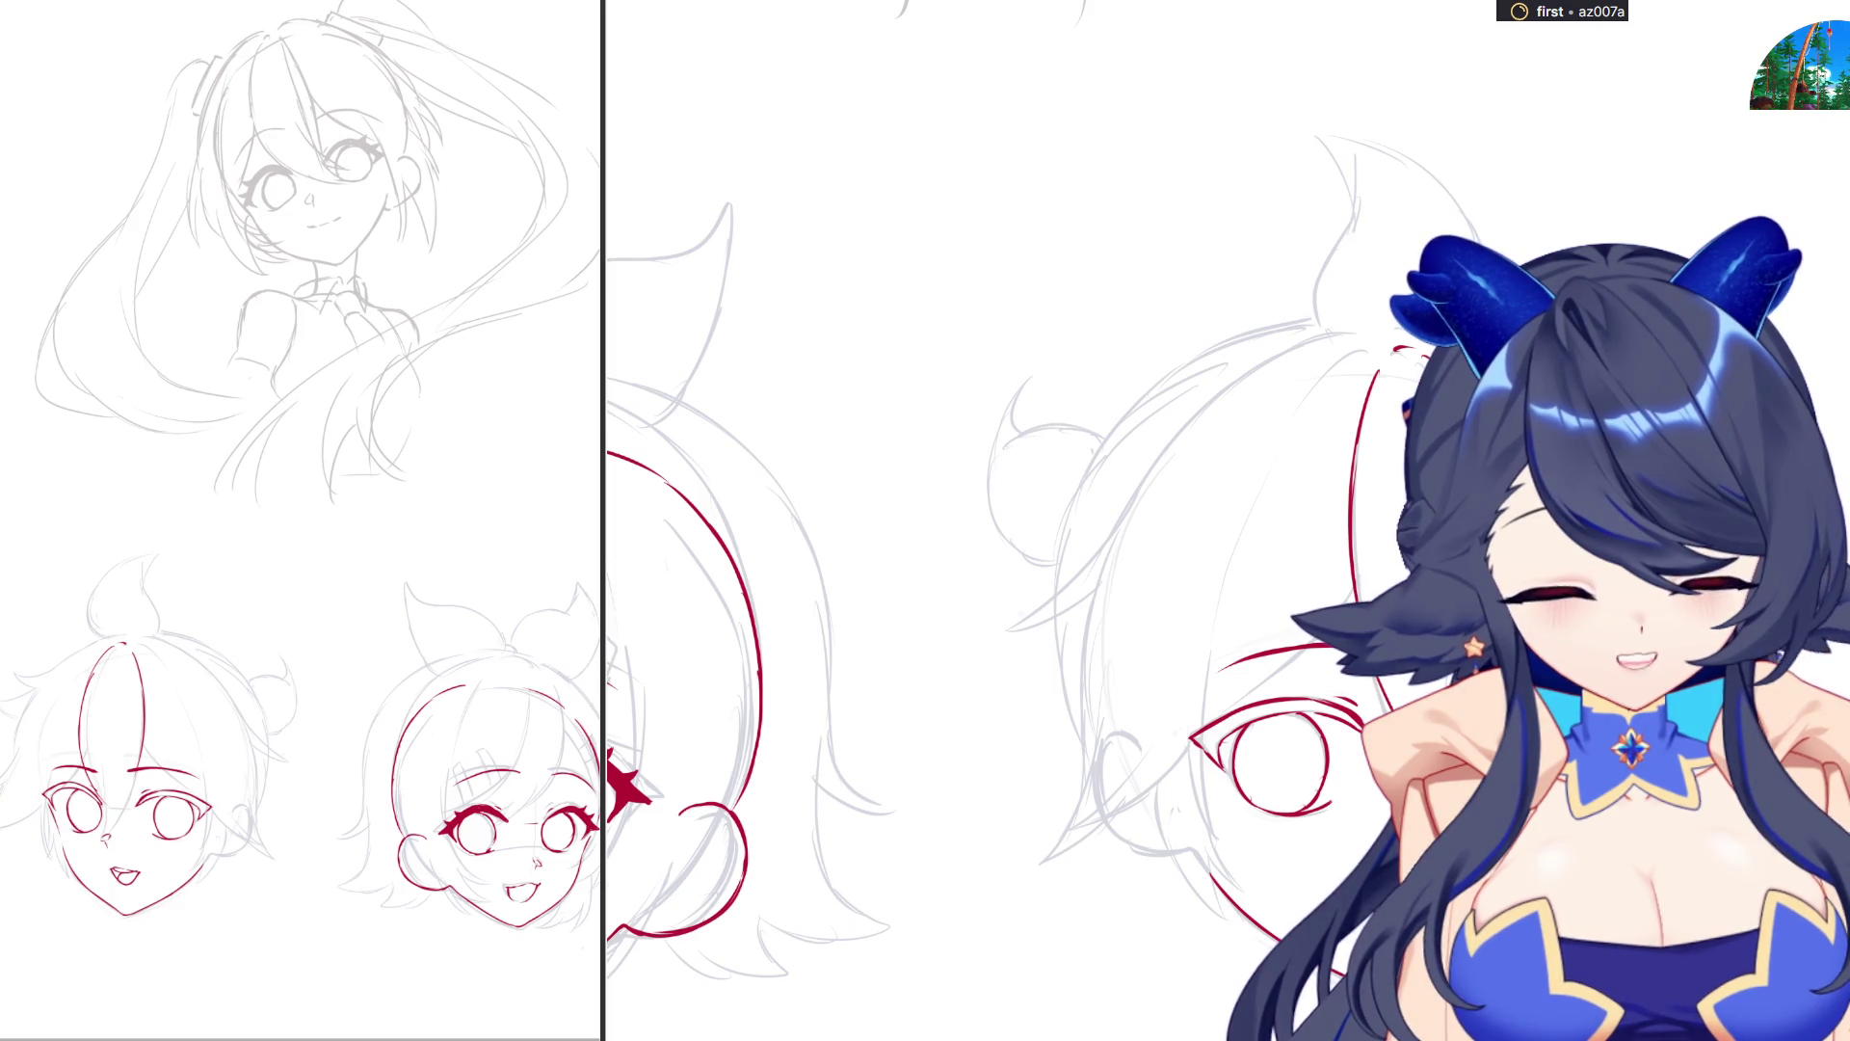
{"action": "left_click_drag", "start_coordinate": [1378, 616], "coordinate": [1281, 800]}
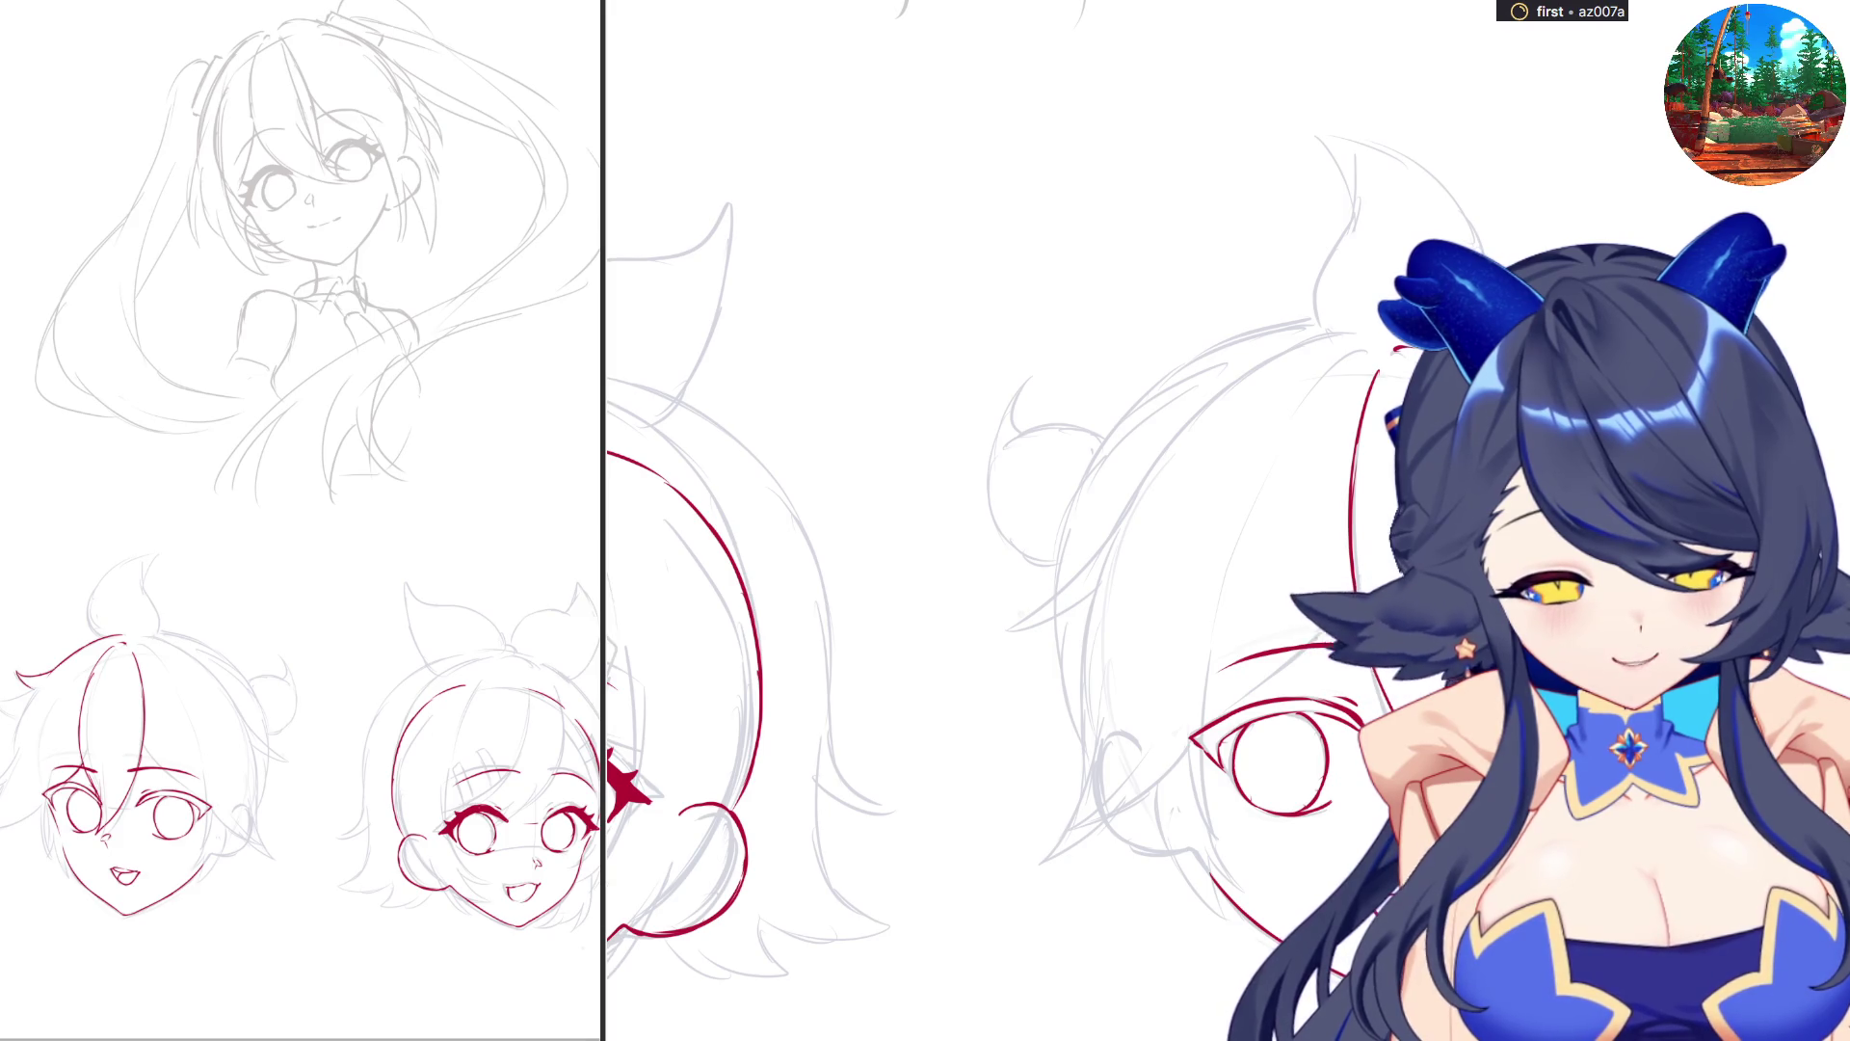
Ink red hair strands curling out on the left of the fringe.
{"action": "left_click", "coordinate": [171, 718]}
{"action": "mouse_move", "coordinate": [910, 463]}
{"action": "left_mouse_down"}
{"action": "mouse_move", "coordinate": [816, 508]}
{"action": "mouse_move", "coordinate": [1095, 528]}
{"action": "left_mouse_up"}
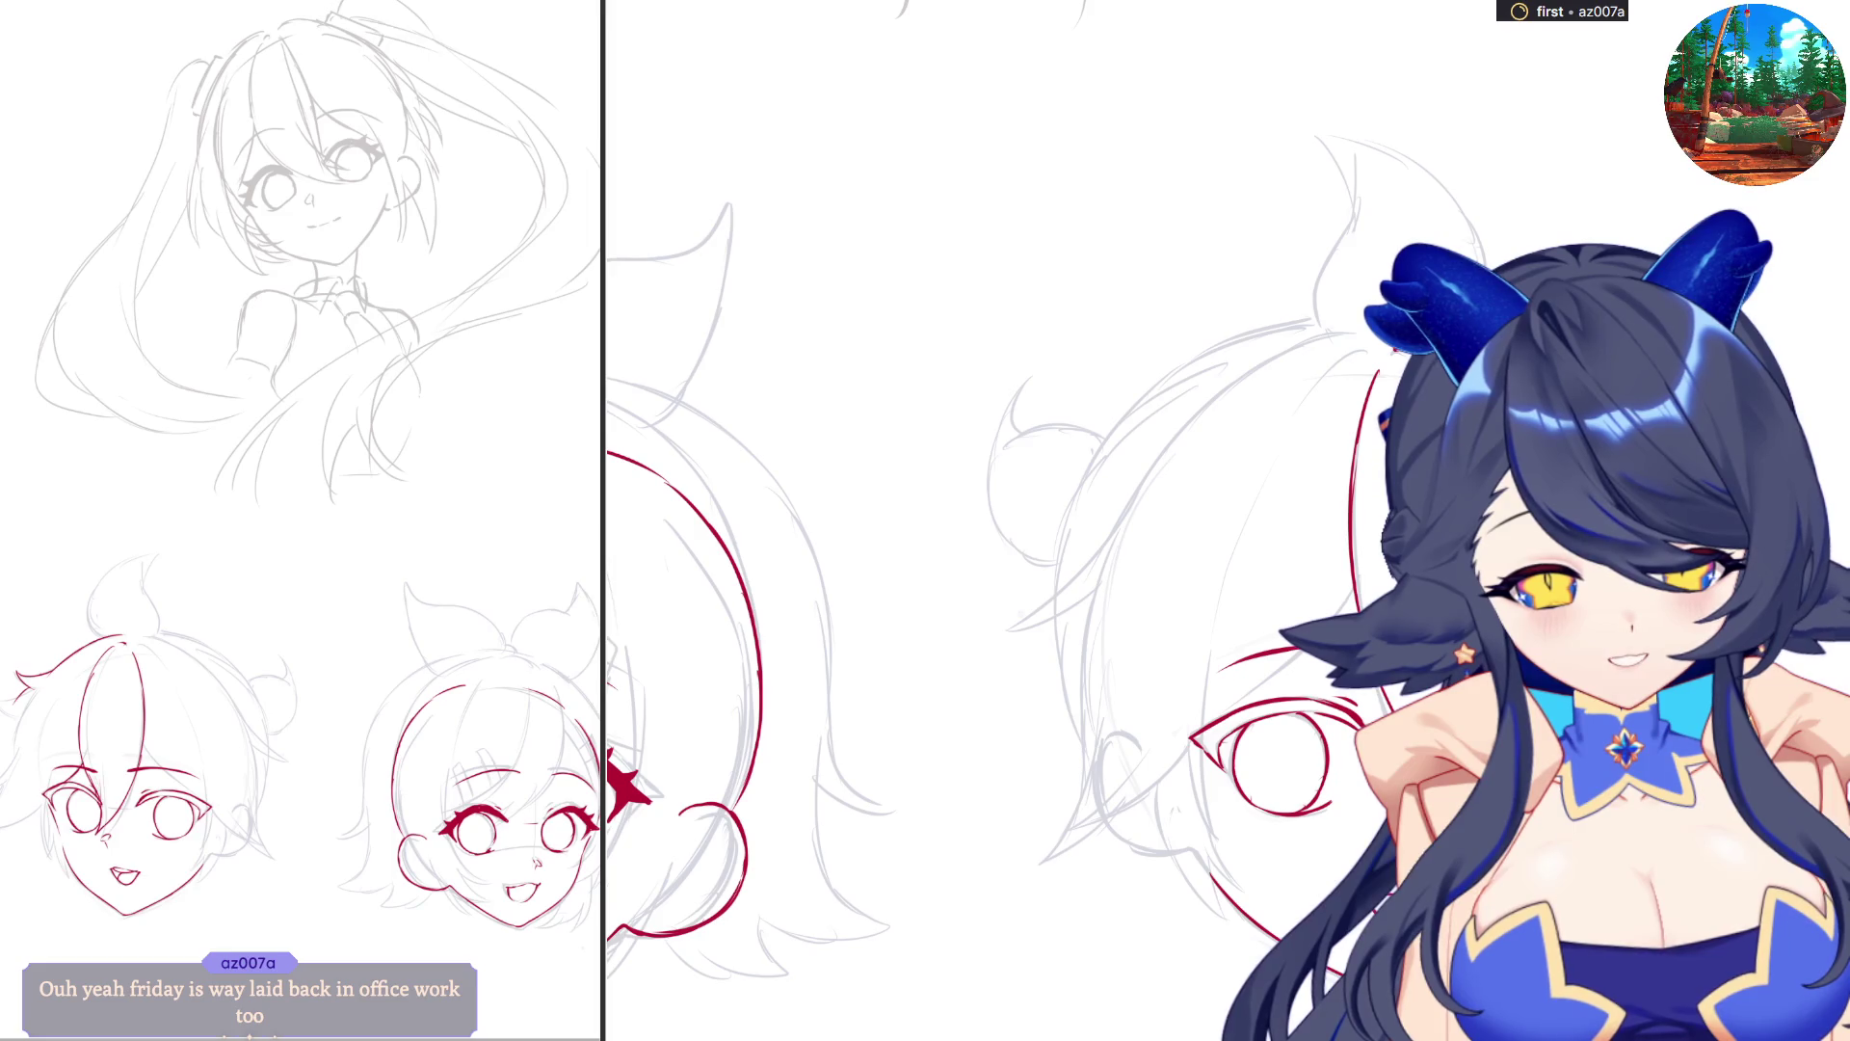
{"action": "scroll", "coordinate": [964, 521], "scroll_direction": "right", "scroll_amount": 5}
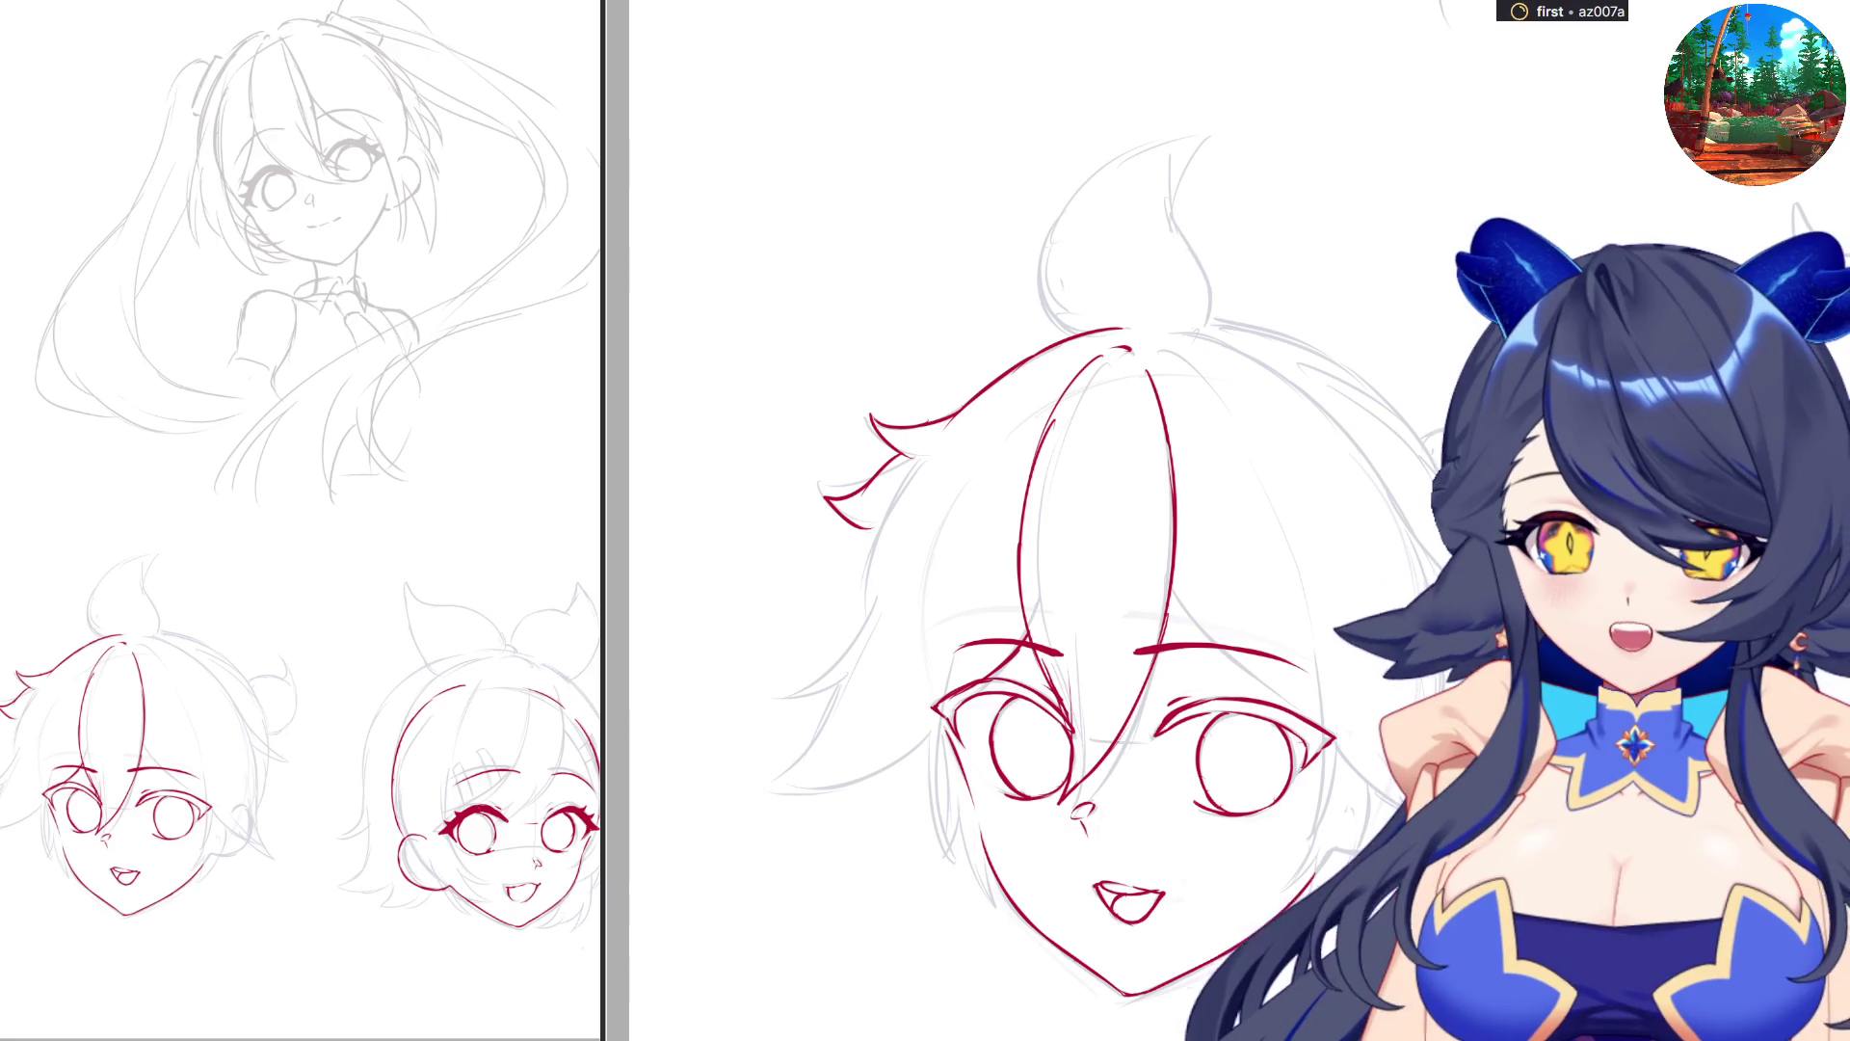
{"action": "scroll", "coordinate": [964, 520], "scroll_direction": "left", "scroll_amount": 5}
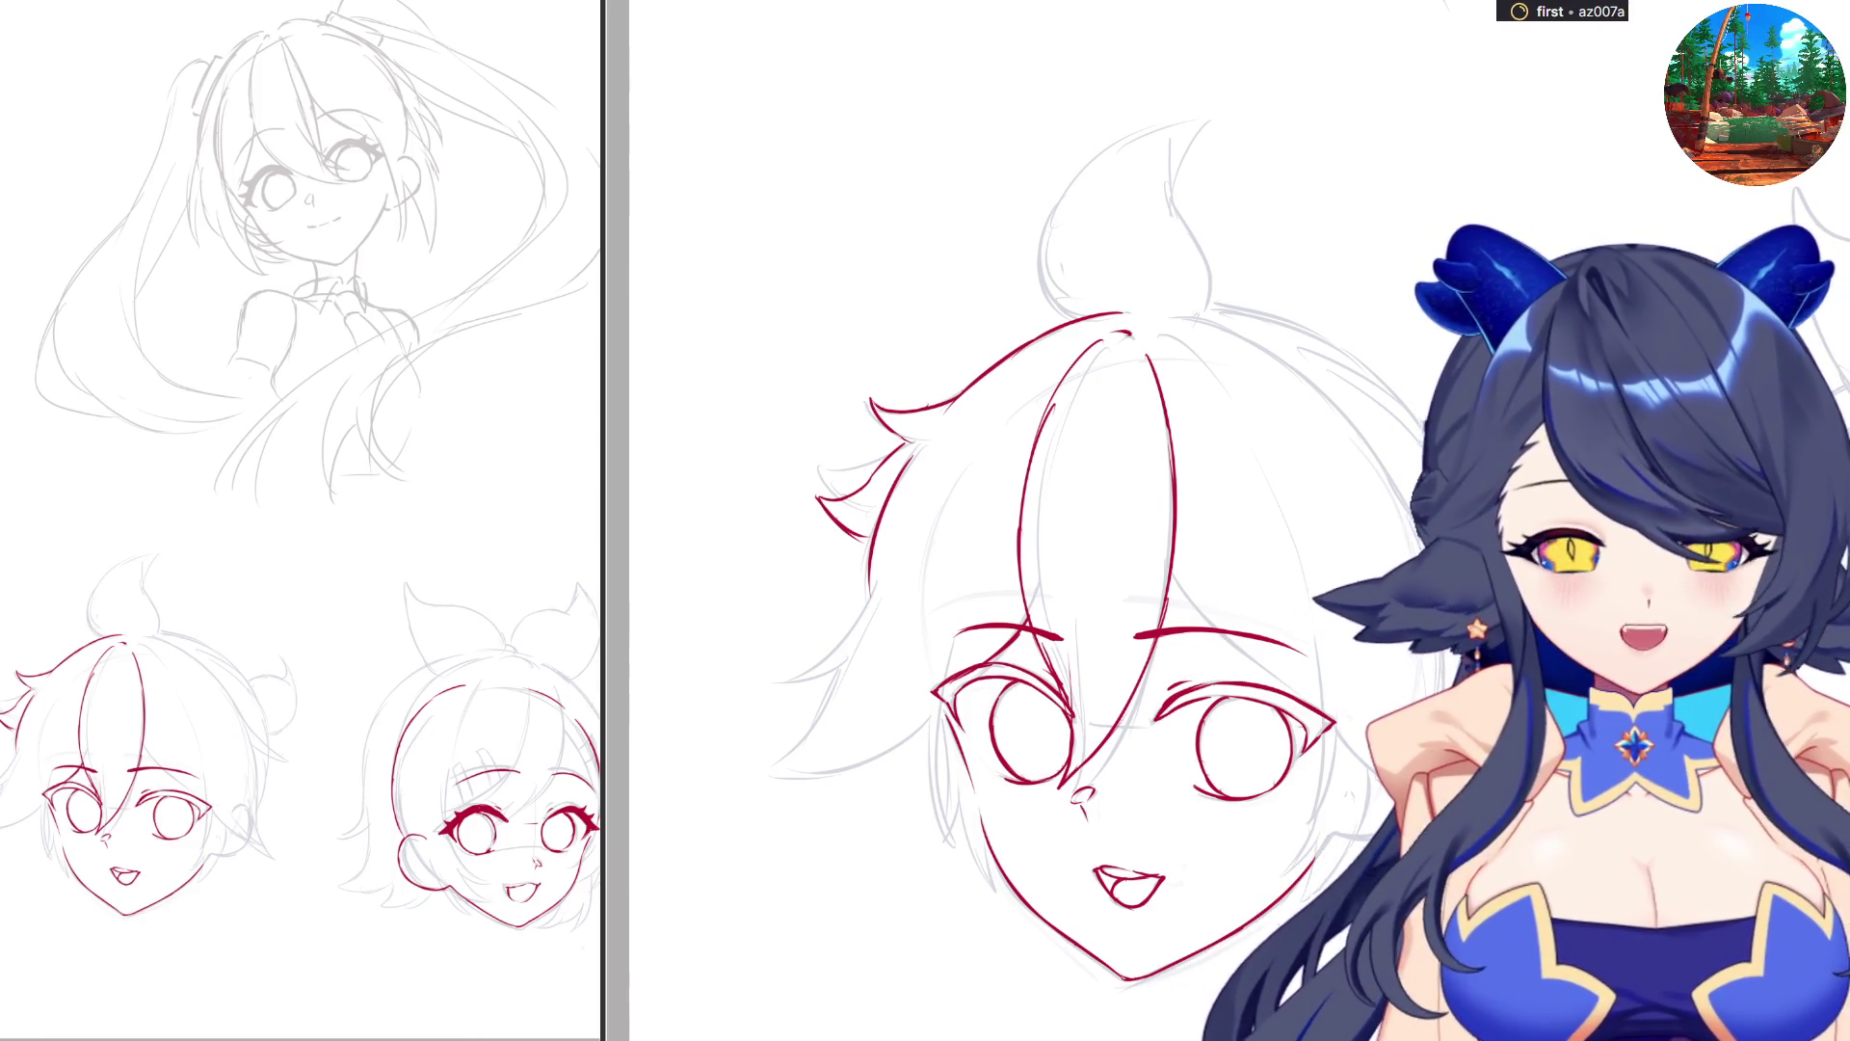
{"action": "scroll", "coordinate": [1224, 520], "scroll_direction": "left", "scroll_amount": 5}
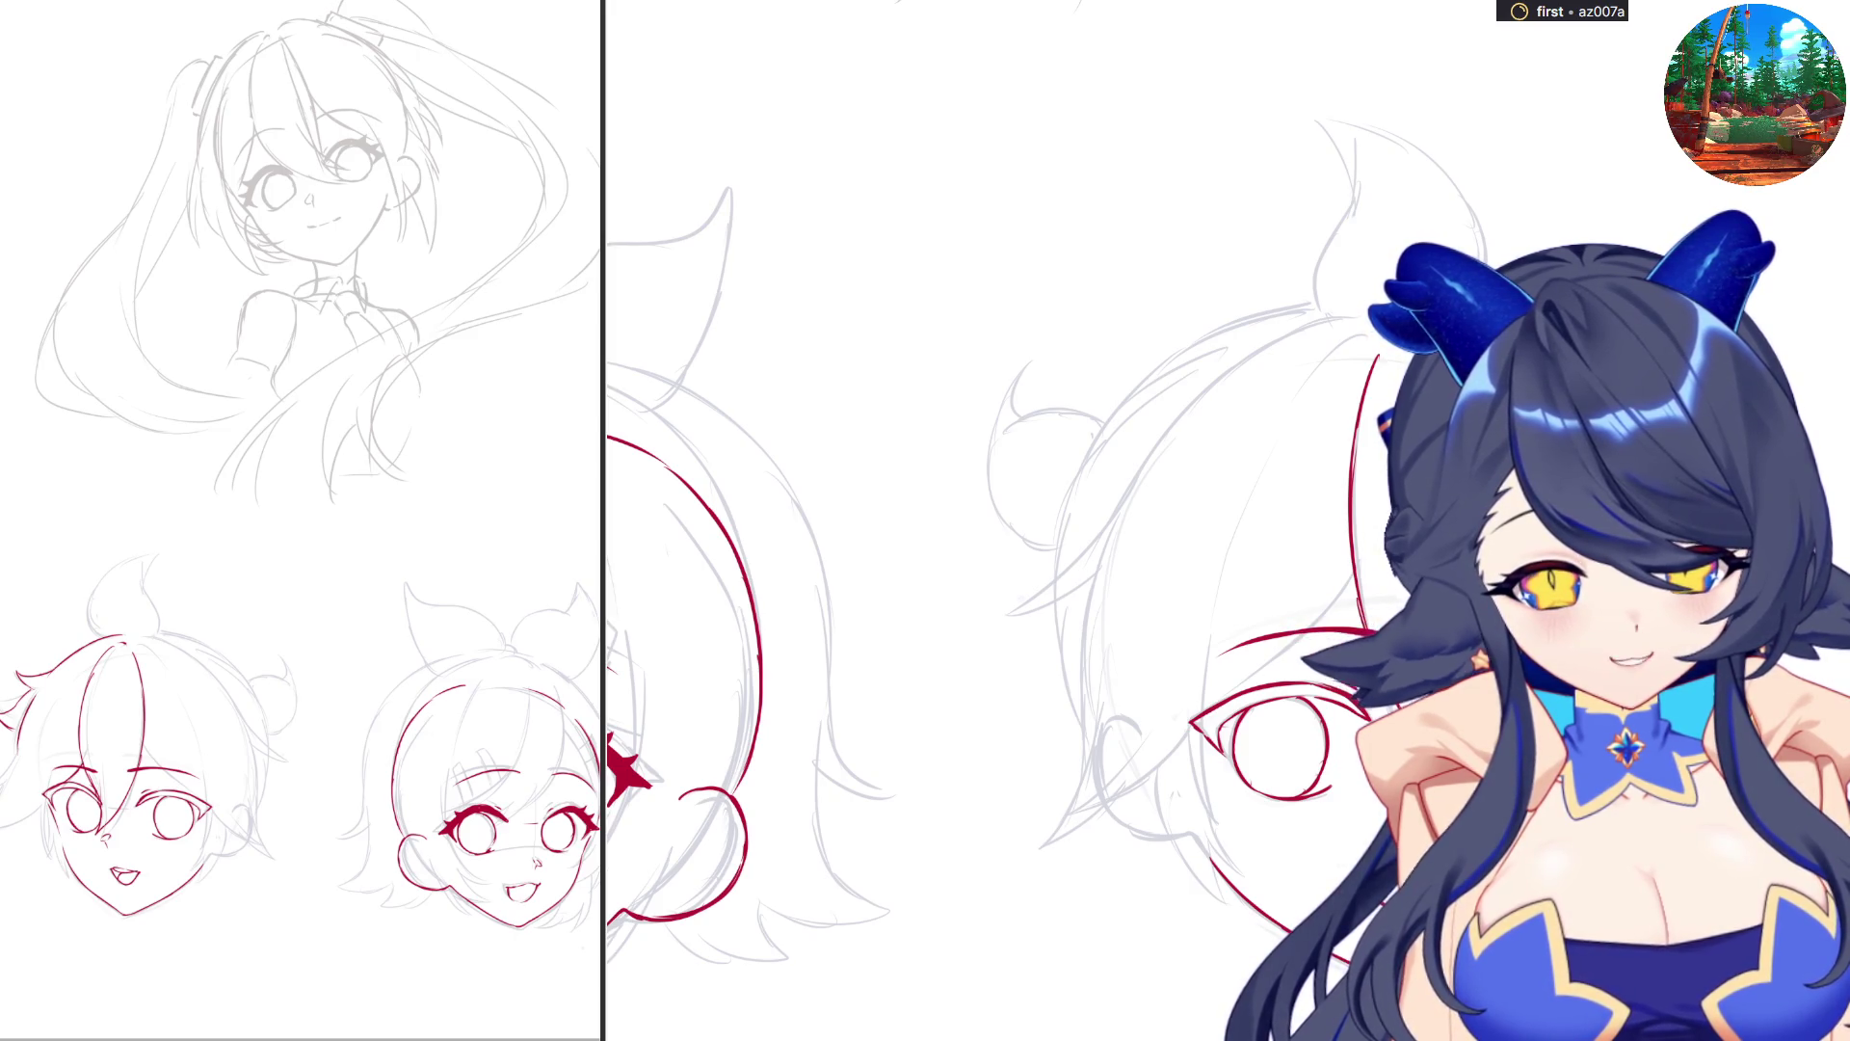
{"action": "scroll", "coordinate": [964, 520], "scroll_direction": "left", "scroll_amount": 10}
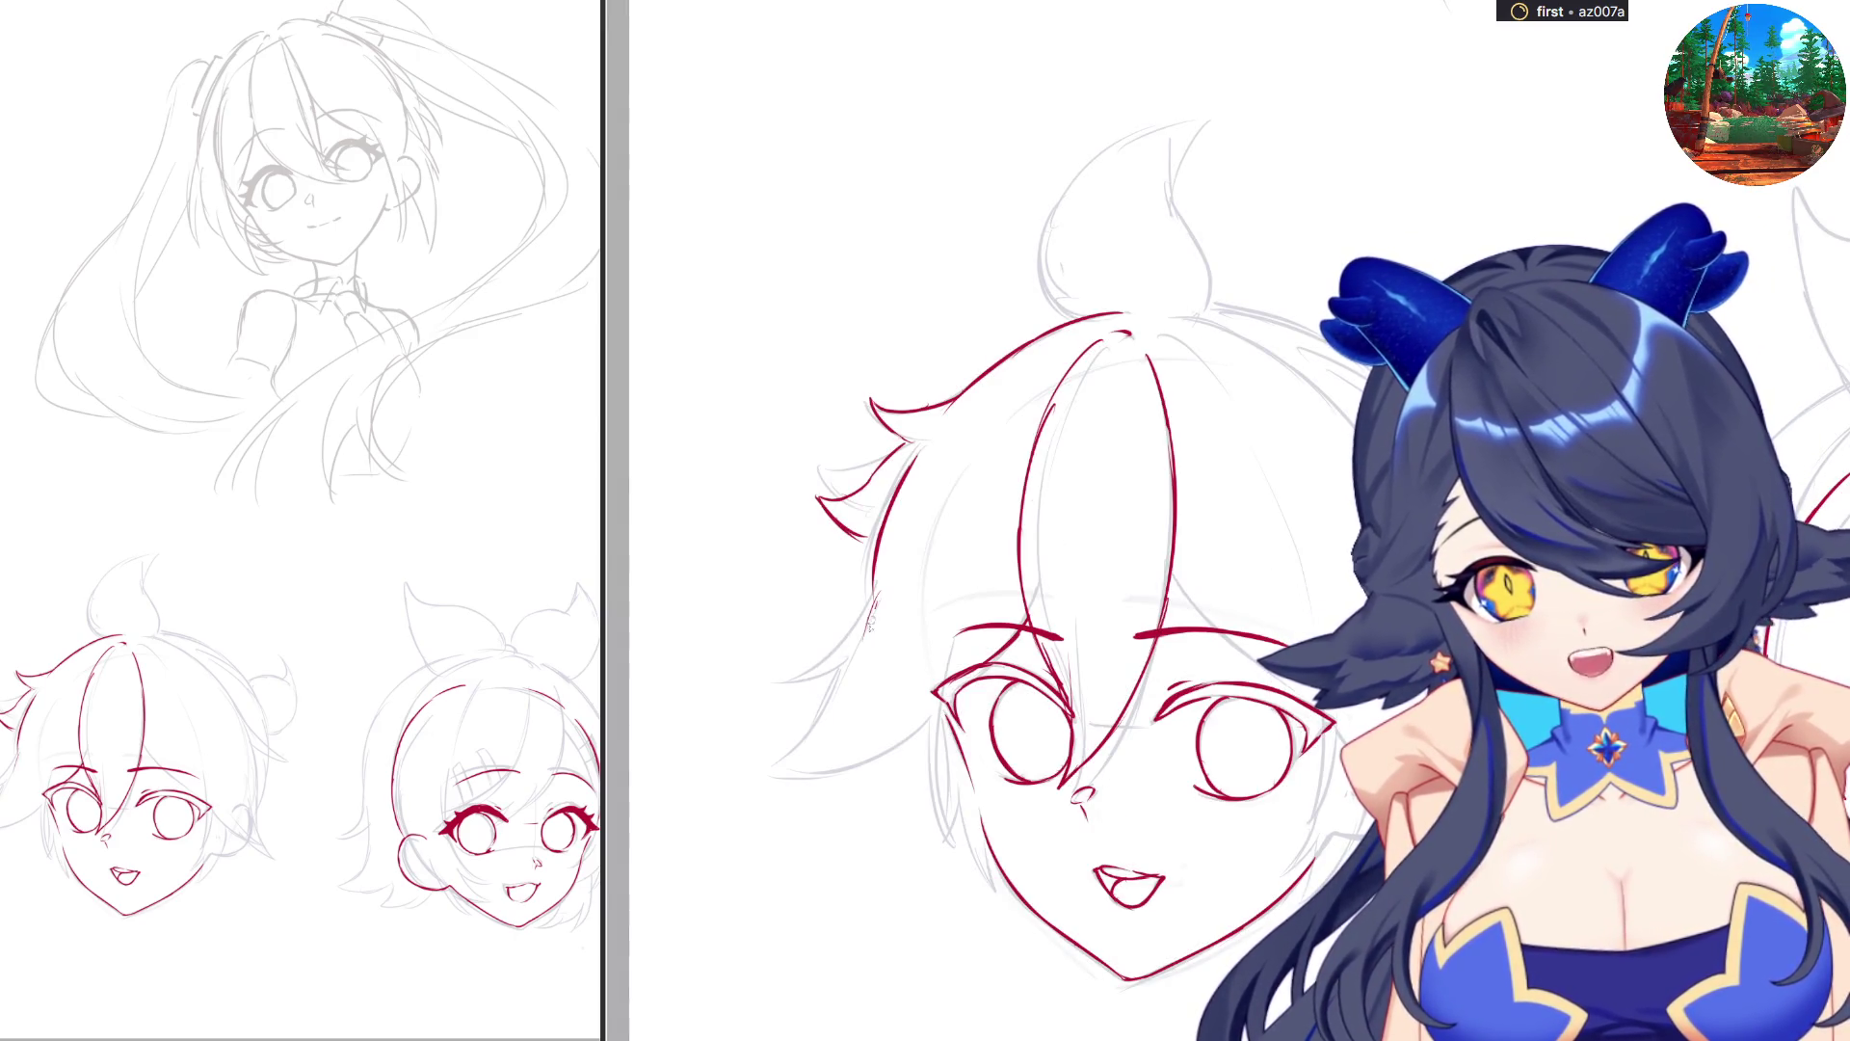
Add short red hair strands beside the left cheek and extend the jaw line to the chin.
{"action": "left_click_drag", "start_coordinate": [882, 576], "coordinate": [839, 678]}
{"action": "mouse_move", "coordinate": [879, 609]}
{"action": "left_mouse_down"}
{"action": "mouse_move", "coordinate": [817, 704]}
{"action": "mouse_move", "coordinate": [834, 733]}
{"action": "left_mouse_up"}
{"action": "left_click_drag", "start_coordinate": [875, 668], "coordinate": [827, 735]}
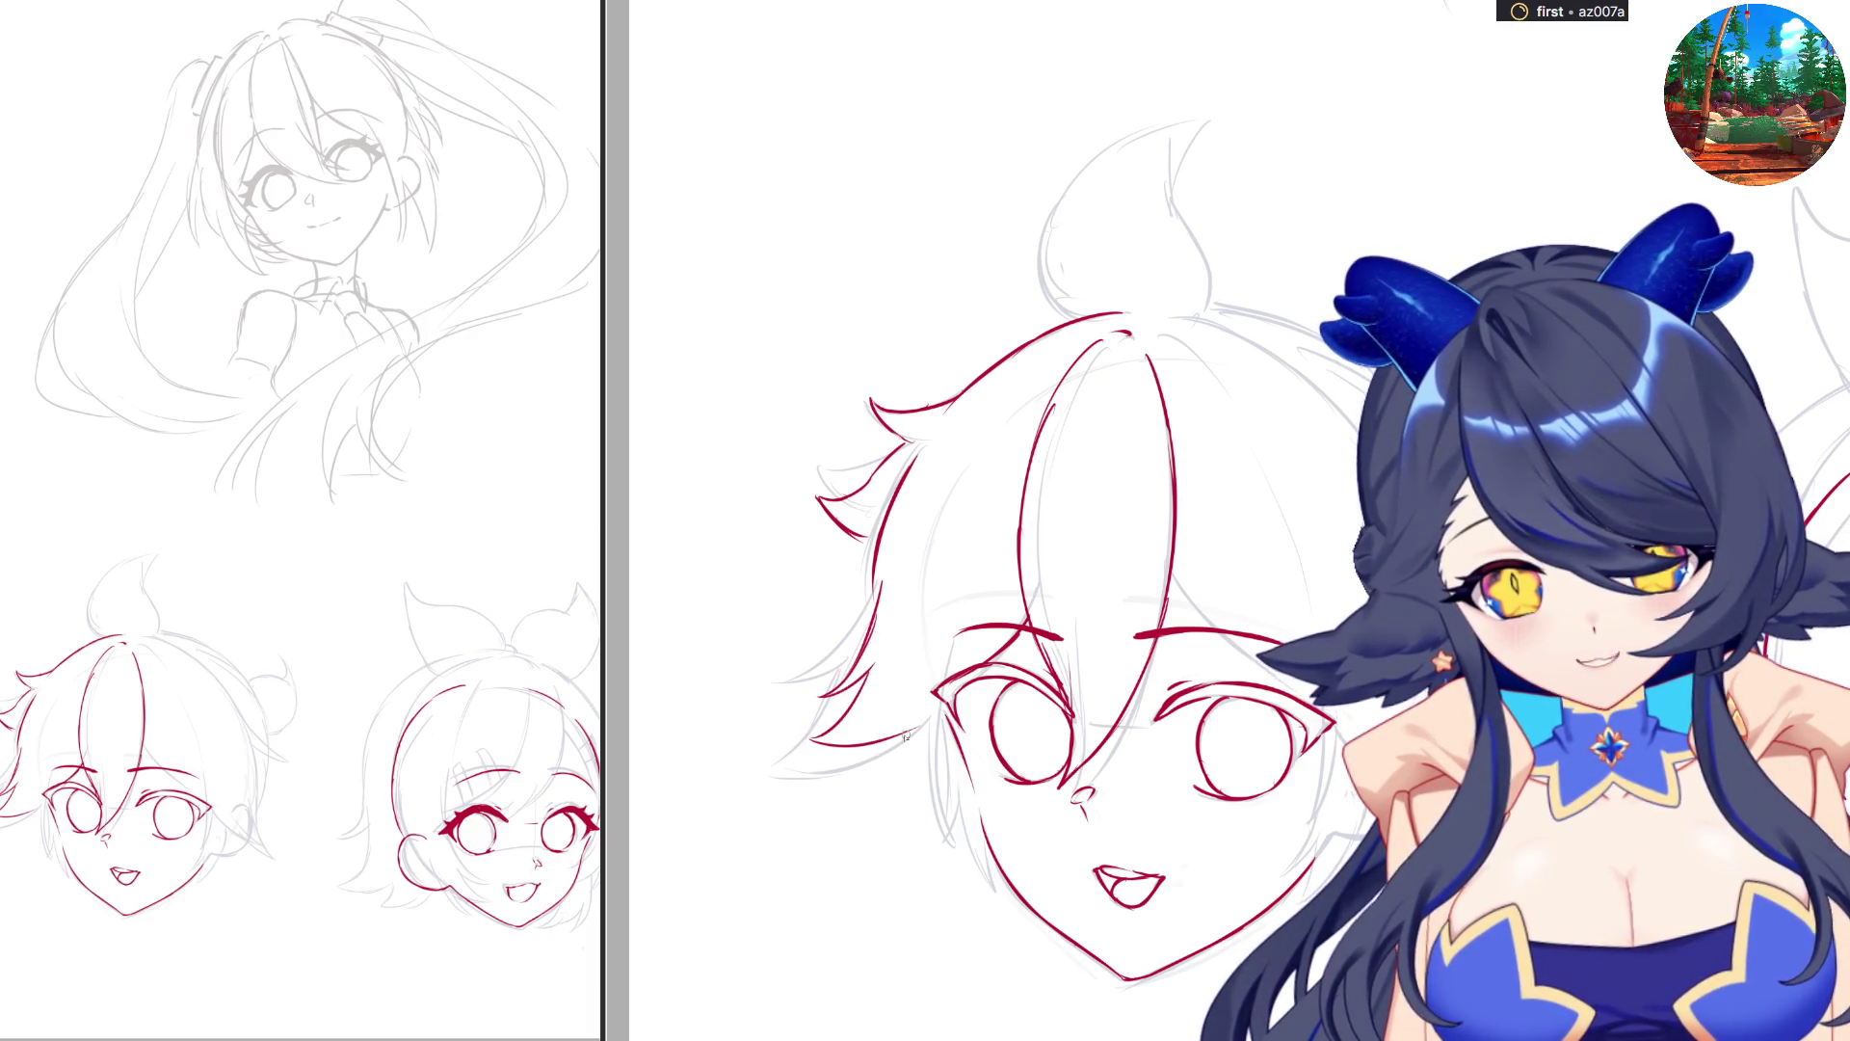
{"action": "scroll", "coordinate": [826, 734], "scroll_direction": "right", "scroll_amount": 10}
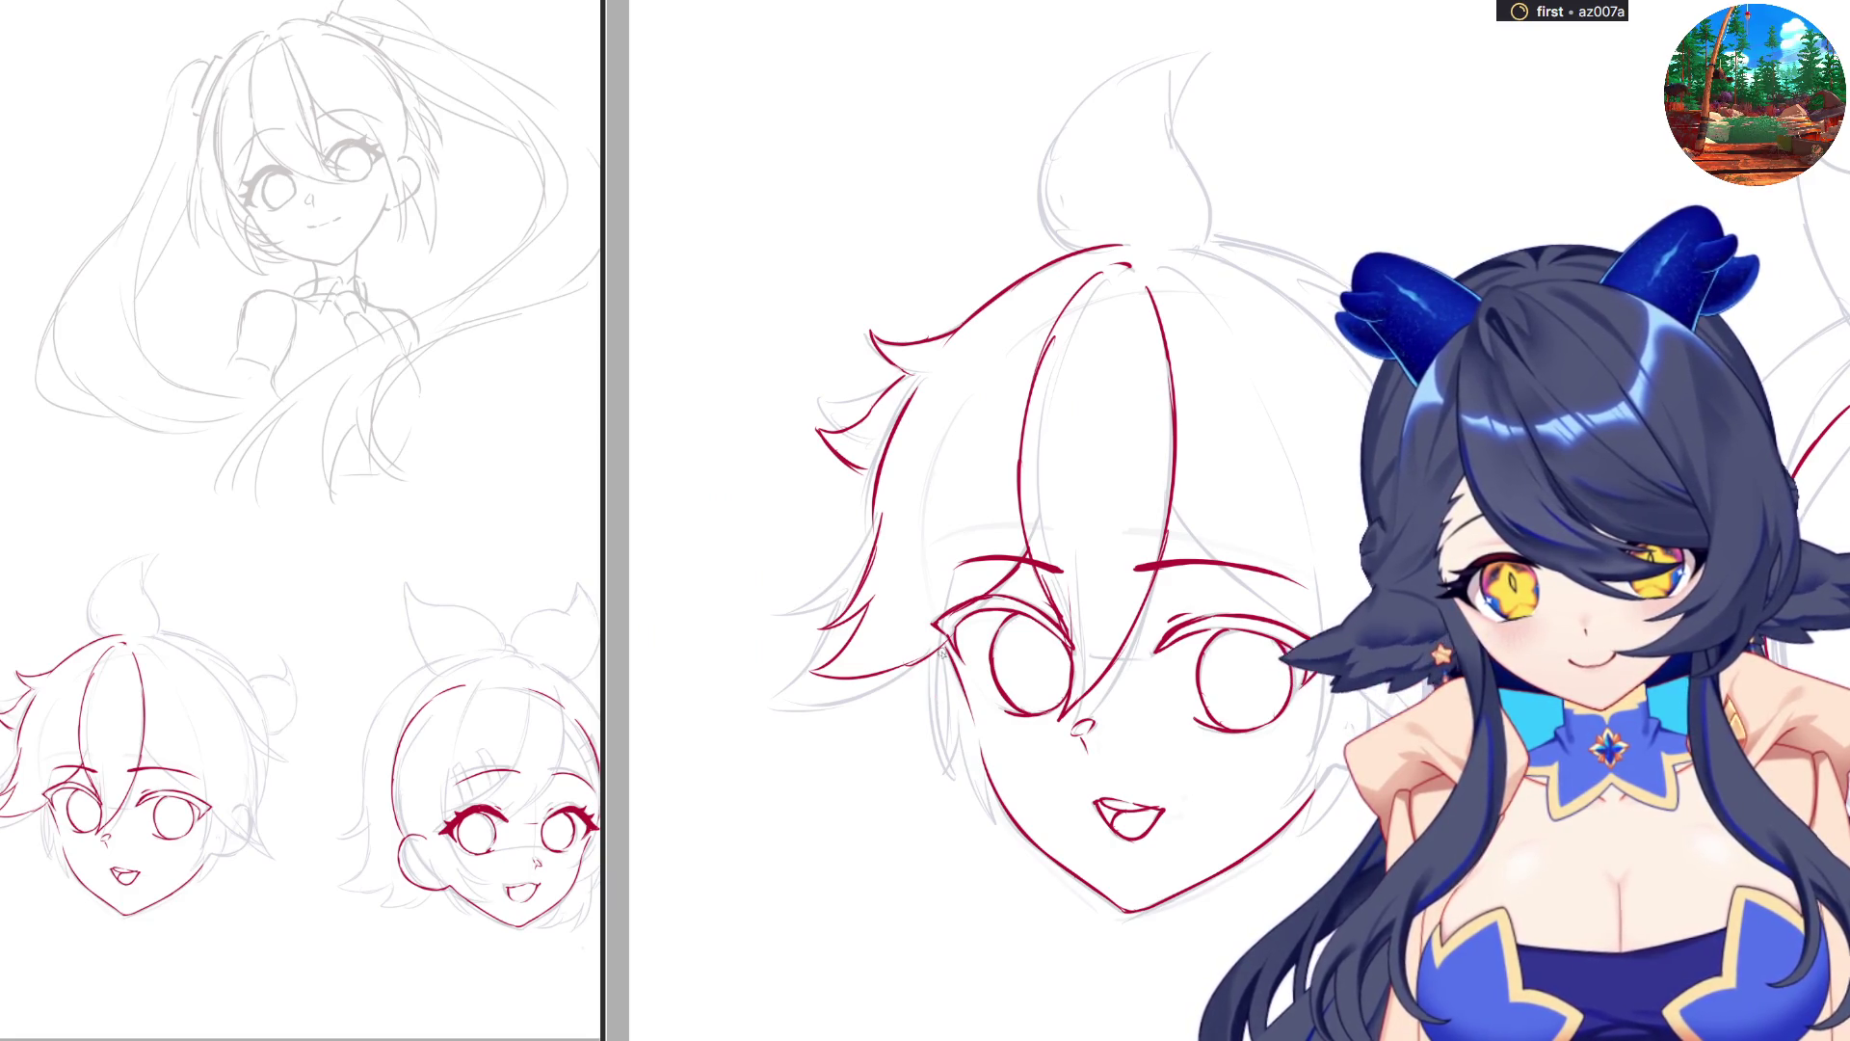
{"action": "mouse_move", "coordinate": [942, 665]}
{"action": "left_mouse_down"}
{"action": "mouse_move", "coordinate": [935, 747]}
{"action": "mouse_move", "coordinate": [983, 795]}
{"action": "left_mouse_up"}
{"action": "left_click_drag", "start_coordinate": [956, 725], "coordinate": [1002, 817]}
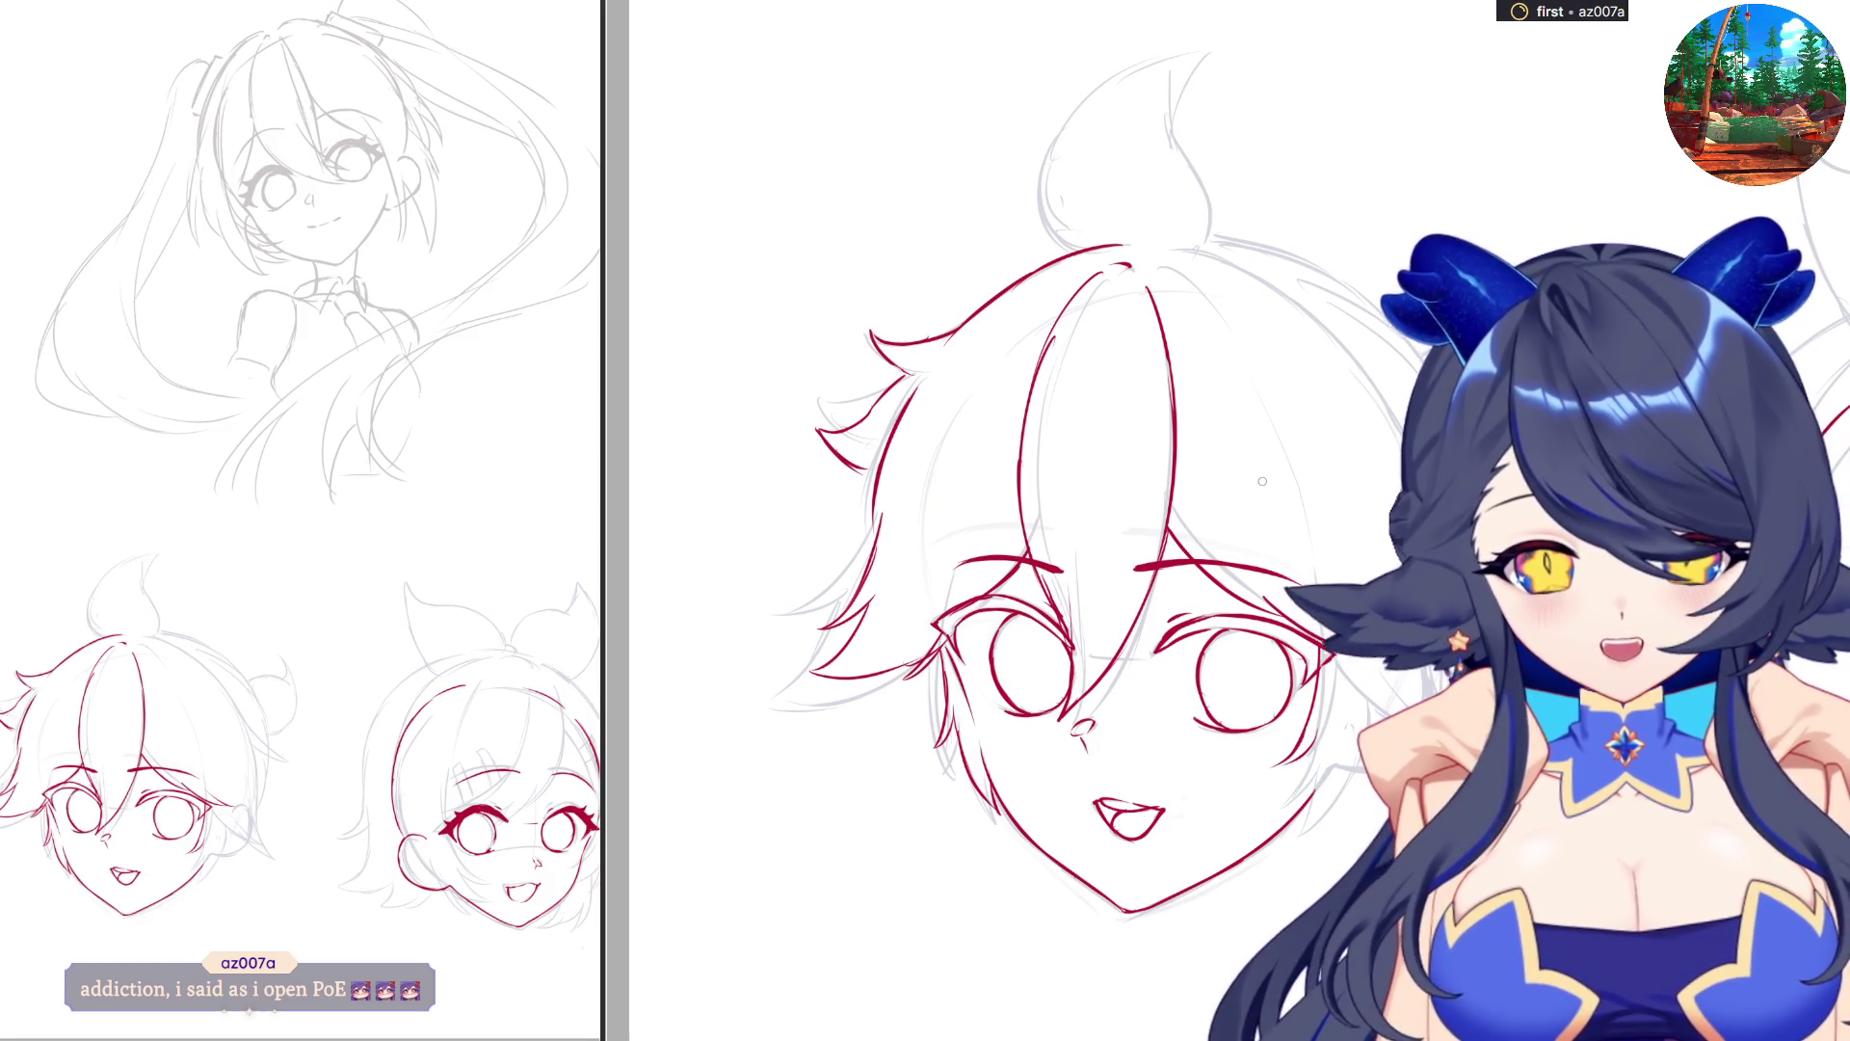
Continue the red head outline across the top and down the right side in one stroke.
{"action": "left_click_drag", "start_coordinate": [1145, 247], "coordinate": [1253, 277]}
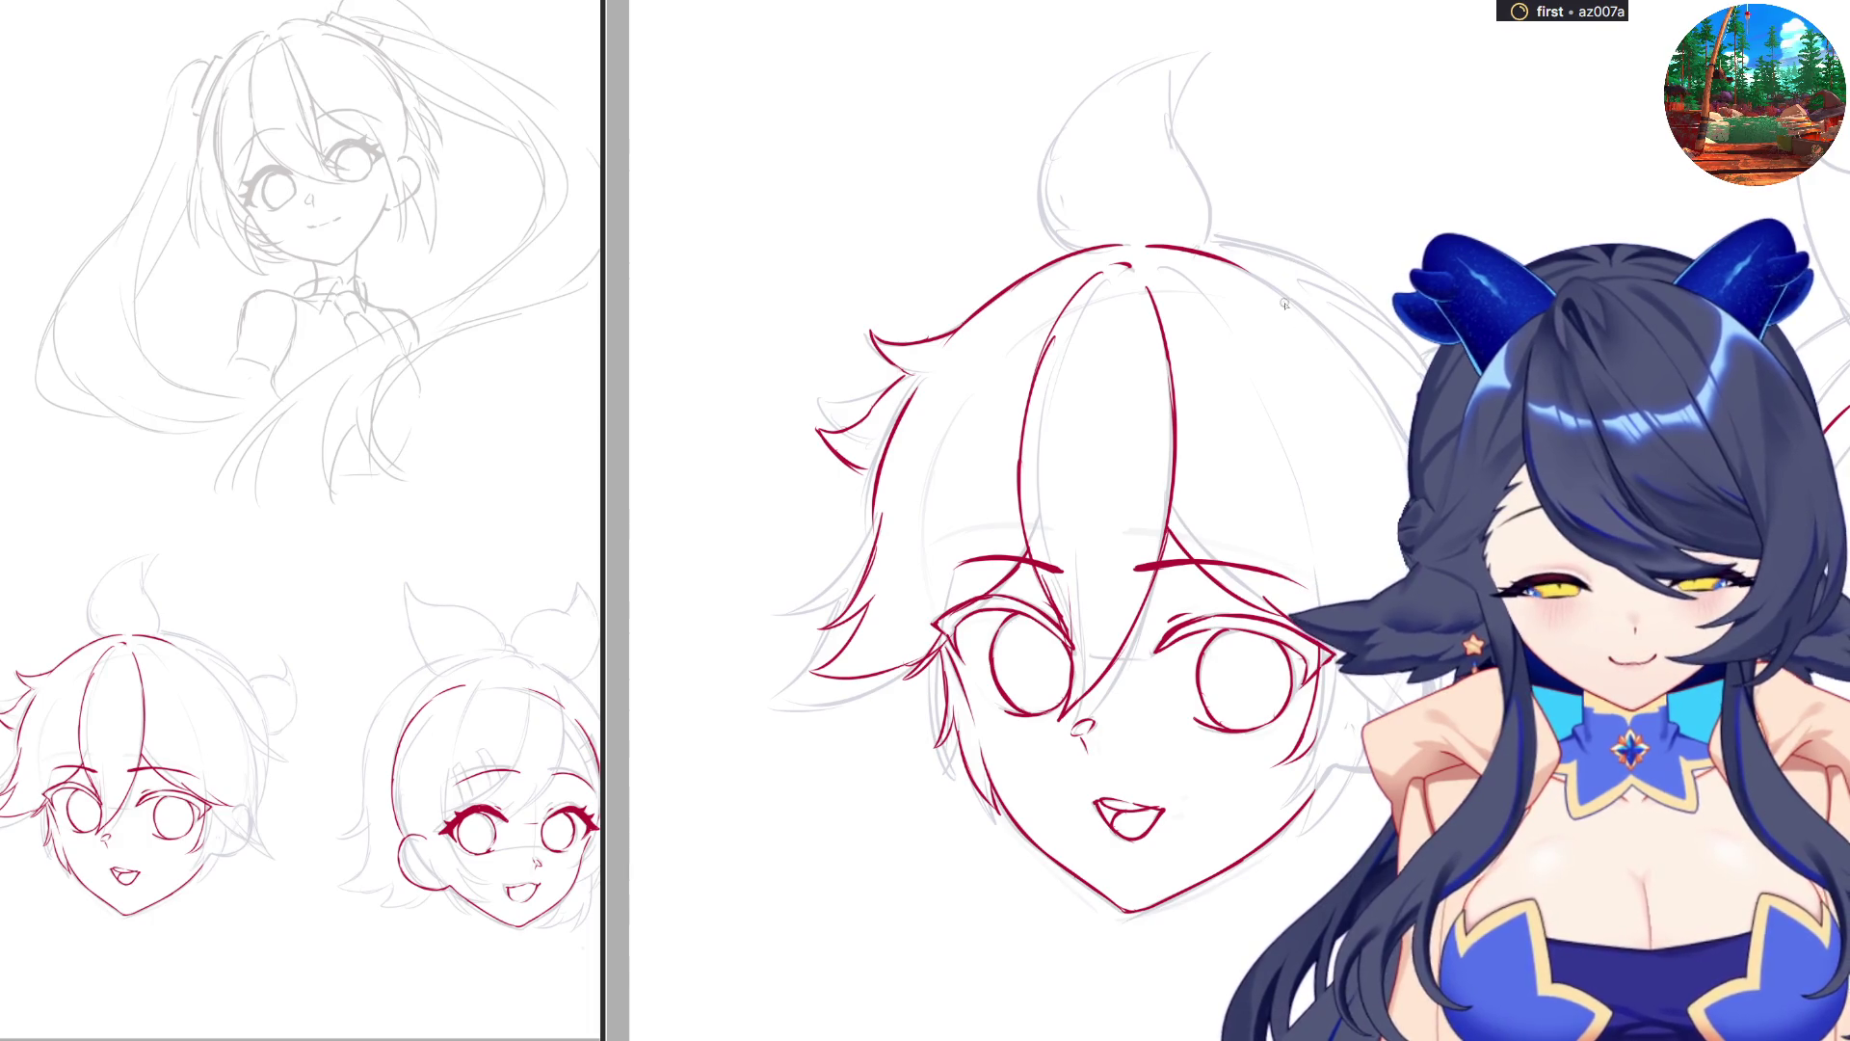
{"action": "left_click_drag", "start_coordinate": [1280, 286], "coordinate": [1378, 376]}
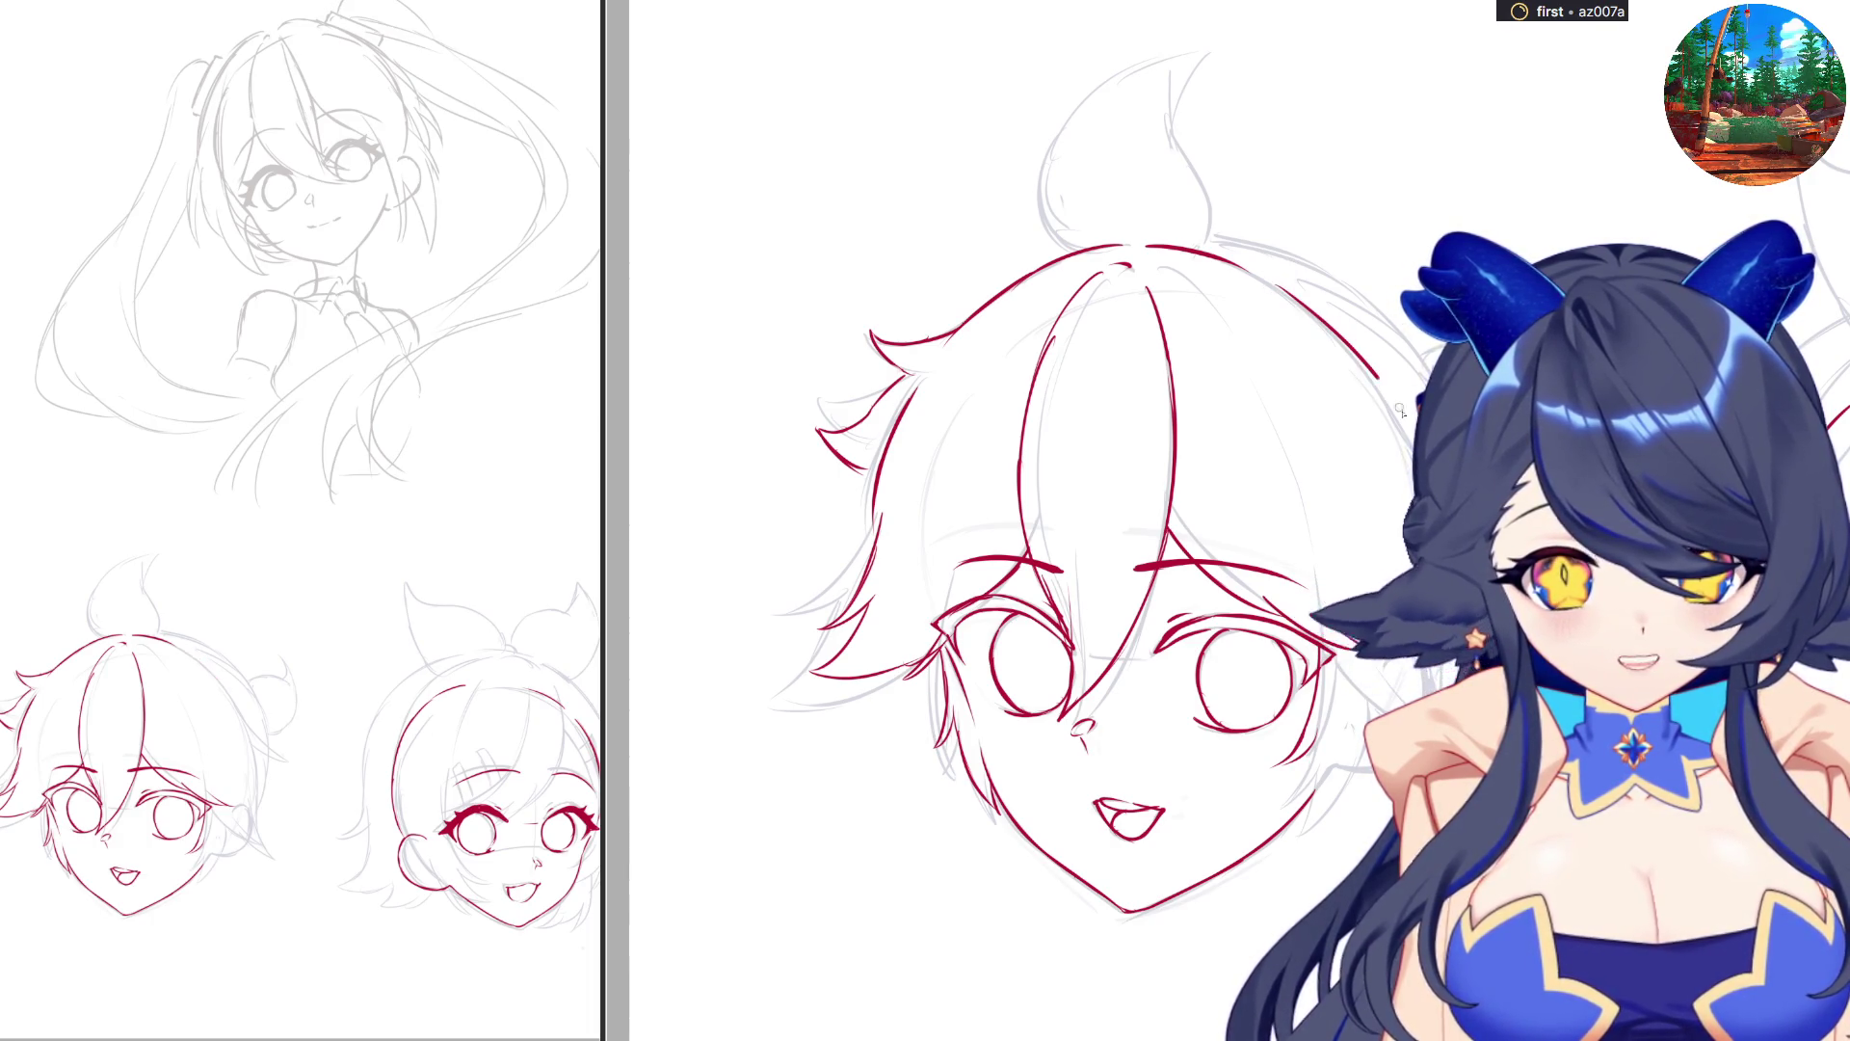
{"action": "key", "text": "ctrl+z"}
{"action": "left_click_drag", "start_coordinate": [1264, 274], "coordinate": [1395, 416]}
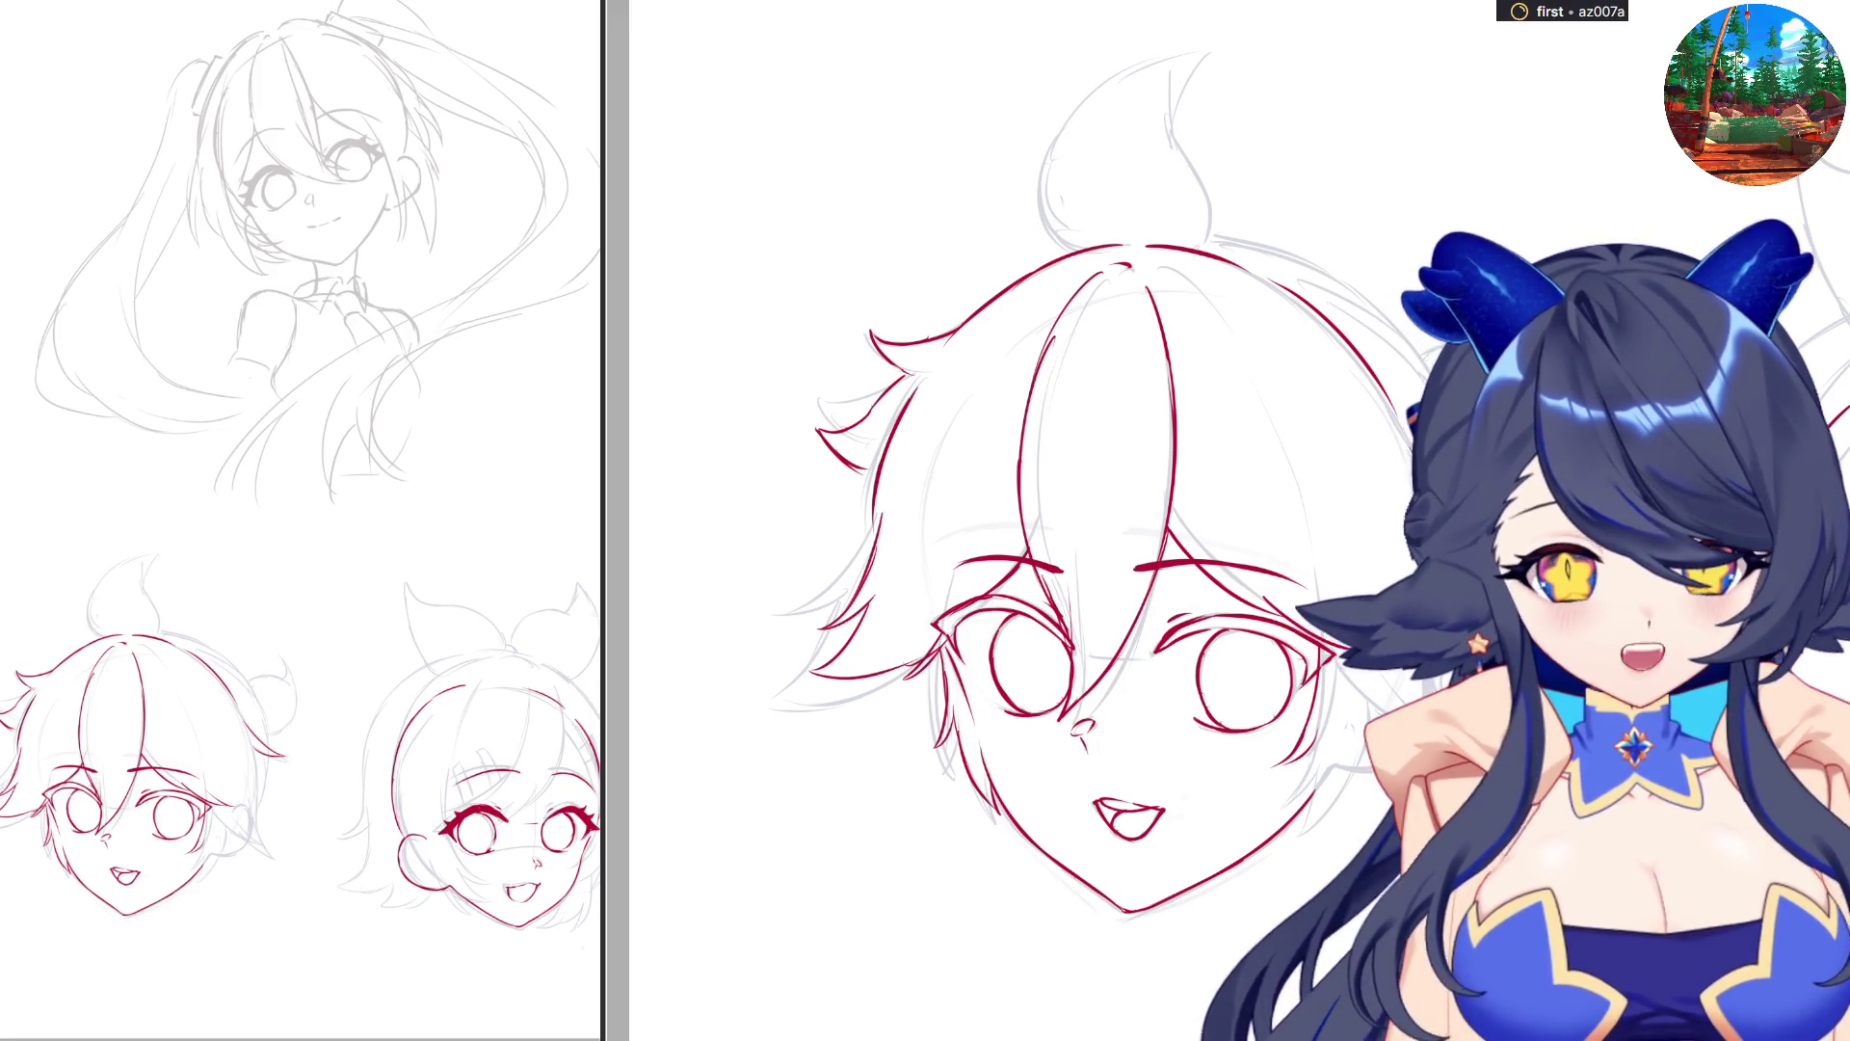
{"action": "scroll", "coordinate": [964, 520], "scroll_direction": "left", "scroll_amount": 5}
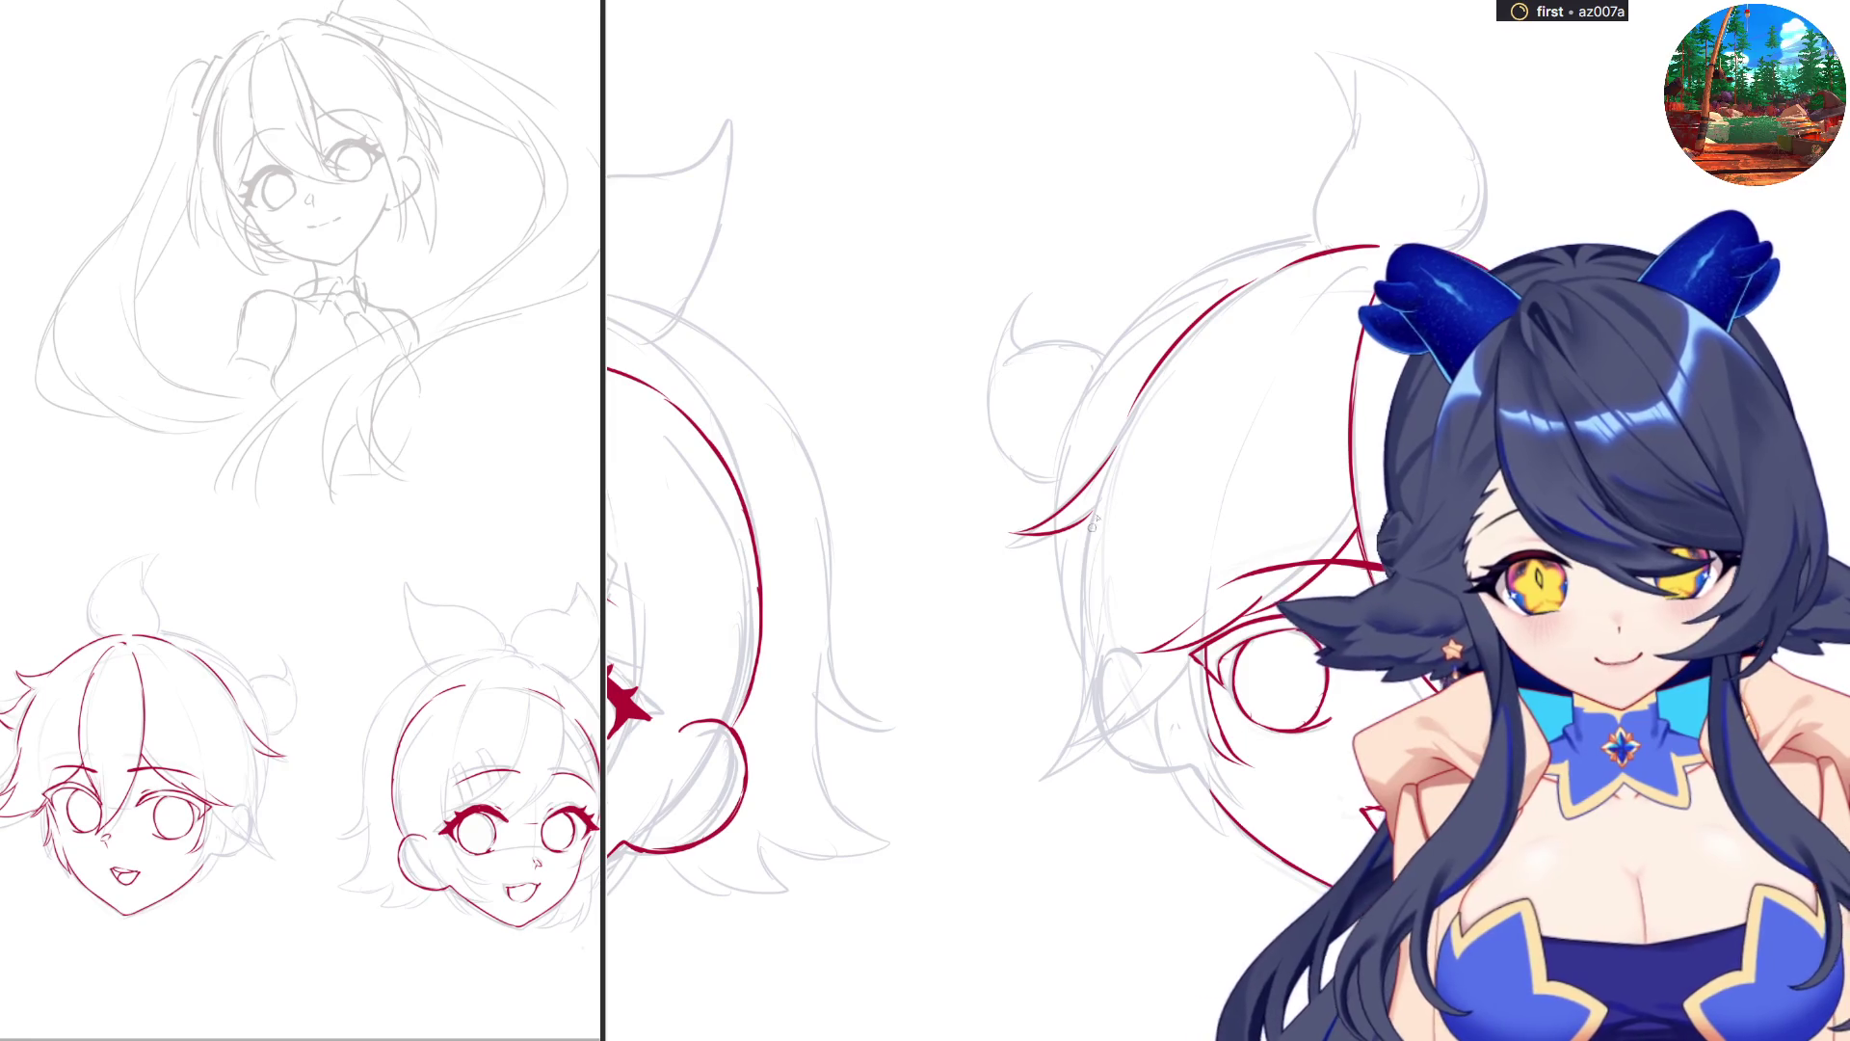
Sketch grey guide lines down the side of the head, then straighten and recentre the view.
{"action": "left_click_drag", "start_coordinate": [1105, 478], "coordinate": [1099, 665]}
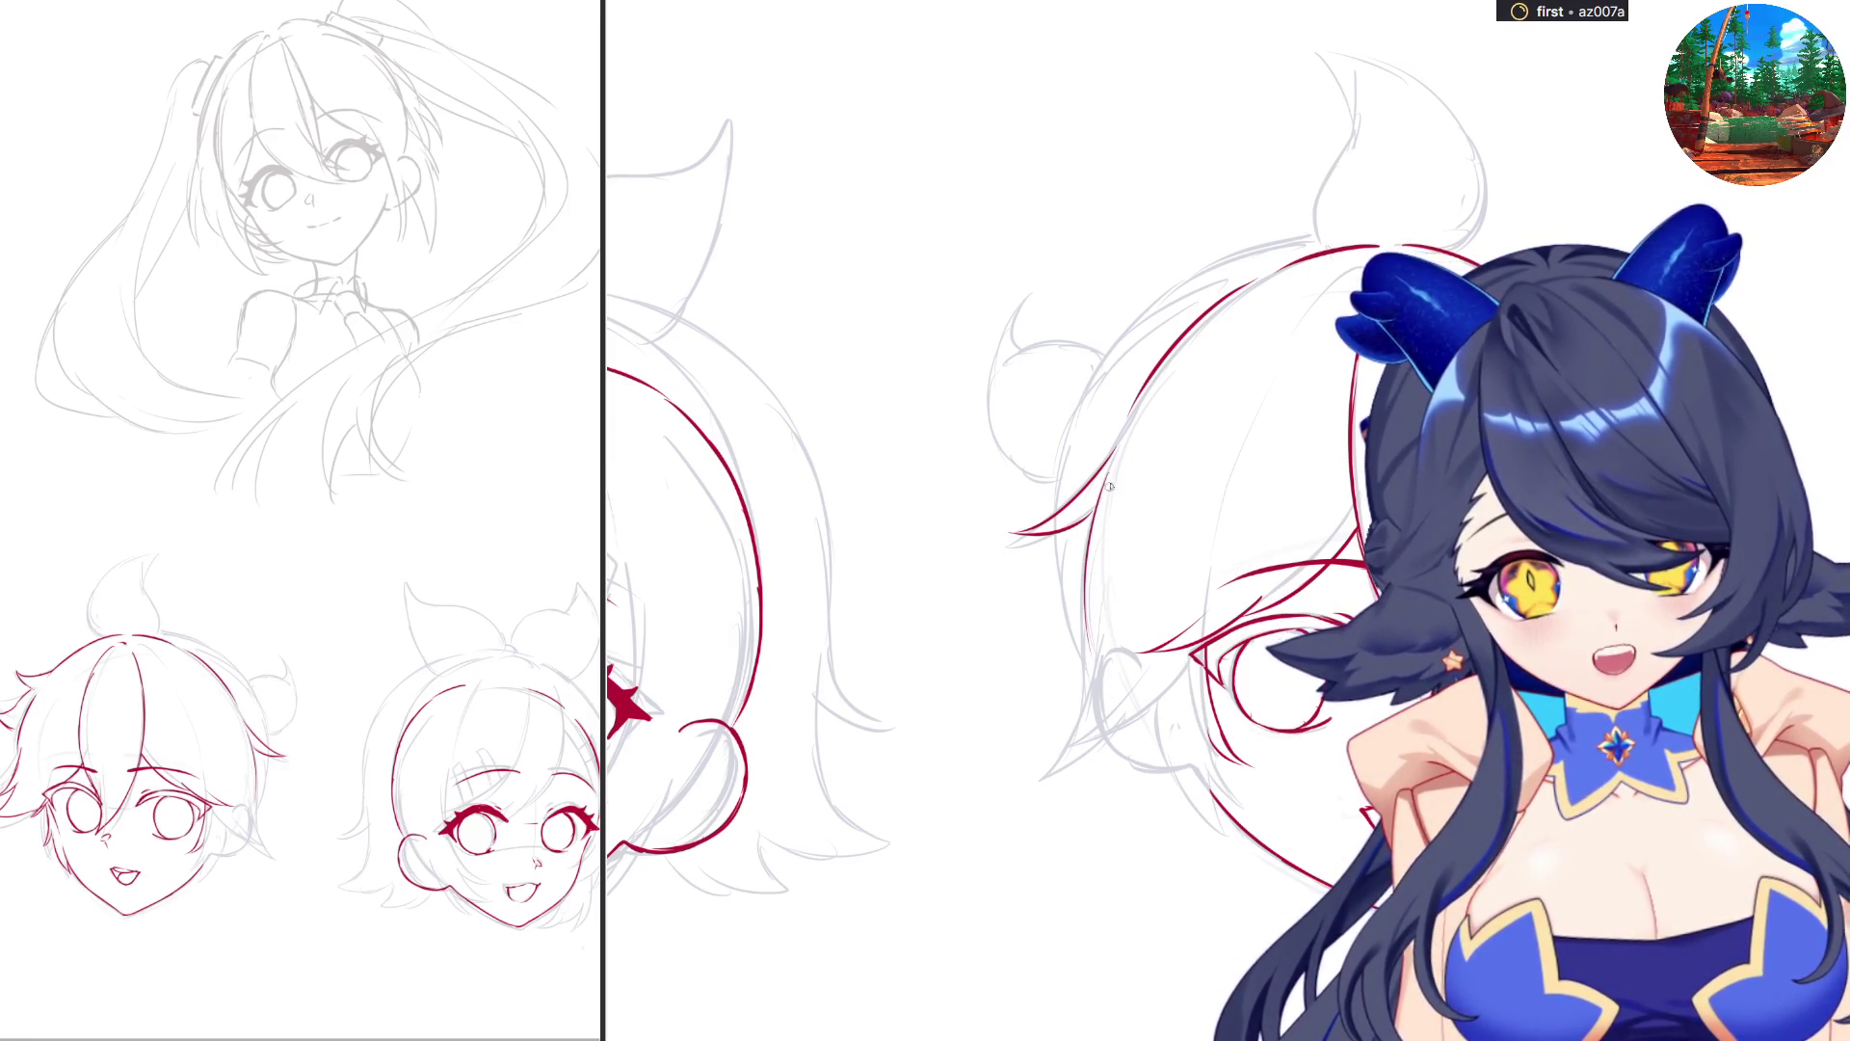
{"action": "key", "text": "ctrl+z"}
{"action": "left_click_drag", "start_coordinate": [1108, 474], "coordinate": [1083, 648]}
{"action": "mouse_move", "coordinate": [1081, 519]}
{"action": "left_mouse_down"}
{"action": "mouse_move", "coordinate": [1094, 684]}
{"action": "mouse_move", "coordinate": [1051, 770]}
{"action": "mouse_move", "coordinate": [1136, 723]}
{"action": "left_mouse_up"}
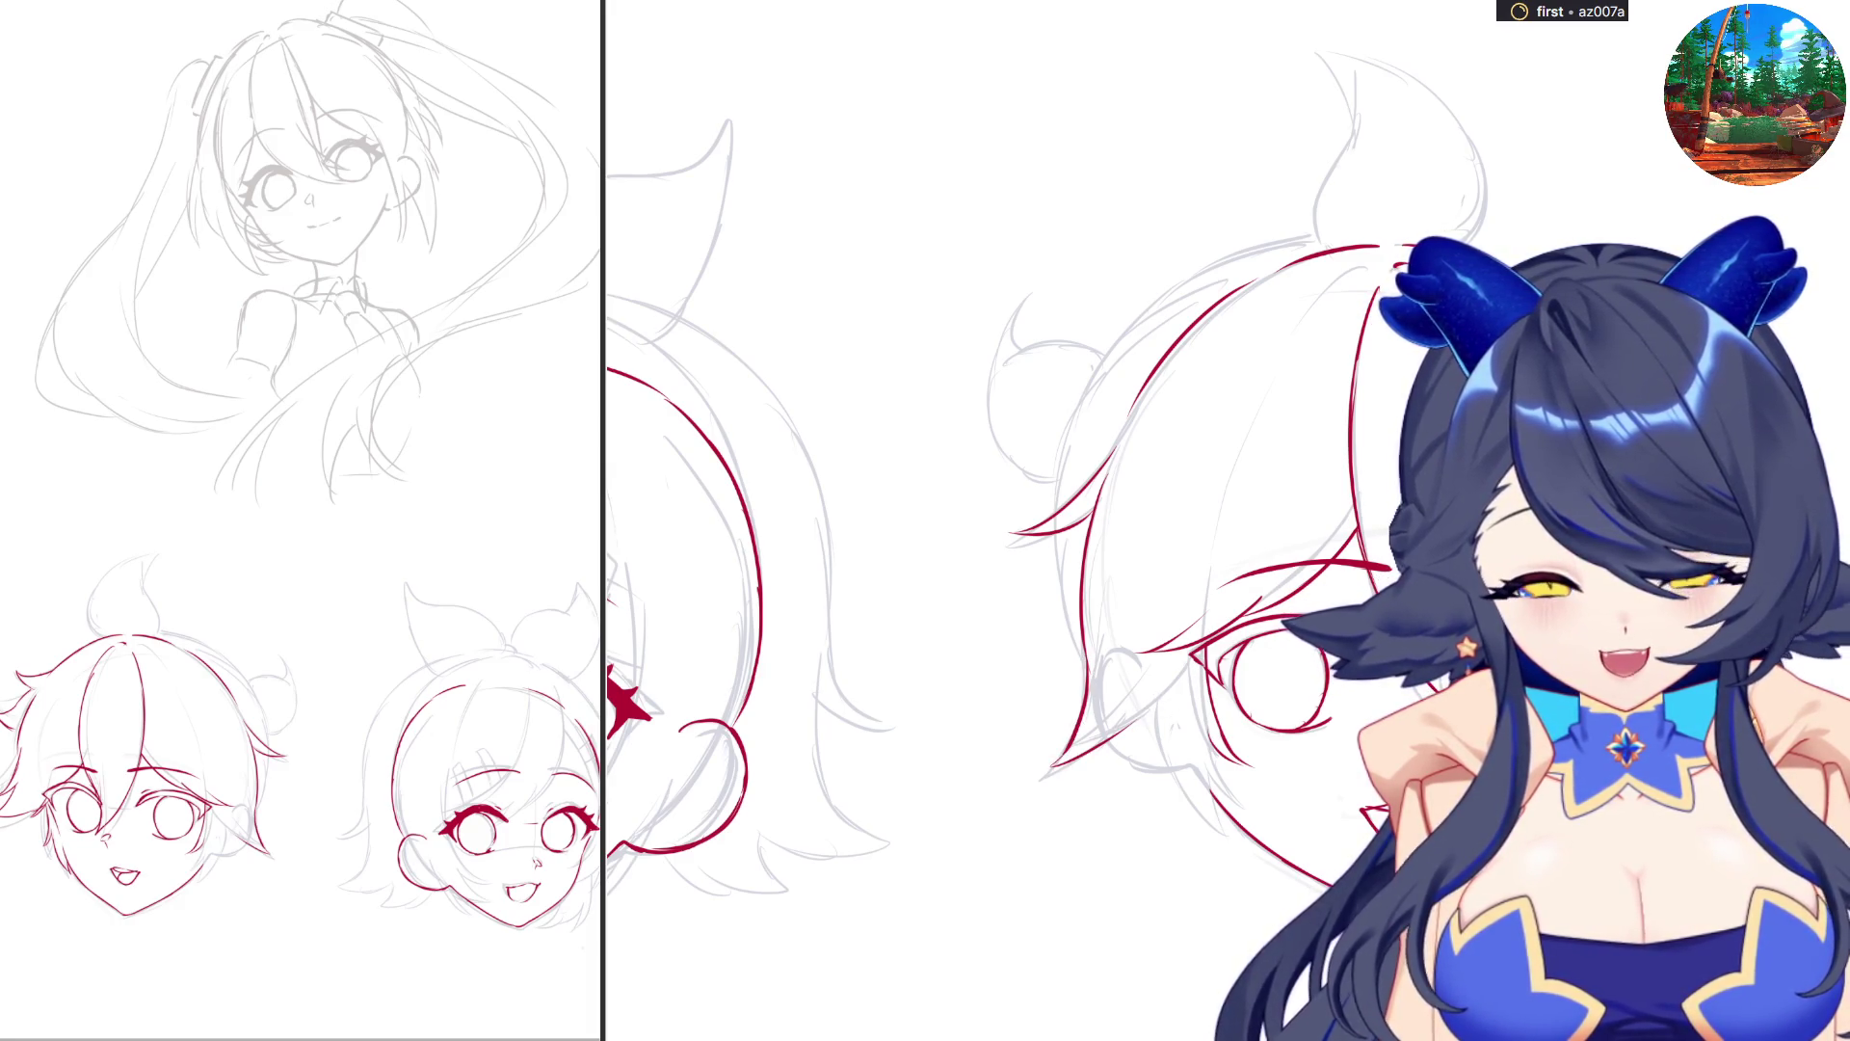
{"action": "scroll", "coordinate": [1060, 578], "scroll_direction": "down", "scroll_amount": 2}
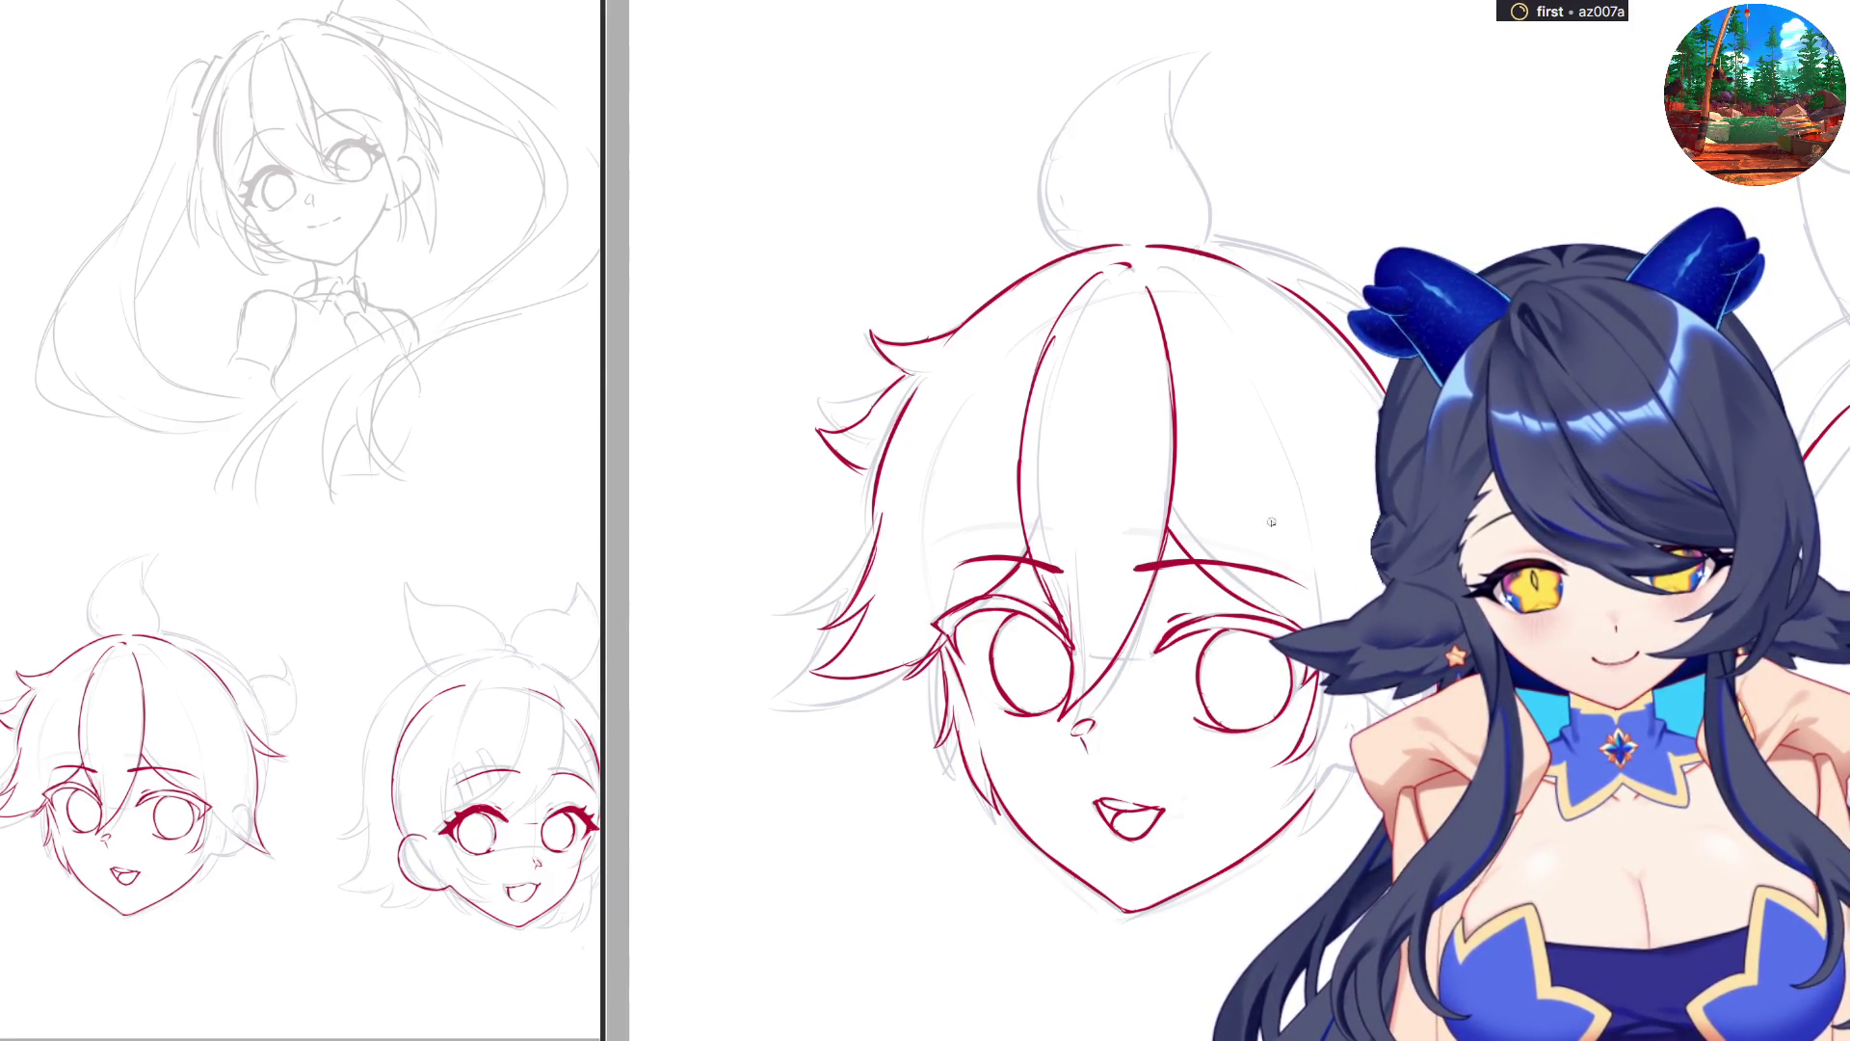
{"action": "mouse_move", "coordinate": [1272, 523]}
{"action": "left_mouse_down"}
{"action": "mouse_move", "coordinate": [1243, 723]}
{"action": "mouse_move", "coordinate": [1207, 630]}
{"action": "left_mouse_up"}
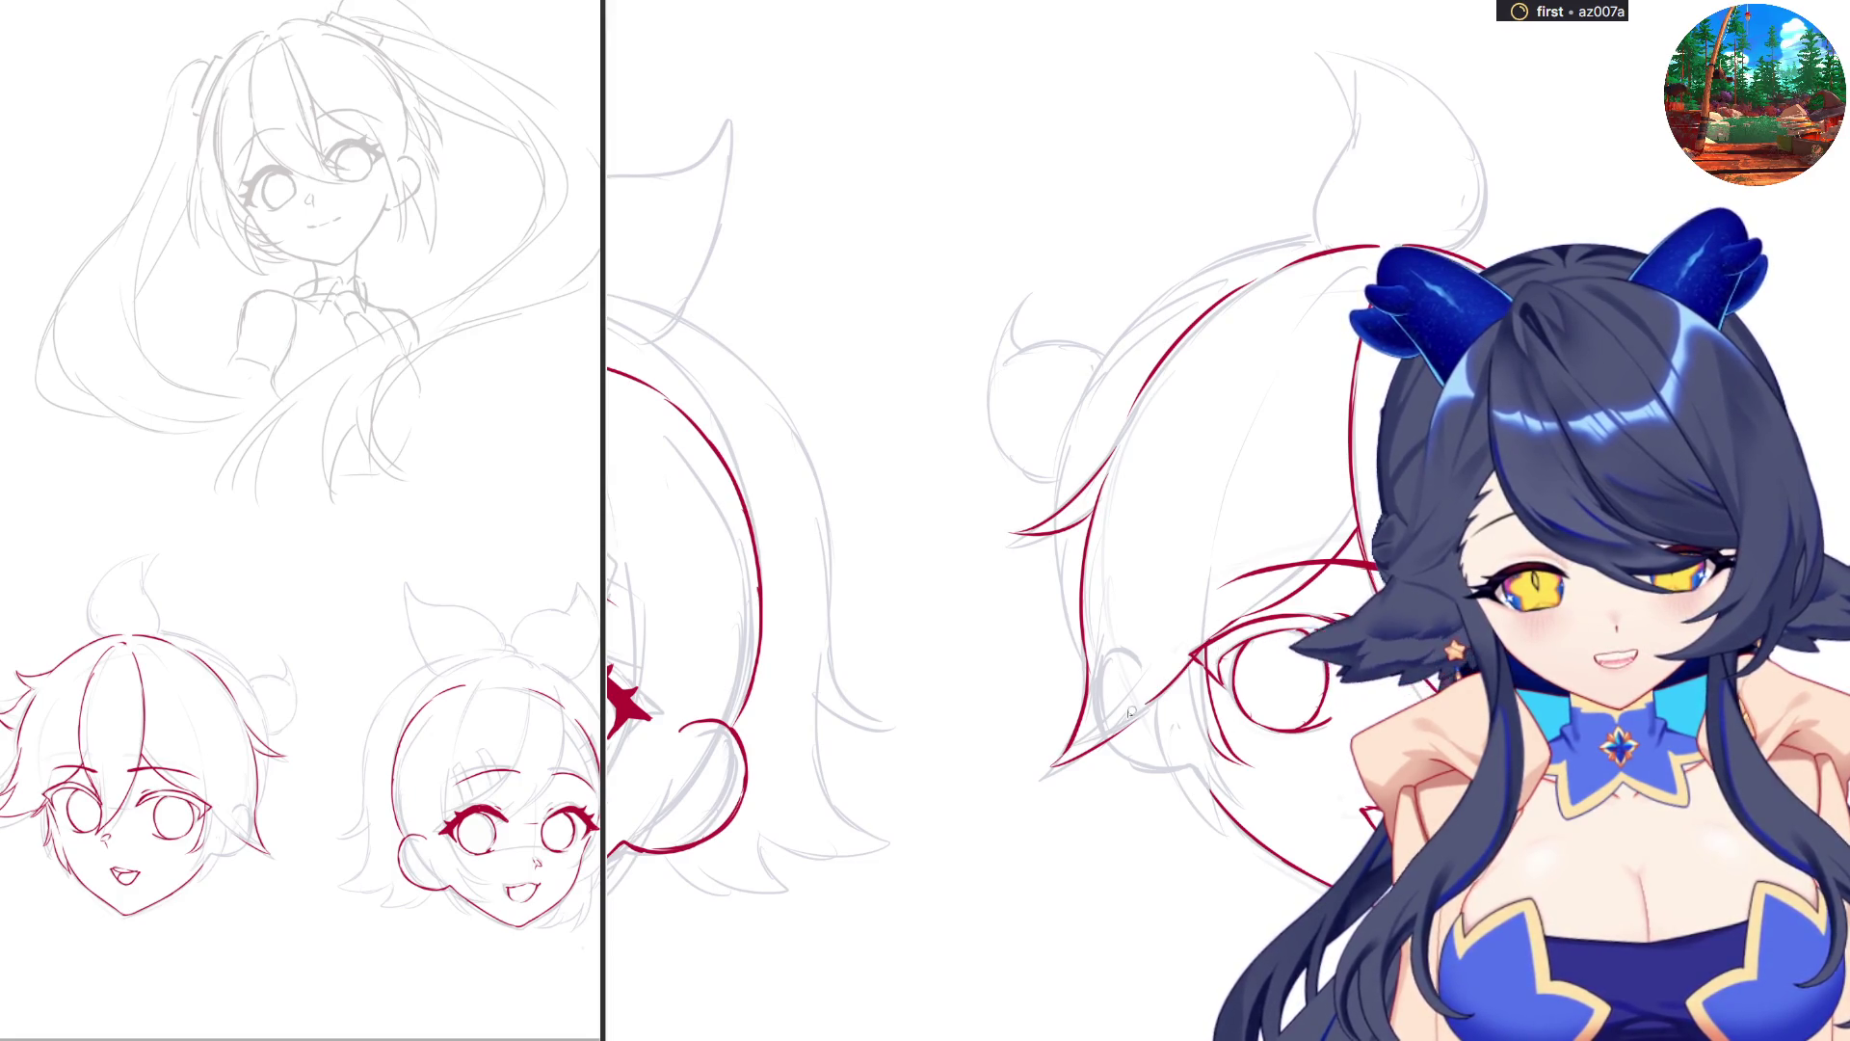
{"action": "left_click_drag", "start_coordinate": [1216, 777], "coordinate": [1320, 525]}
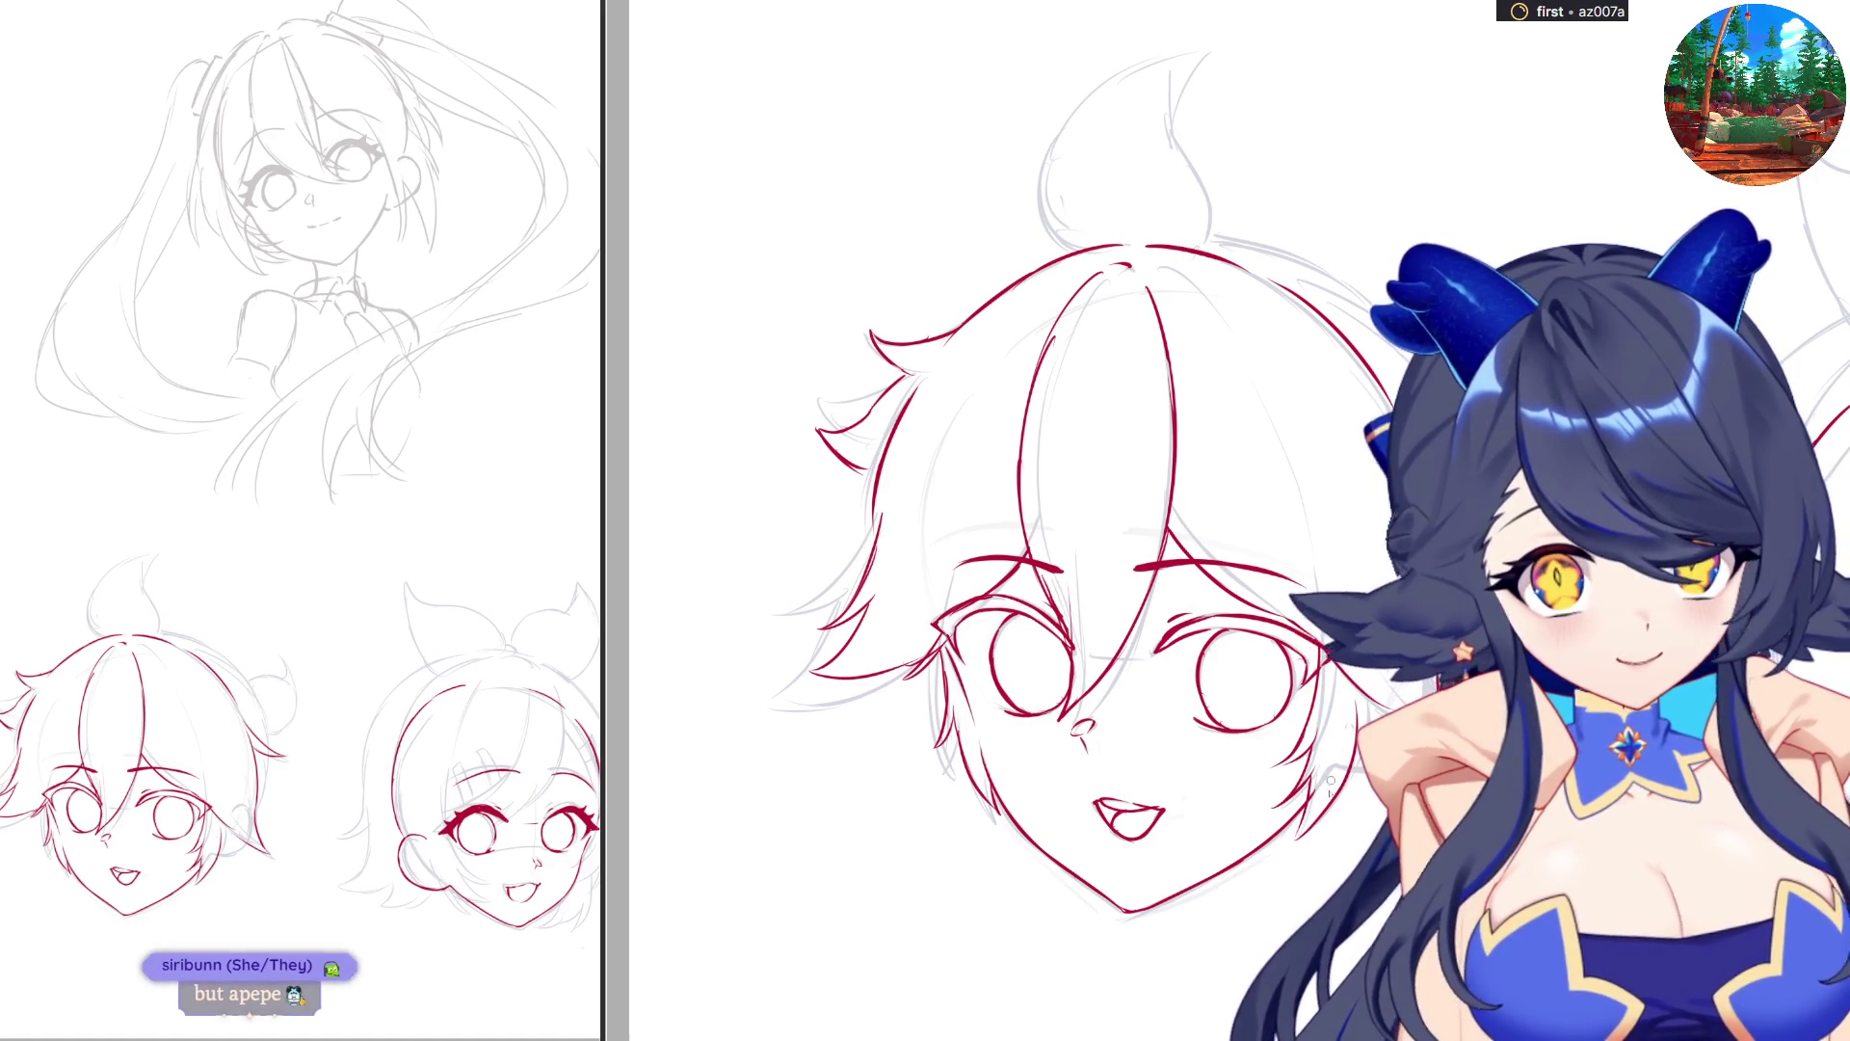
{"action": "scroll", "coordinate": [964, 520], "scroll_direction": "left", "scroll_amount": 5}
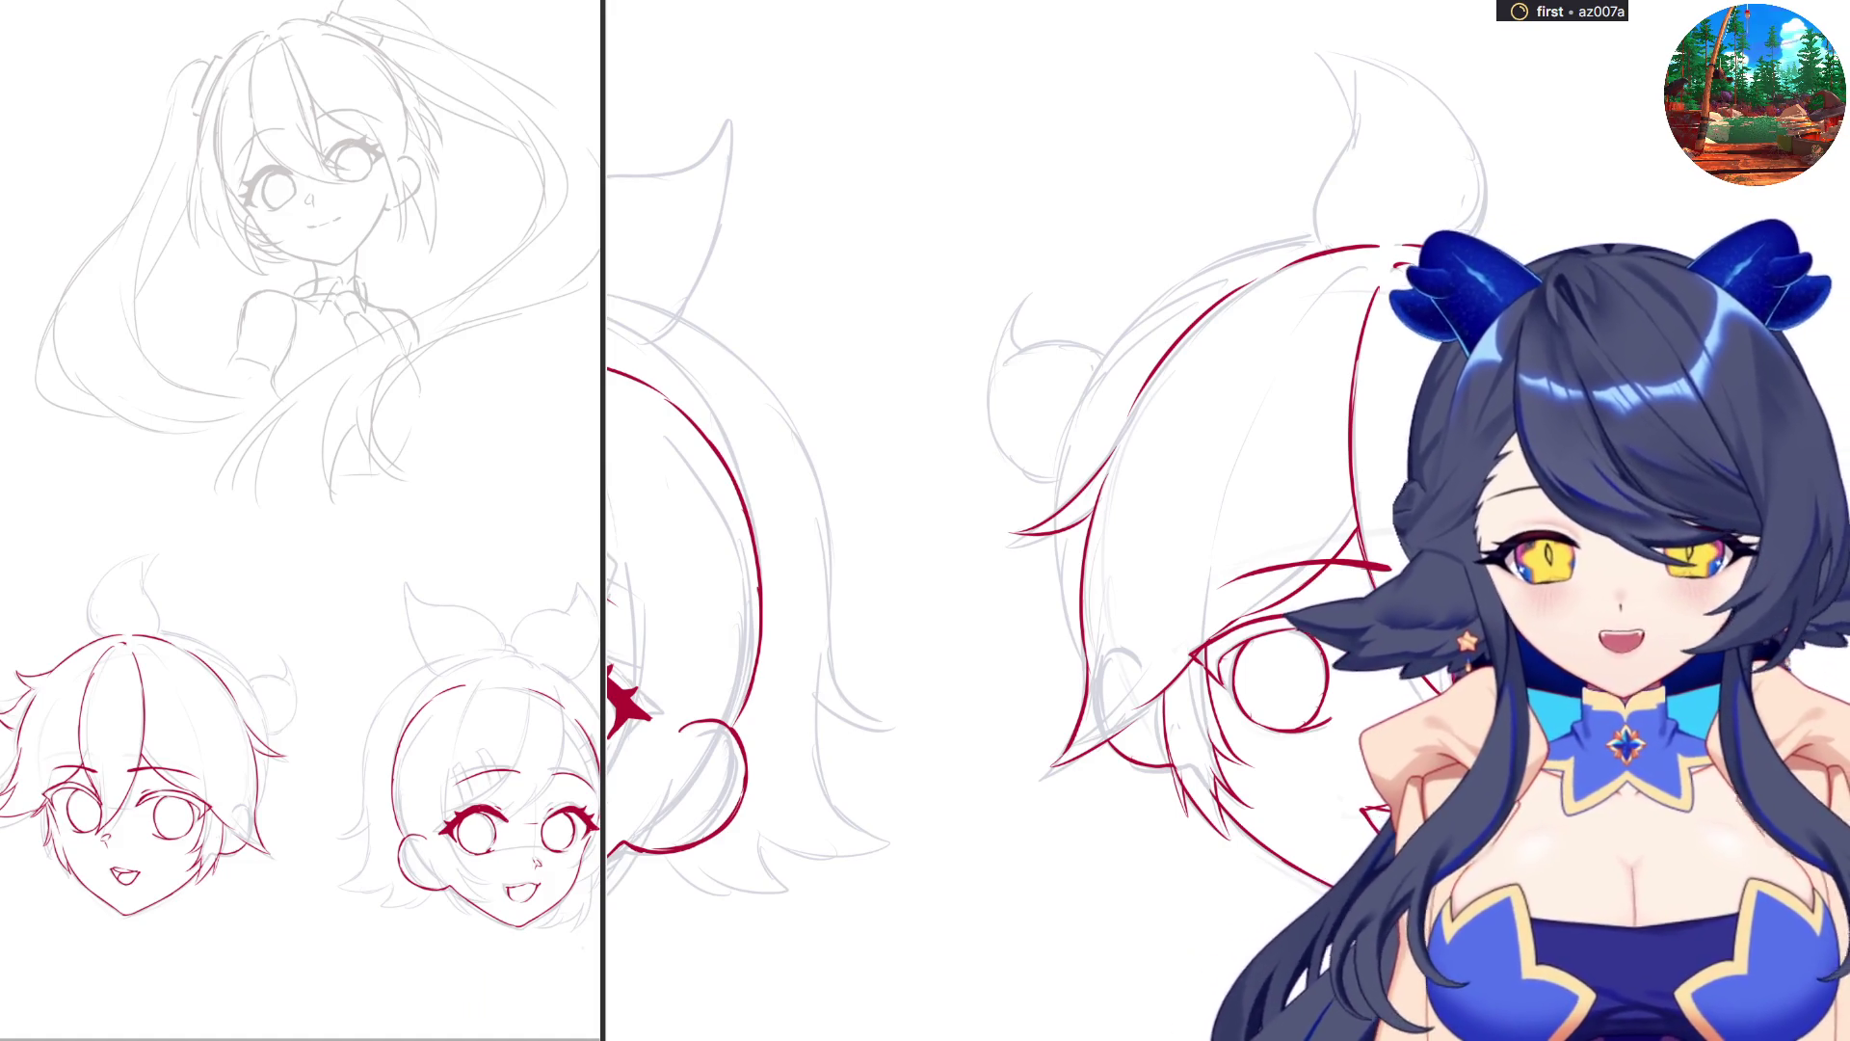
Pan the canvas sideways to centre the boy's head and its bun side.
{"action": "left_click_drag", "start_coordinate": [1431, 236], "coordinate": [1171, 239]}
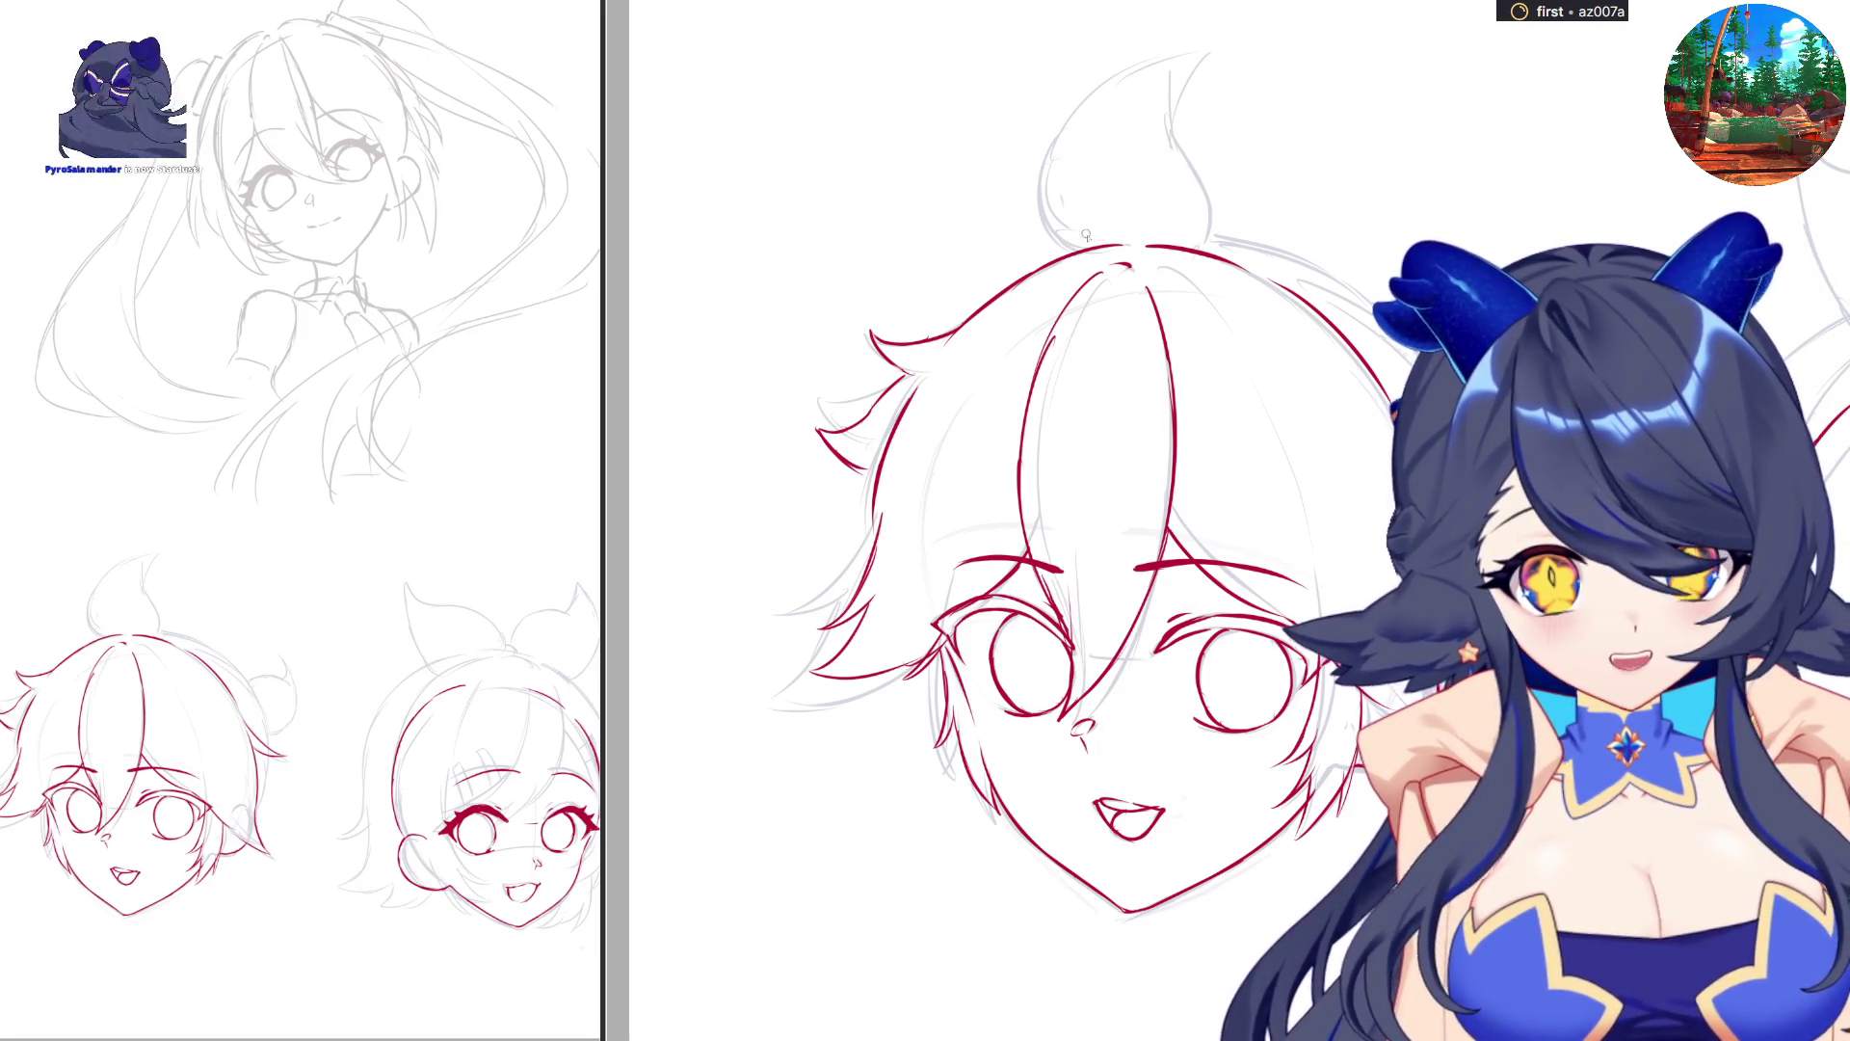
Ink the red ahoge tuft with a redrawn curved tip, then the bun's top spike and lower edge.
{"action": "mouse_move", "coordinate": [1060, 248]}
{"action": "left_mouse_down"}
{"action": "mouse_move", "coordinate": [1047, 147]}
{"action": "mouse_move", "coordinate": [1150, 55]}
{"action": "left_mouse_up"}
{"action": "key", "text": "ctrl+z"}
{"action": "mouse_move", "coordinate": [1060, 125]}
{"action": "left_mouse_down"}
{"action": "mouse_move", "coordinate": [1181, 50]}
{"action": "mouse_move", "coordinate": [1224, 47]}
{"action": "mouse_move", "coordinate": [1238, 60]}
{"action": "mouse_move", "coordinate": [1198, 128]}
{"action": "mouse_move", "coordinate": [1205, 236]}
{"action": "left_mouse_up"}
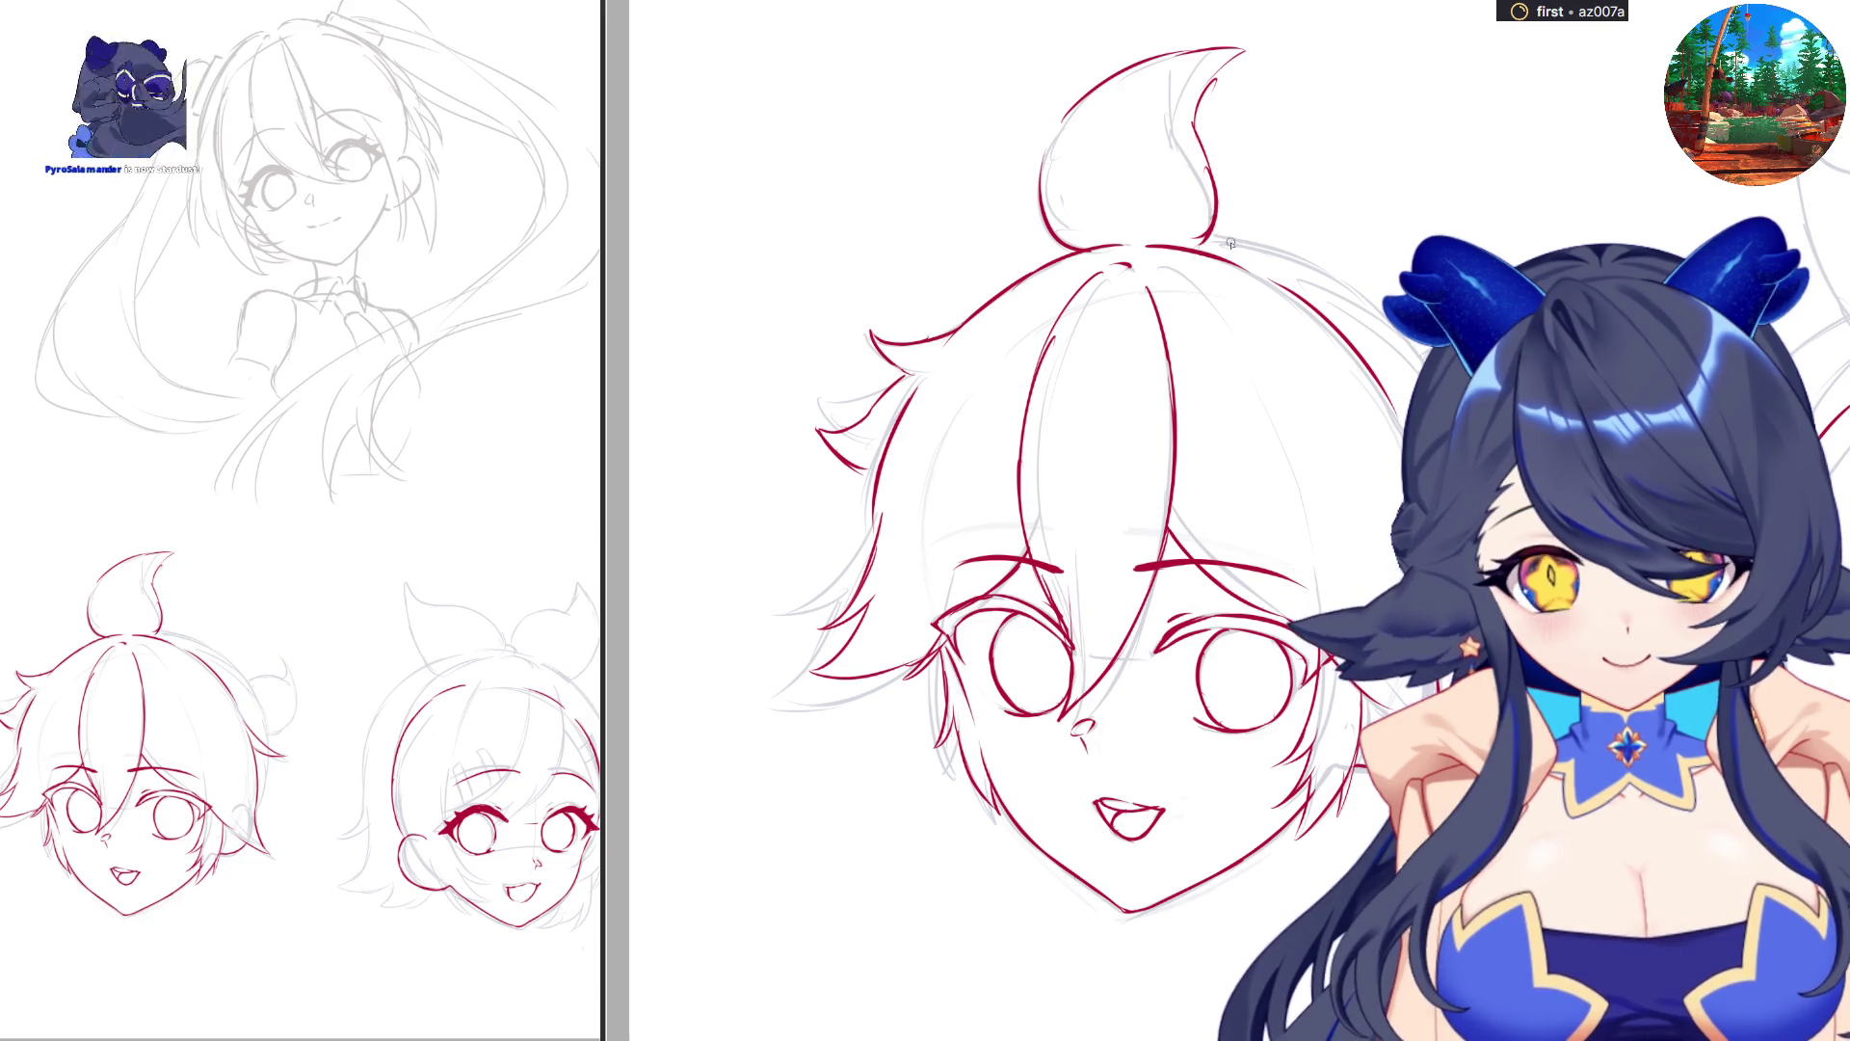
{"action": "scroll", "coordinate": [1224, 521], "scroll_direction": "down", "scroll_amount": 5}
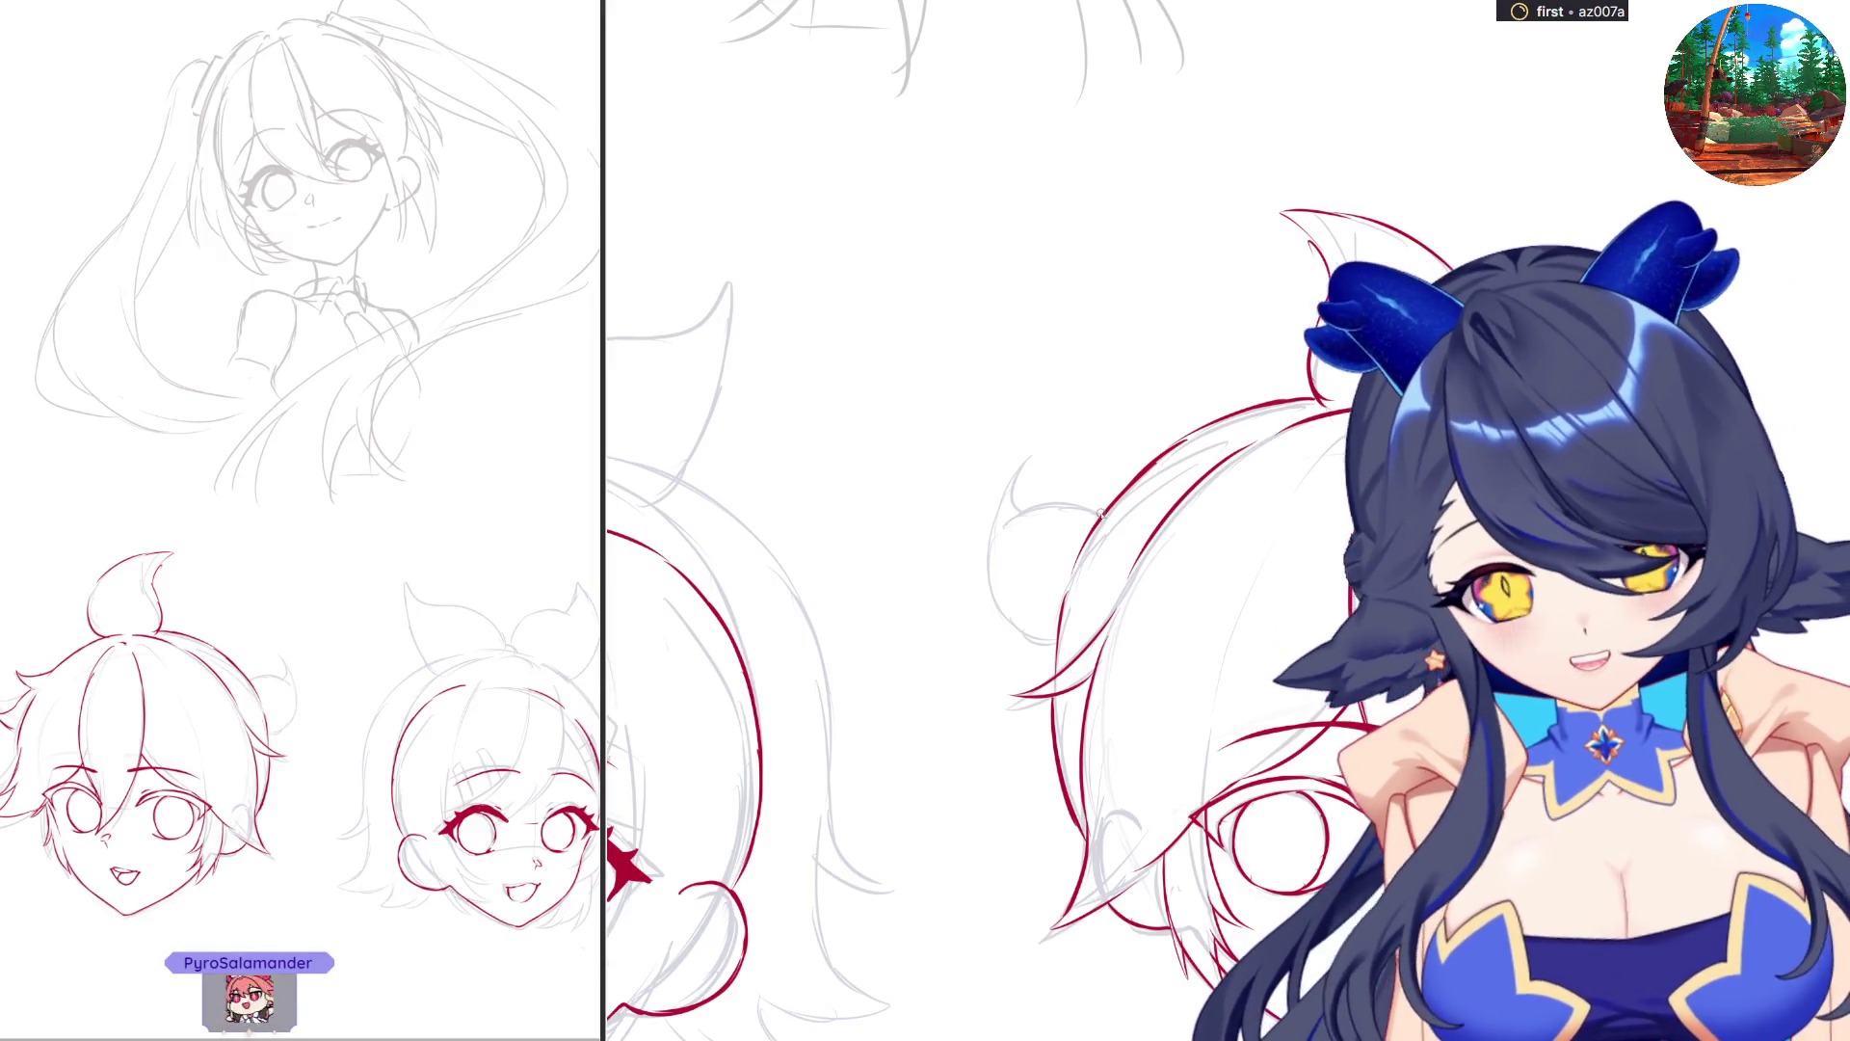
{"action": "mouse_move", "coordinate": [1005, 528]}
{"action": "left_mouse_down"}
{"action": "mouse_move", "coordinate": [1085, 505]}
{"action": "mouse_move", "coordinate": [1099, 519]}
{"action": "mouse_move", "coordinate": [995, 605]}
{"action": "mouse_move", "coordinate": [1007, 487]}
{"action": "left_mouse_up"}
{"action": "mouse_move", "coordinate": [986, 586]}
{"action": "left_mouse_down"}
{"action": "mouse_move", "coordinate": [1010, 641]}
{"action": "mouse_move", "coordinate": [1061, 643]}
{"action": "left_mouse_up"}
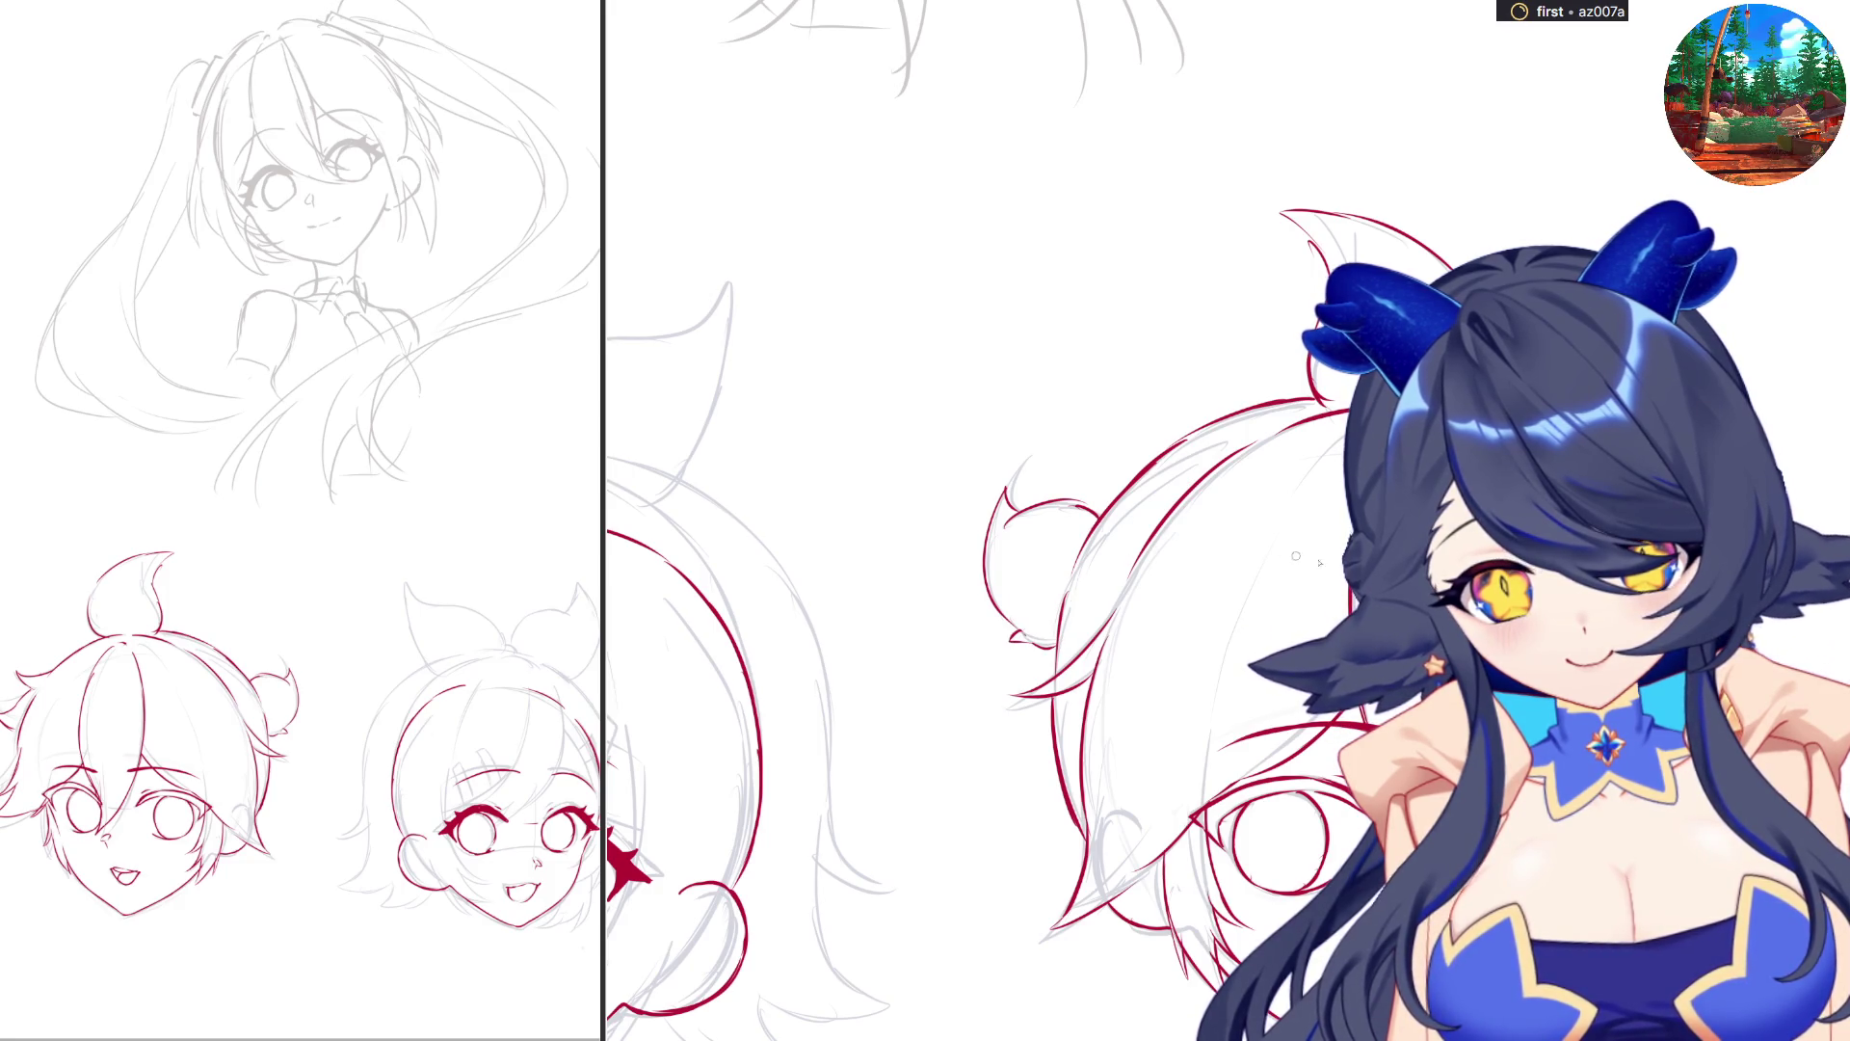
{"action": "scroll", "coordinate": [1229, 520], "scroll_direction": "down", "scroll_amount": 5}
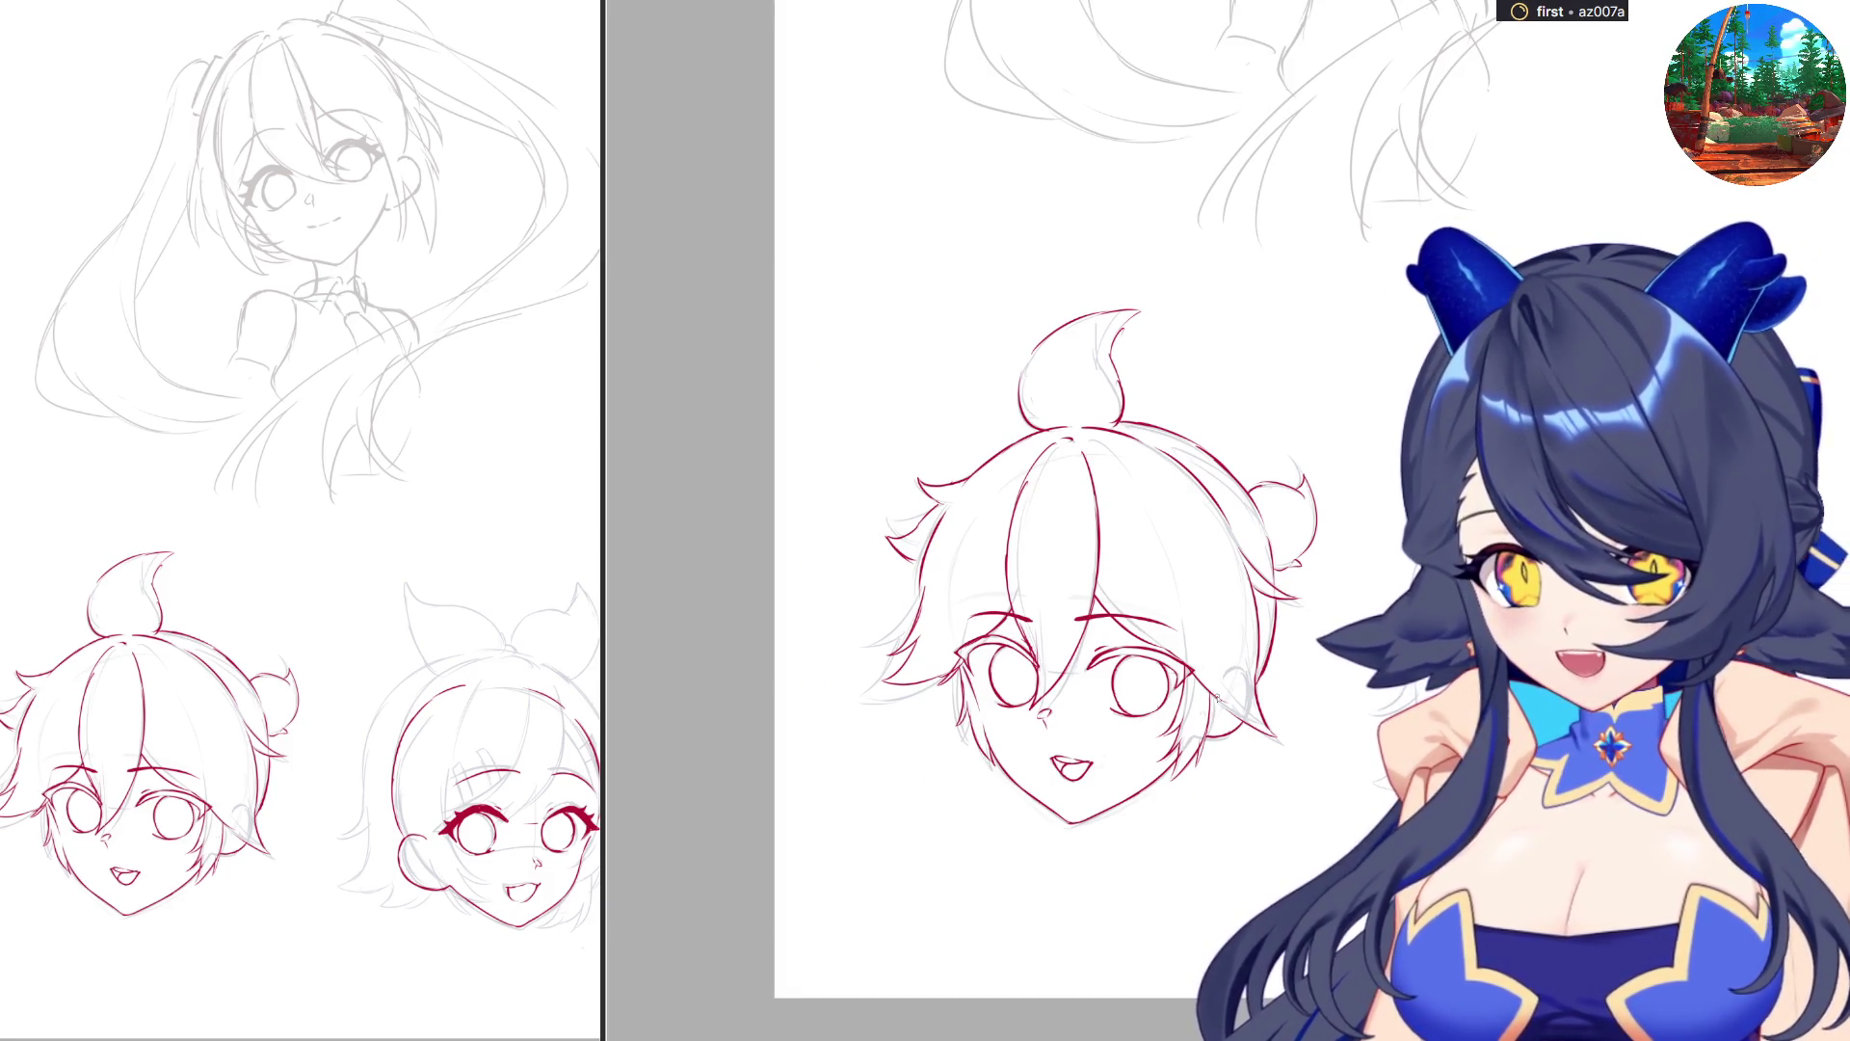
Scroll the canvas right and up to show the bow-girl's head sketch.
{"action": "scroll", "coordinate": [1060, 520], "scroll_direction": "right", "scroll_amount": 5}
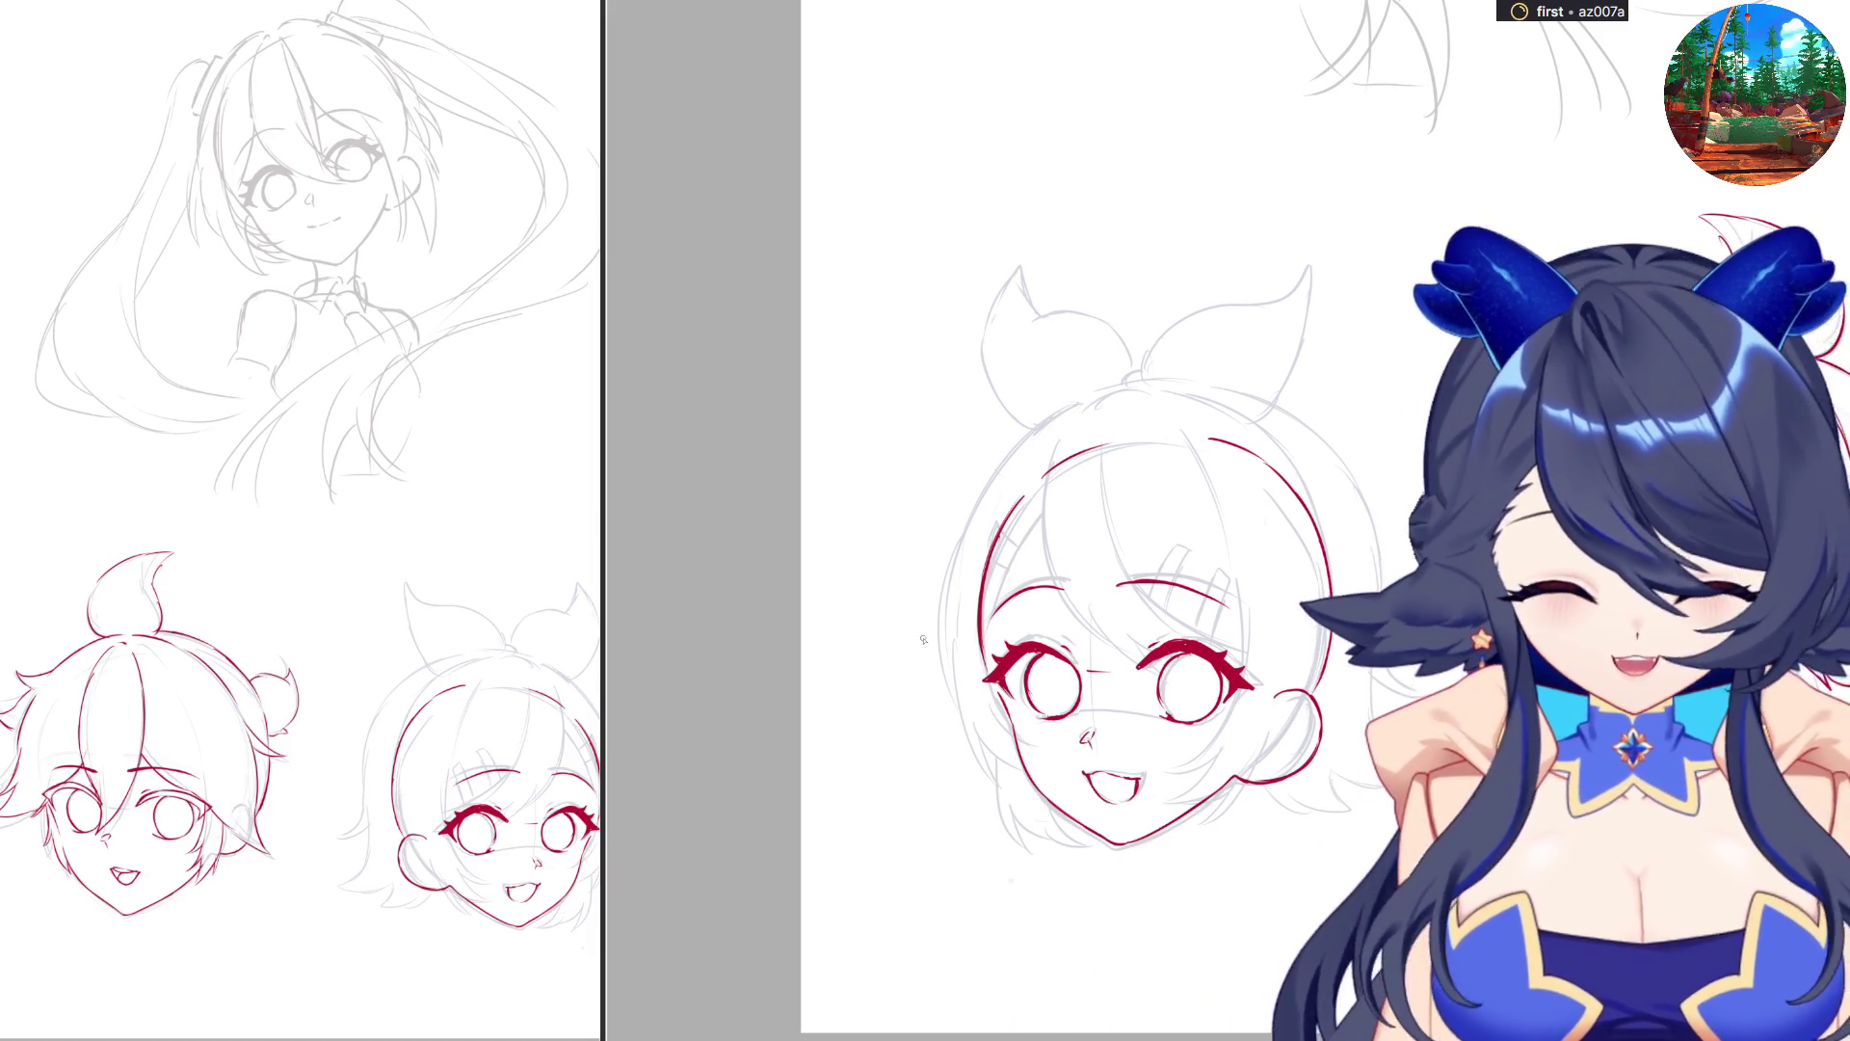
{"action": "scroll", "coordinate": [923, 639], "scroll_direction": "up", "scroll_amount": 2}
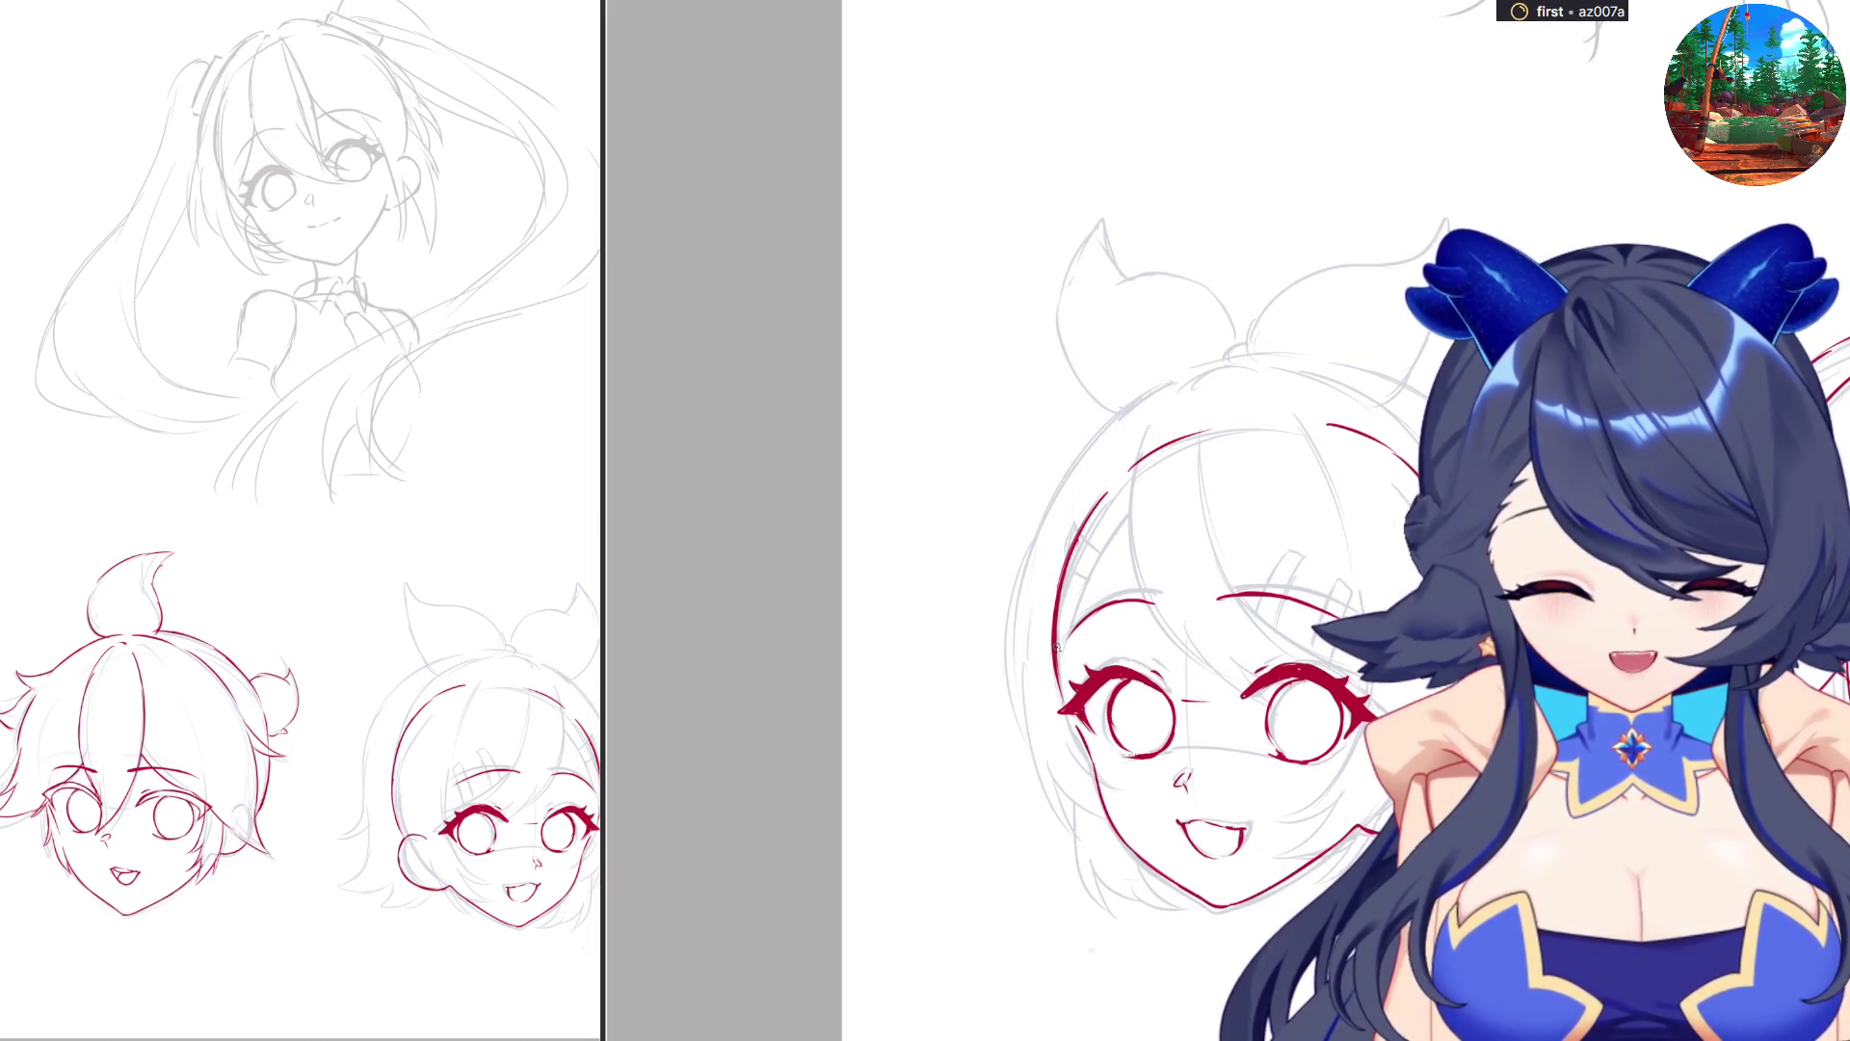
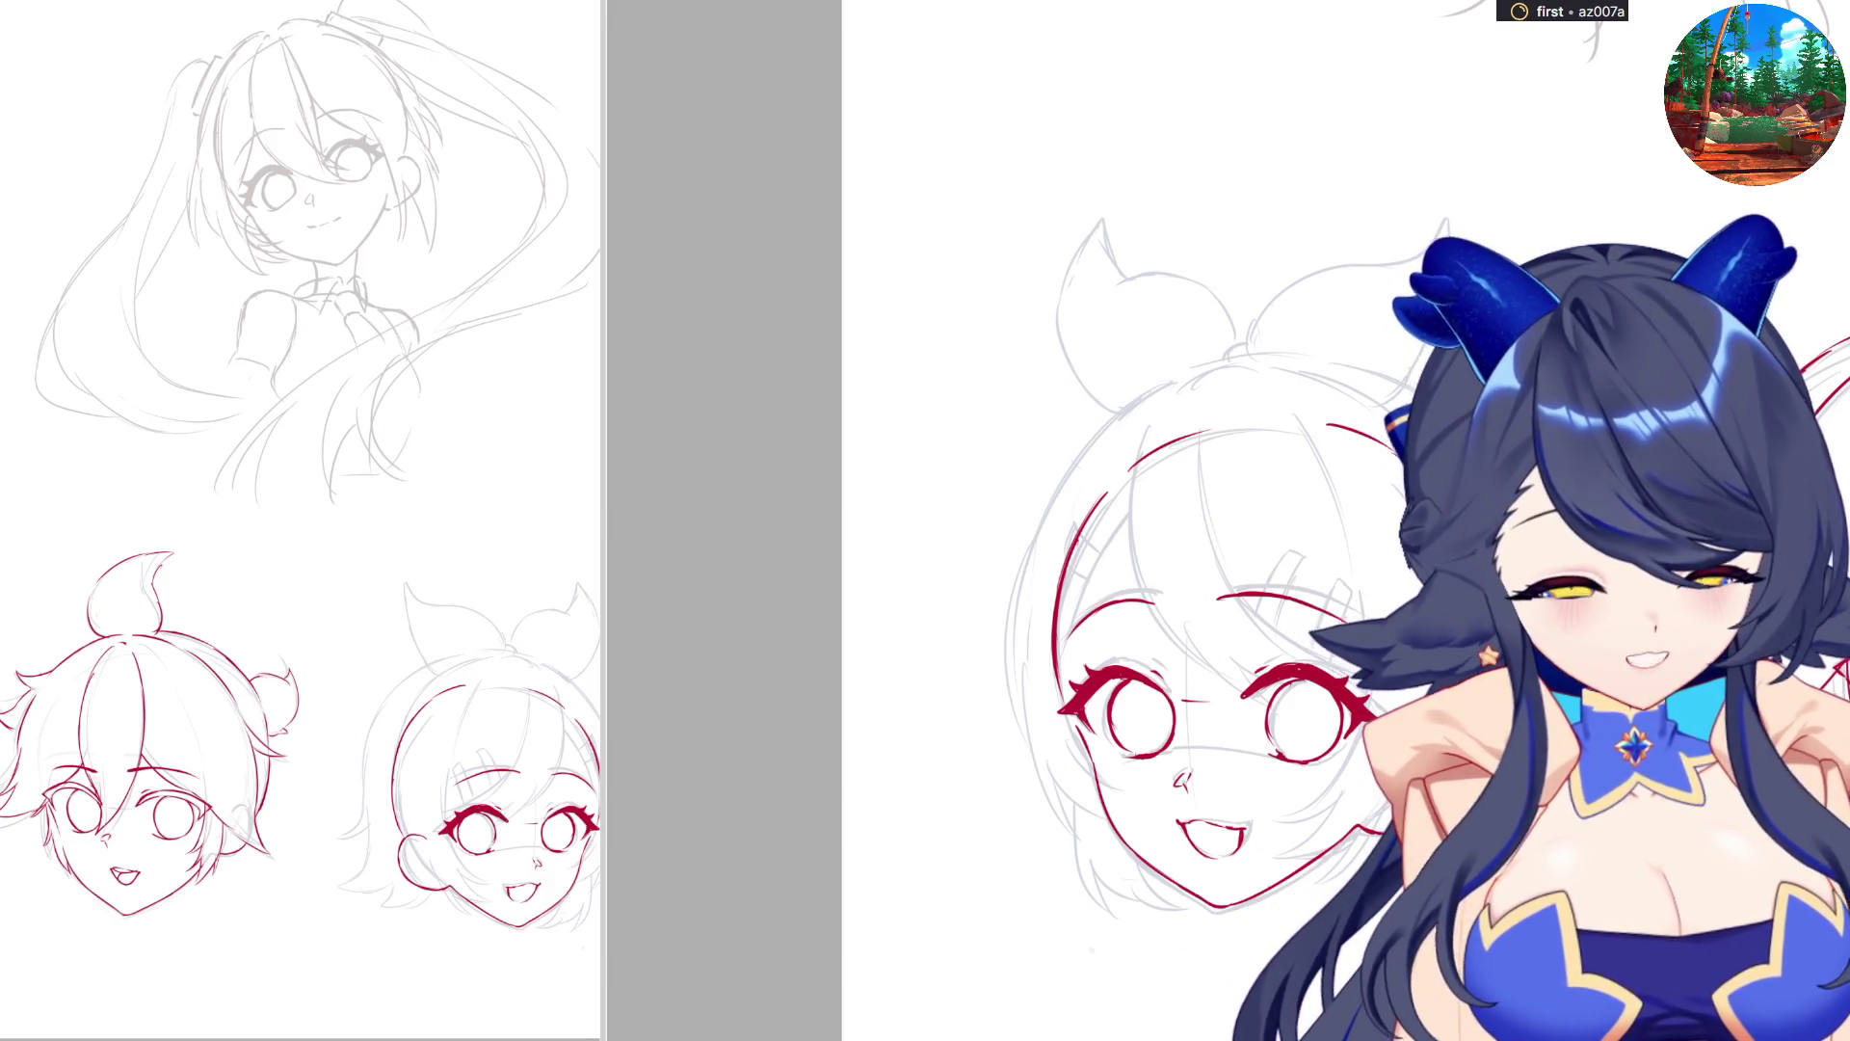
Ink curving red hair strands over the second head's sketch, down the face and into the bangs.
{"action": "key", "text": "ctrl+z"}
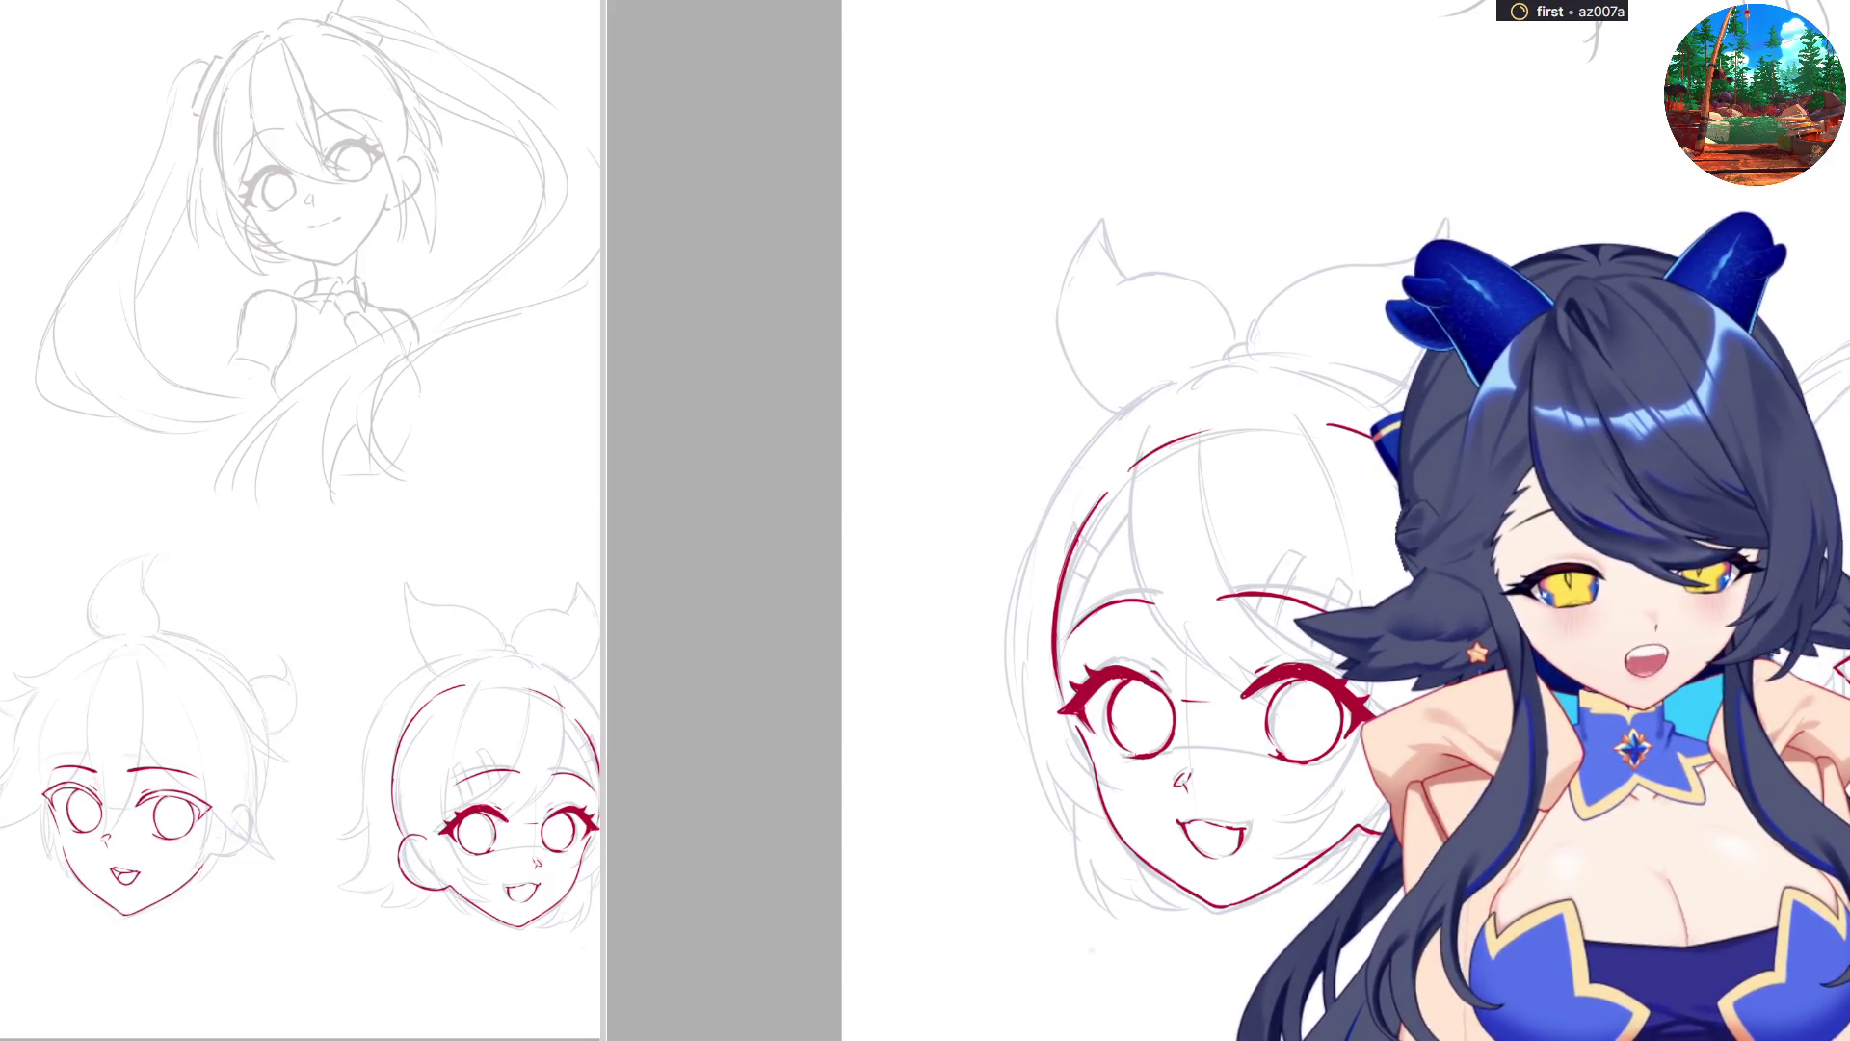
{"action": "key", "text": "ctrl+y"}
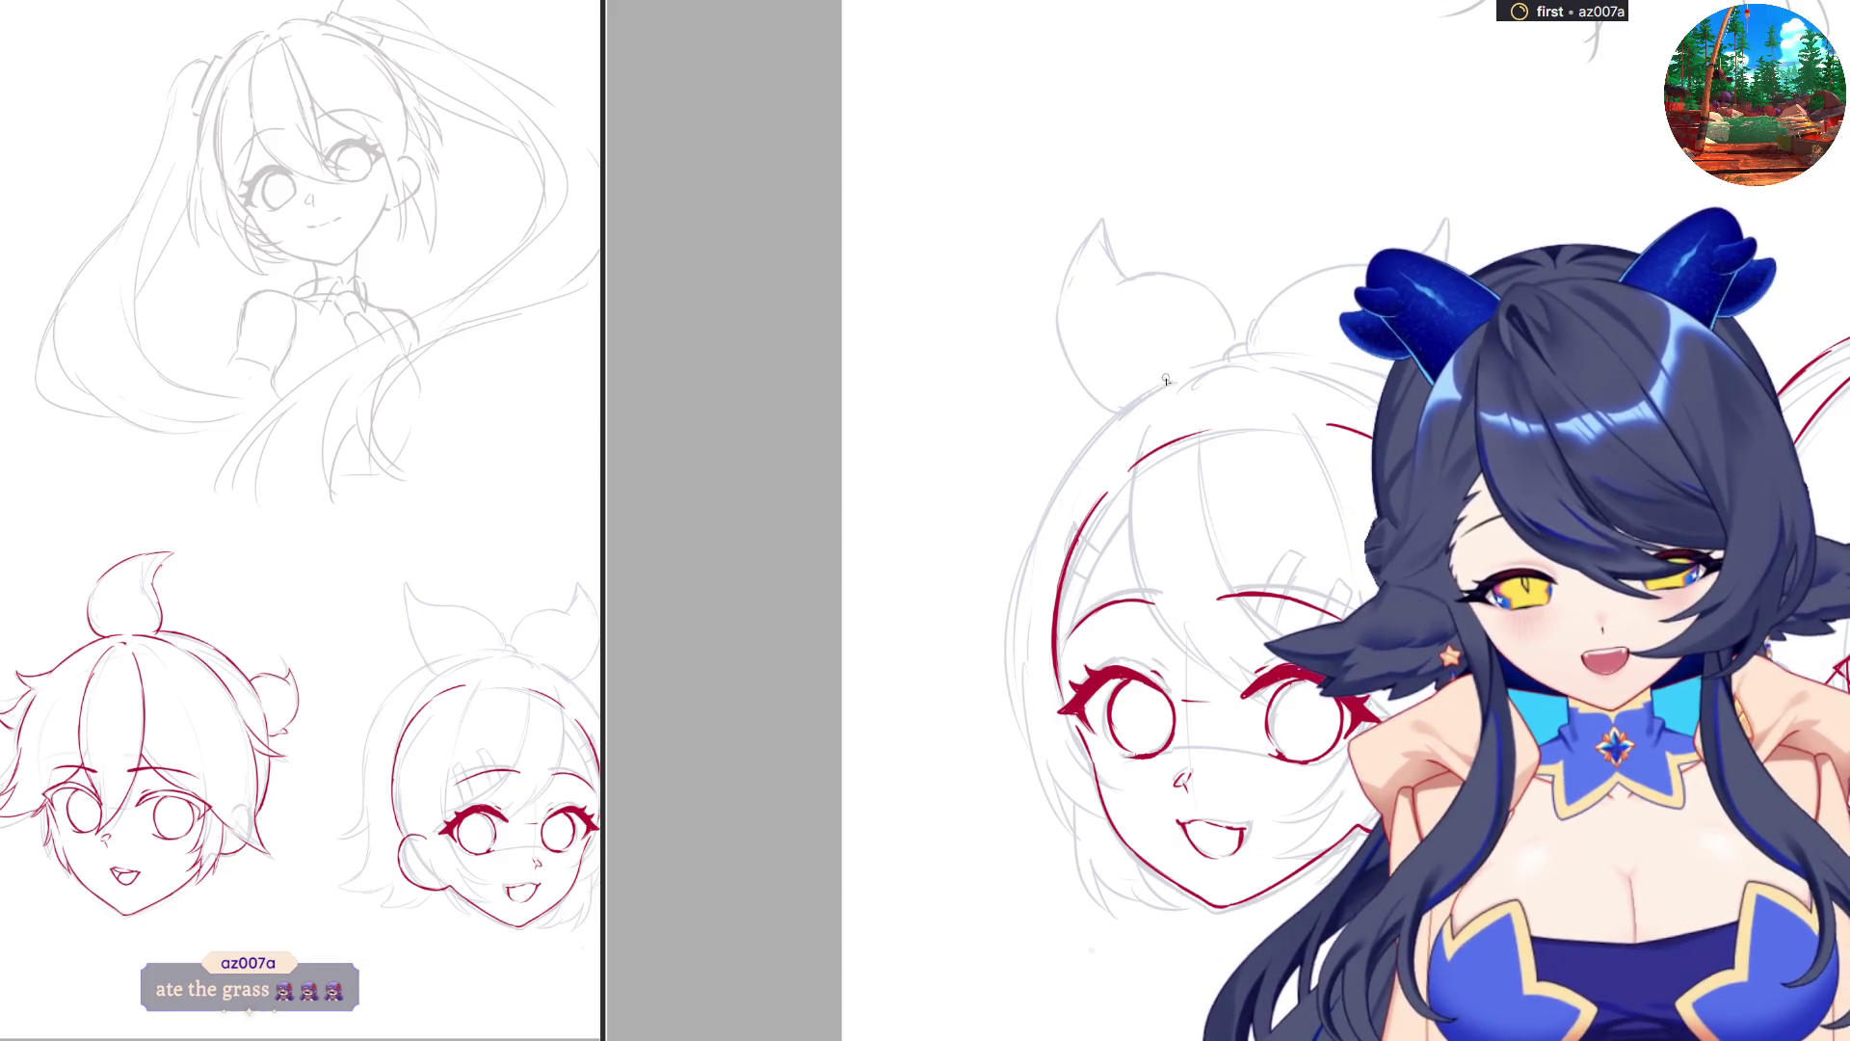
{"action": "left_click_drag", "start_coordinate": [1163, 378], "coordinate": [1114, 555]}
{"action": "key", "text": "ctrl+z"}
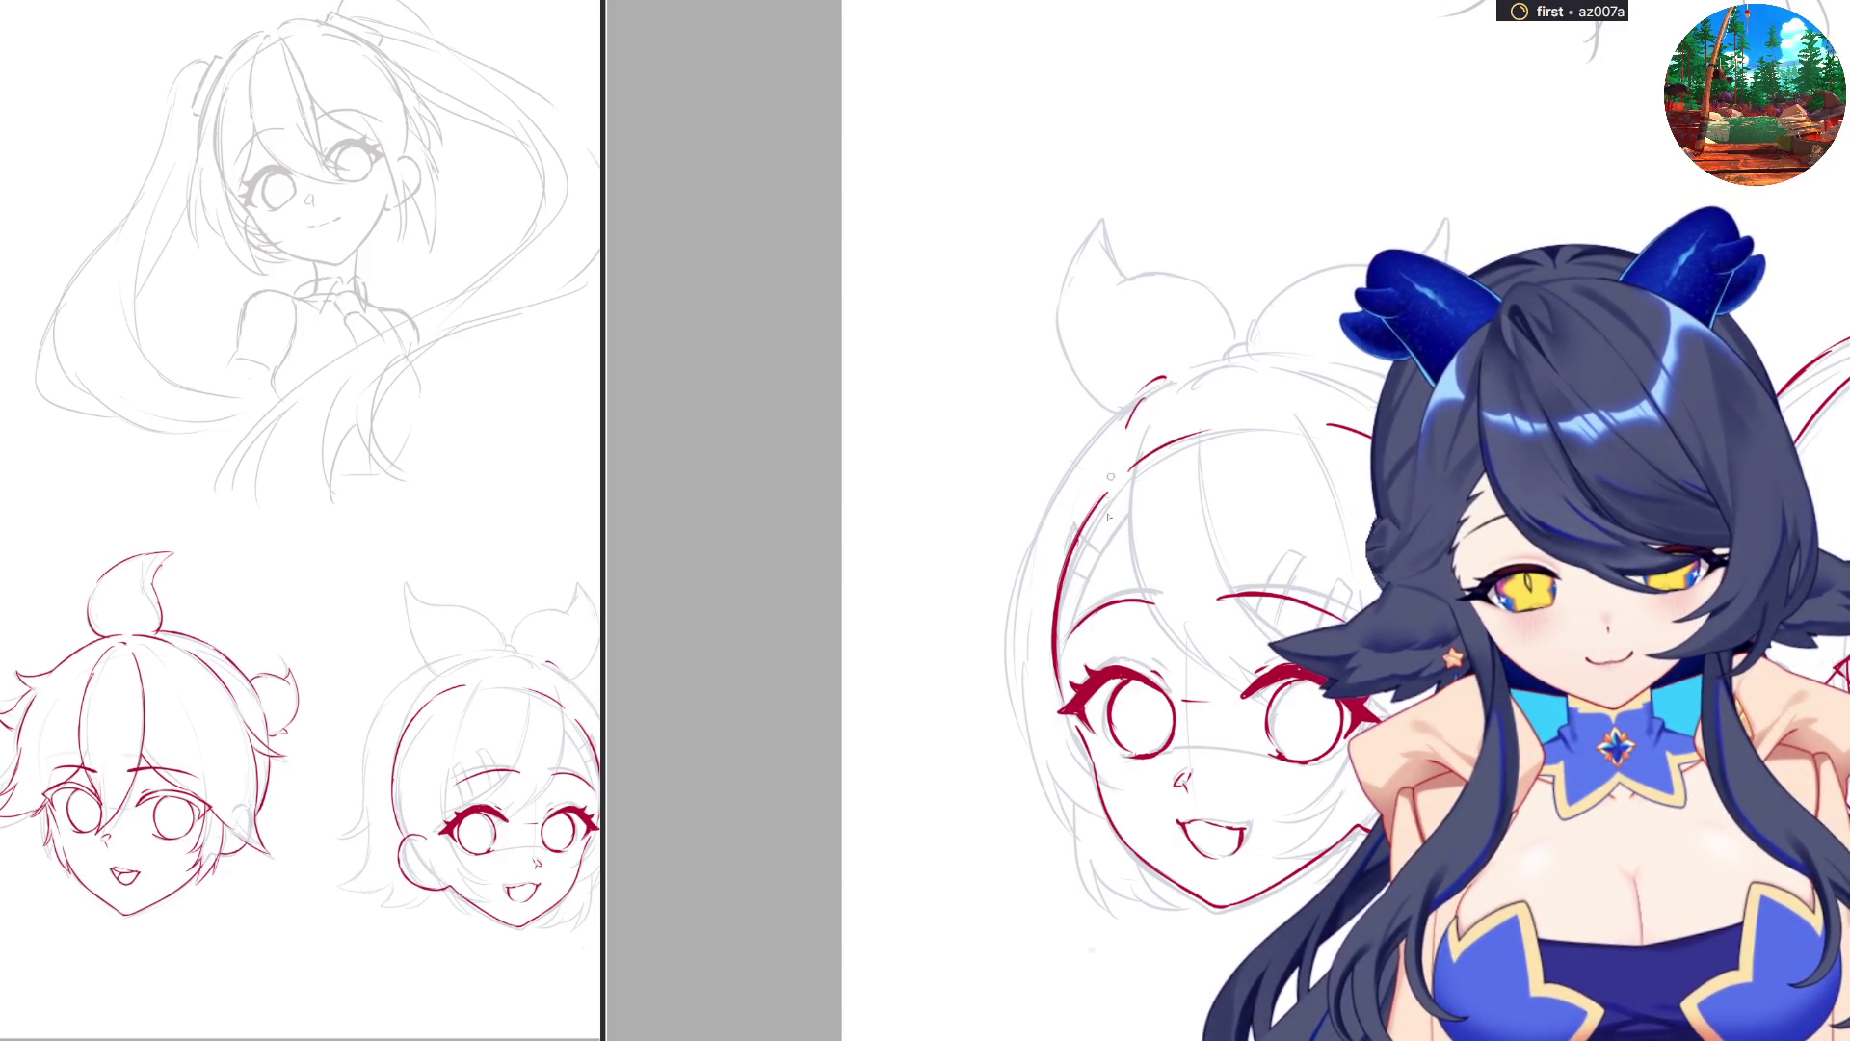
{"action": "left_click_drag", "start_coordinate": [1125, 429], "coordinate": [1110, 597]}
{"action": "left_click_drag", "start_coordinate": [1109, 501], "coordinate": [1170, 665]}
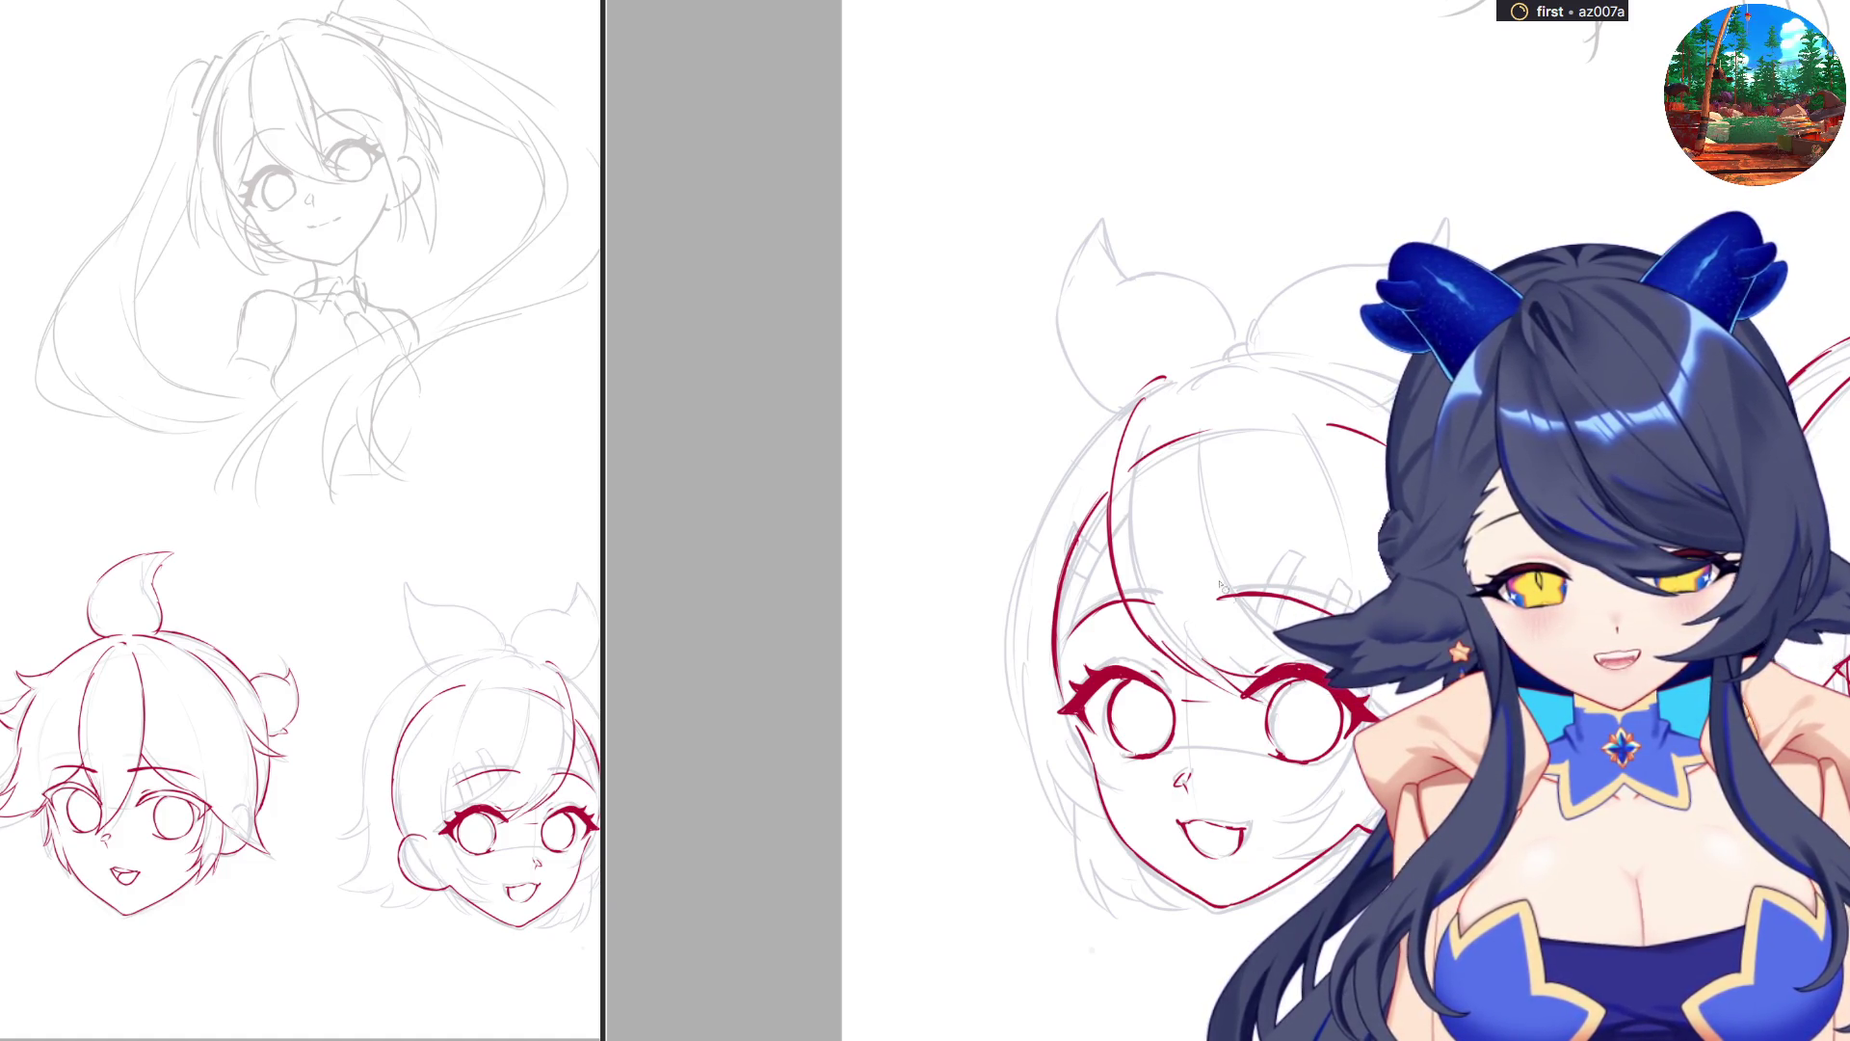
{"action": "mouse_move", "coordinate": [1176, 383]}
{"action": "left_mouse_down"}
{"action": "mouse_move", "coordinate": [1170, 470]}
{"action": "mouse_move", "coordinate": [1203, 597]}
{"action": "mouse_move", "coordinate": [1253, 665]}
{"action": "left_mouse_up"}
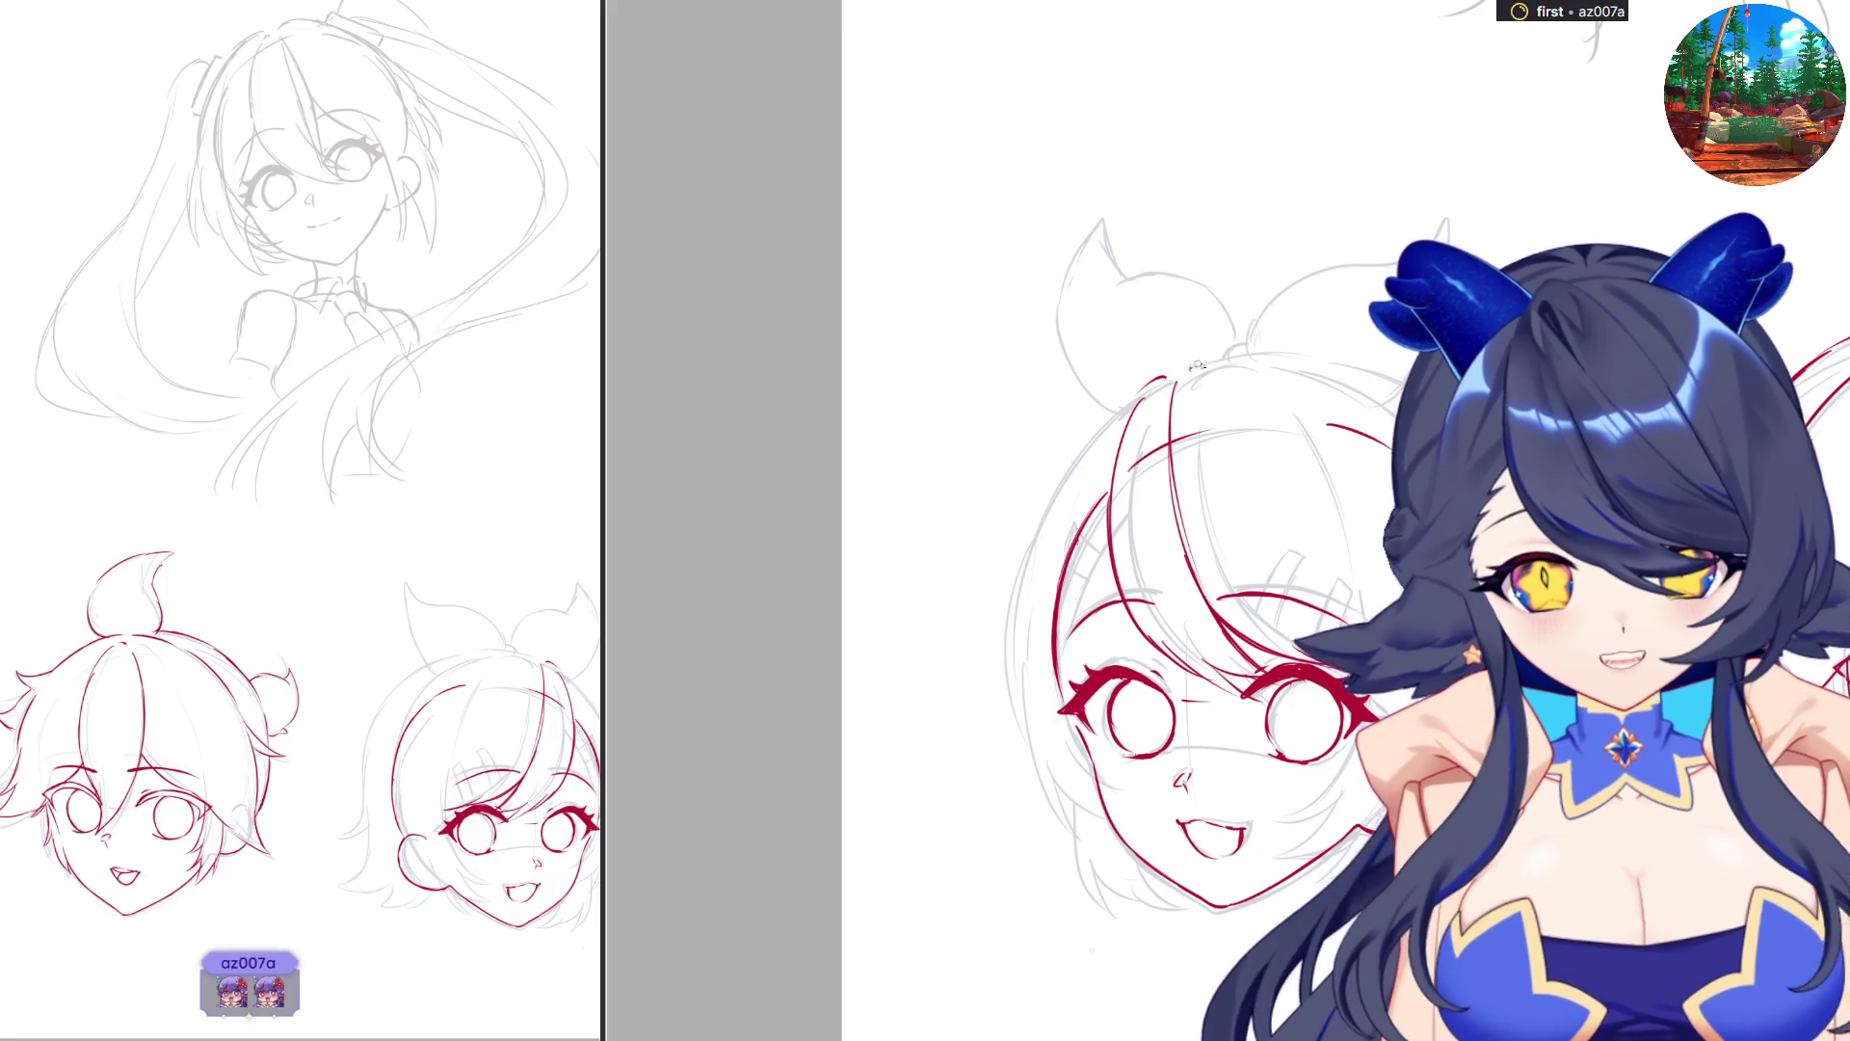
{"action": "mouse_move", "coordinate": [1208, 364]}
{"action": "left_mouse_down"}
{"action": "mouse_move", "coordinate": [1295, 433]}
{"action": "mouse_move", "coordinate": [1341, 584]}
{"action": "mouse_move", "coordinate": [1251, 636]}
{"action": "left_mouse_up"}
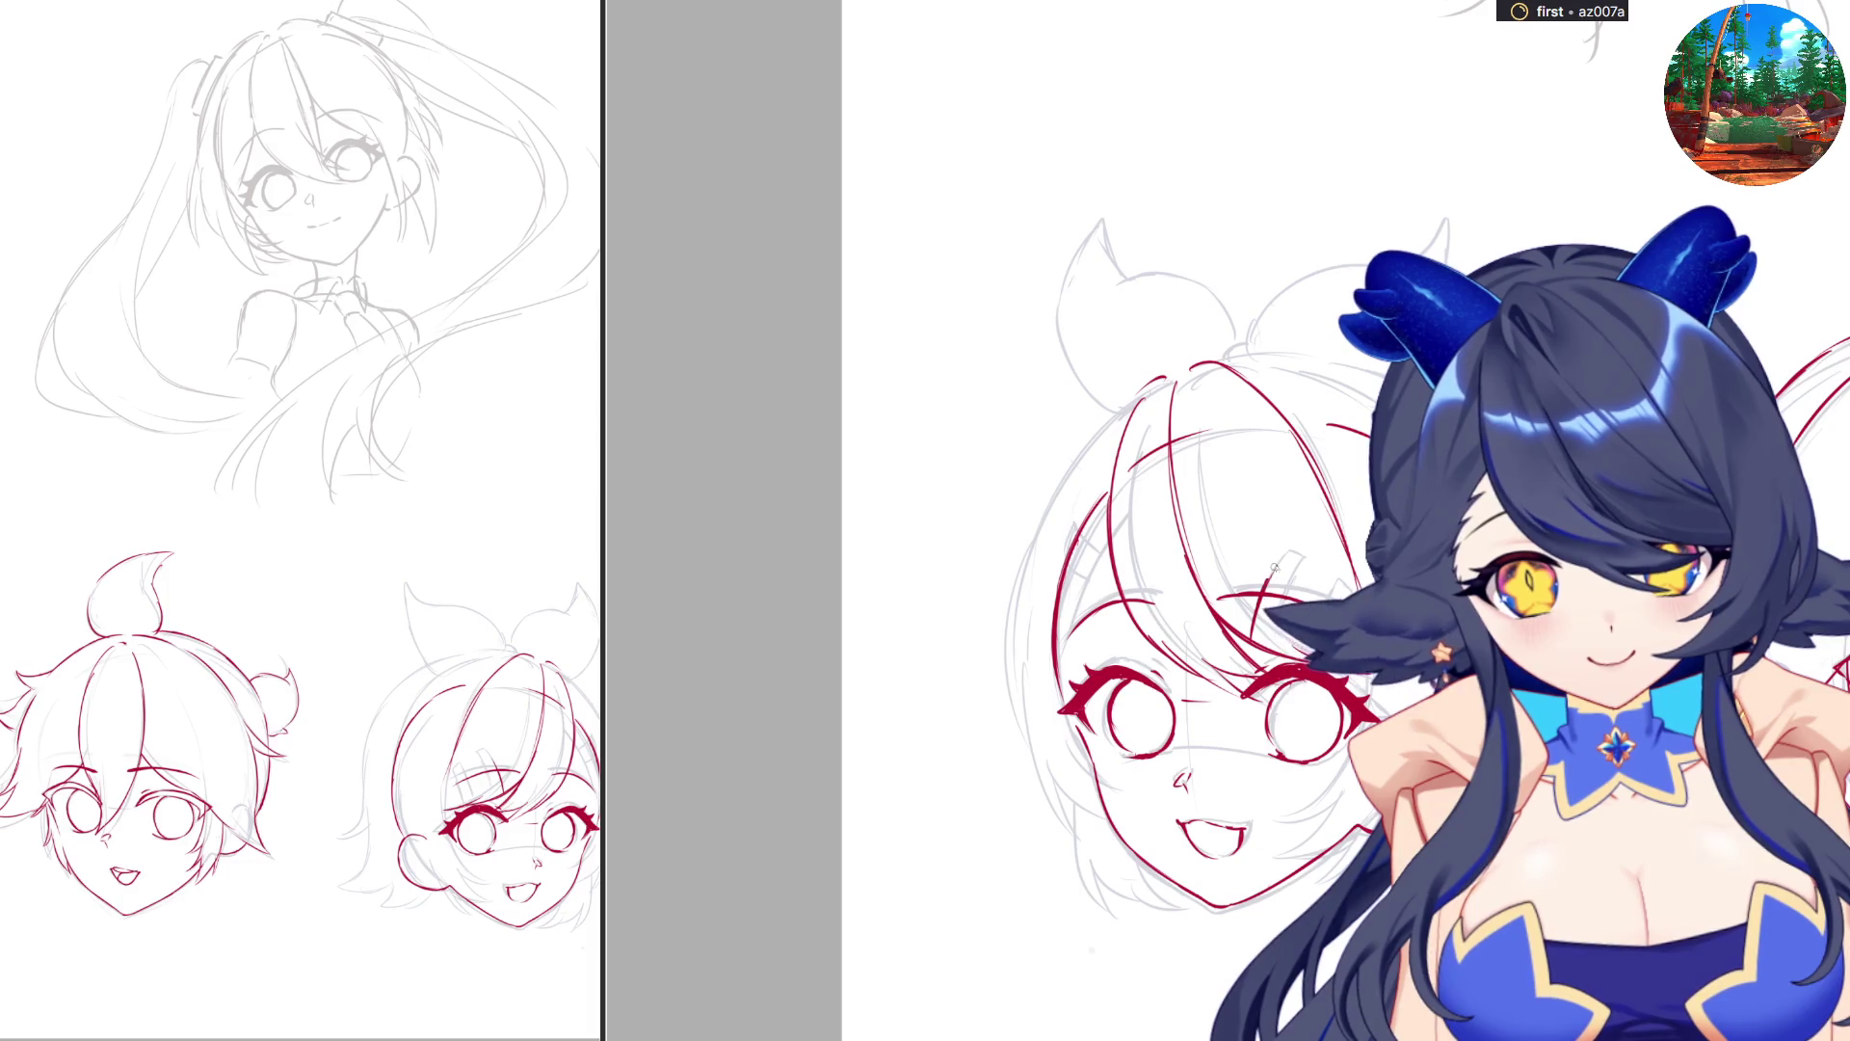
{"action": "mouse_move", "coordinate": [1280, 565]}
{"action": "left_mouse_down"}
{"action": "mouse_move", "coordinate": [1257, 636]}
{"action": "mouse_move", "coordinate": [1289, 658]}
{"action": "left_mouse_up"}
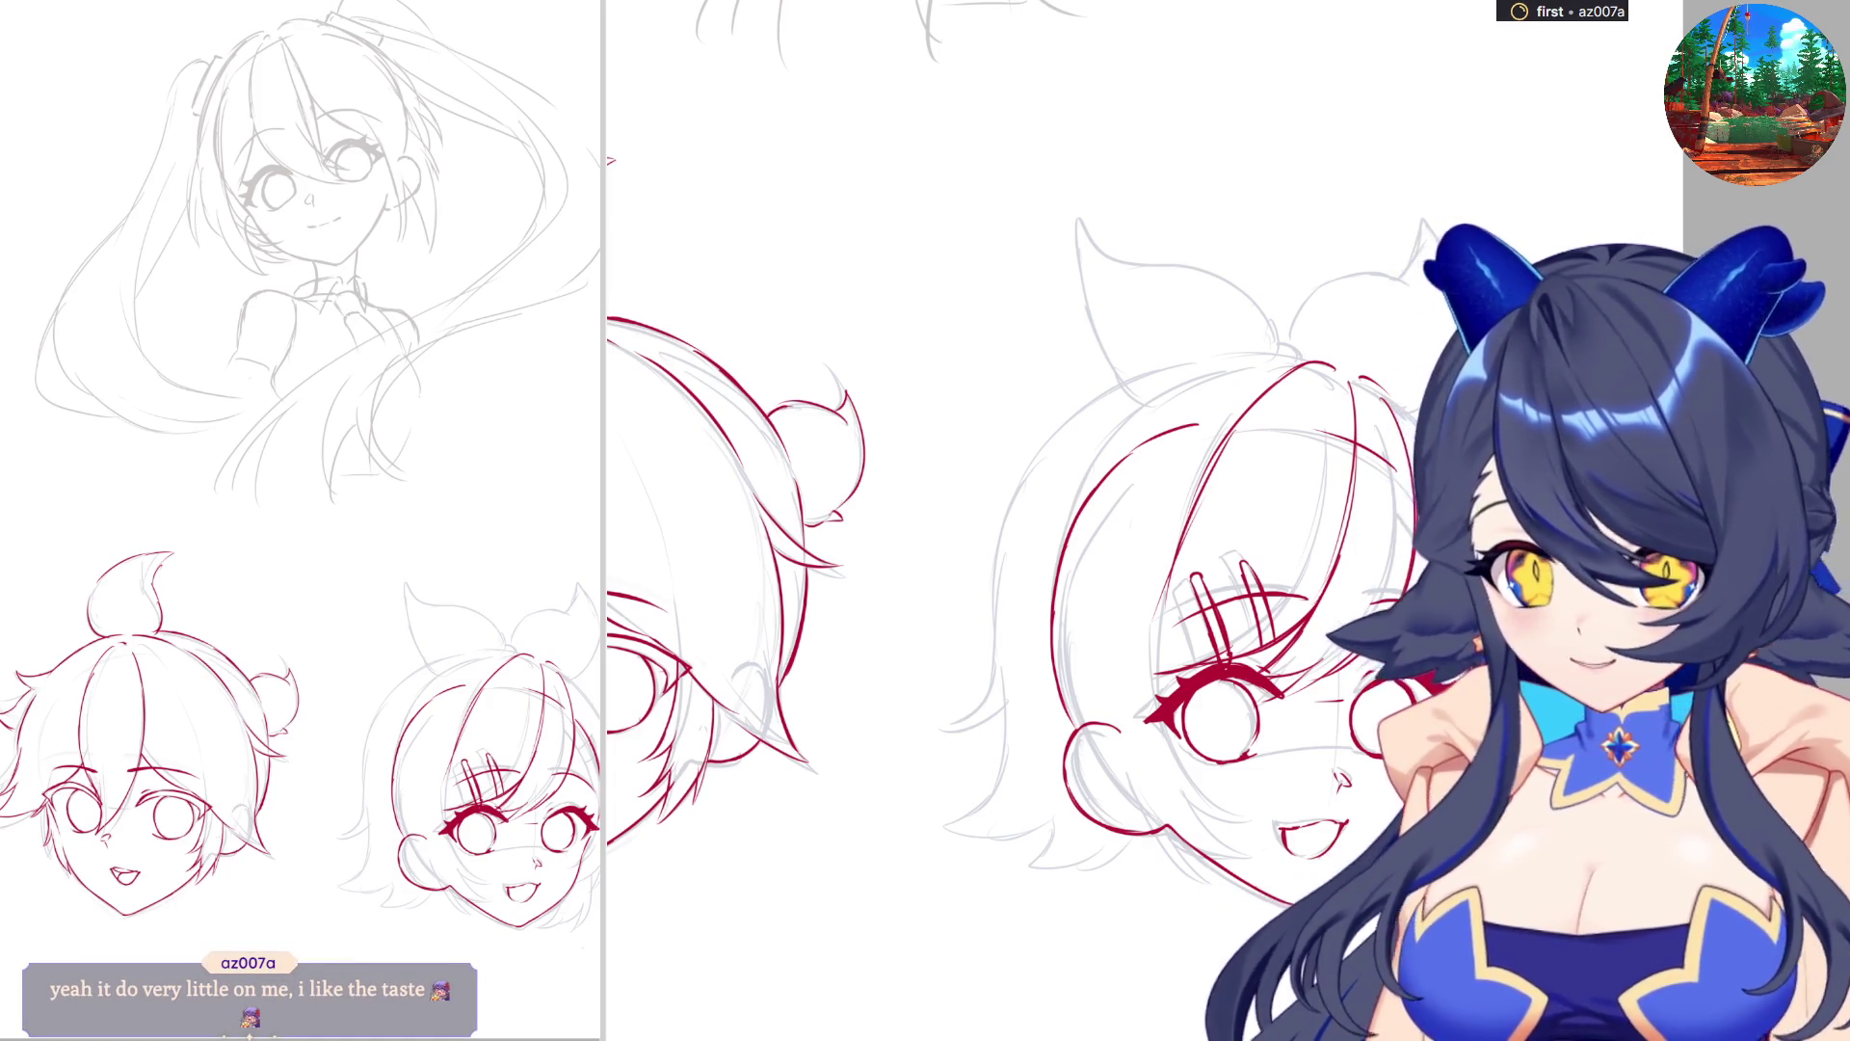
Bring the NewCanvas3 window with the soda-can reference photo to the front.
{"action": "key", "text": "alt+Tab"}
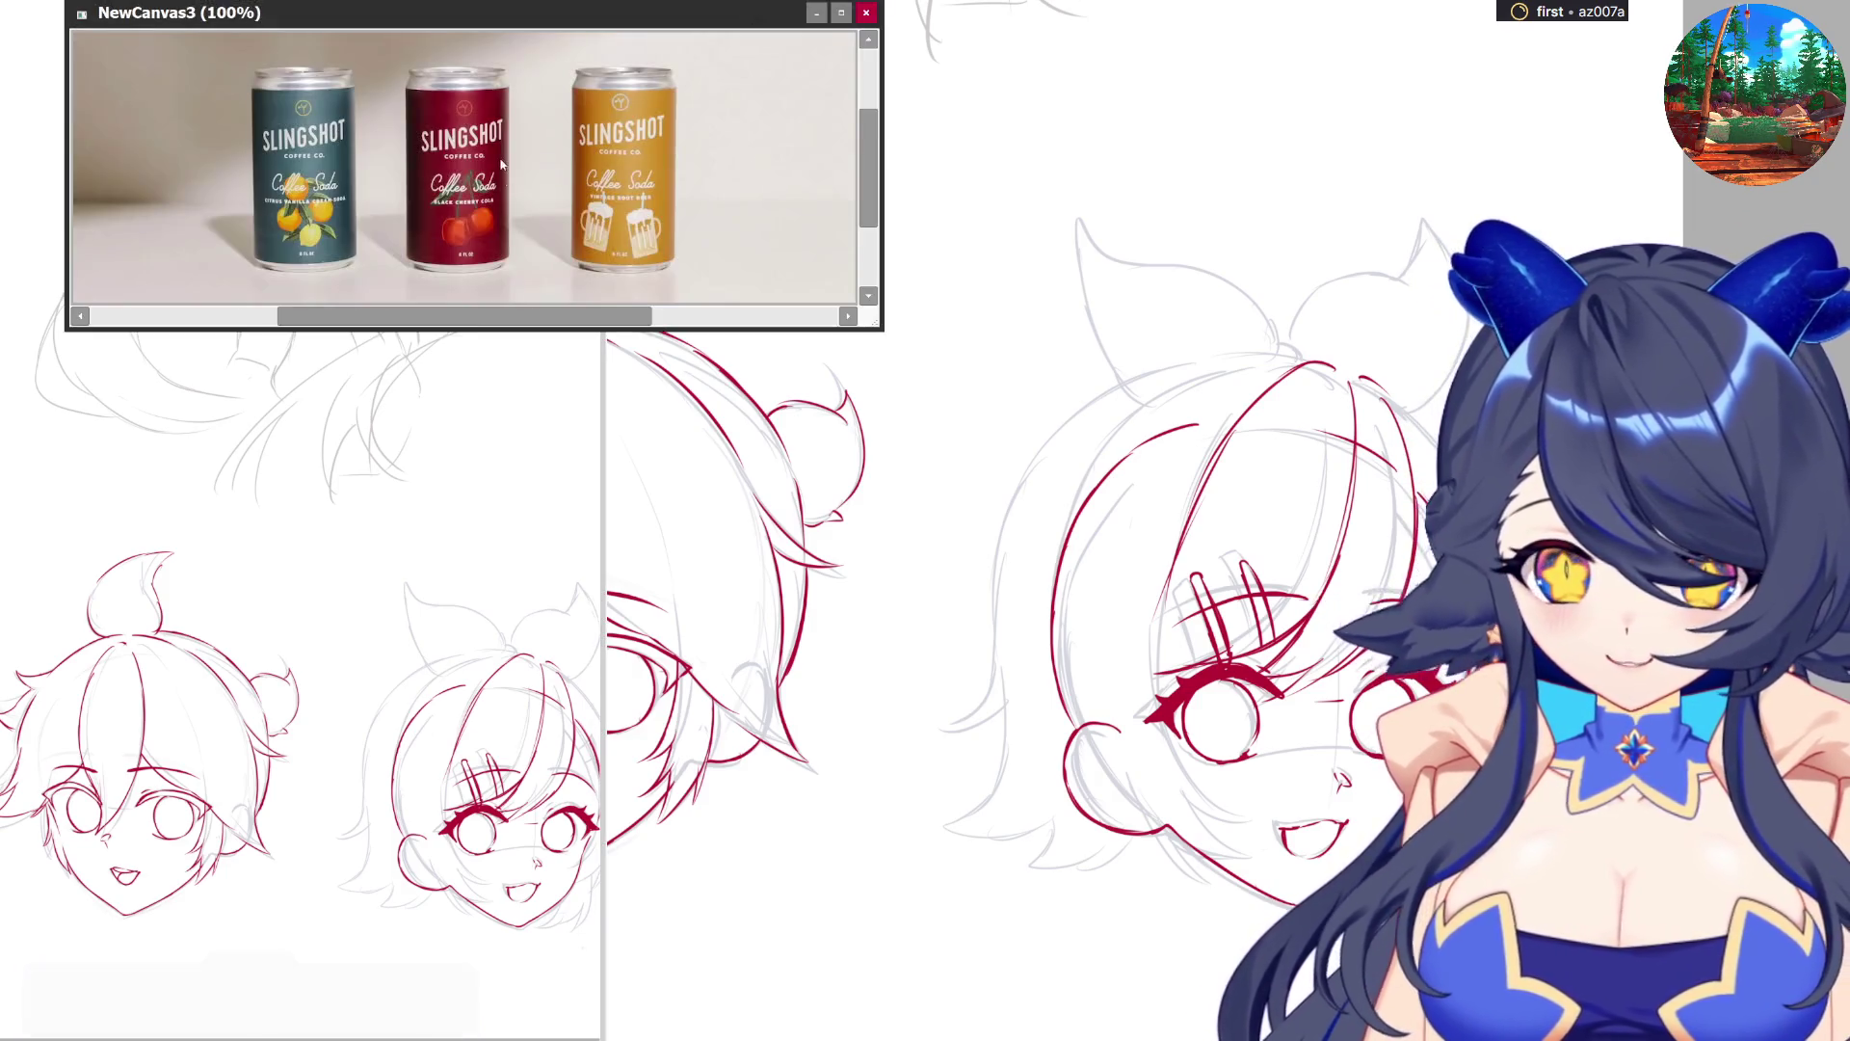
Enlarge the NewCanvas3 window, zoom in and out on the three Slingshot cans, then close it.
{"action": "scroll", "coordinate": [462, 173], "scroll_direction": "up", "scroll_amount": 5}
{"action": "mouse_move", "coordinate": [877, 316]}
{"action": "left_mouse_down"}
{"action": "mouse_move", "coordinate": [954, 607]}
{"action": "mouse_move", "coordinate": [1025, 738]}
{"action": "left_mouse_up"}
{"action": "scroll", "coordinate": [826, 600], "scroll_direction": "up", "scroll_amount": 3}
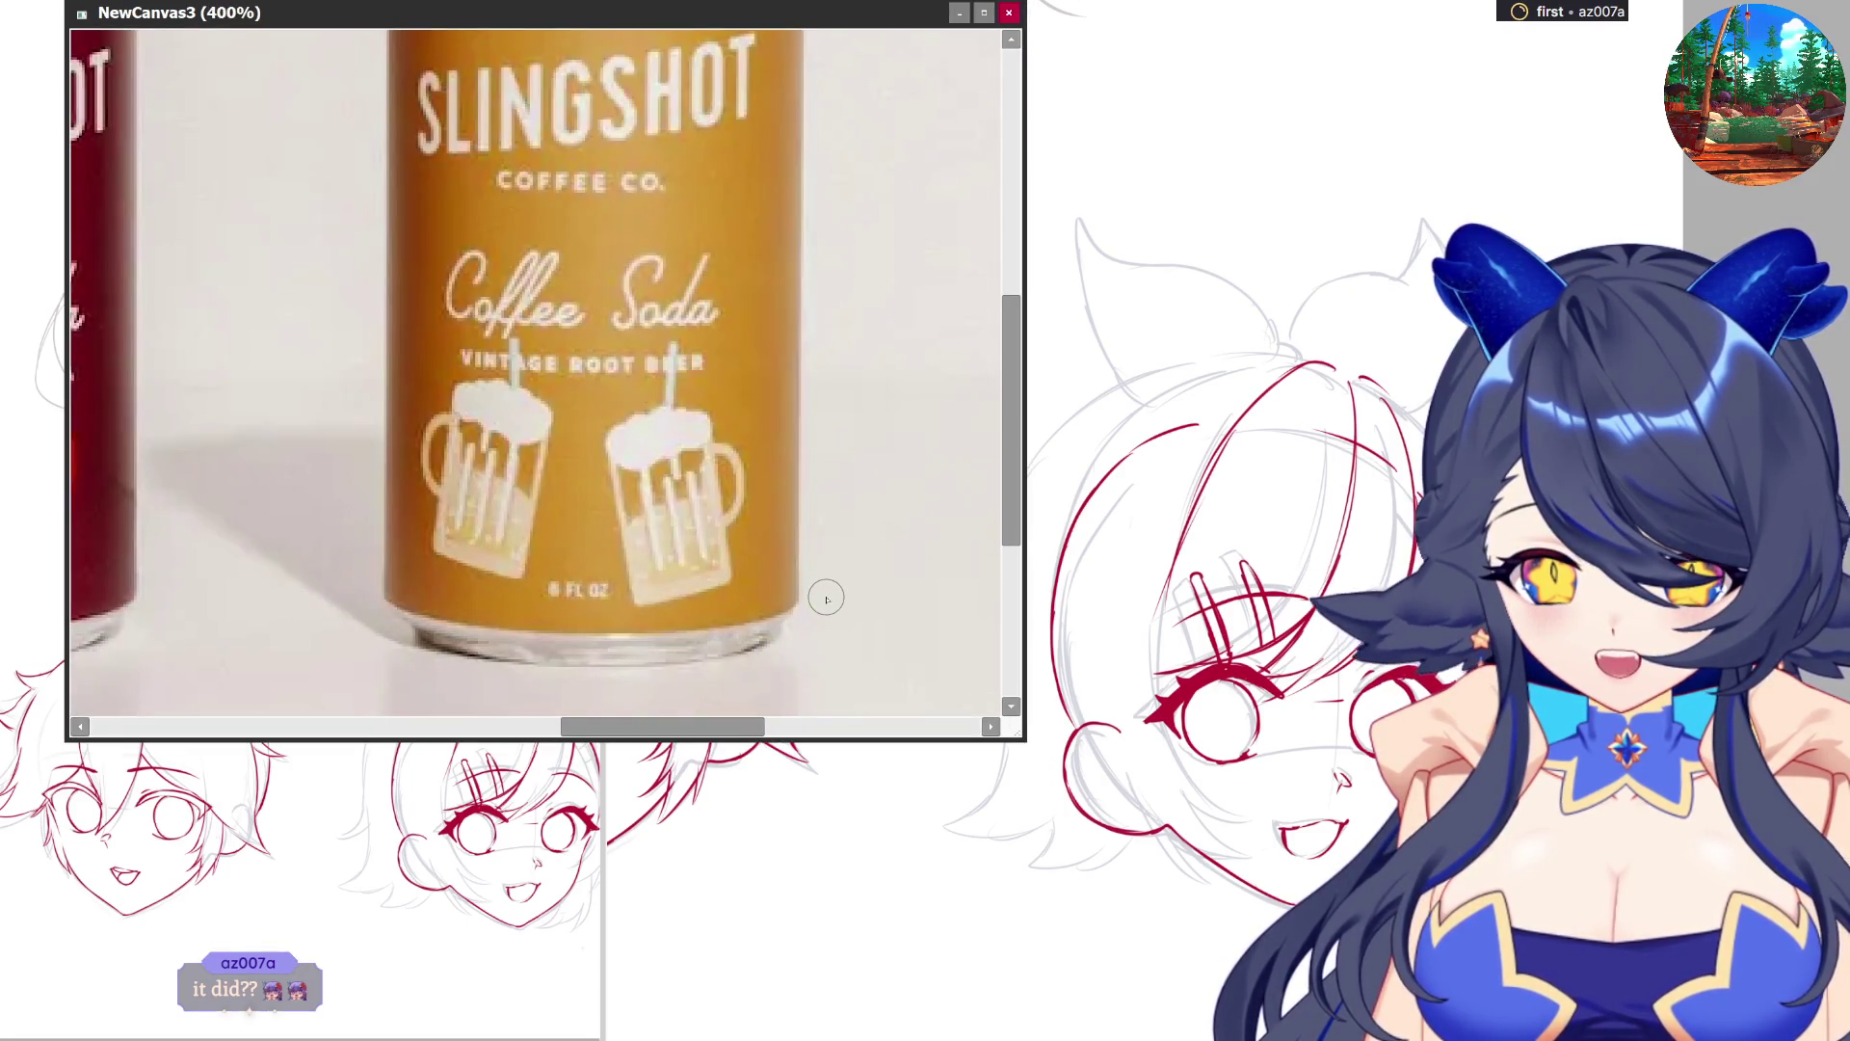
{"action": "scroll", "coordinate": [939, 602], "scroll_direction": "down", "scroll_amount": 2}
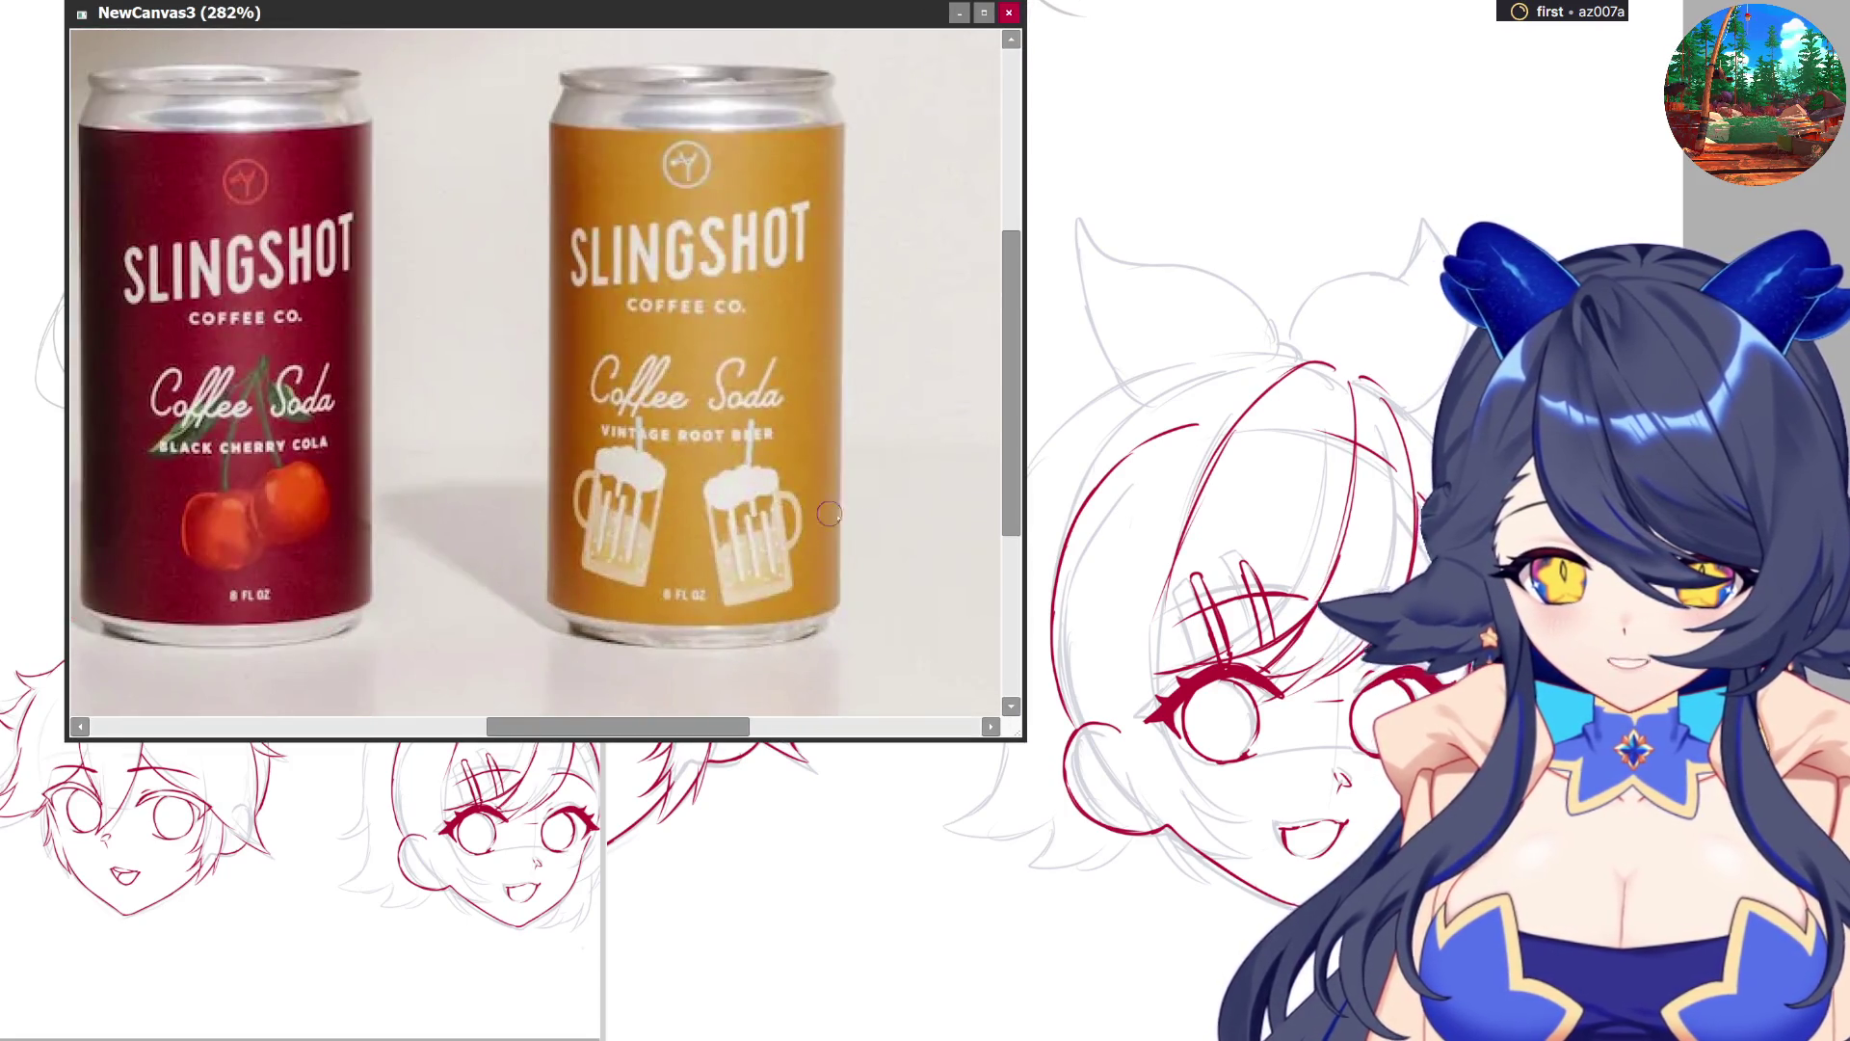
{"action": "scroll", "coordinate": [894, 529], "scroll_direction": "up", "scroll_amount": 1}
{"action": "scroll", "coordinate": [309, 500], "scroll_direction": "up", "scroll_amount": 1}
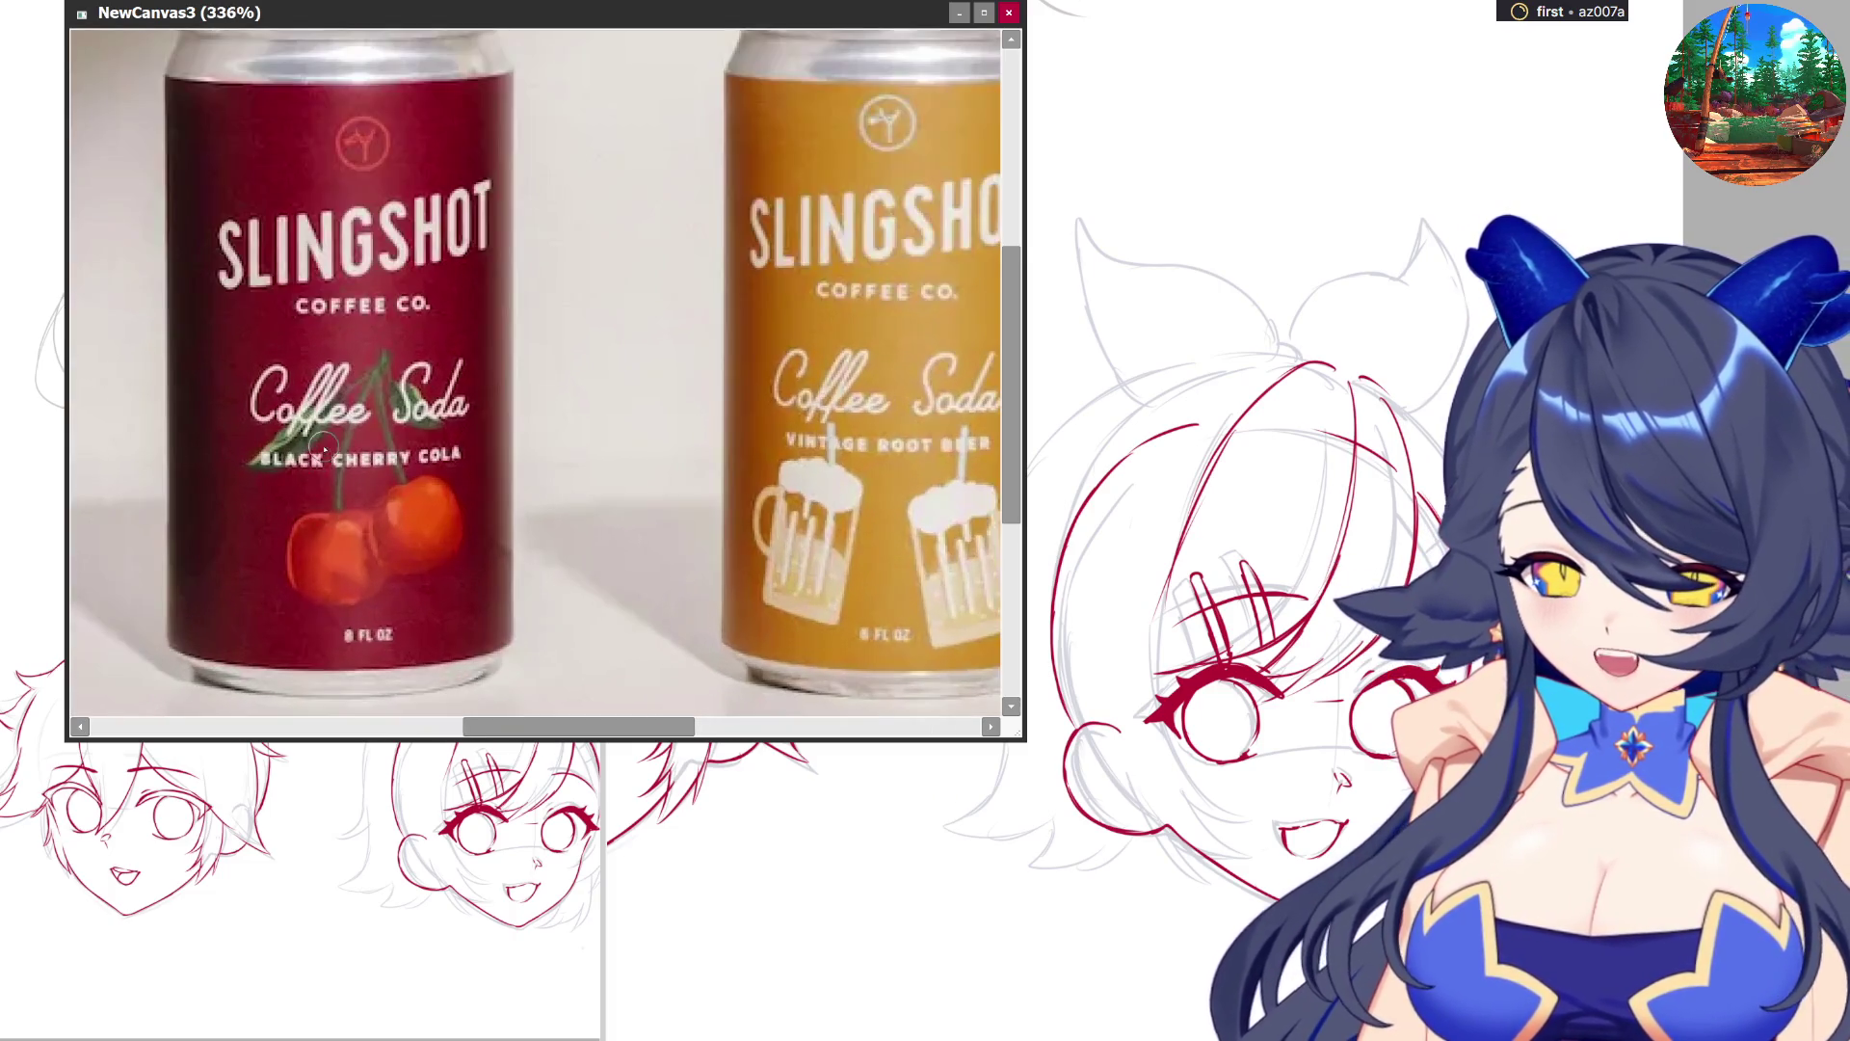
{"action": "scroll", "coordinate": [800, 597], "scroll_direction": "down", "scroll_amount": 2}
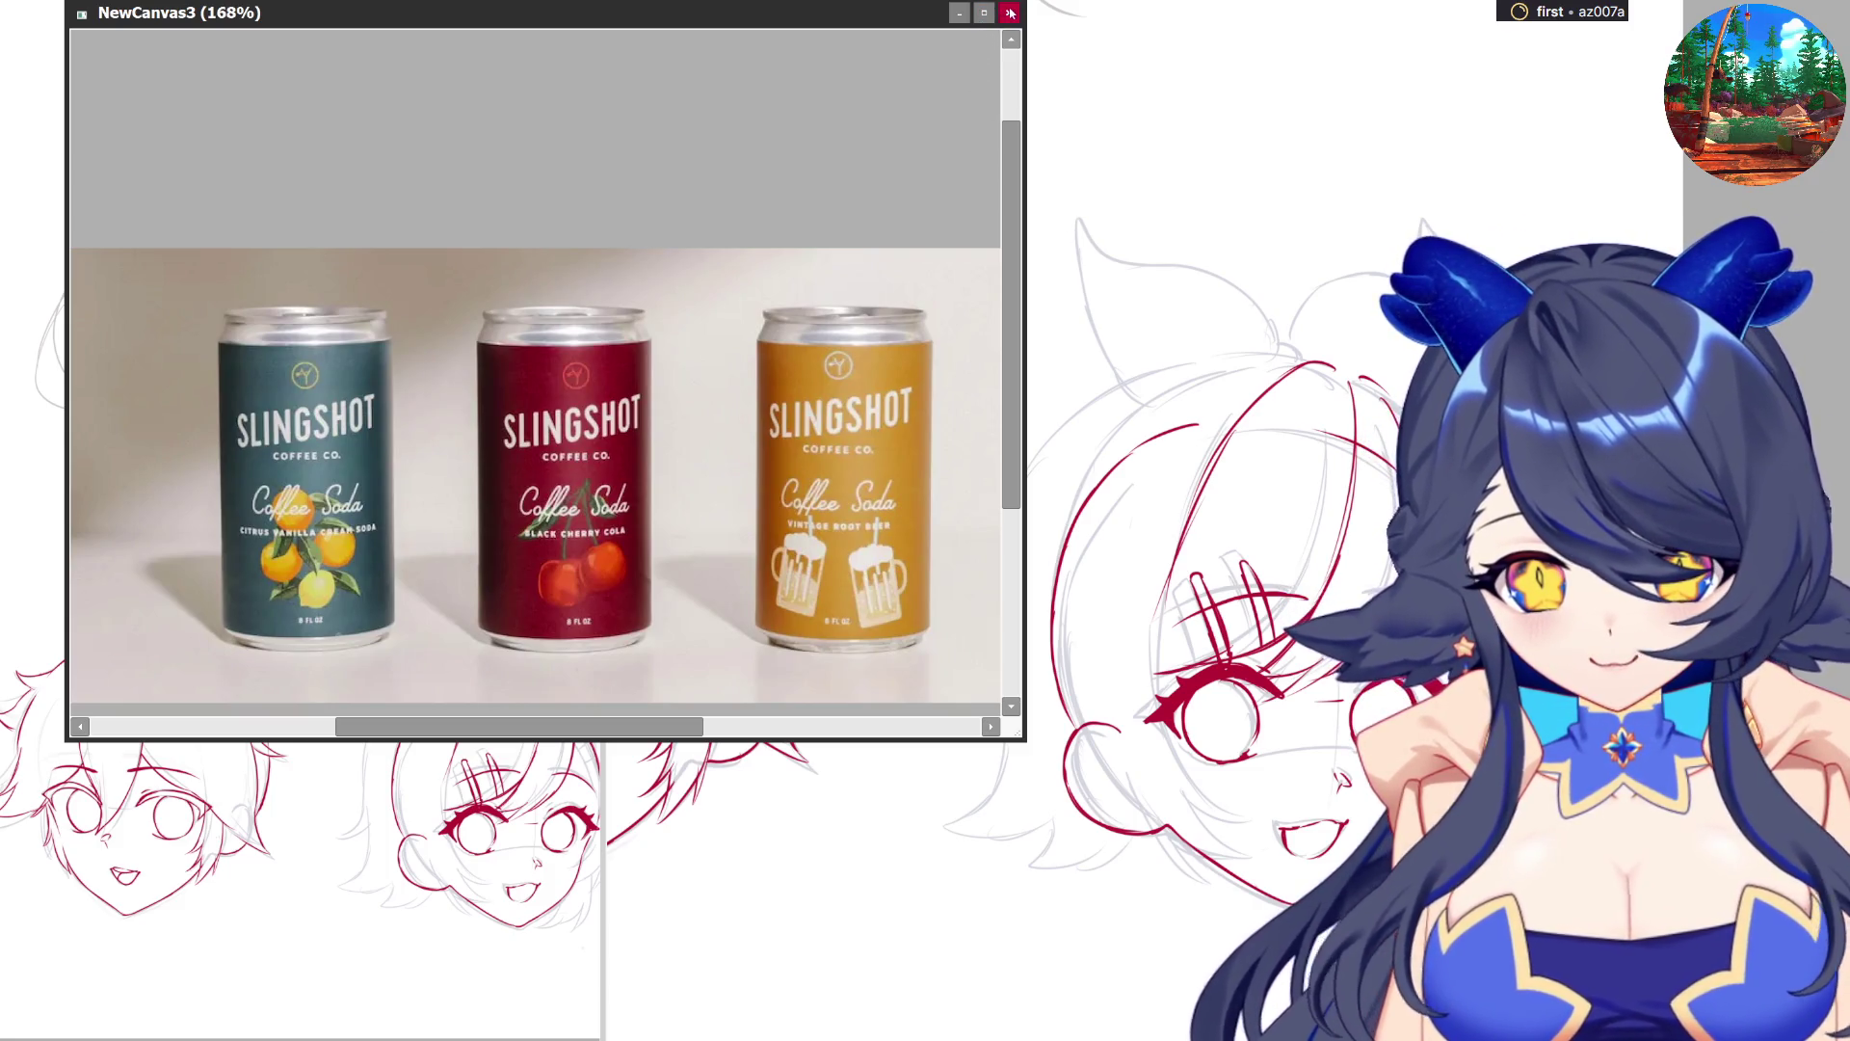
{"action": "left_click", "coordinate": [1008, 12]}
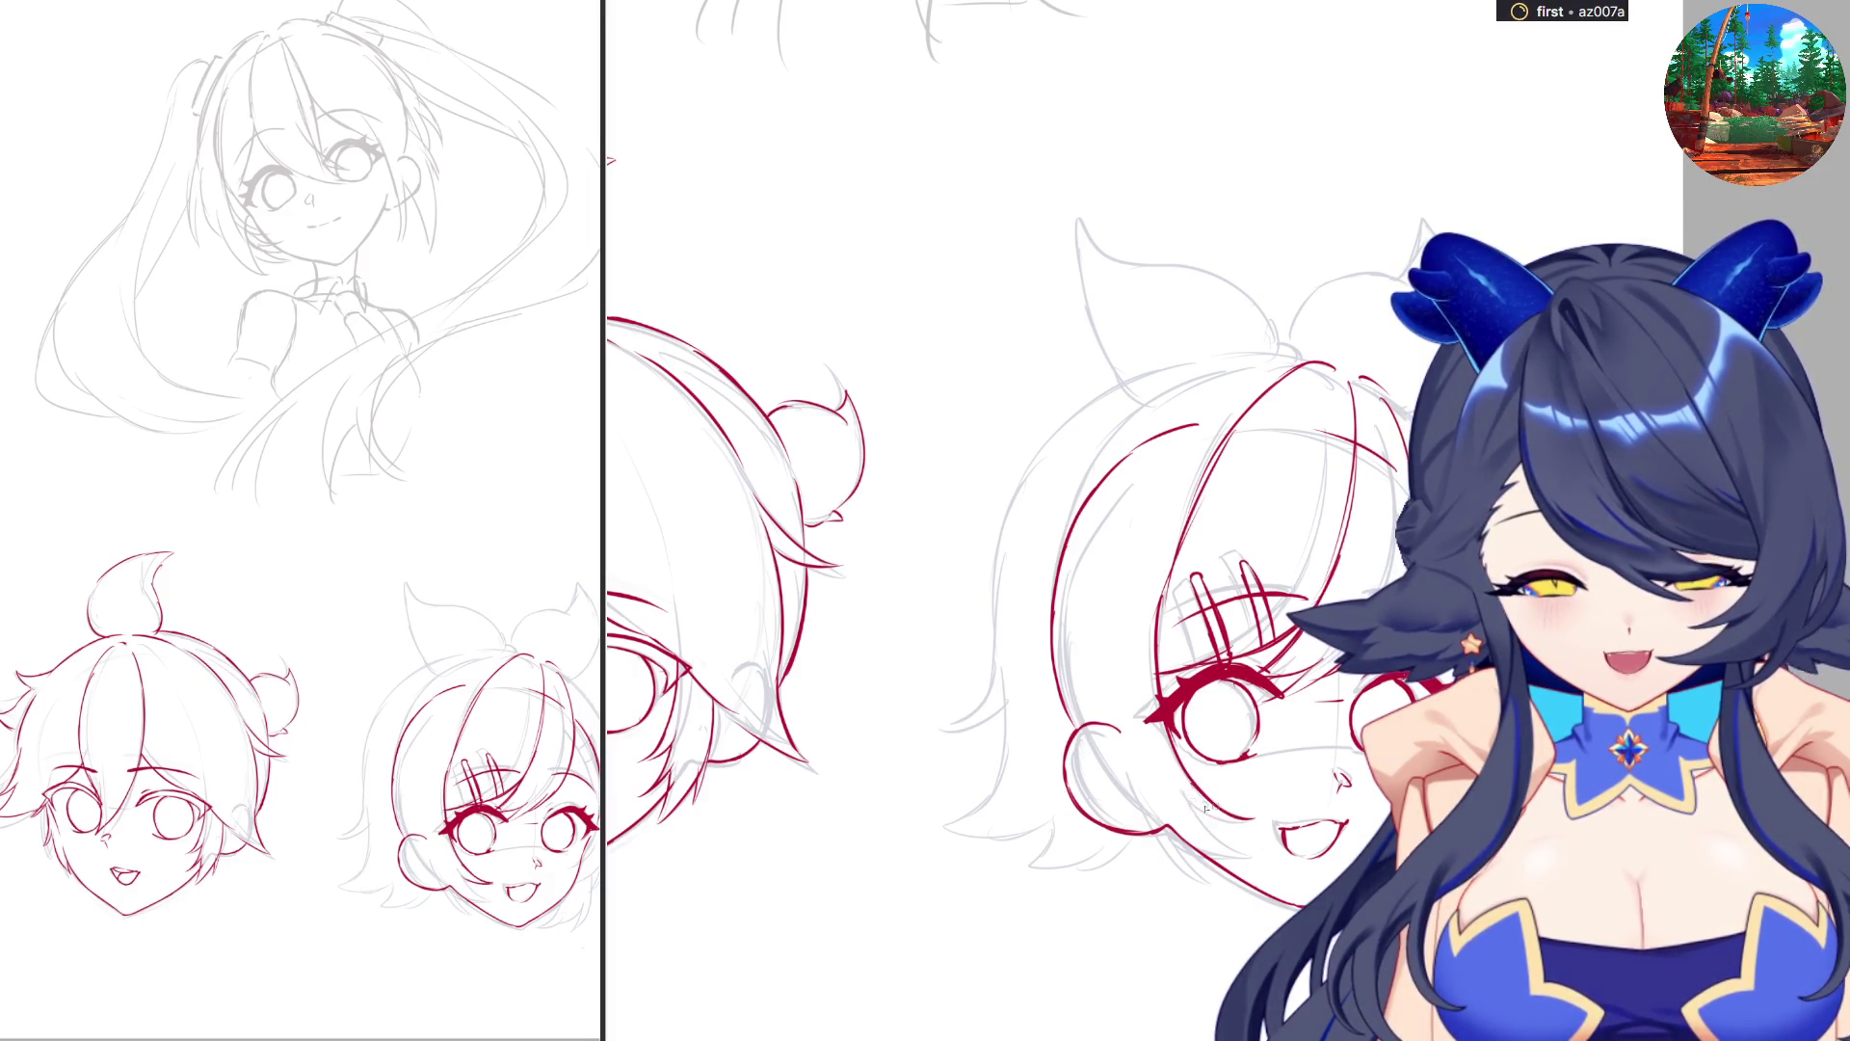
Ink the red left contour of the face down toward the chin, redrawing it several times.
{"action": "key", "text": "h"}
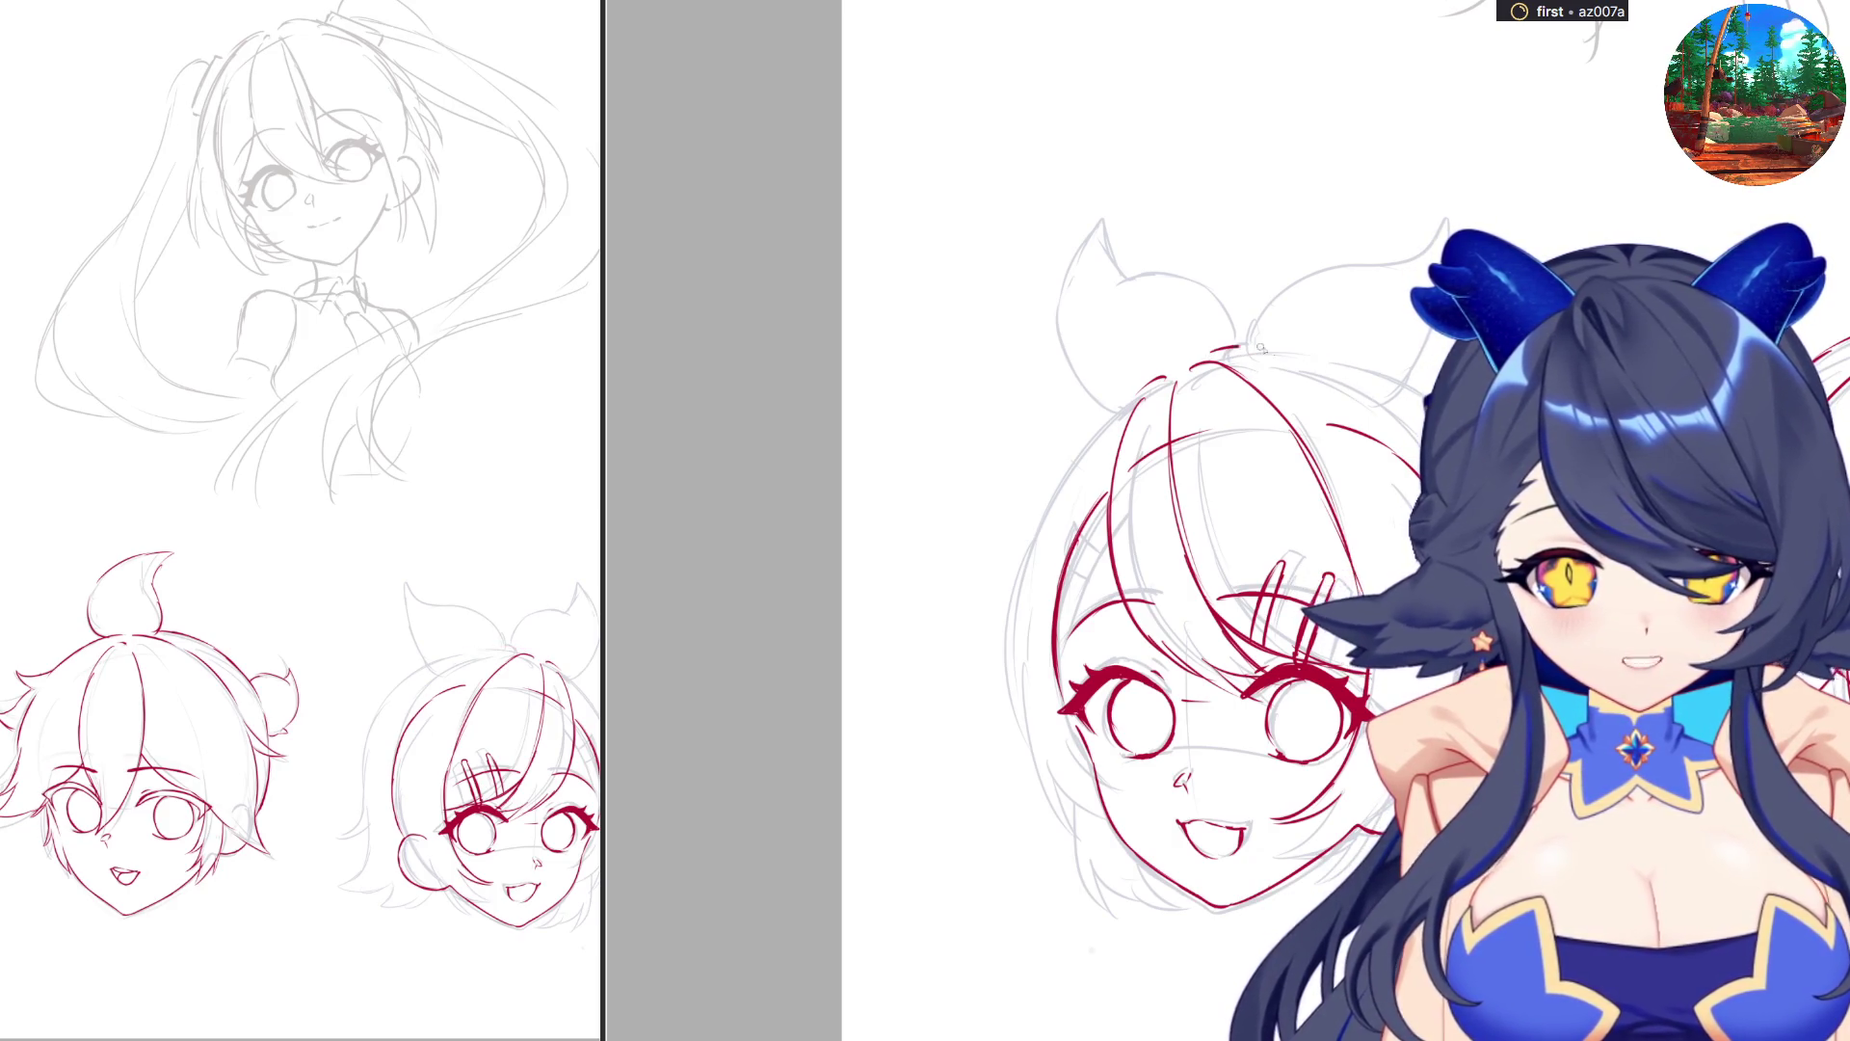
{"action": "mouse_move", "coordinate": [1242, 344]}
{"action": "left_mouse_down"}
{"action": "mouse_move", "coordinate": [1301, 354]}
{"action": "mouse_move", "coordinate": [1407, 438]}
{"action": "mouse_move", "coordinate": [1426, 520]}
{"action": "left_mouse_up"}
{"action": "key", "text": "ctrl+z"}
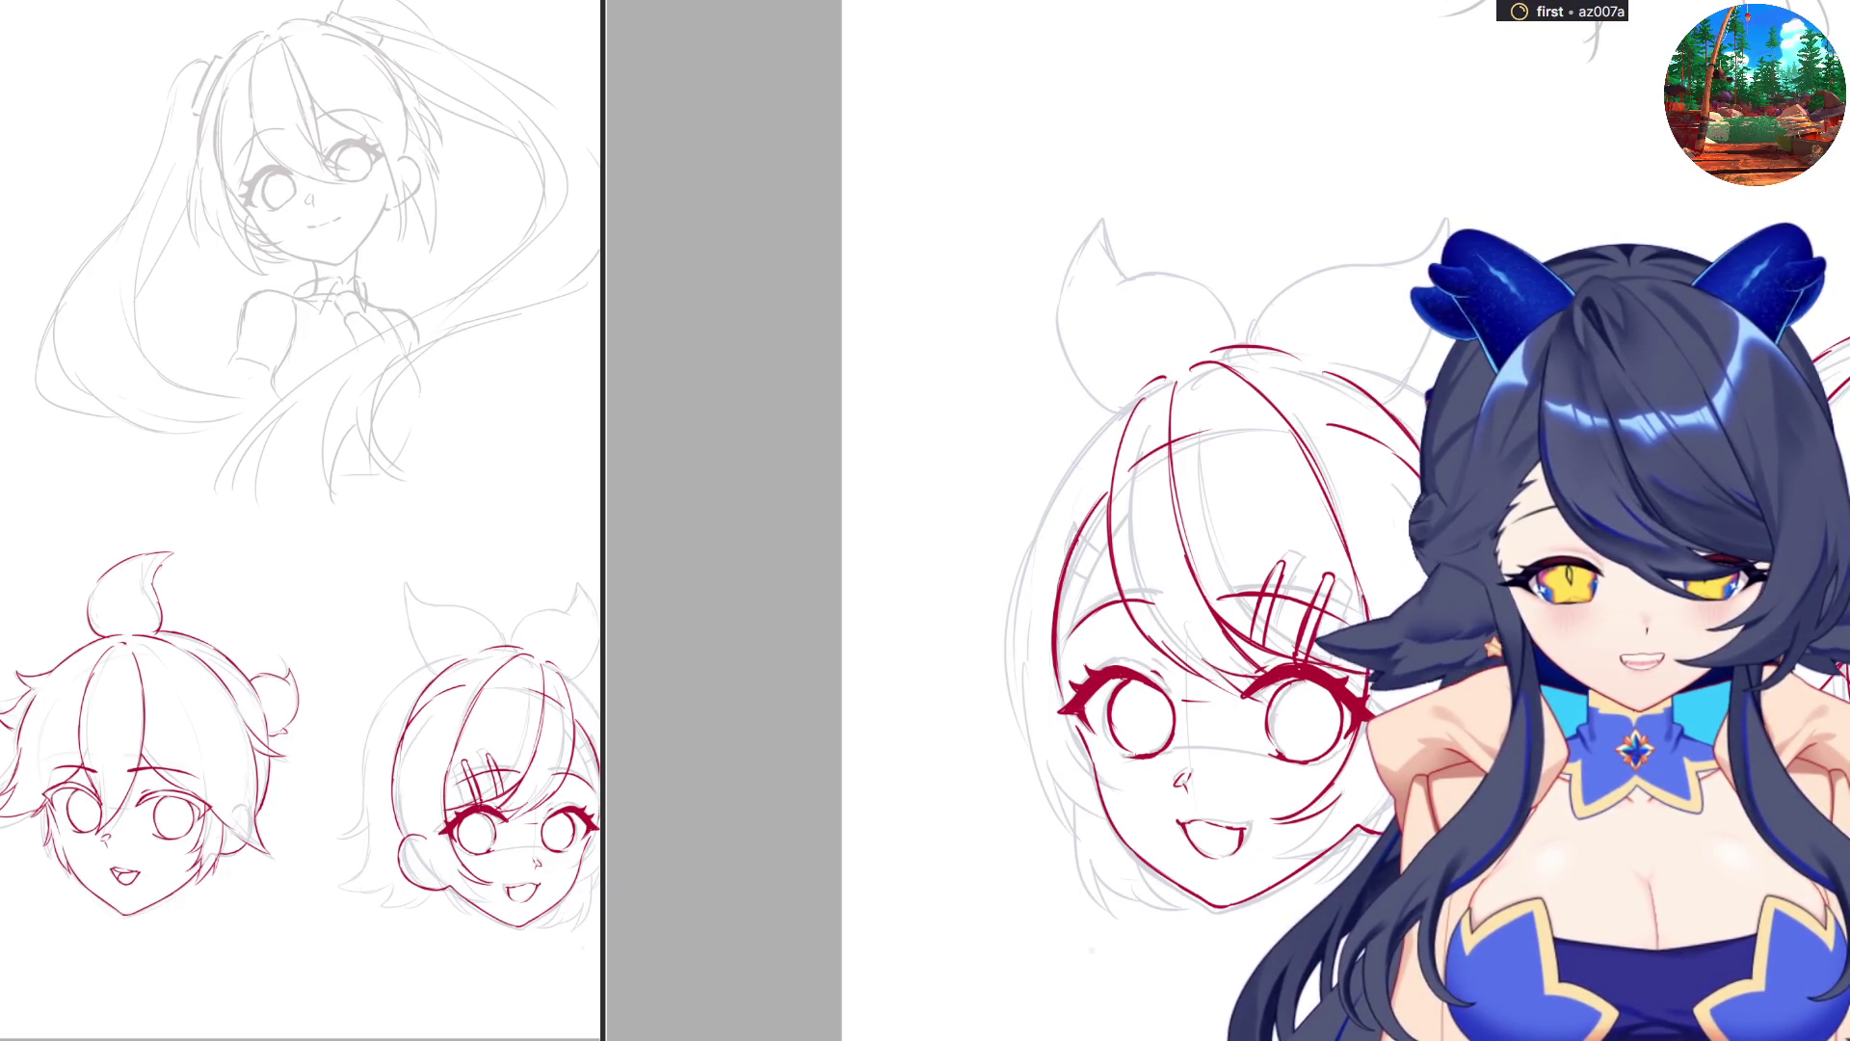
{"action": "key", "text": "m"}
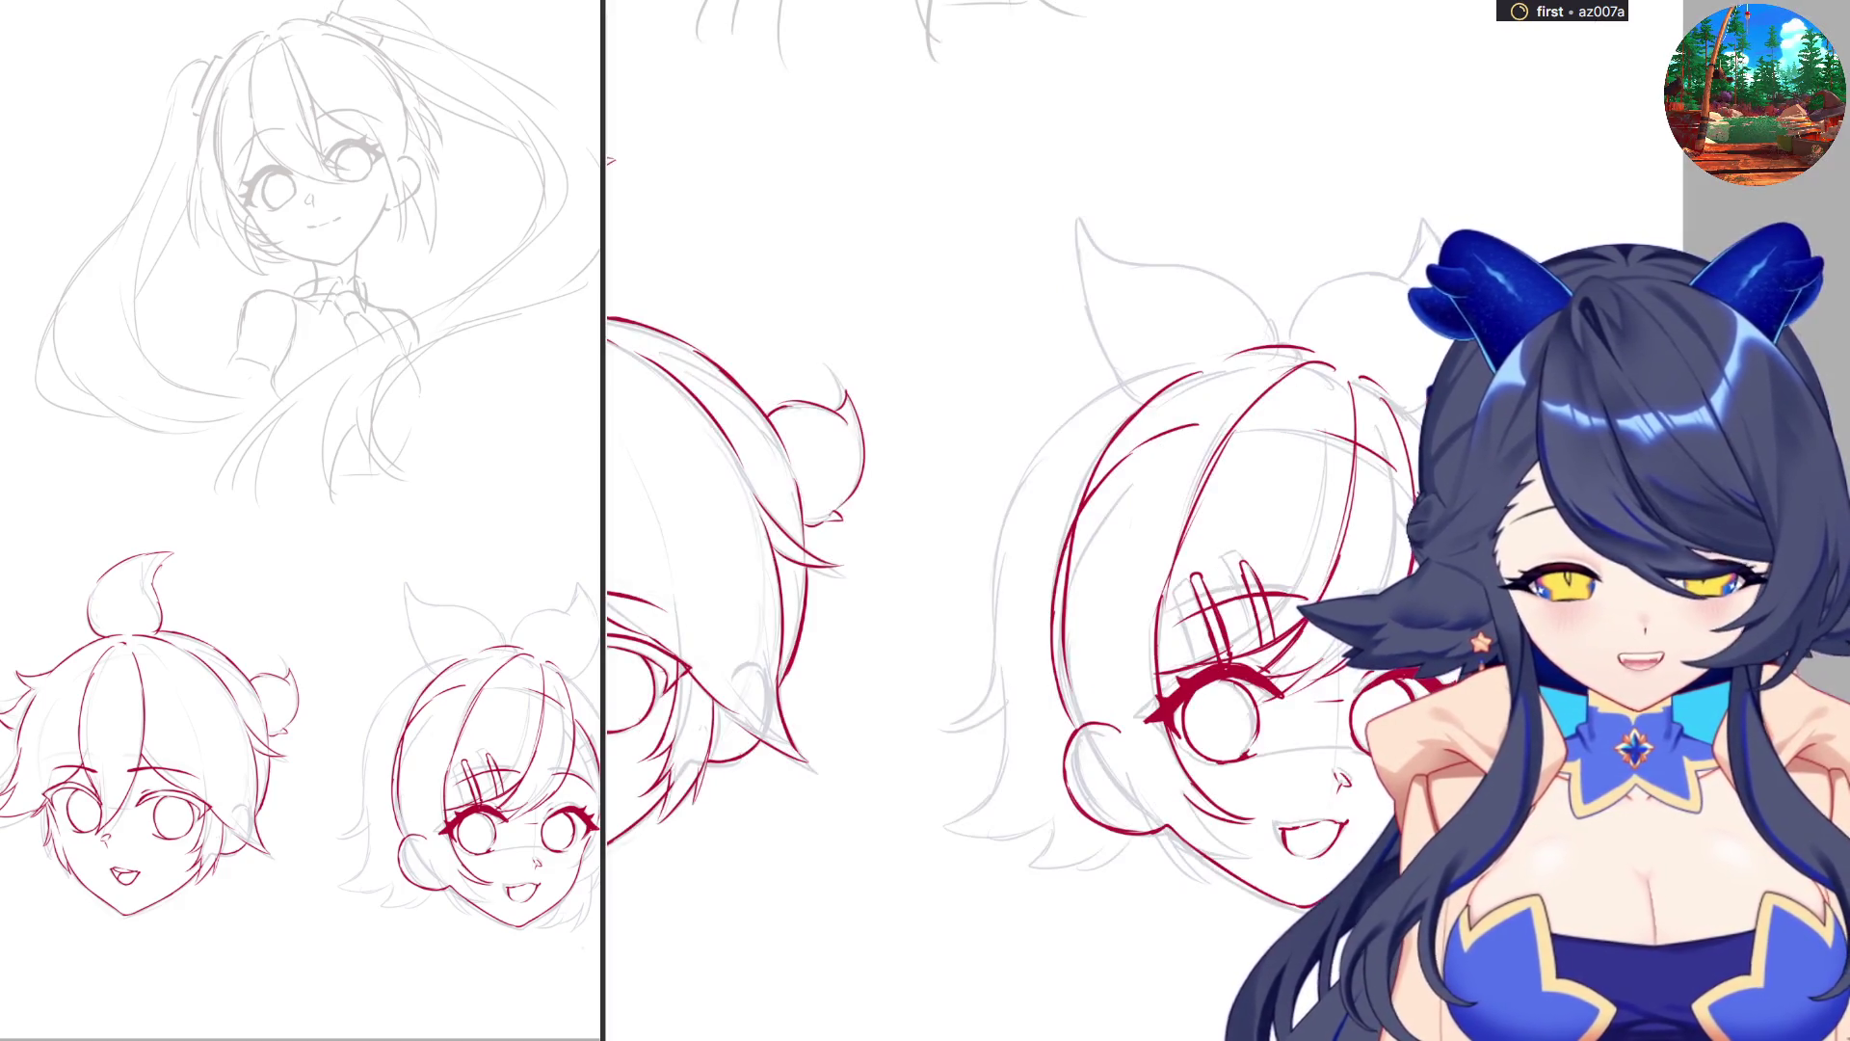
{"action": "mouse_move", "coordinate": [1089, 473]}
{"action": "left_mouse_down"}
{"action": "mouse_move", "coordinate": [1065, 587]}
{"action": "mouse_move", "coordinate": [1089, 740]}
{"action": "left_mouse_up"}
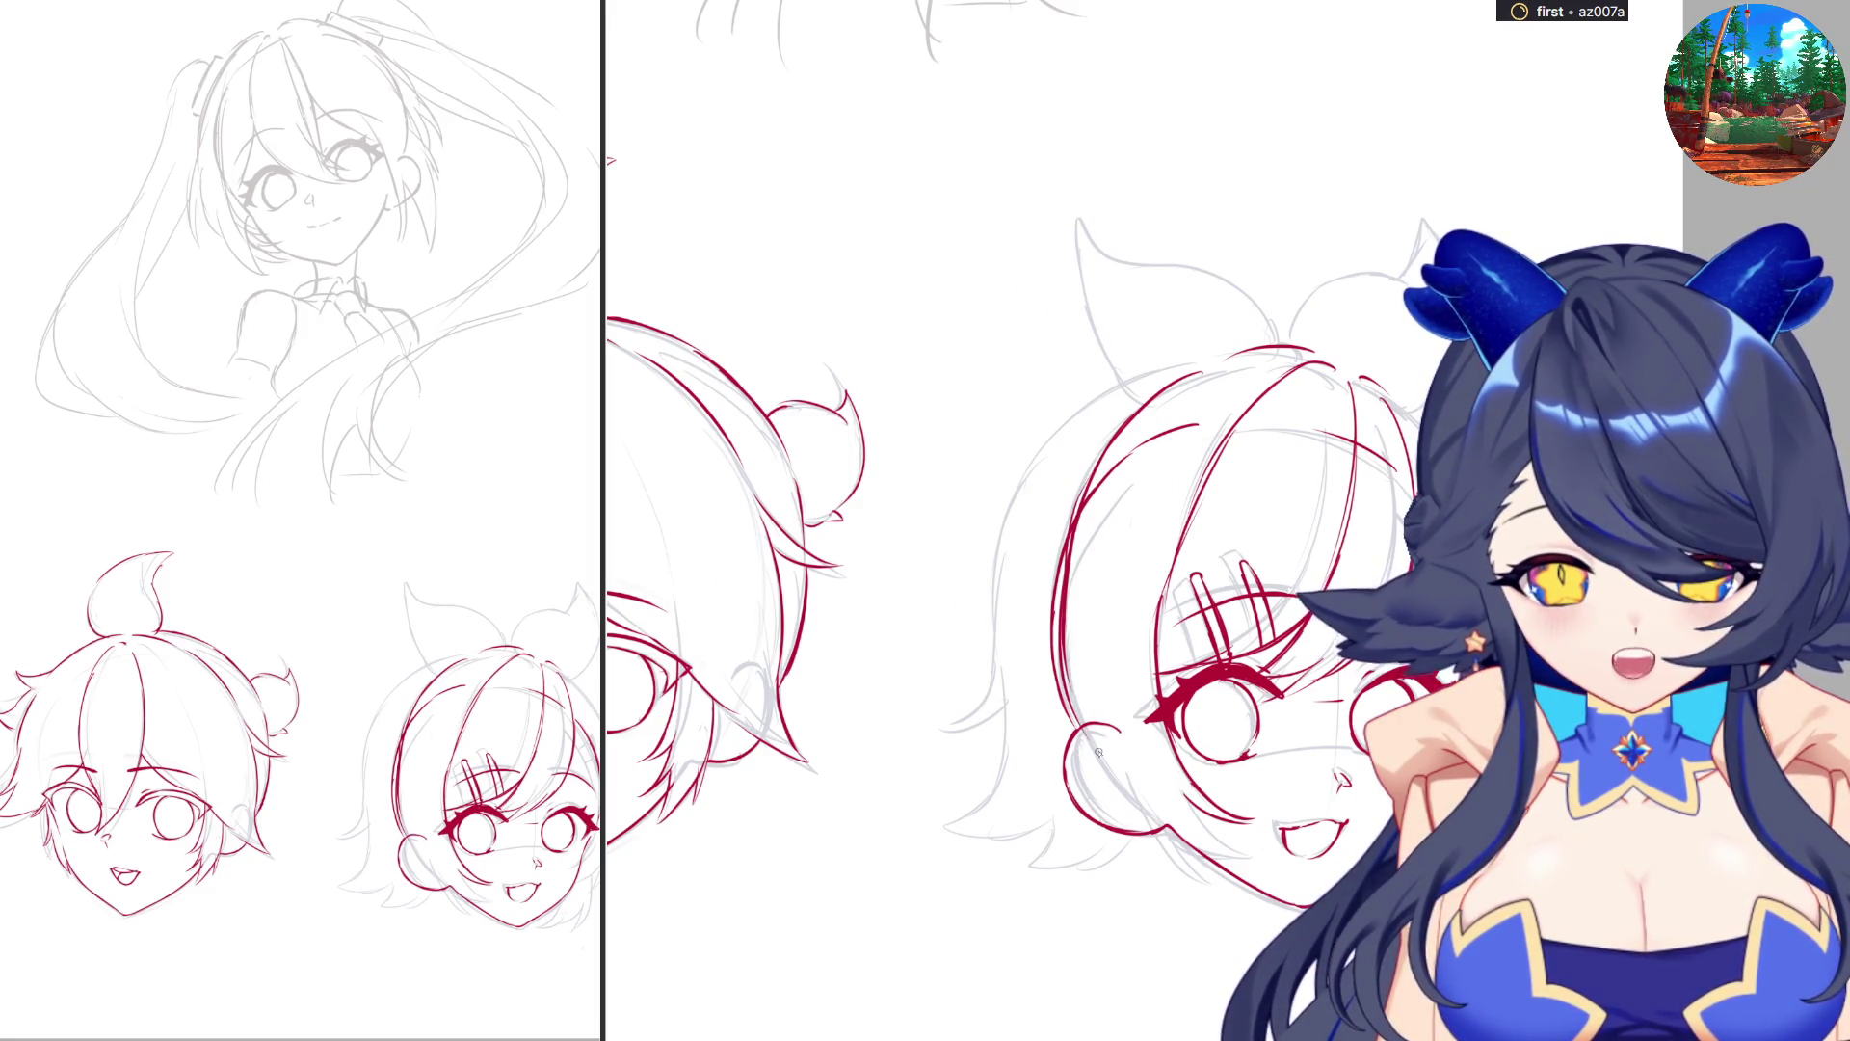
{"action": "key", "text": "ctrl+z"}
{"action": "key", "text": "ctrl+z"}
{"action": "key", "text": "ctrl+z"}
{"action": "mouse_move", "coordinate": [1099, 465]}
{"action": "left_mouse_down"}
{"action": "mouse_move", "coordinate": [1068, 645]}
{"action": "mouse_move", "coordinate": [1098, 737]}
{"action": "left_mouse_up"}
{"action": "key", "text": "ctrl+z"}
{"action": "left_click_drag", "start_coordinate": [1084, 489], "coordinate": [1070, 723]}
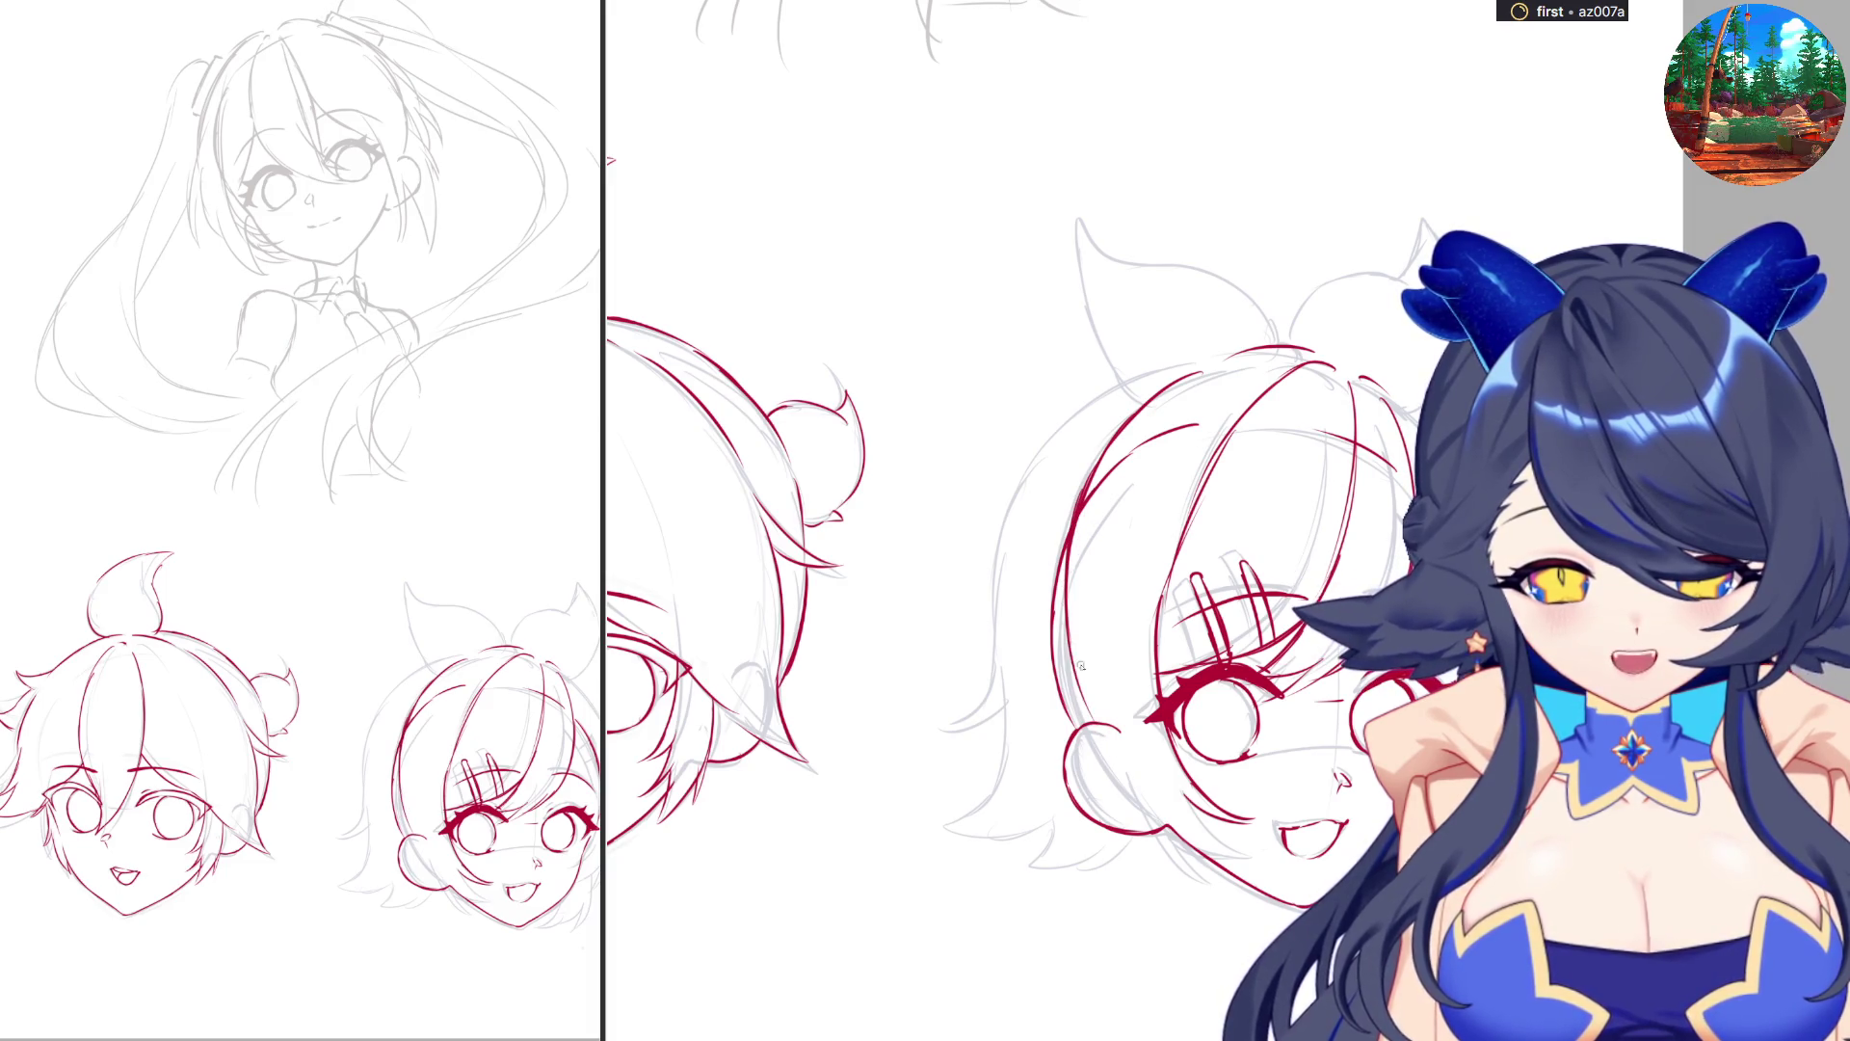
{"action": "key", "text": "ctrl+z"}
{"action": "left_click_drag", "start_coordinate": [1078, 541], "coordinate": [1109, 748]}
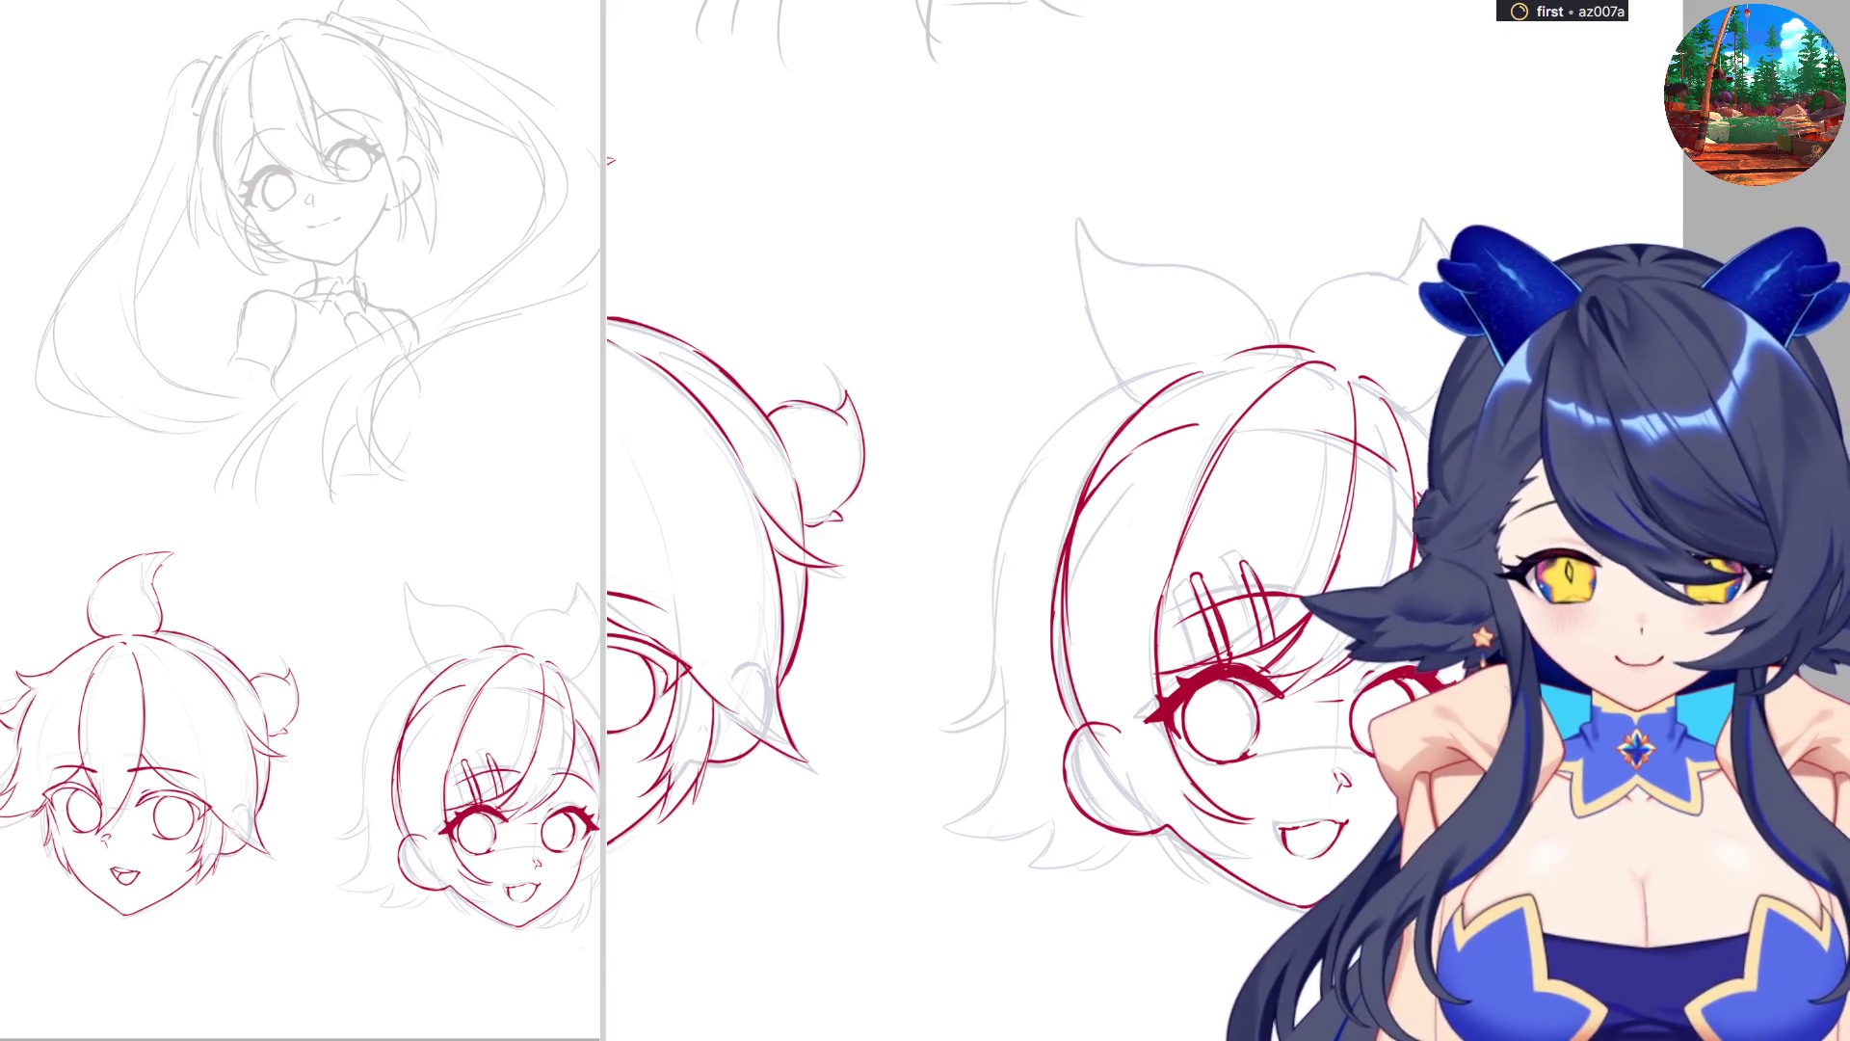
Check the face in a mirrored view, then nudge the red face lineart slightly left with Ctrl+T.
{"action": "key", "text": "r"}
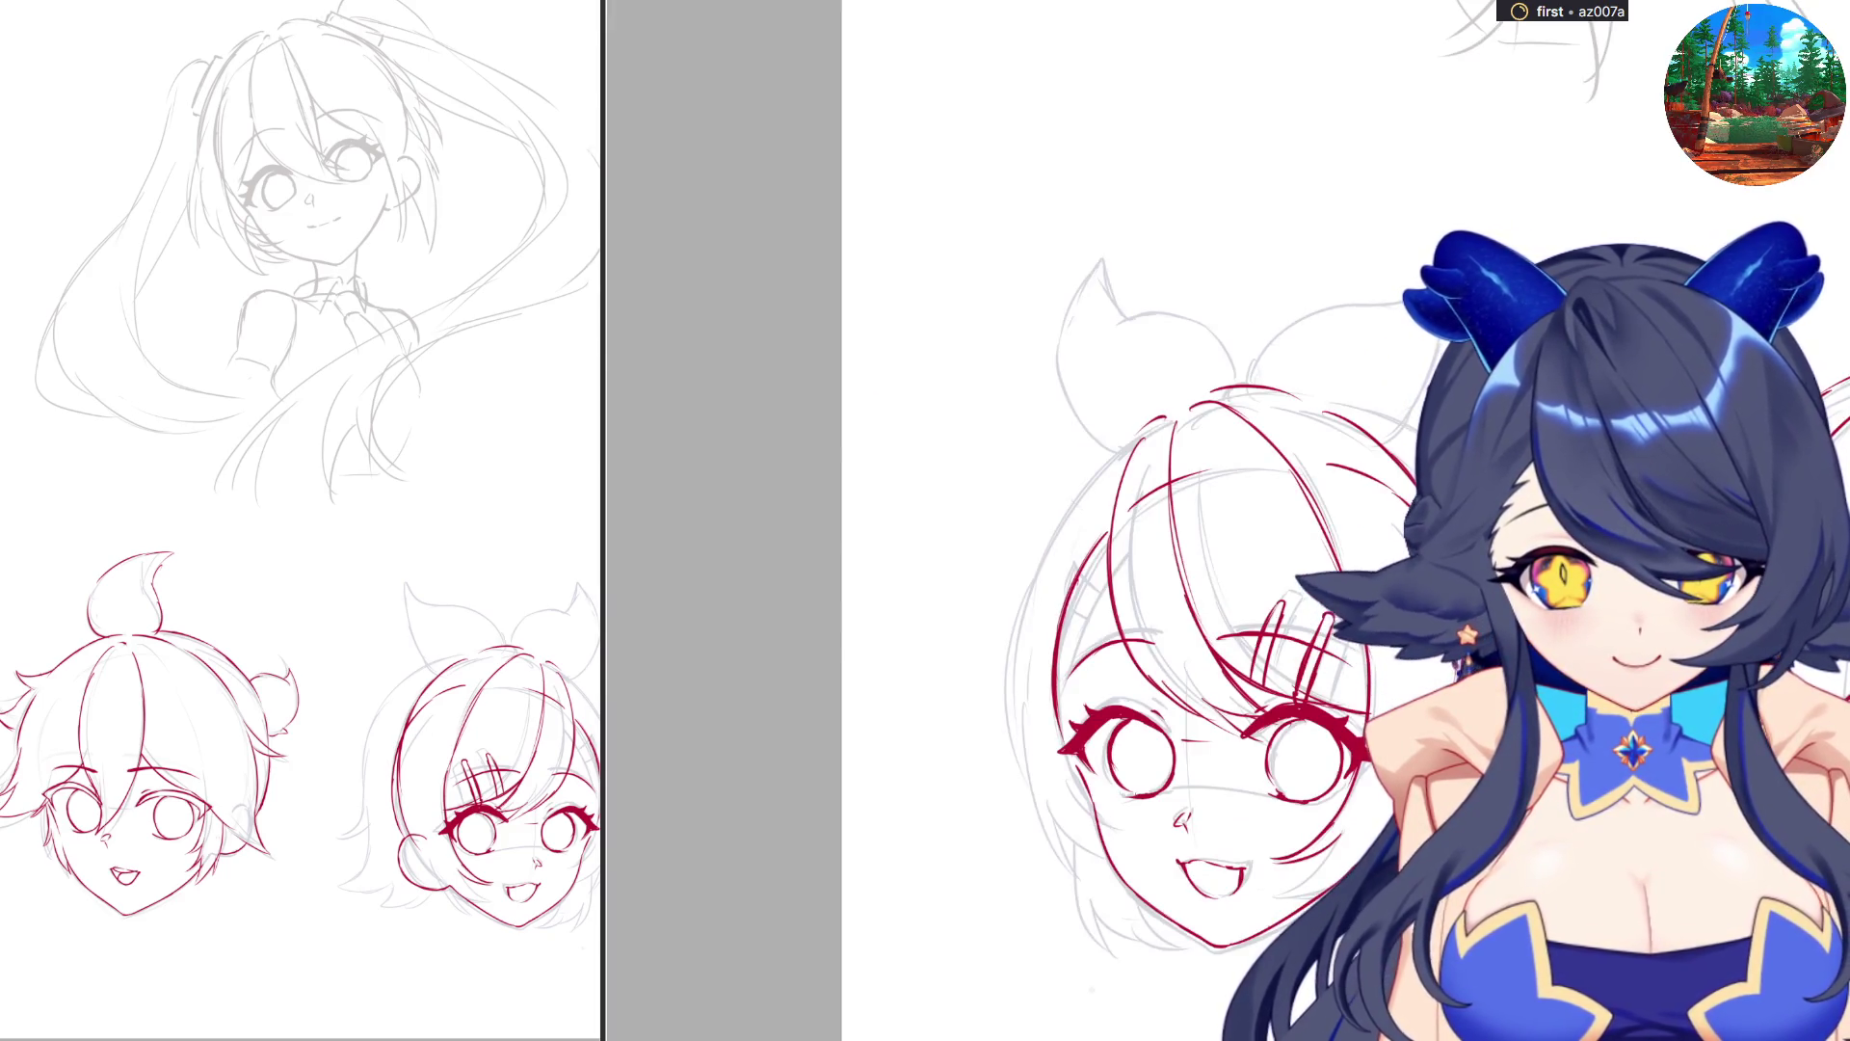
{"action": "key", "text": "r"}
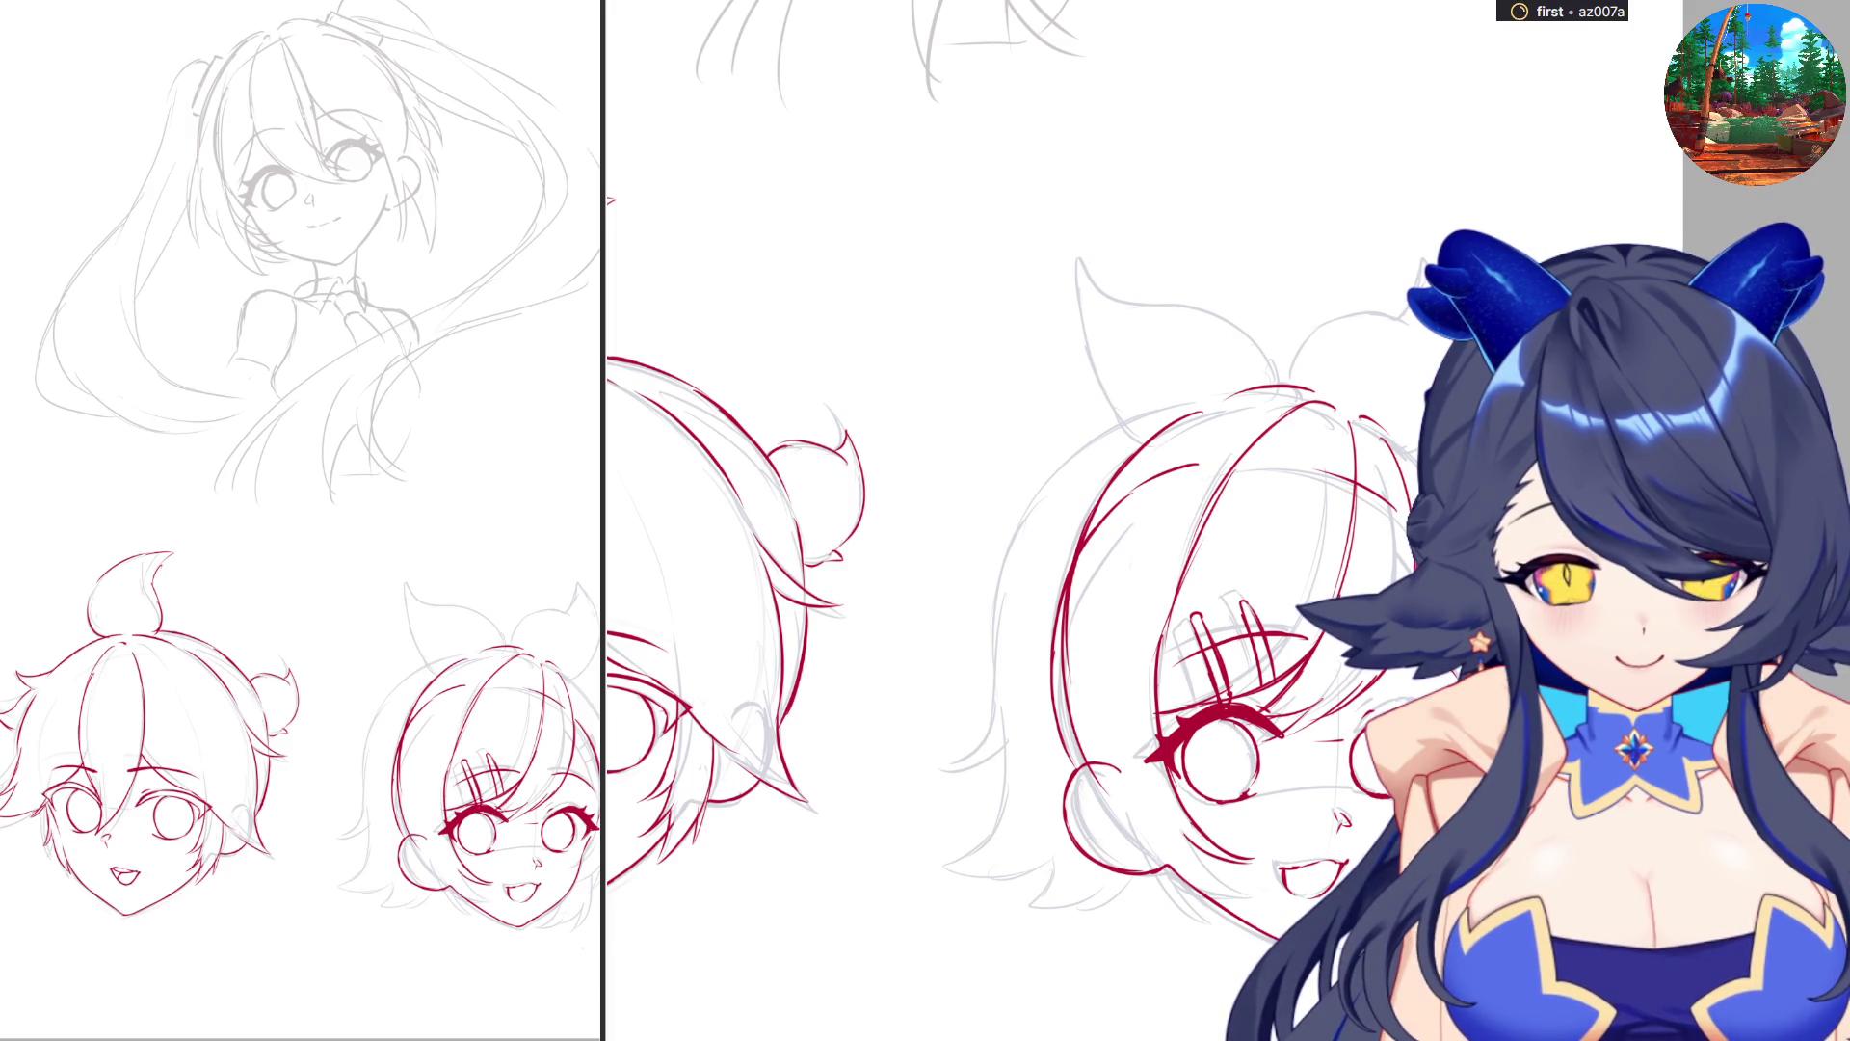
{"action": "key", "text": "r"}
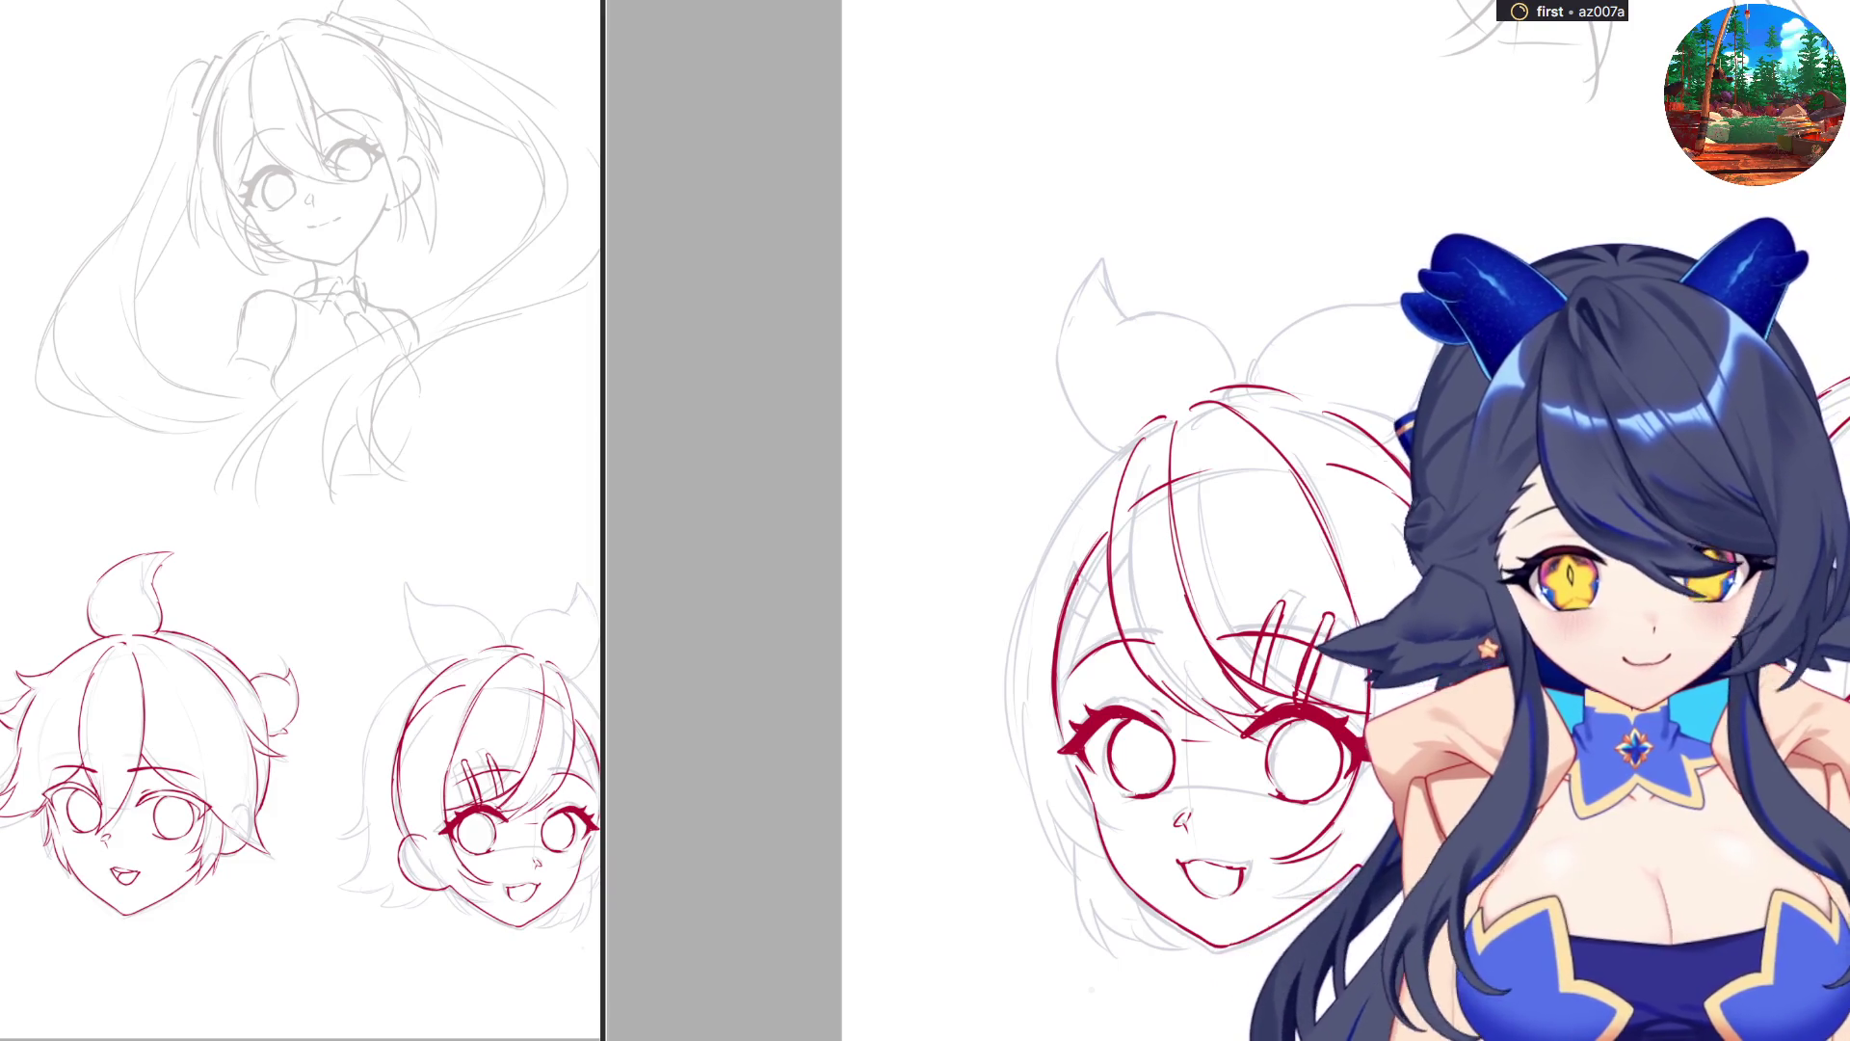
{"action": "key", "text": "ctrl+t"}
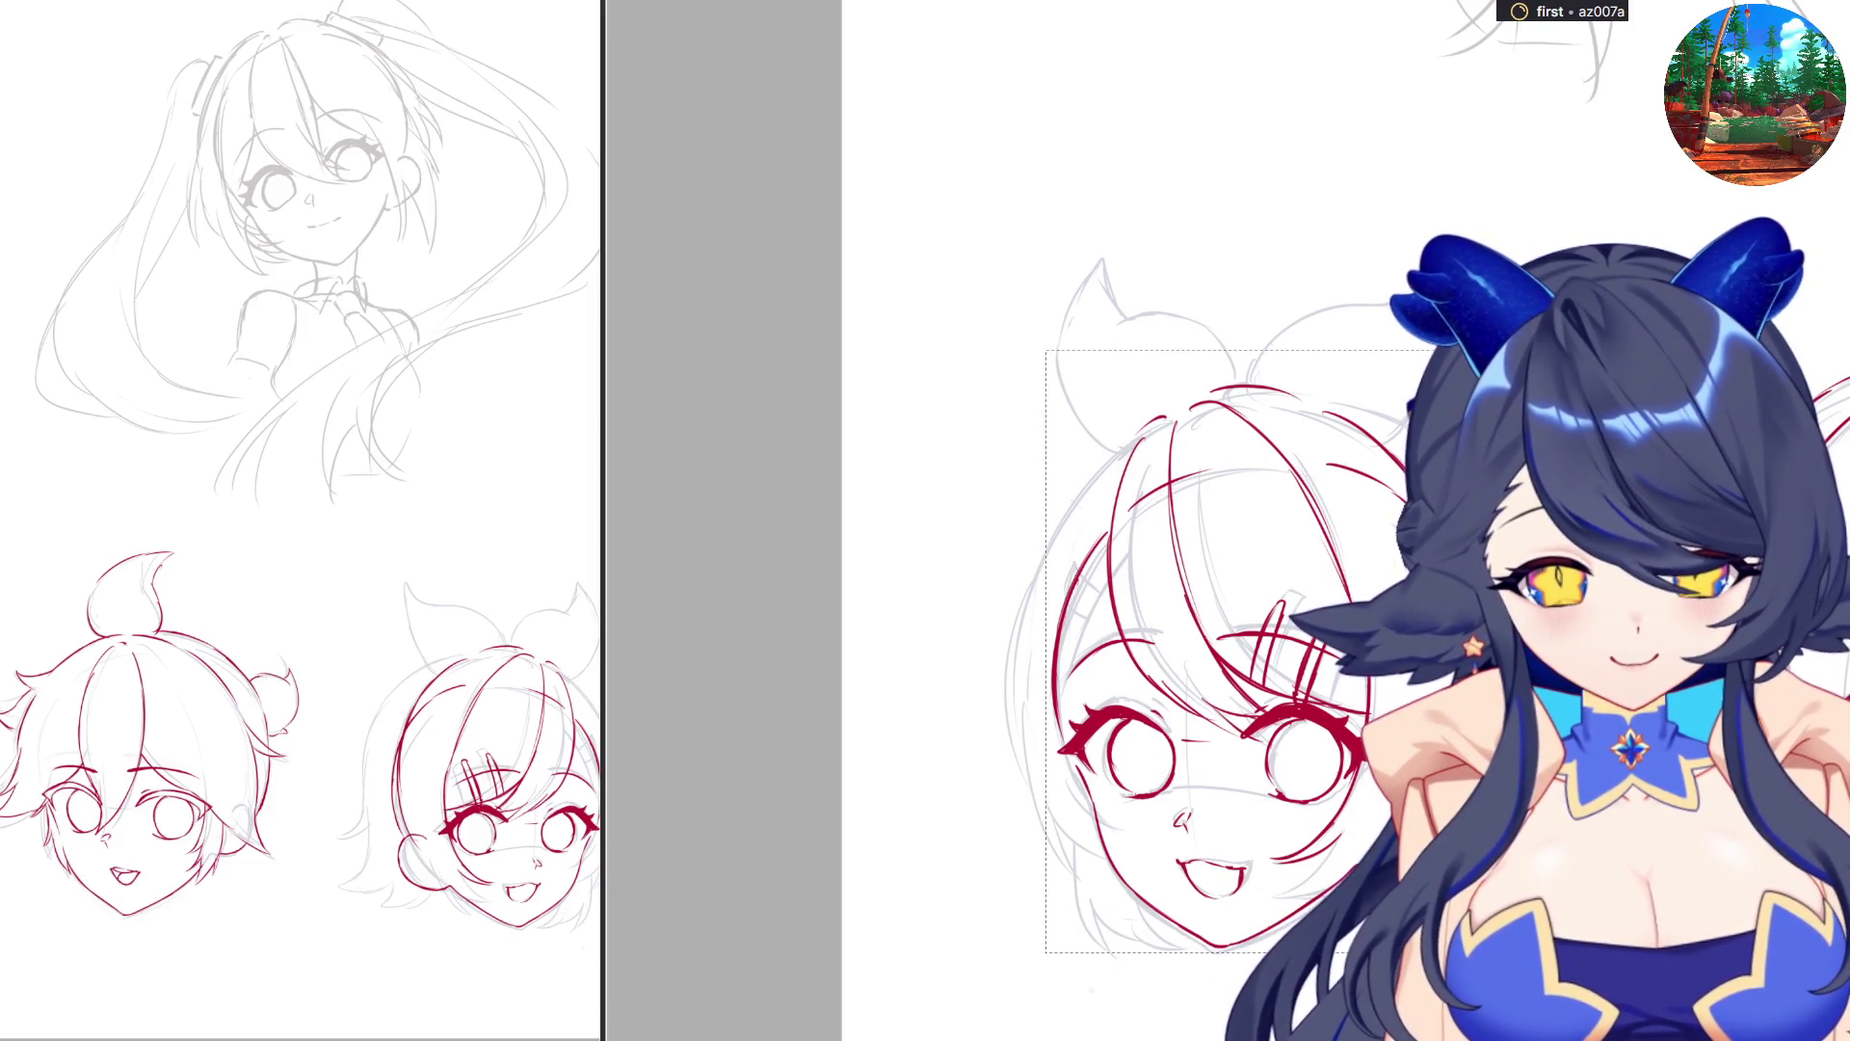
{"action": "left_click_drag", "start_coordinate": [1092, 743], "coordinate": [1103, 718]}
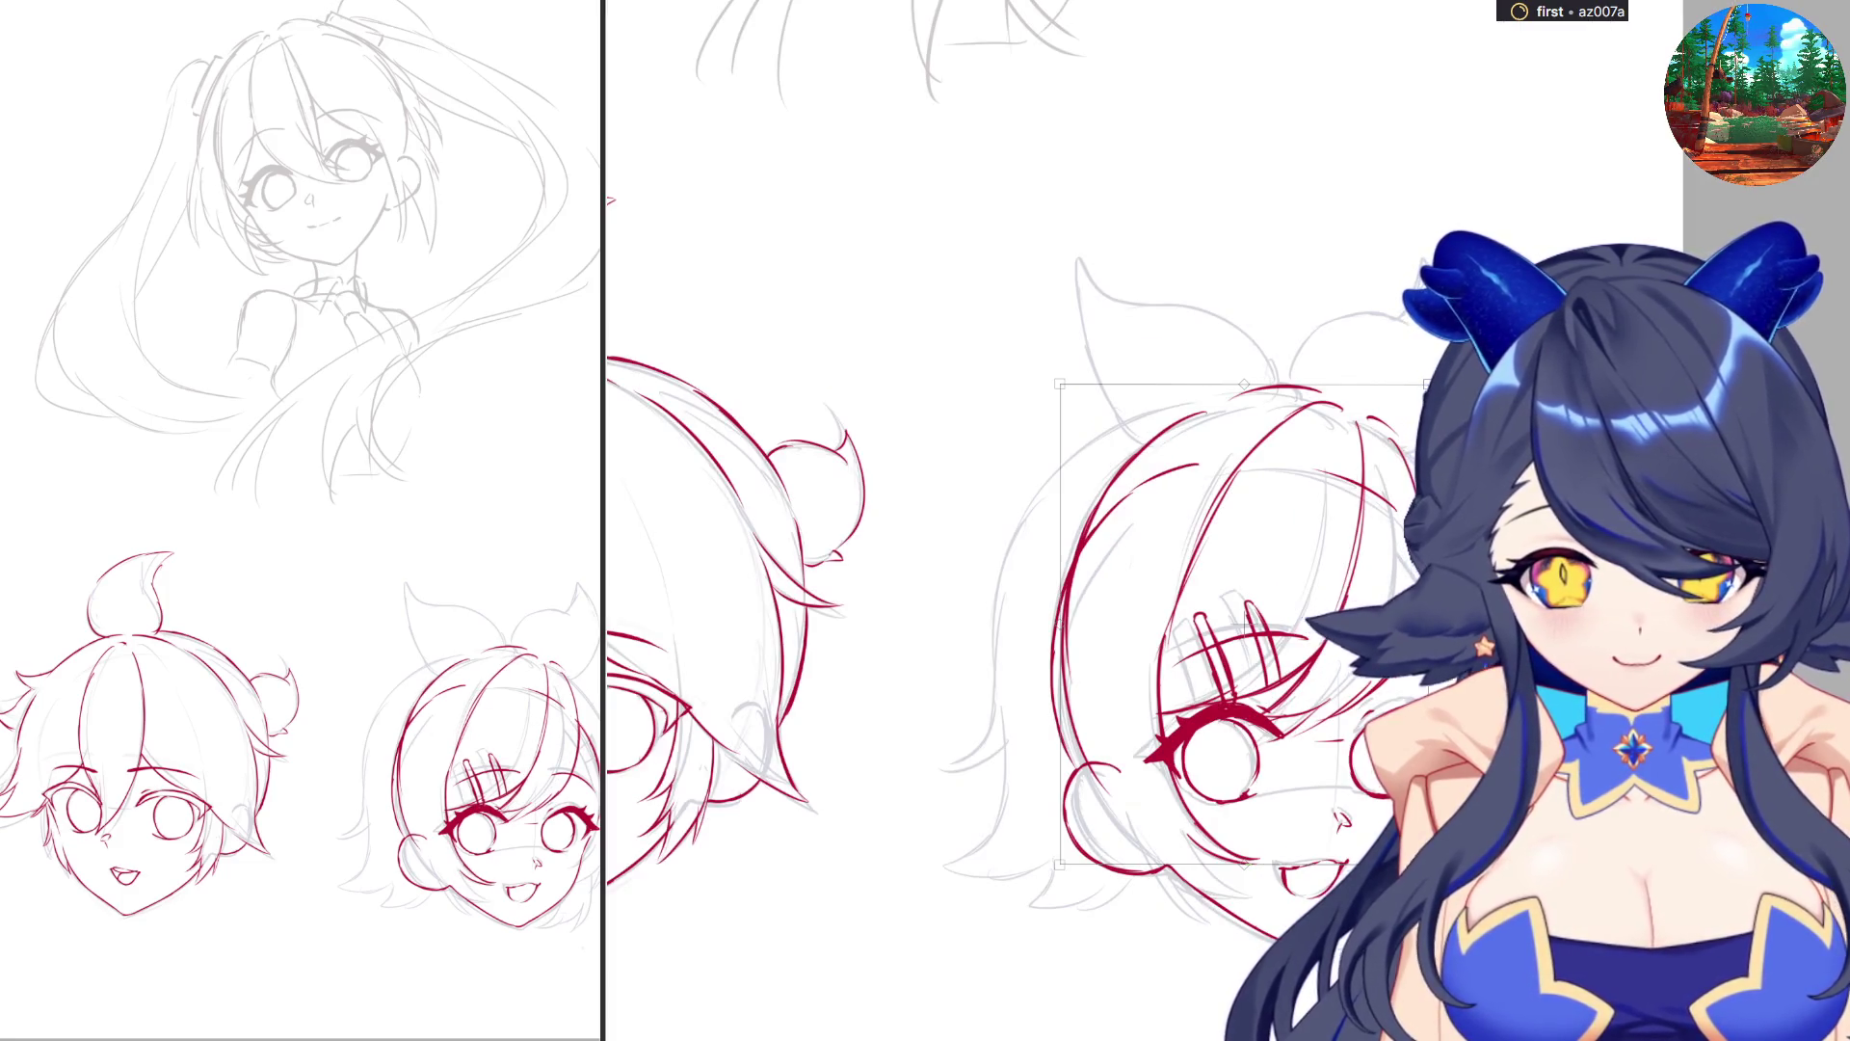
{"action": "key", "text": "Return"}
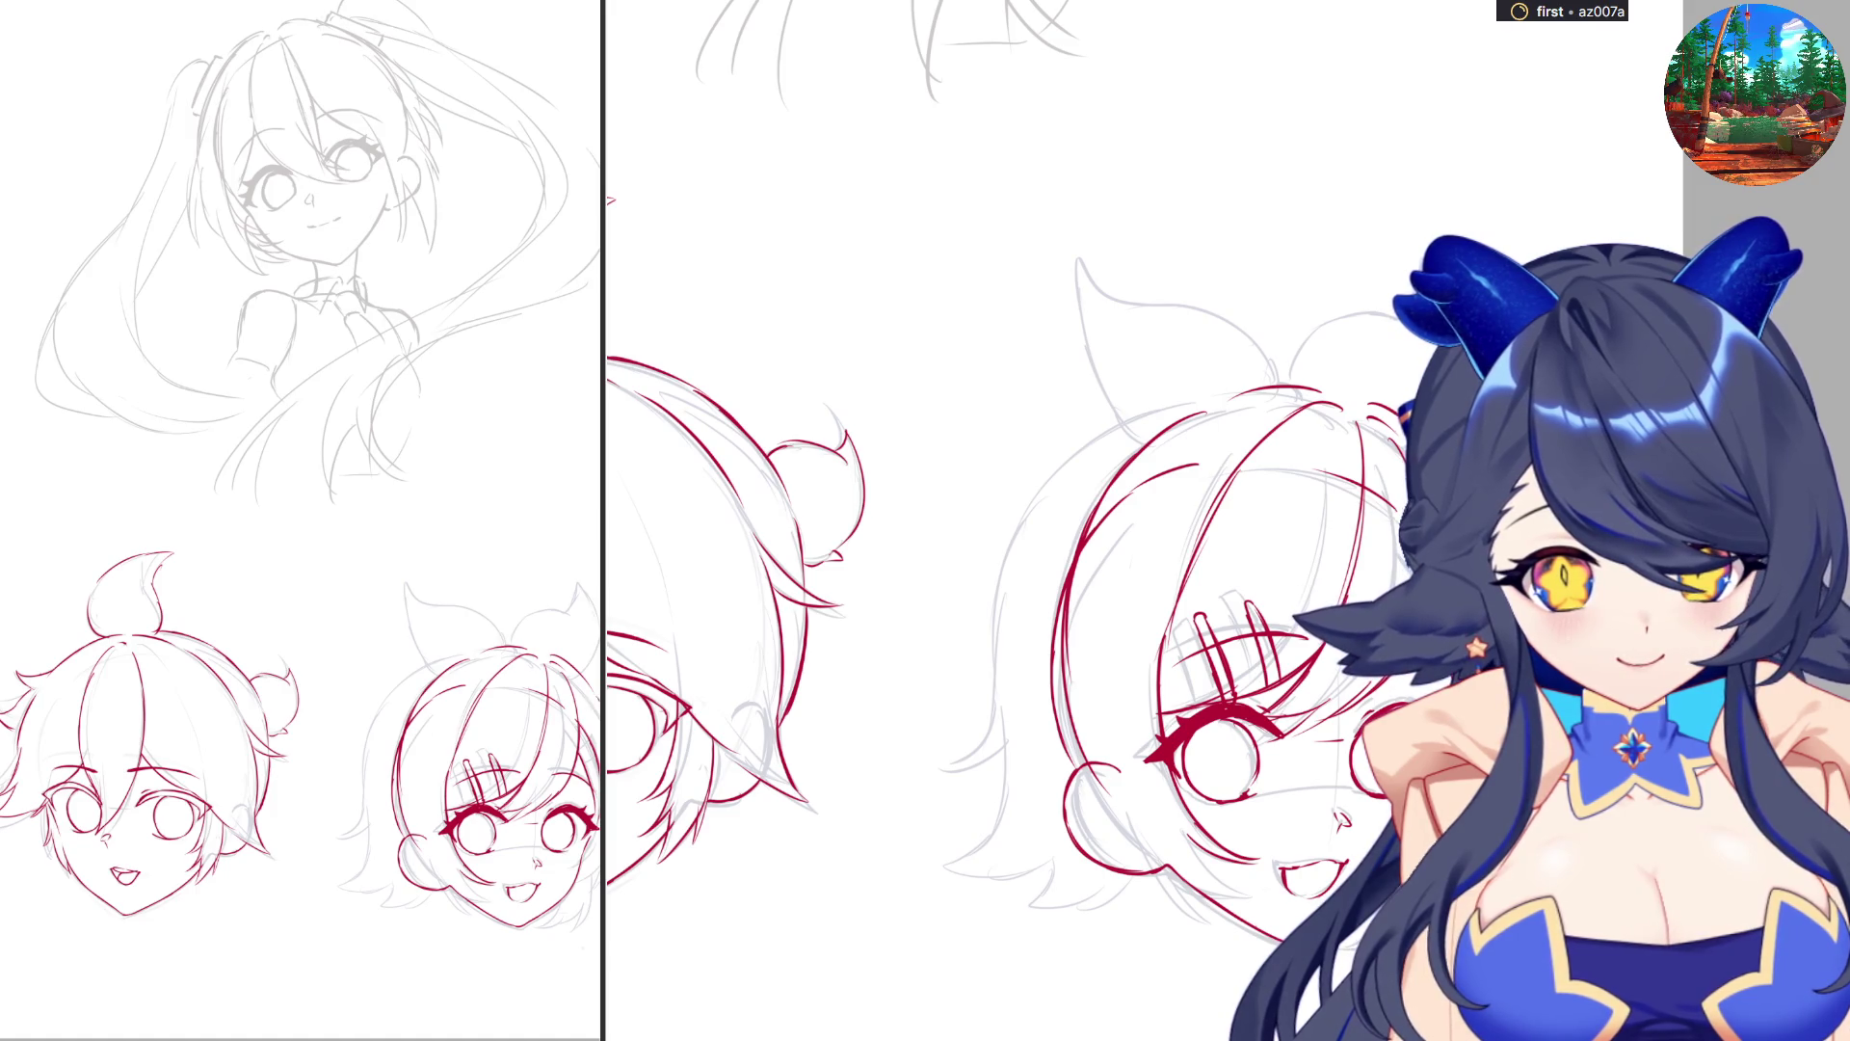
{"action": "scroll", "coordinate": [964, 520], "scroll_direction": "left", "scroll_amount": 5}
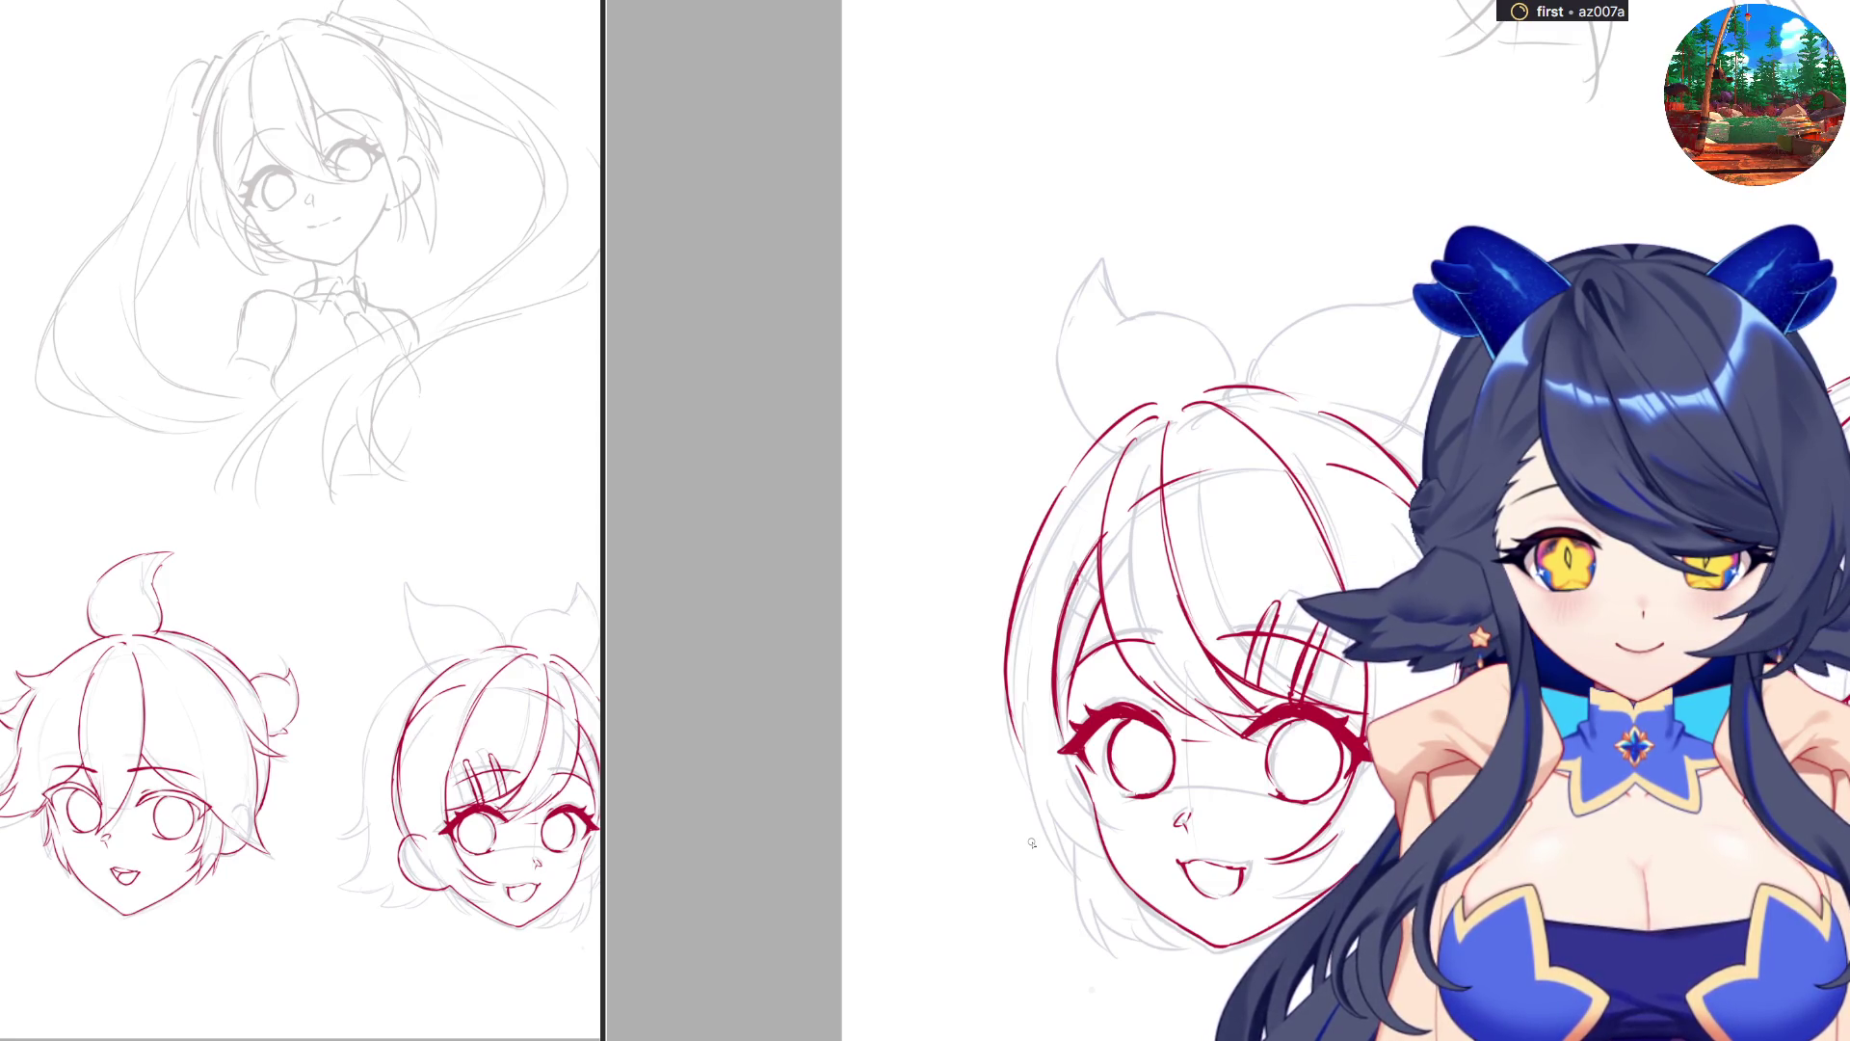
Ink red hair strands at the short-haired head's lower left.
{"action": "scroll", "coordinate": [1031, 843], "scroll_direction": "down", "scroll_amount": 2}
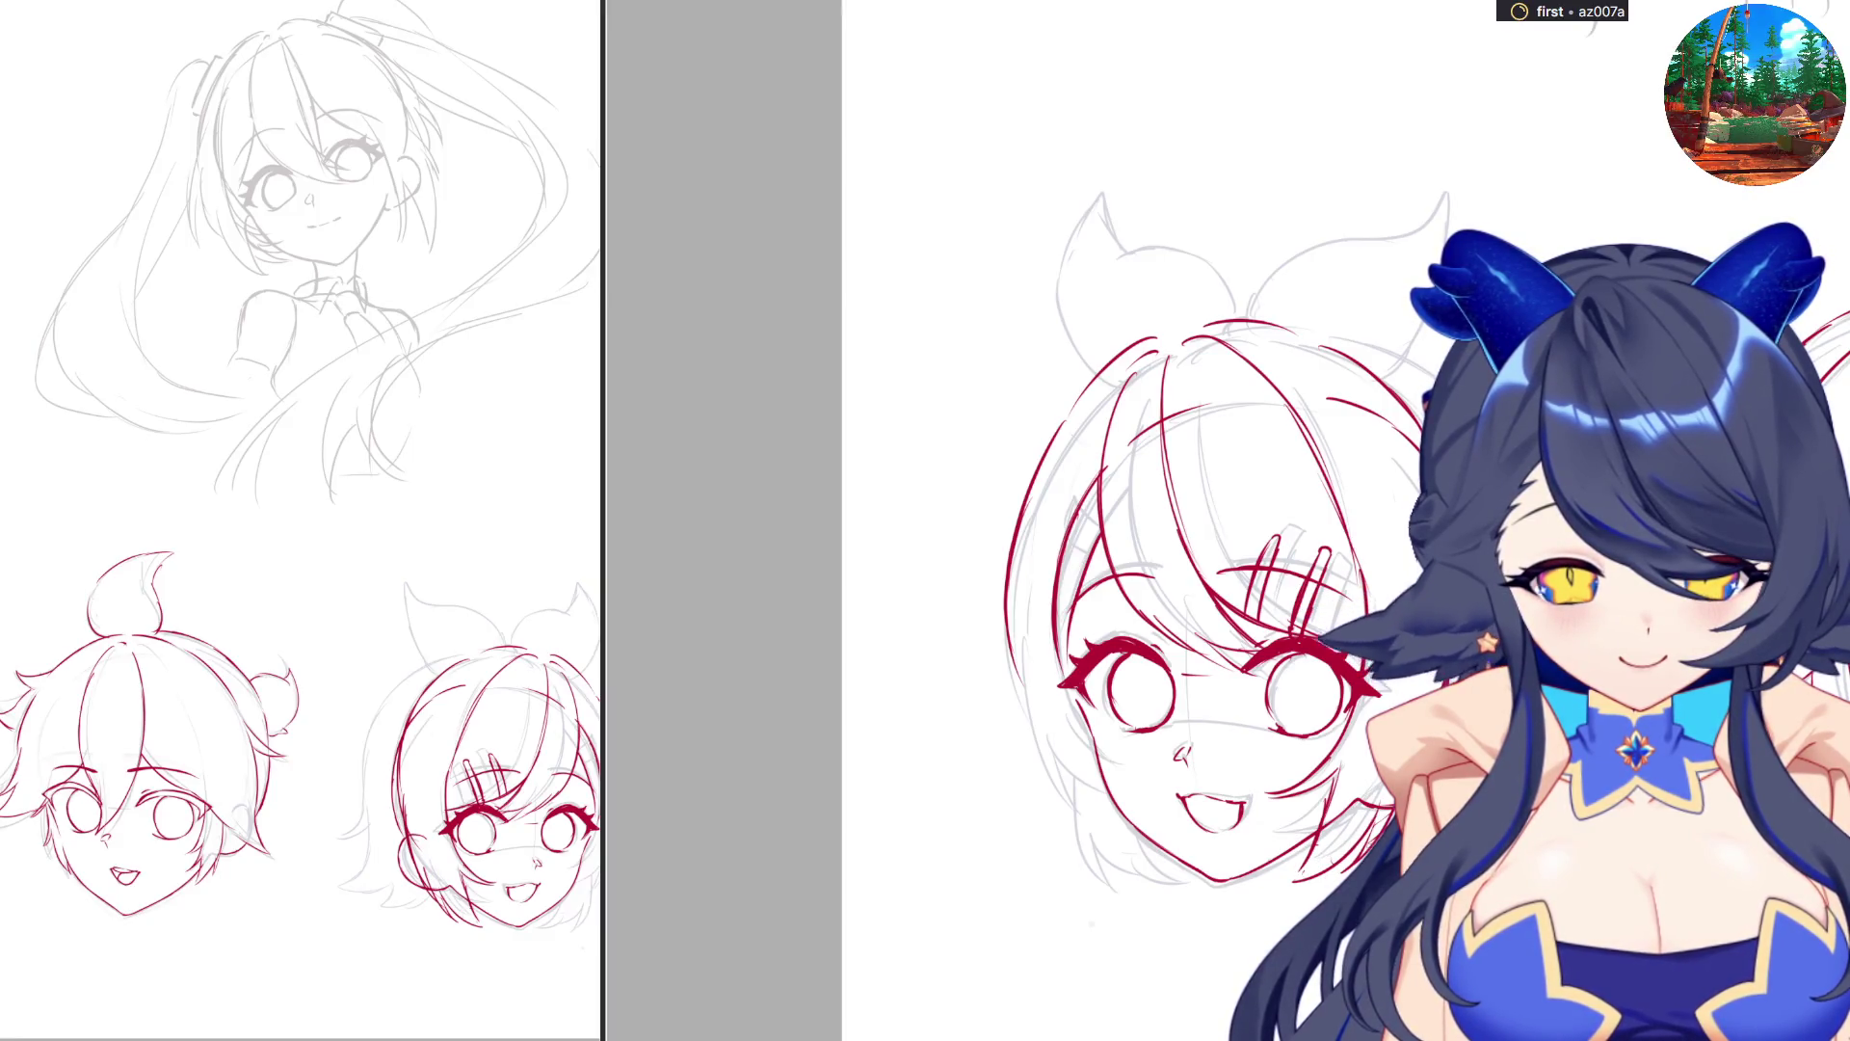
{"action": "scroll", "coordinate": [1121, 761], "scroll_direction": "left", "scroll_amount": 2}
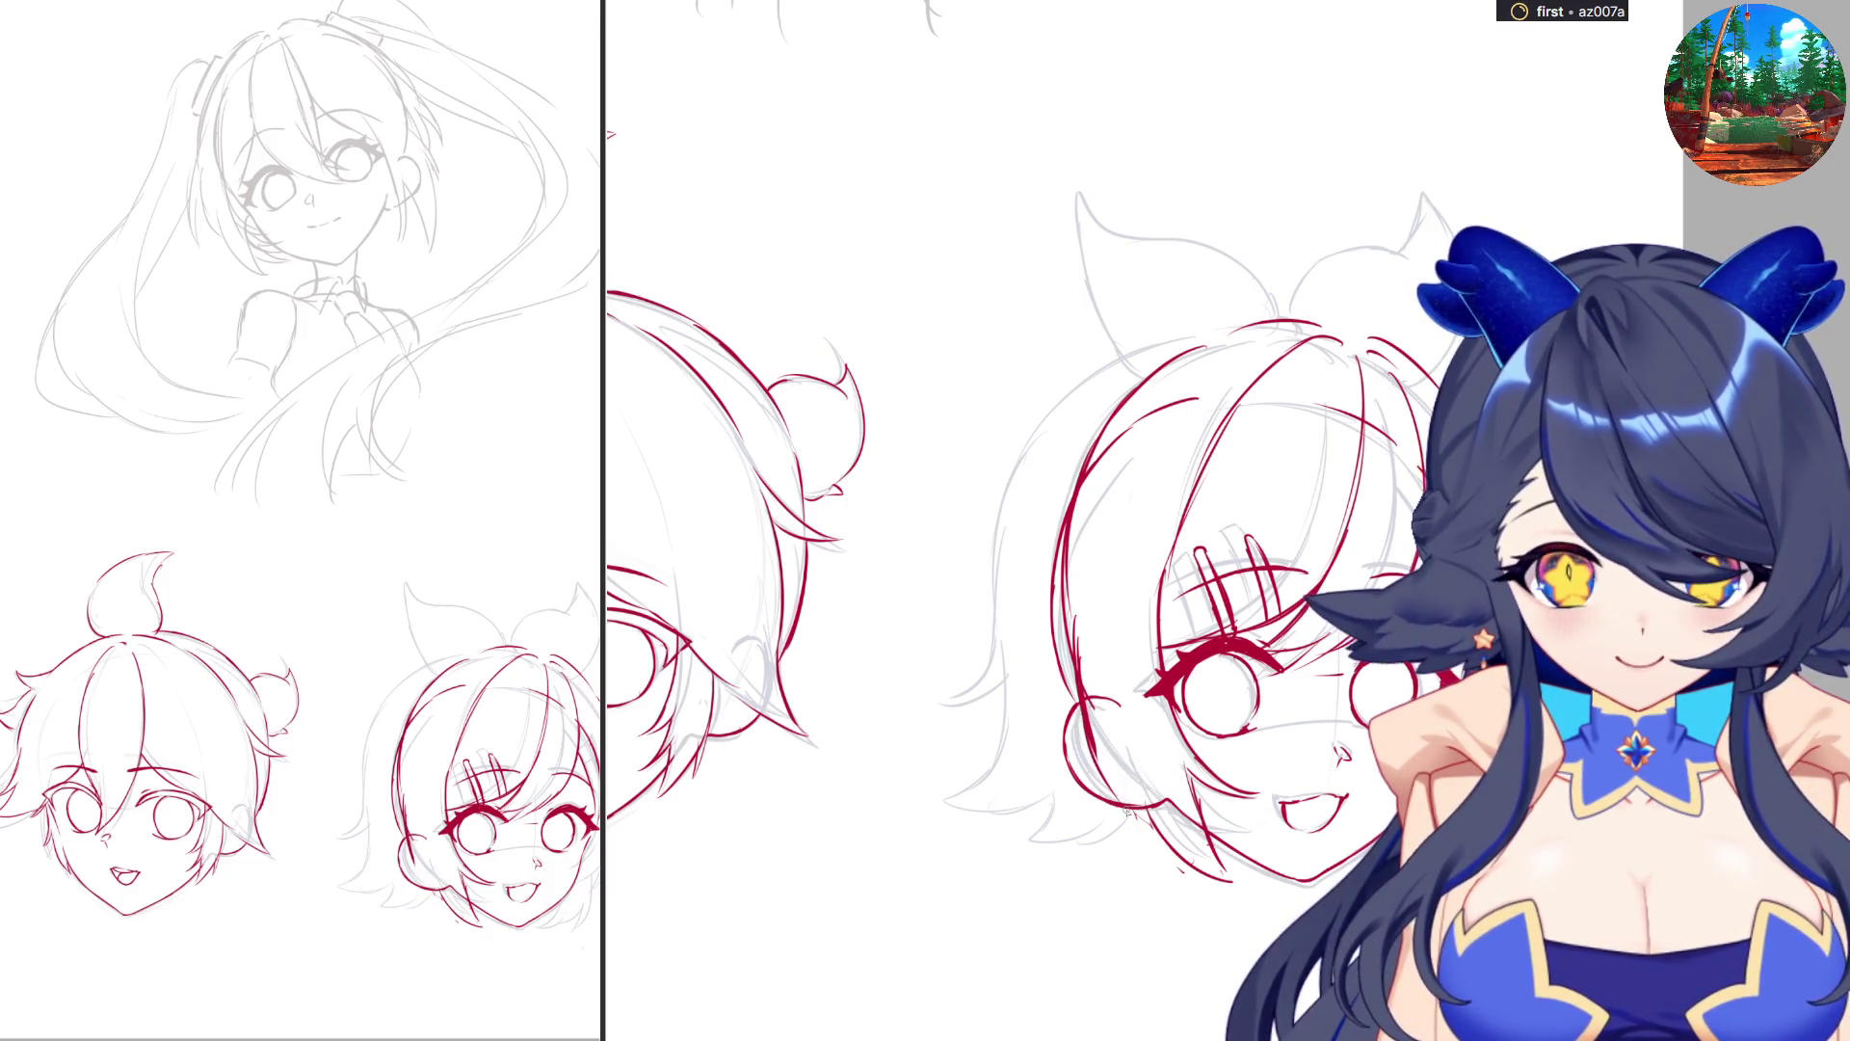
{"action": "mouse_move", "coordinate": [1117, 808]}
{"action": "left_mouse_down"}
{"action": "mouse_move", "coordinate": [1162, 879]}
{"action": "mouse_move", "coordinate": [1151, 866]}
{"action": "mouse_move", "coordinate": [1174, 856]}
{"action": "mouse_move", "coordinate": [1193, 871]}
{"action": "left_mouse_up"}
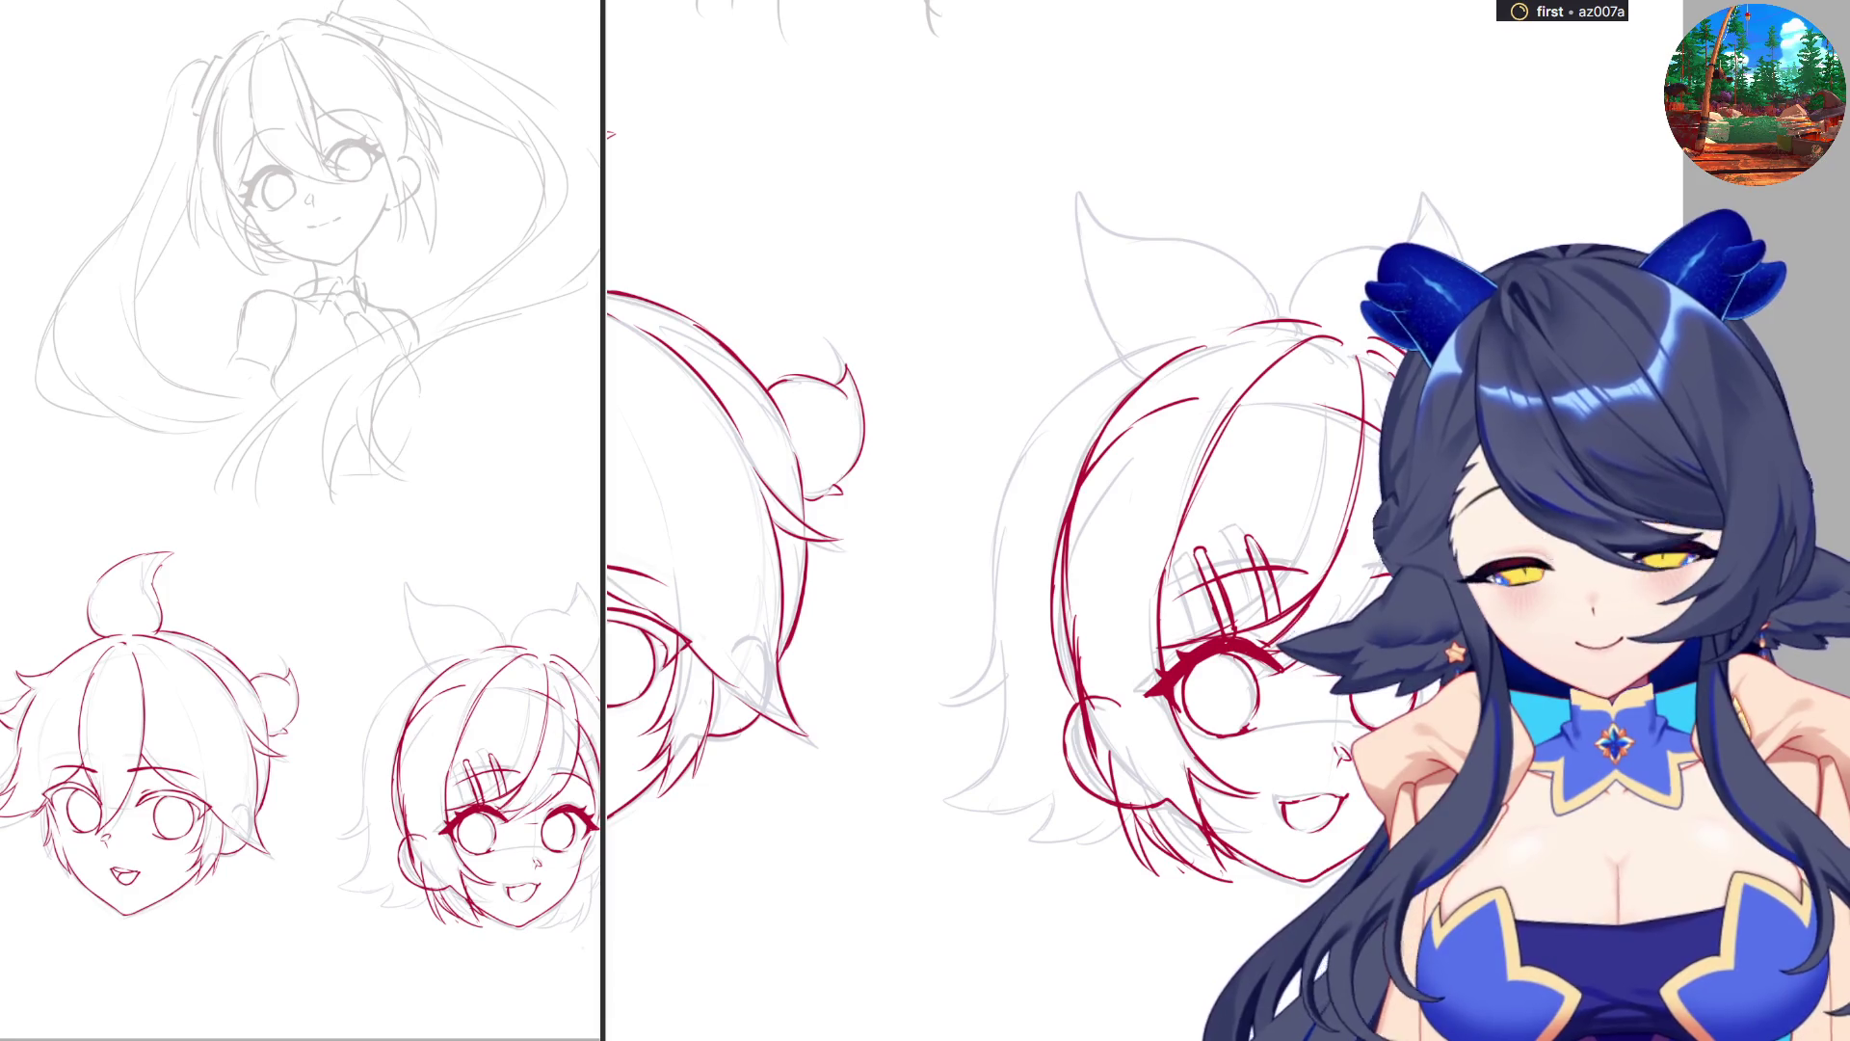
Rotate the view and ink the lower jaw line in red, redrawing one stroke.
{"action": "left_click_drag", "start_coordinate": [1060, 626], "coordinate": [1014, 686]}
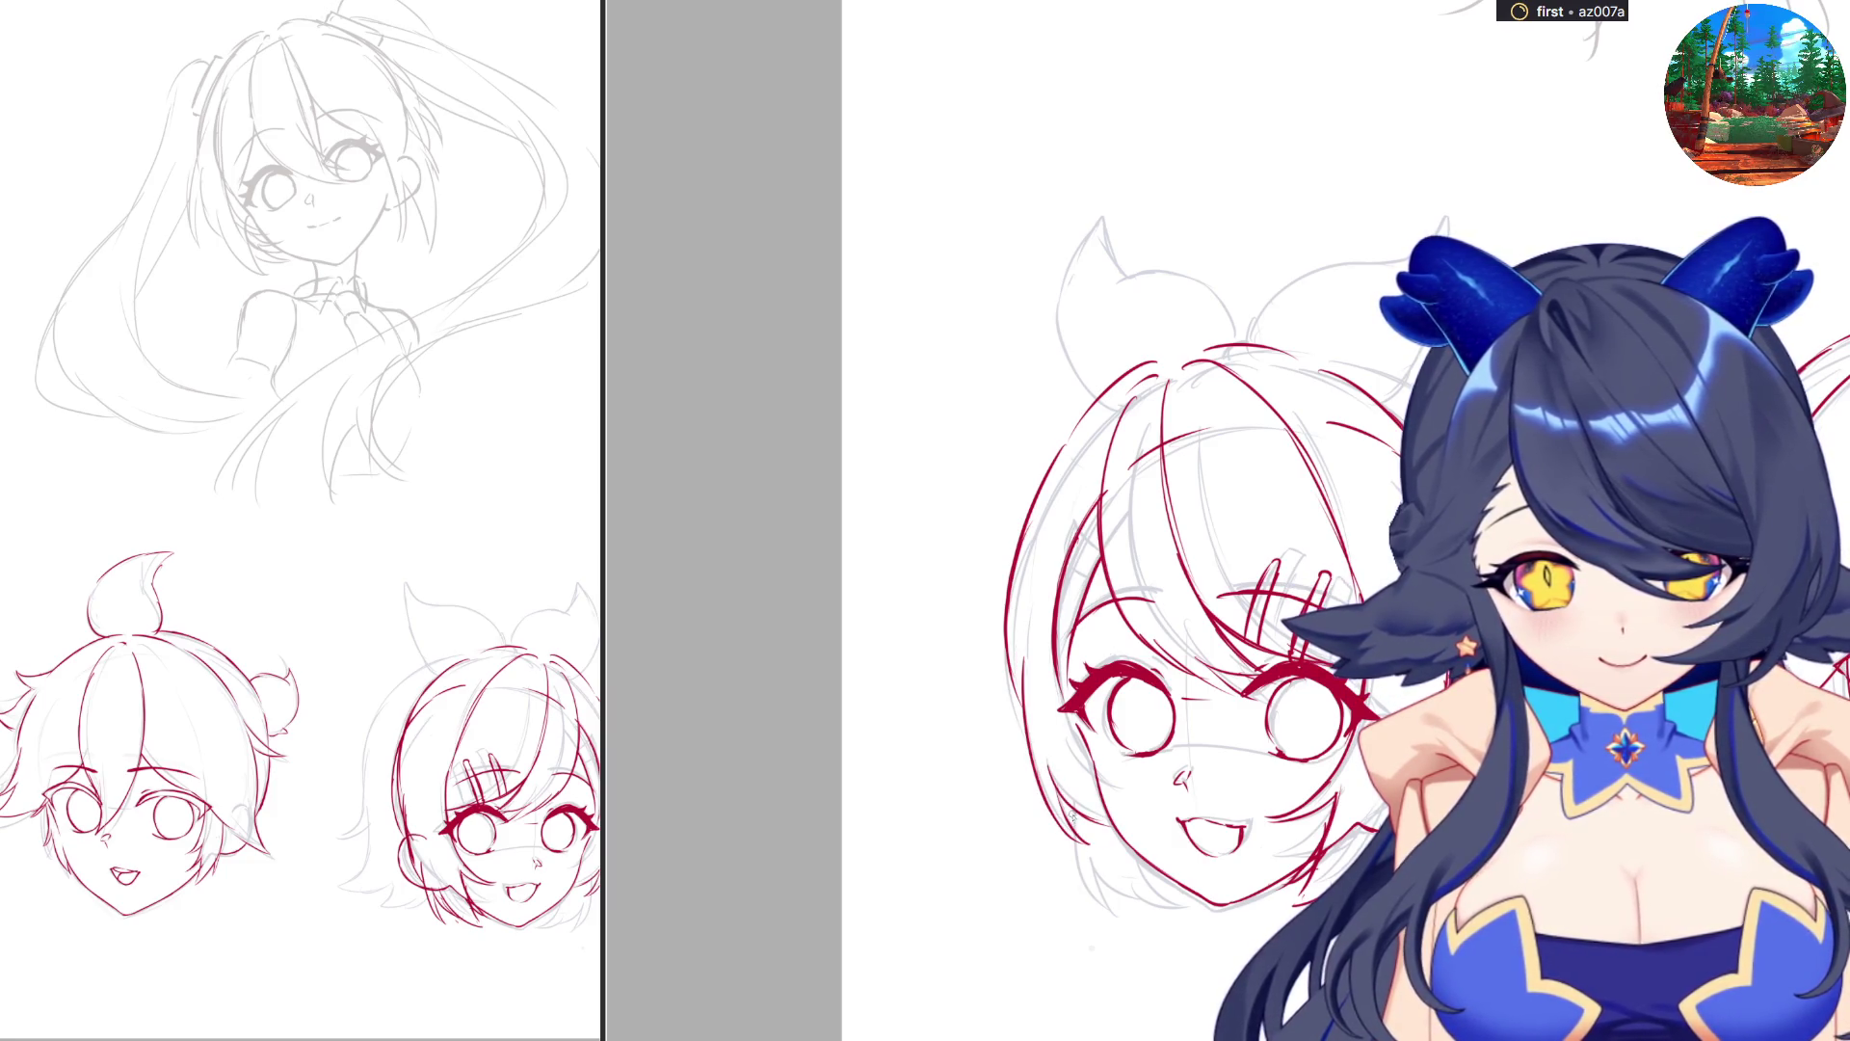
{"action": "mouse_move", "coordinate": [1084, 879]}
{"action": "left_mouse_down"}
{"action": "mouse_move", "coordinate": [1108, 910]}
{"action": "mouse_move", "coordinate": [1094, 862]}
{"action": "mouse_move", "coordinate": [1161, 923]}
{"action": "left_mouse_up"}
{"action": "left_click_drag", "start_coordinate": [1139, 860], "coordinate": [1150, 915]}
{"action": "key", "text": "ctrl+z"}
{"action": "key", "text": "4"}
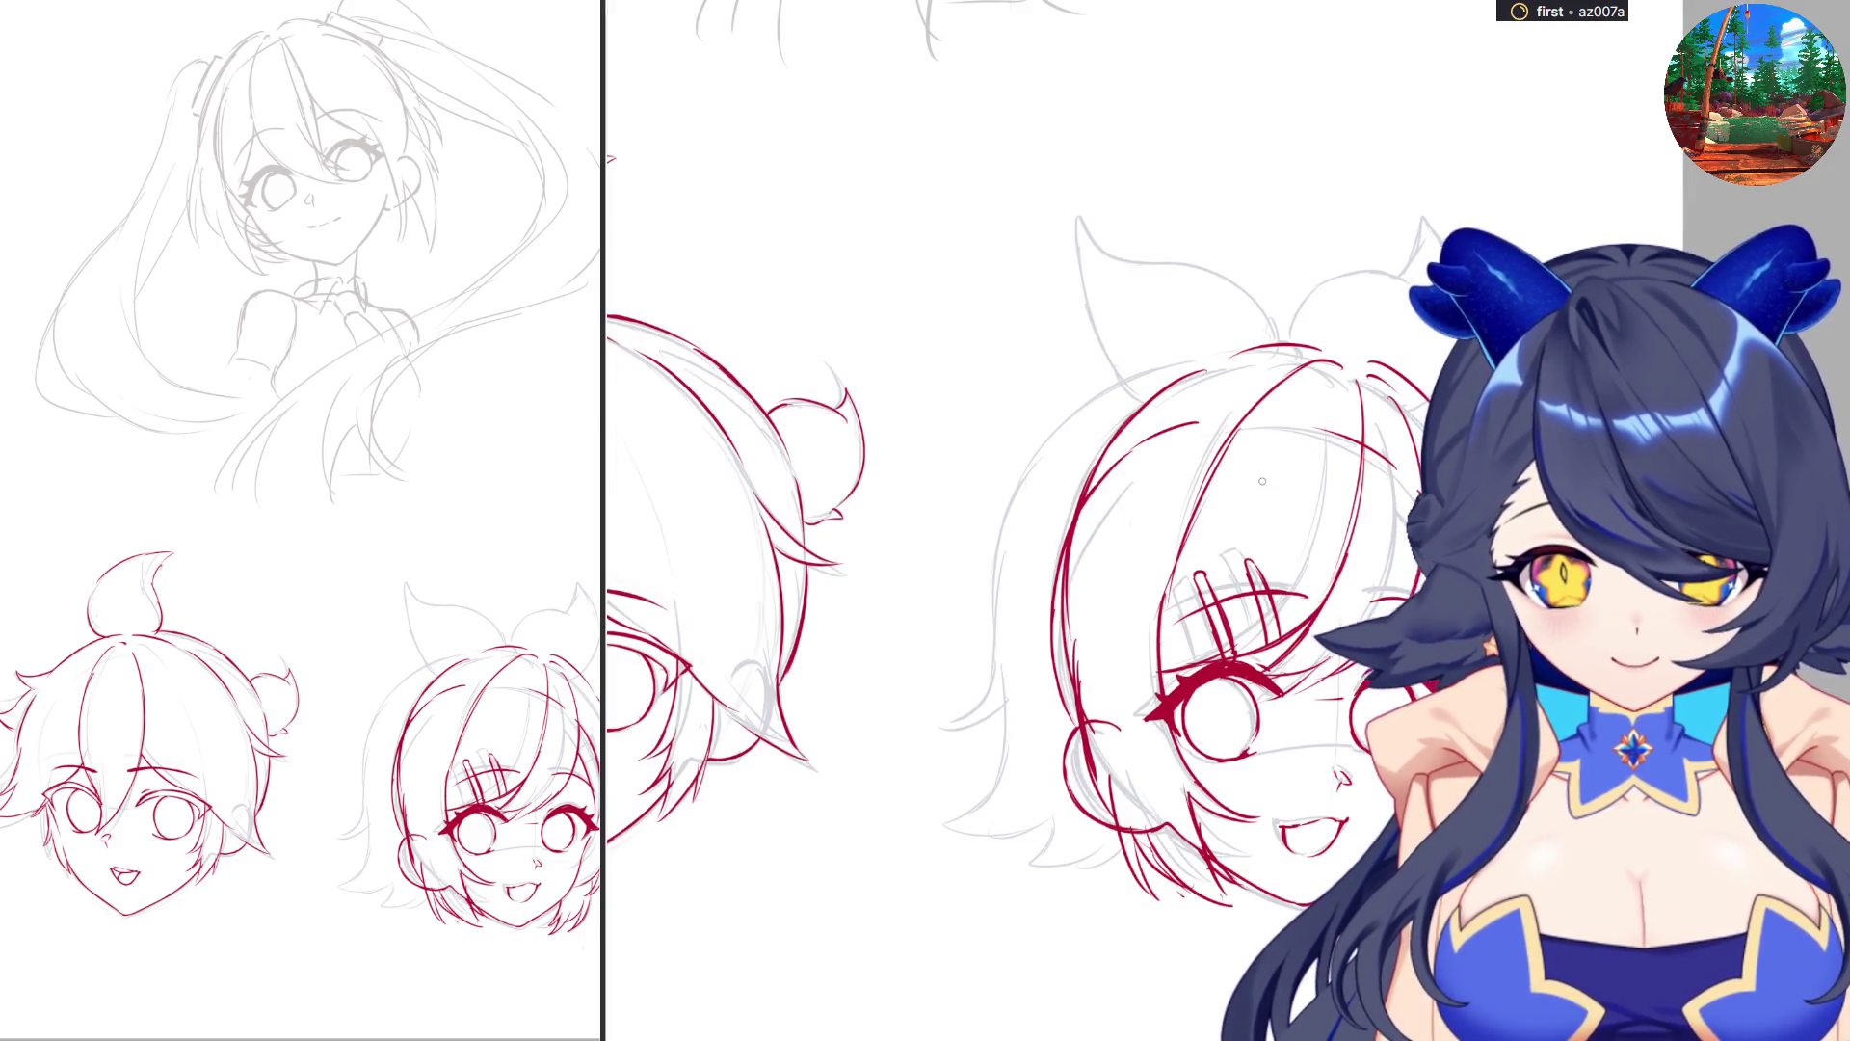
{"action": "key", "text": "6"}
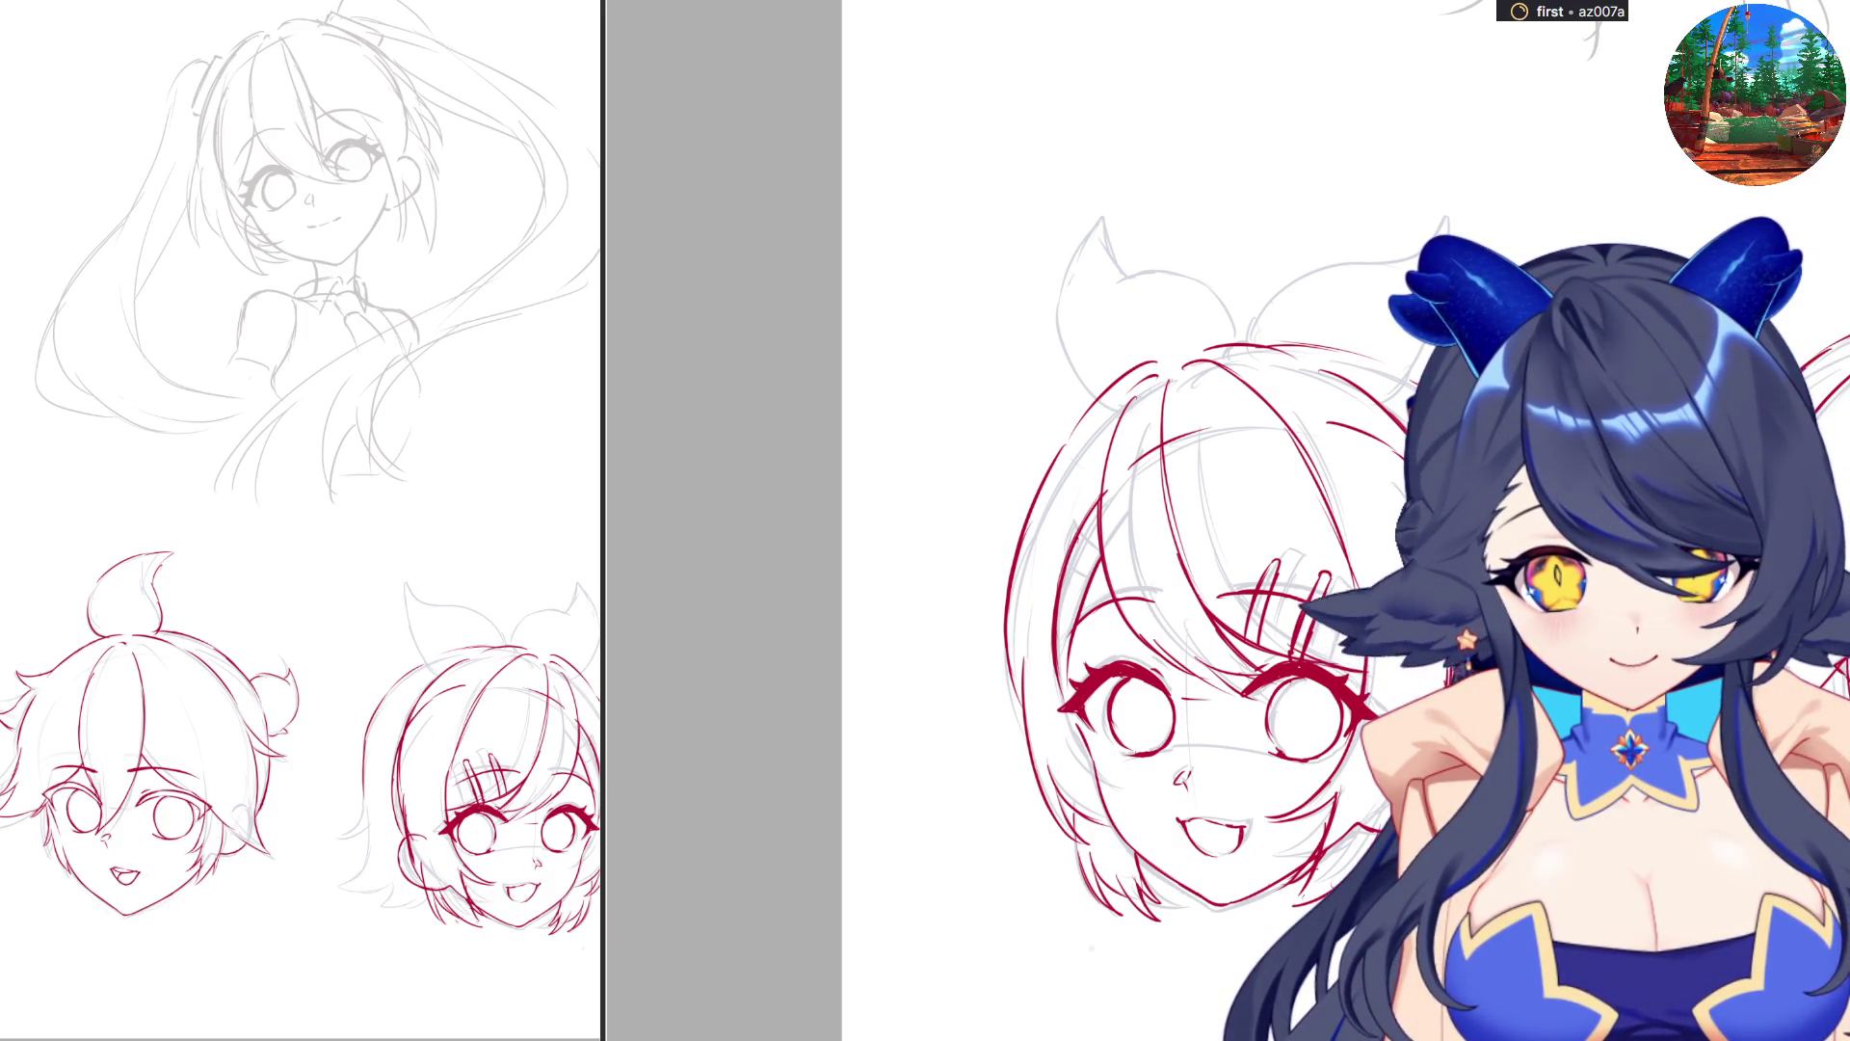
Ink the red hair outline down the left cheek and reset the view rotation.
{"action": "scroll", "coordinate": [1229, 520], "scroll_direction": "right", "scroll_amount": 5}
{"action": "scroll", "coordinate": [1229, 520], "scroll_direction": "left", "scroll_amount": 5}
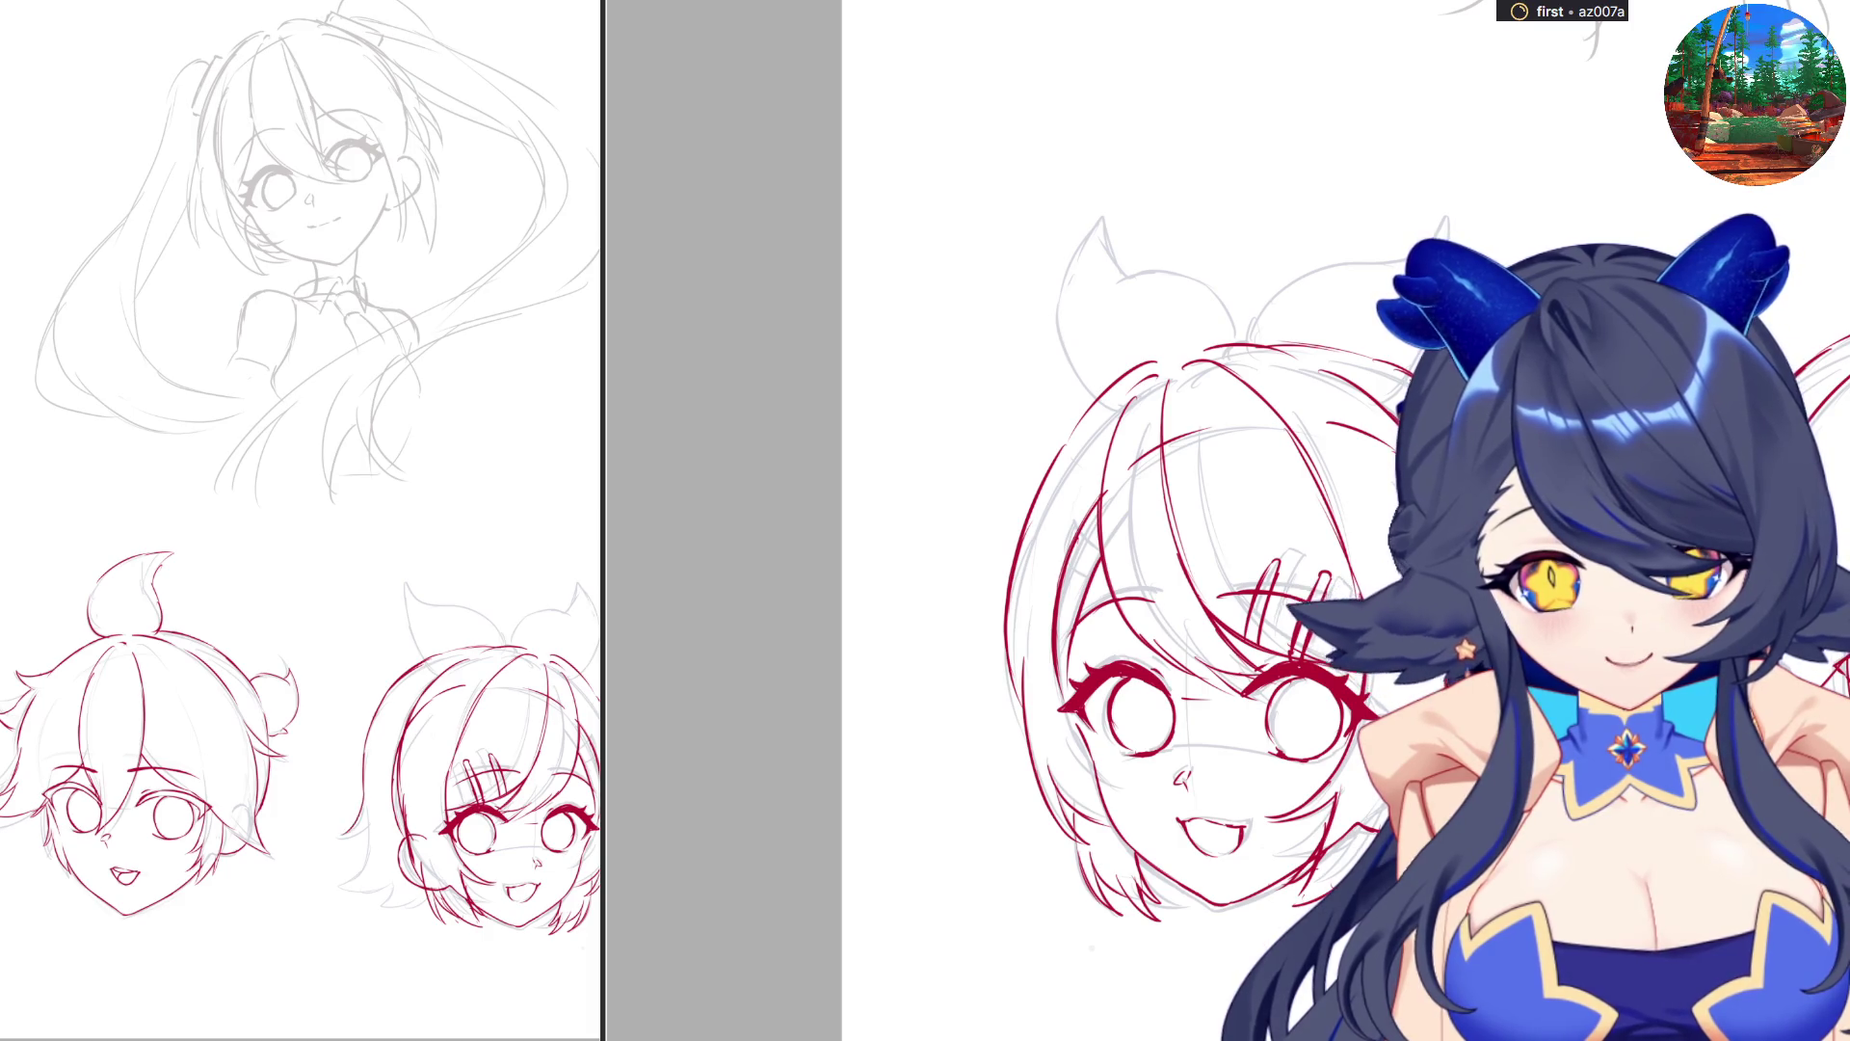
{"action": "scroll", "coordinate": [1113, 751], "scroll_direction": "left", "scroll_amount": 3}
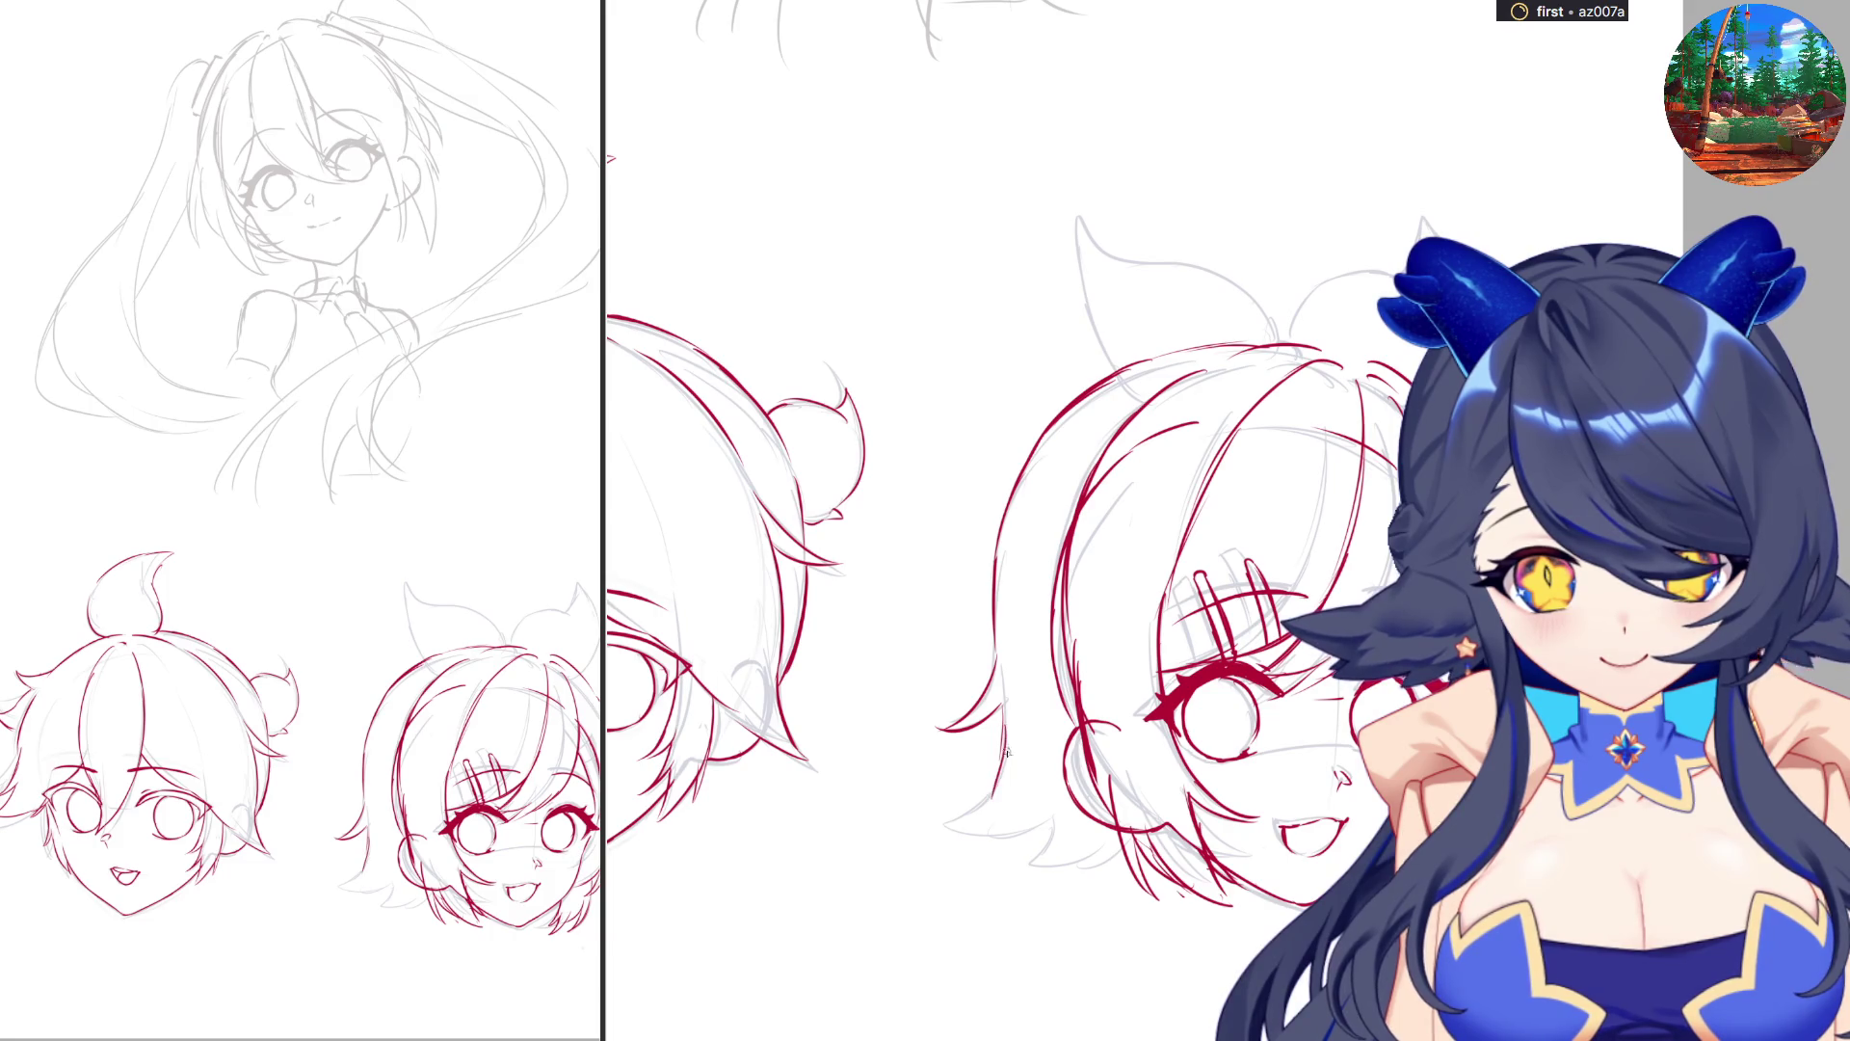
{"action": "mouse_move", "coordinate": [1007, 703]}
{"action": "left_mouse_down"}
{"action": "mouse_move", "coordinate": [974, 813]}
{"action": "mouse_move", "coordinate": [1049, 824]}
{"action": "left_mouse_up"}
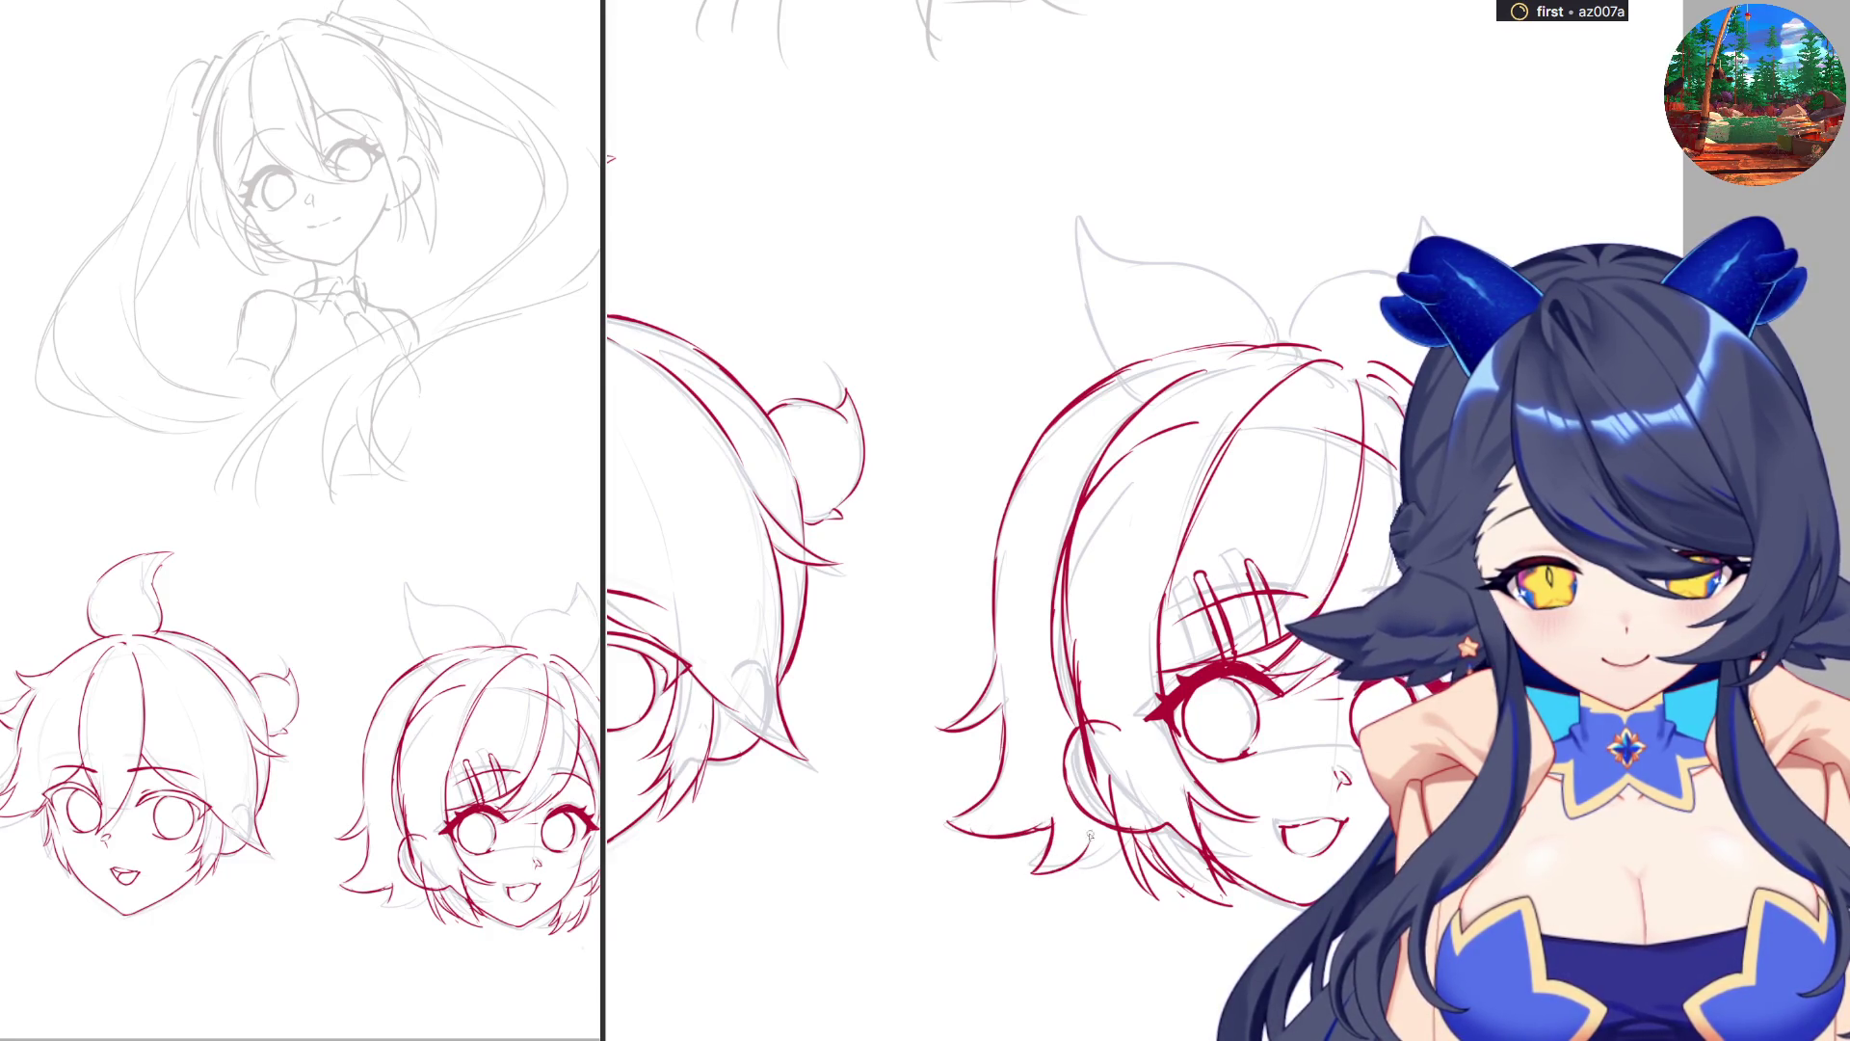
{"action": "key", "text": "ctrl+0"}
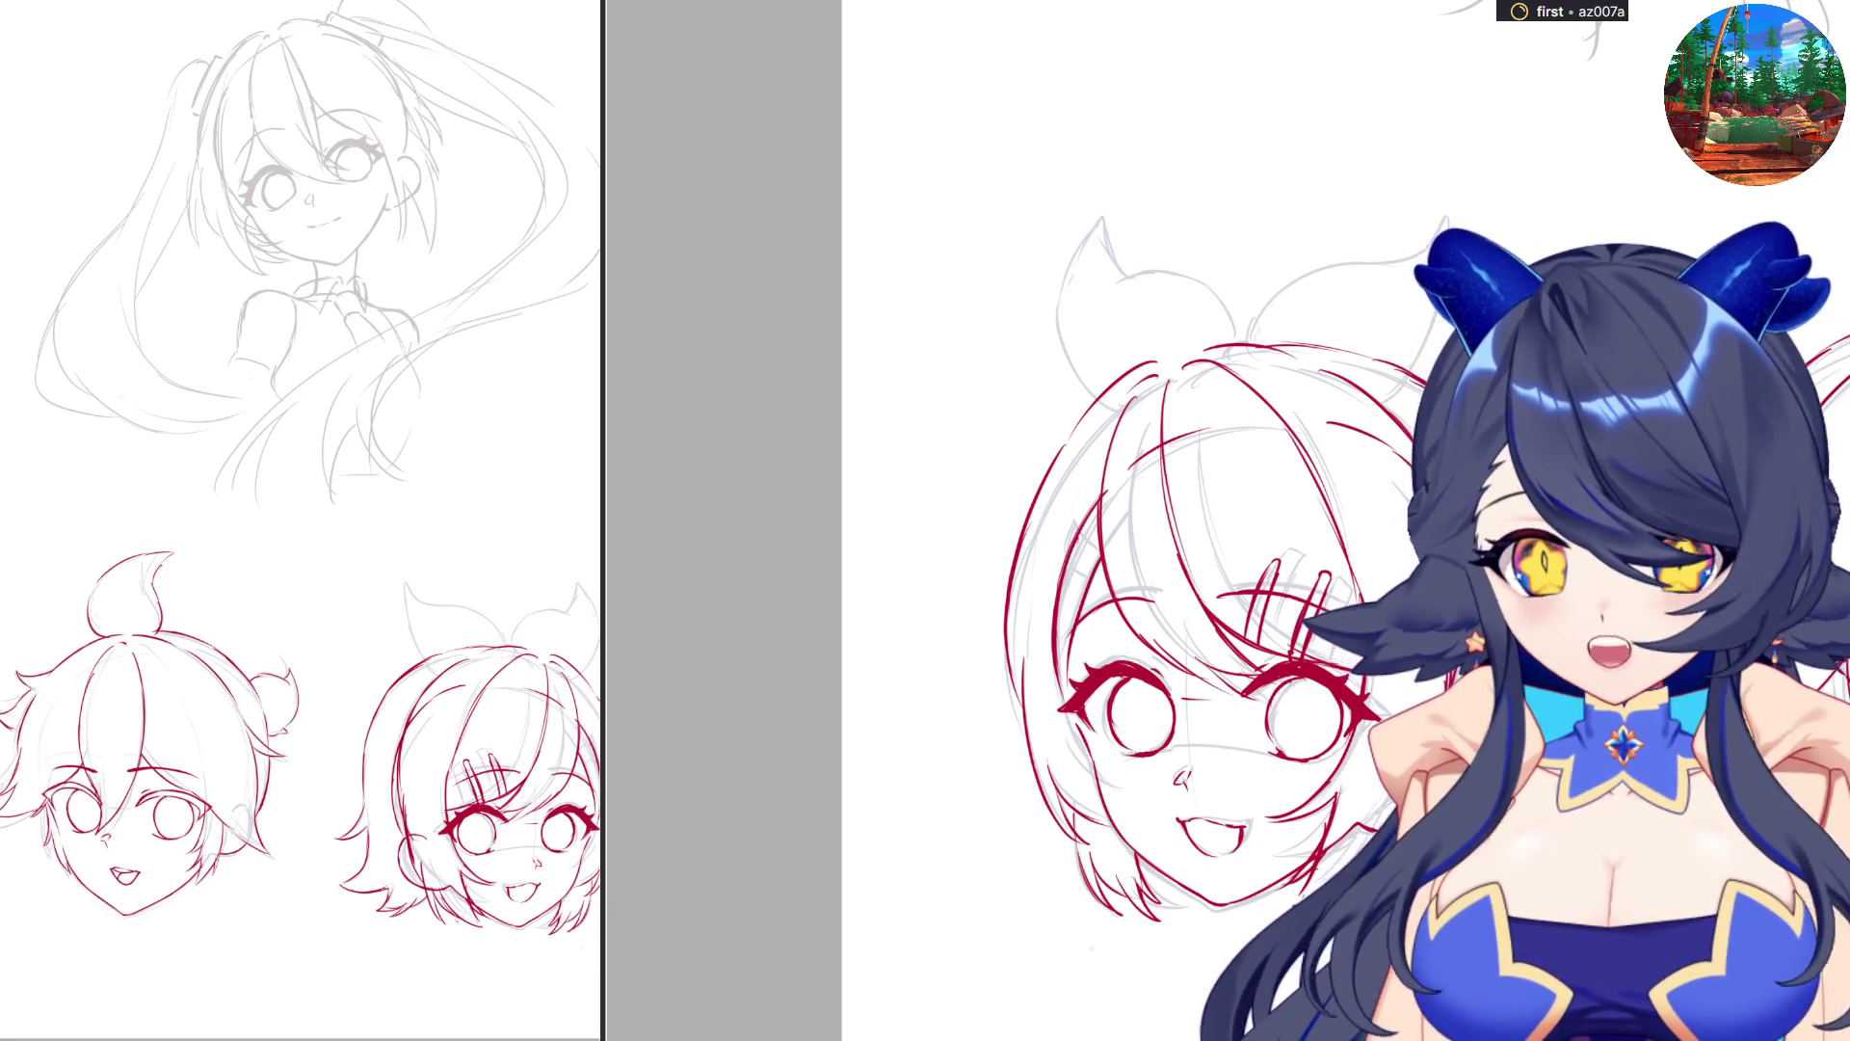
{"action": "scroll", "coordinate": [1205, 778], "scroll_direction": "down", "scroll_amount": 2}
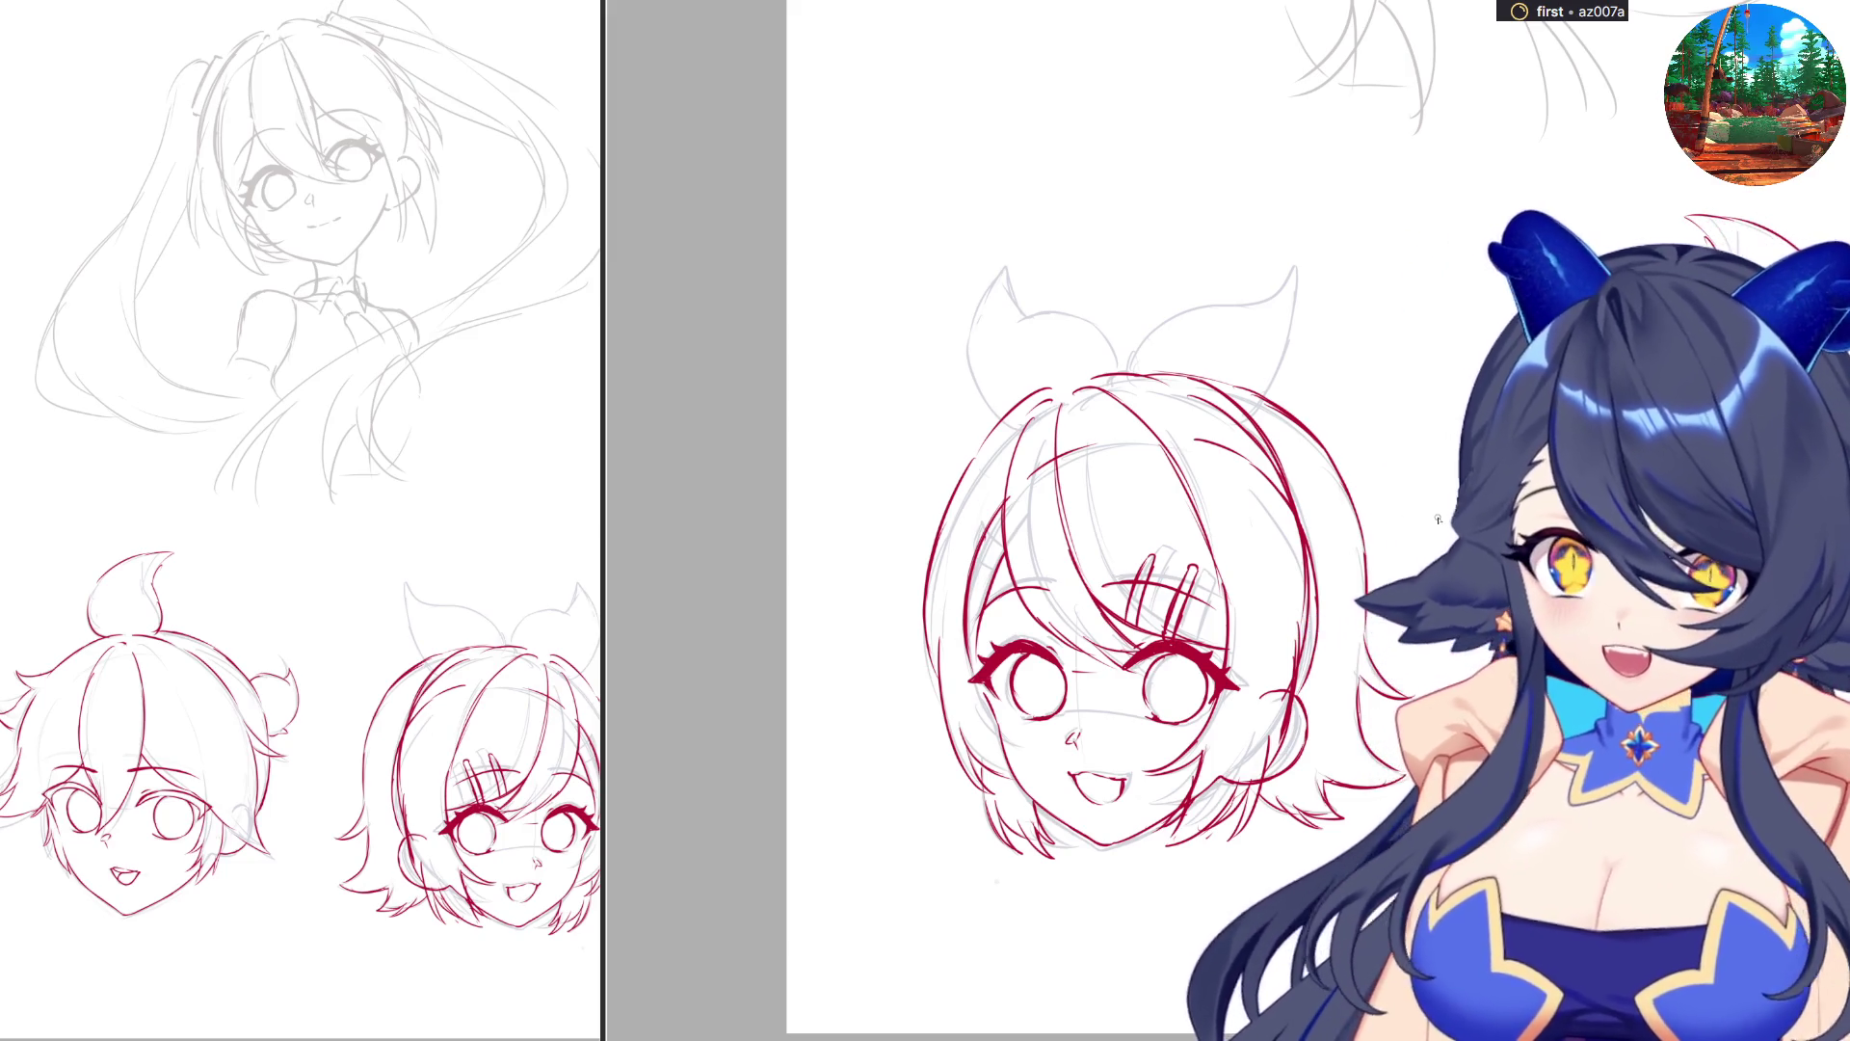
Ink short hair lines on top, a redrawn arcing strand from the curl, and a stroke at the bow.
{"action": "mouse_move", "coordinate": [993, 574]}
{"action": "left_mouse_down"}
{"action": "mouse_move", "coordinate": [942, 531]}
{"action": "mouse_move", "coordinate": [970, 568]}
{"action": "mouse_move", "coordinate": [933, 575]}
{"action": "mouse_move", "coordinate": [978, 614]}
{"action": "left_mouse_up"}
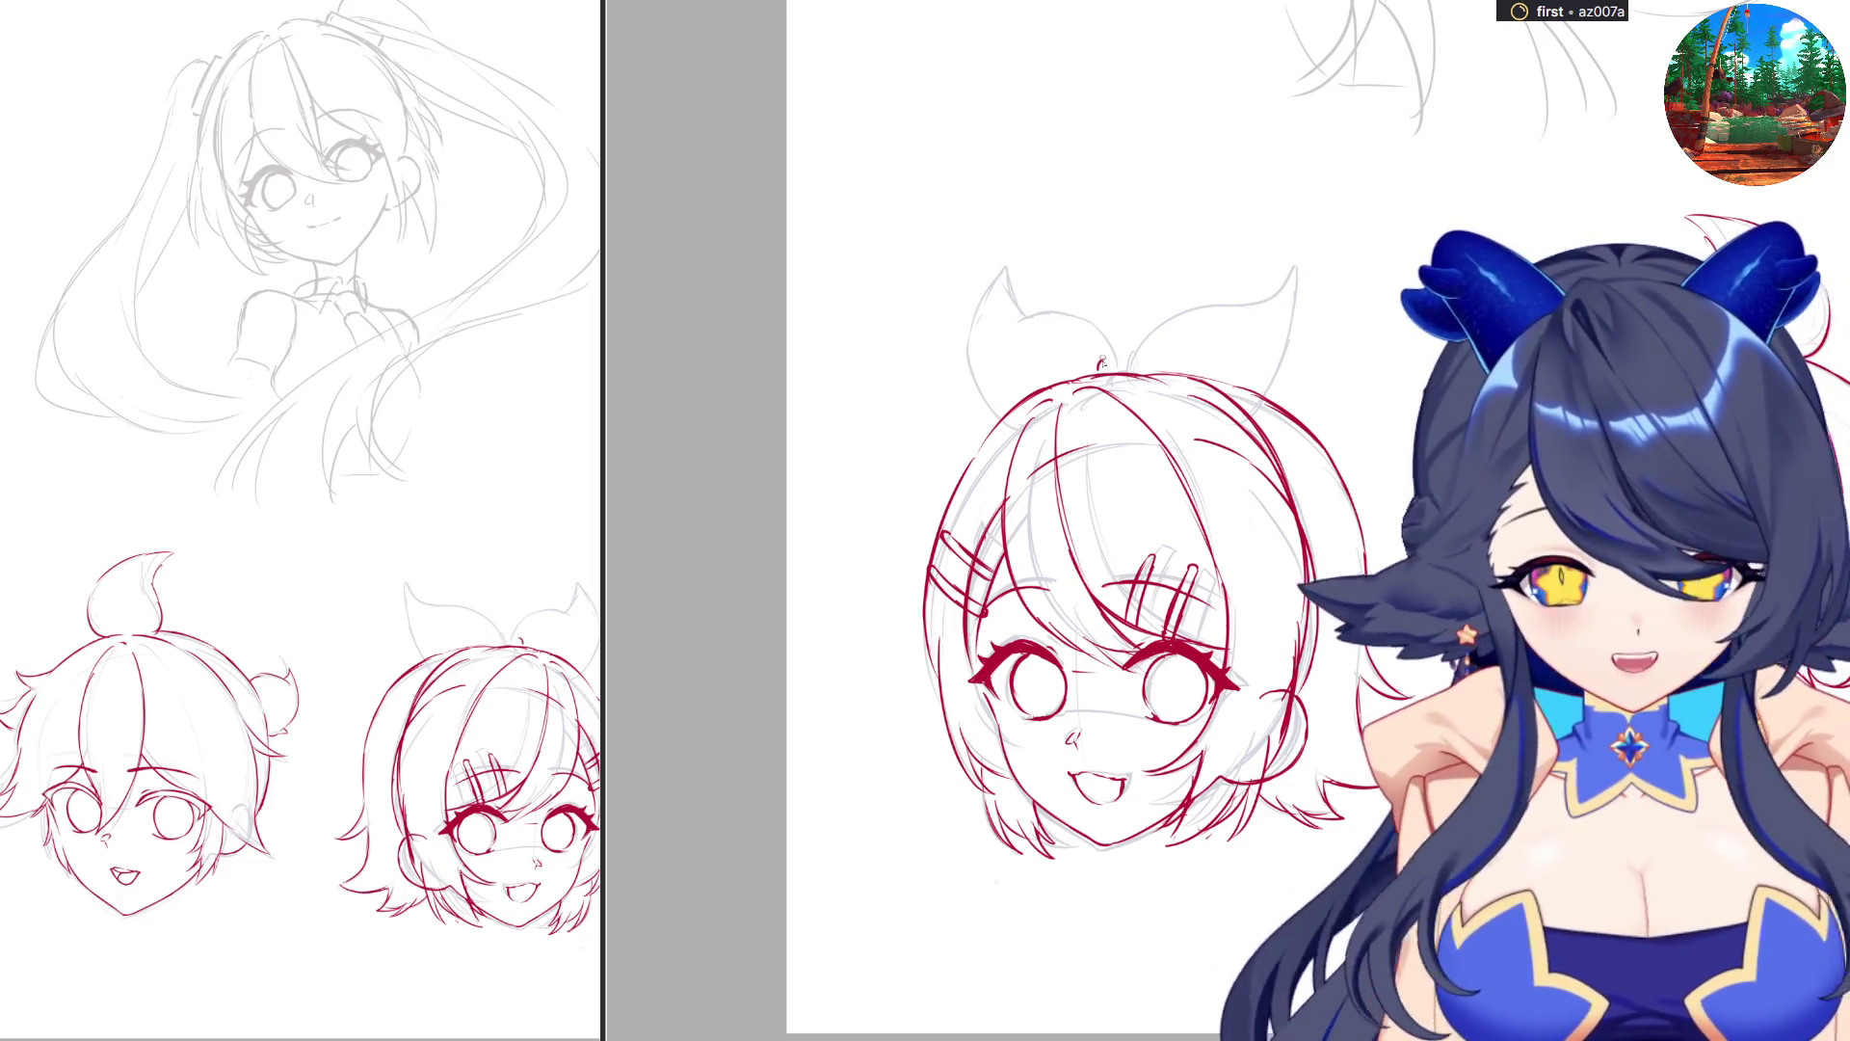
{"action": "mouse_move", "coordinate": [1106, 364]}
{"action": "left_mouse_down"}
{"action": "mouse_move", "coordinate": [1135, 324]}
{"action": "mouse_move", "coordinate": [1207, 294]}
{"action": "left_mouse_up"}
{"action": "key", "text": "ctrl+z"}
{"action": "mouse_move", "coordinate": [1109, 364]}
{"action": "left_mouse_down"}
{"action": "mouse_move", "coordinate": [1157, 306]}
{"action": "mouse_move", "coordinate": [1305, 264]}
{"action": "mouse_move", "coordinate": [1247, 416]}
{"action": "left_mouse_up"}
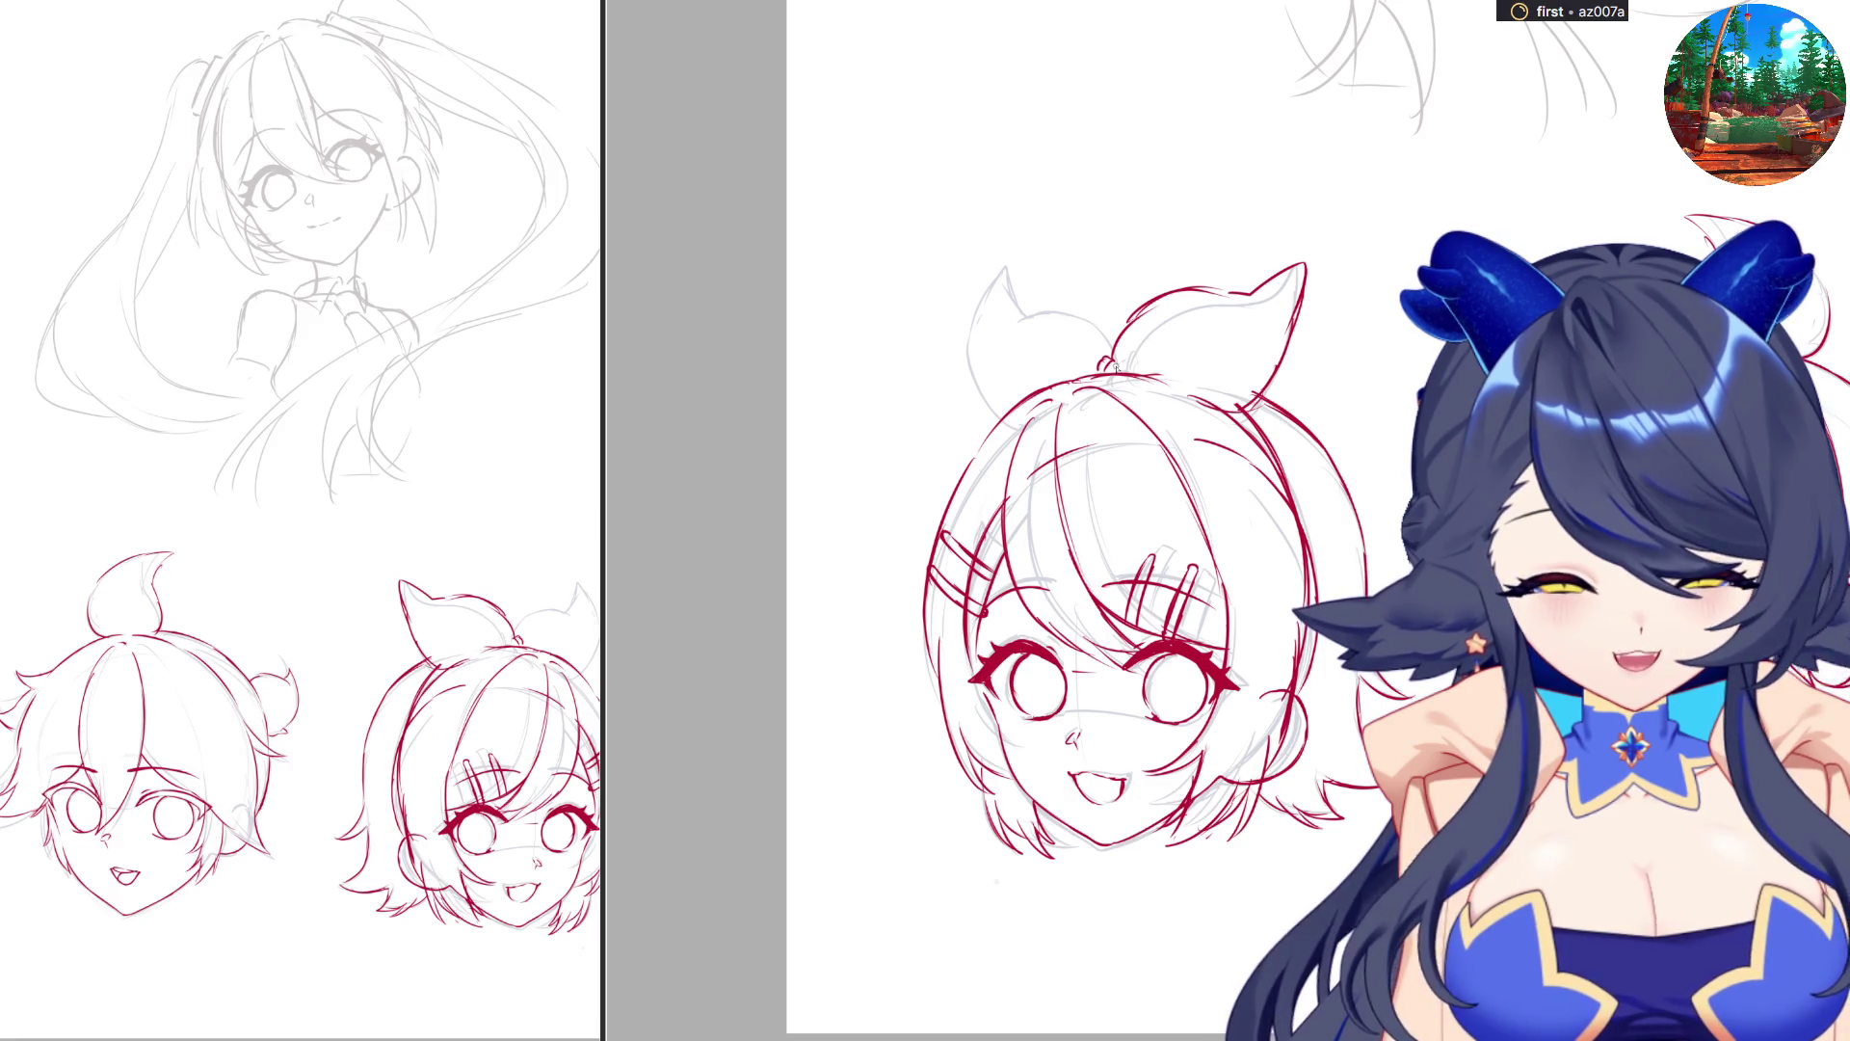
{"action": "left_click_drag", "start_coordinate": [1150, 349], "coordinate": [1116, 369]}
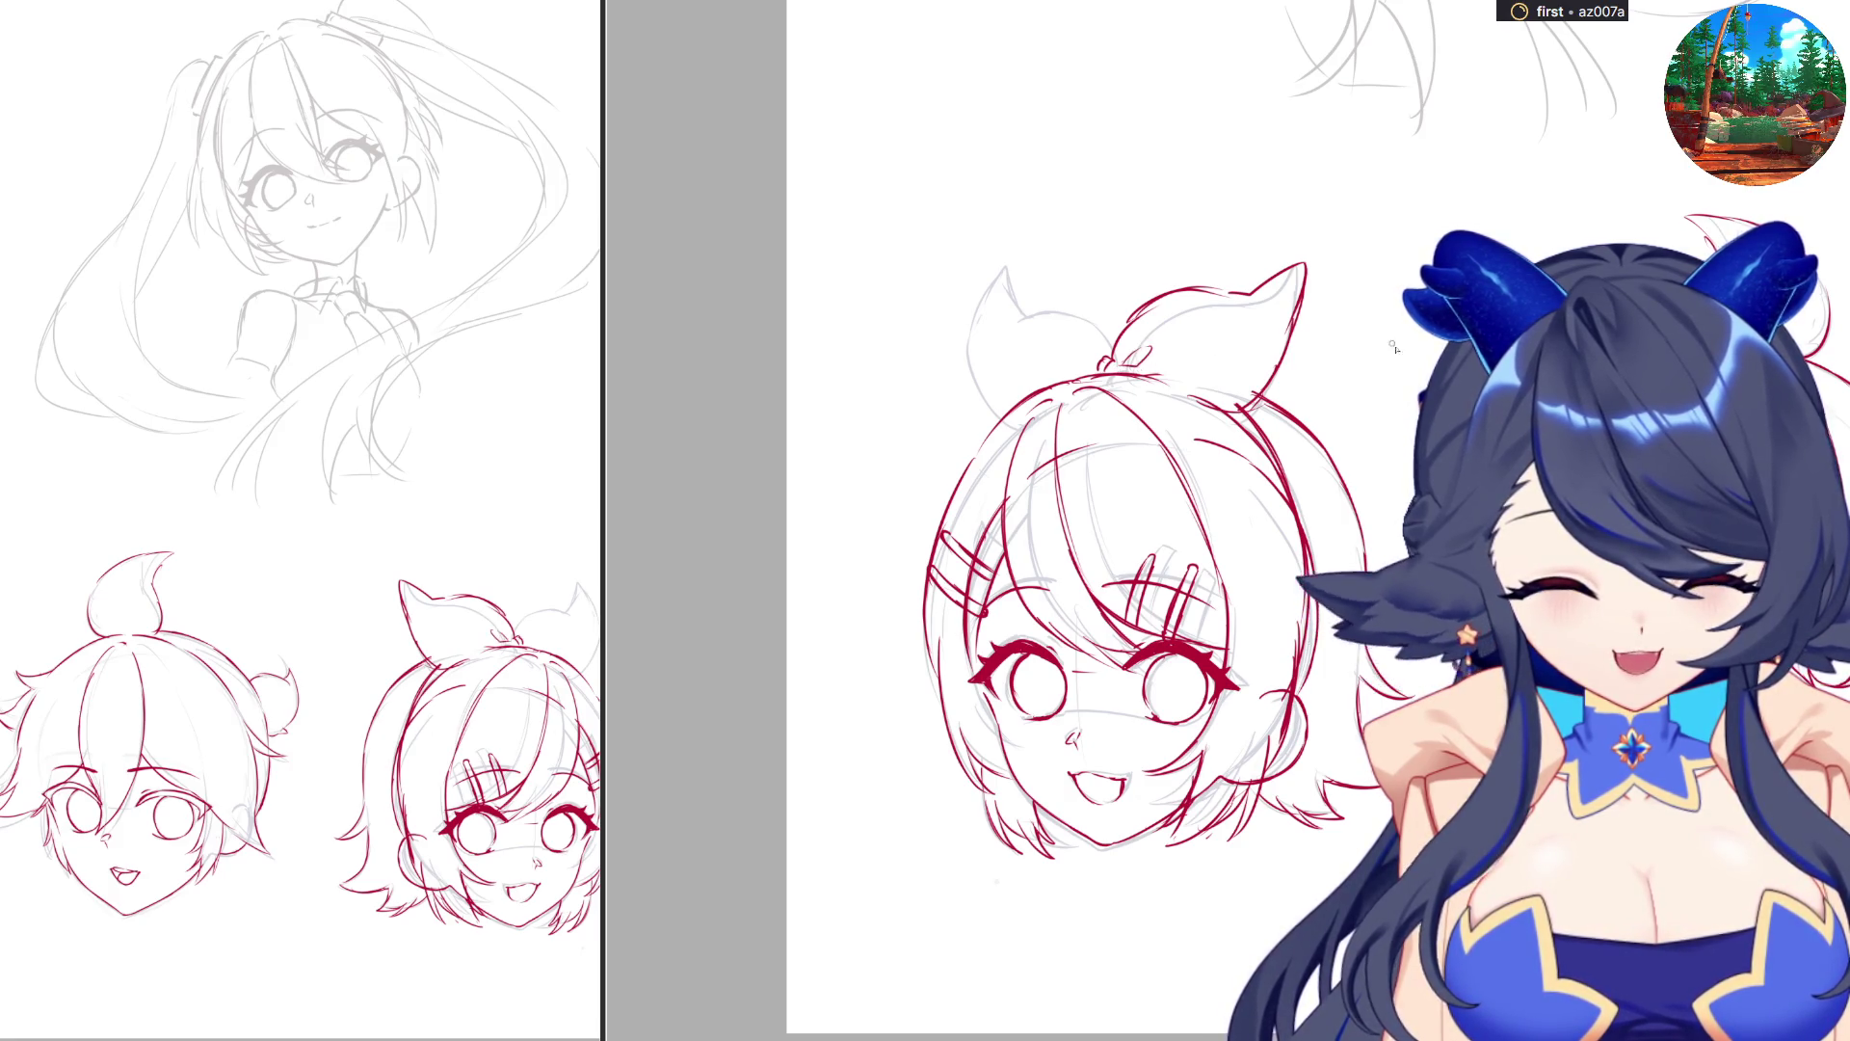
{"action": "scroll", "coordinate": [1116, 369], "scroll_direction": "left", "scroll_amount": 3}
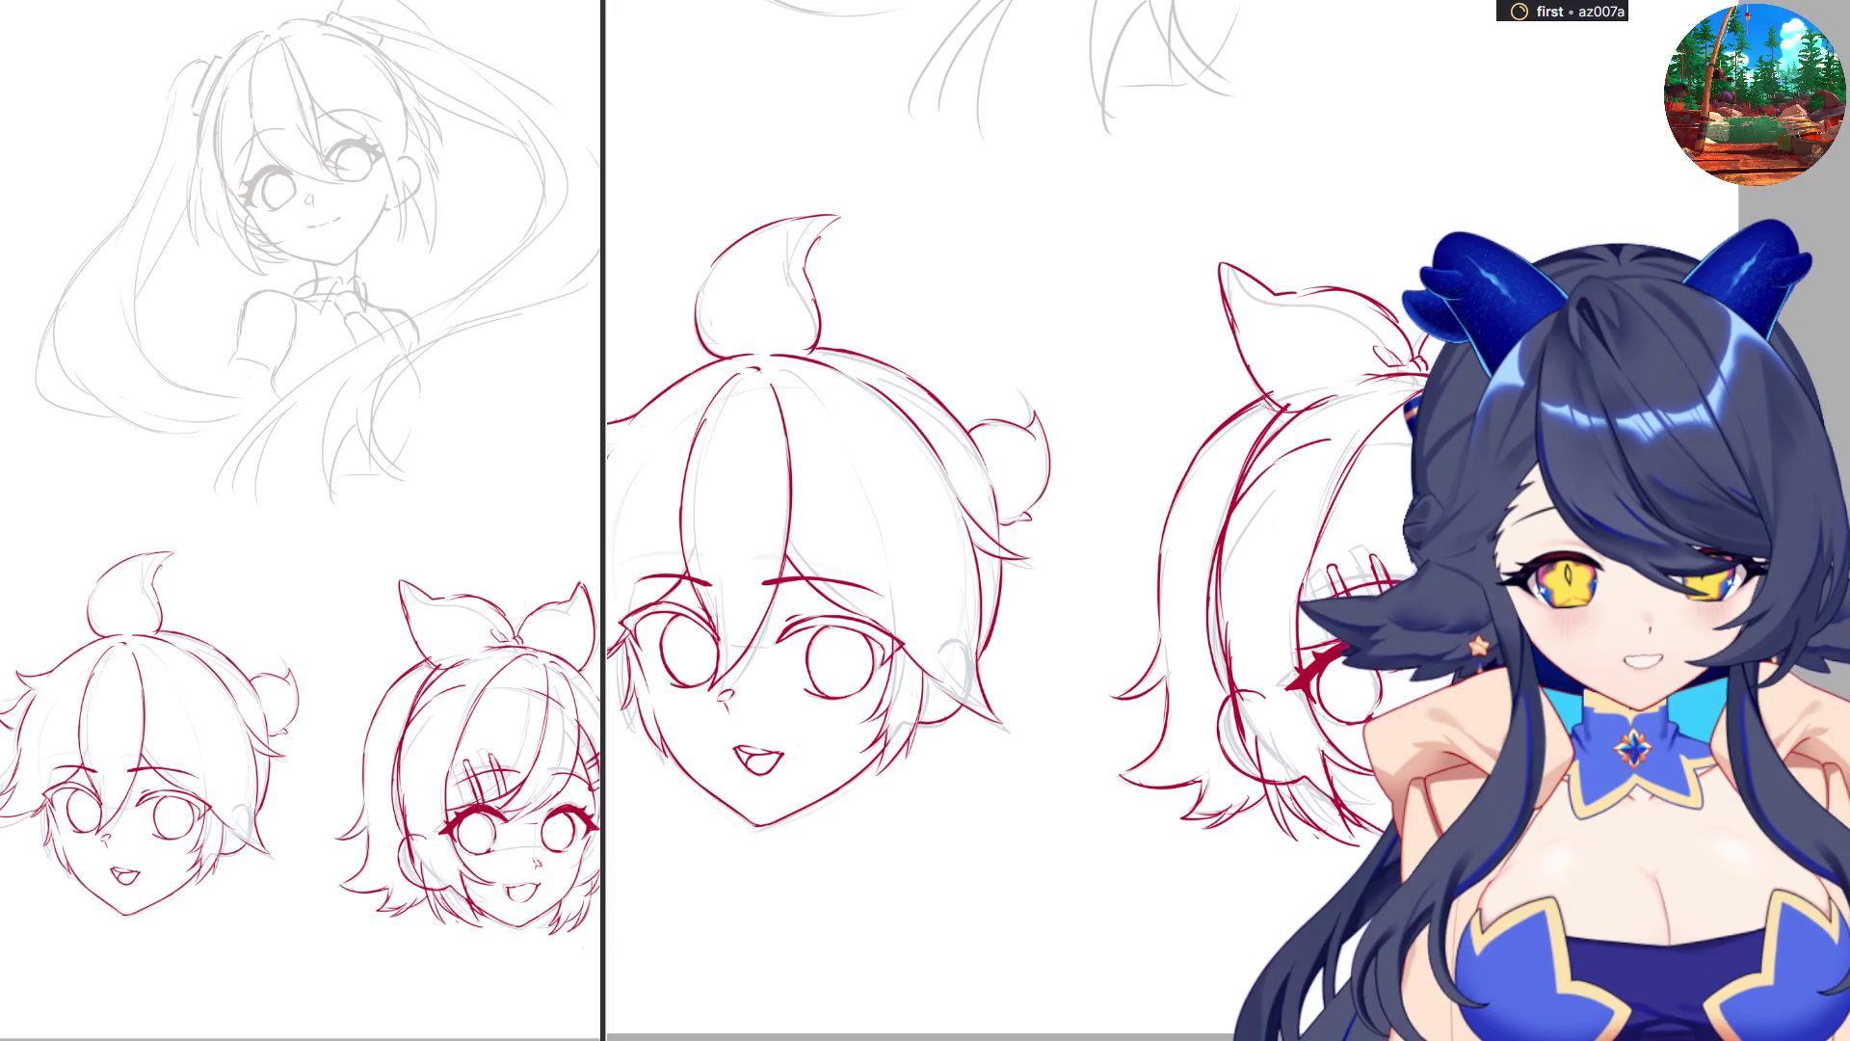
Add a short red line on the bow's knot, then zoom out to see the whole page.
{"action": "scroll", "coordinate": [1061, 521], "scroll_direction": "left", "scroll_amount": 5}
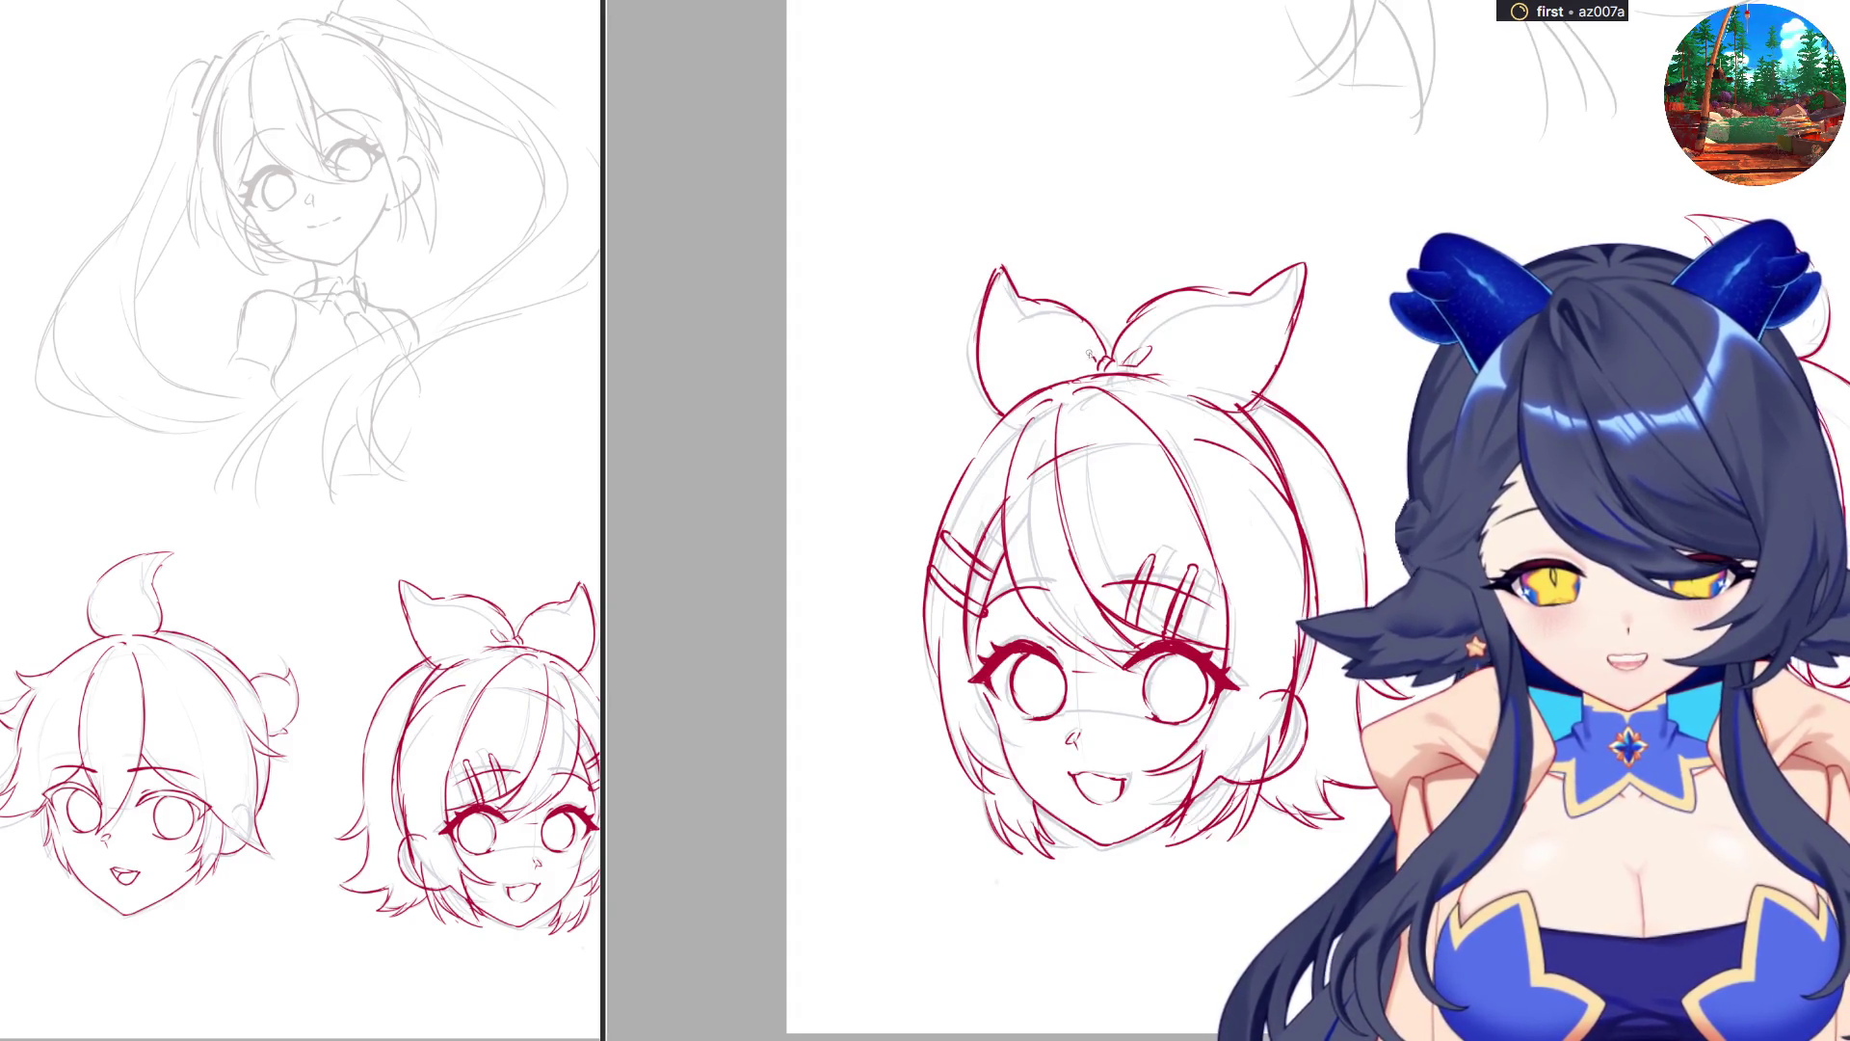
{"action": "left_click_drag", "start_coordinate": [1077, 358], "coordinate": [1097, 372]}
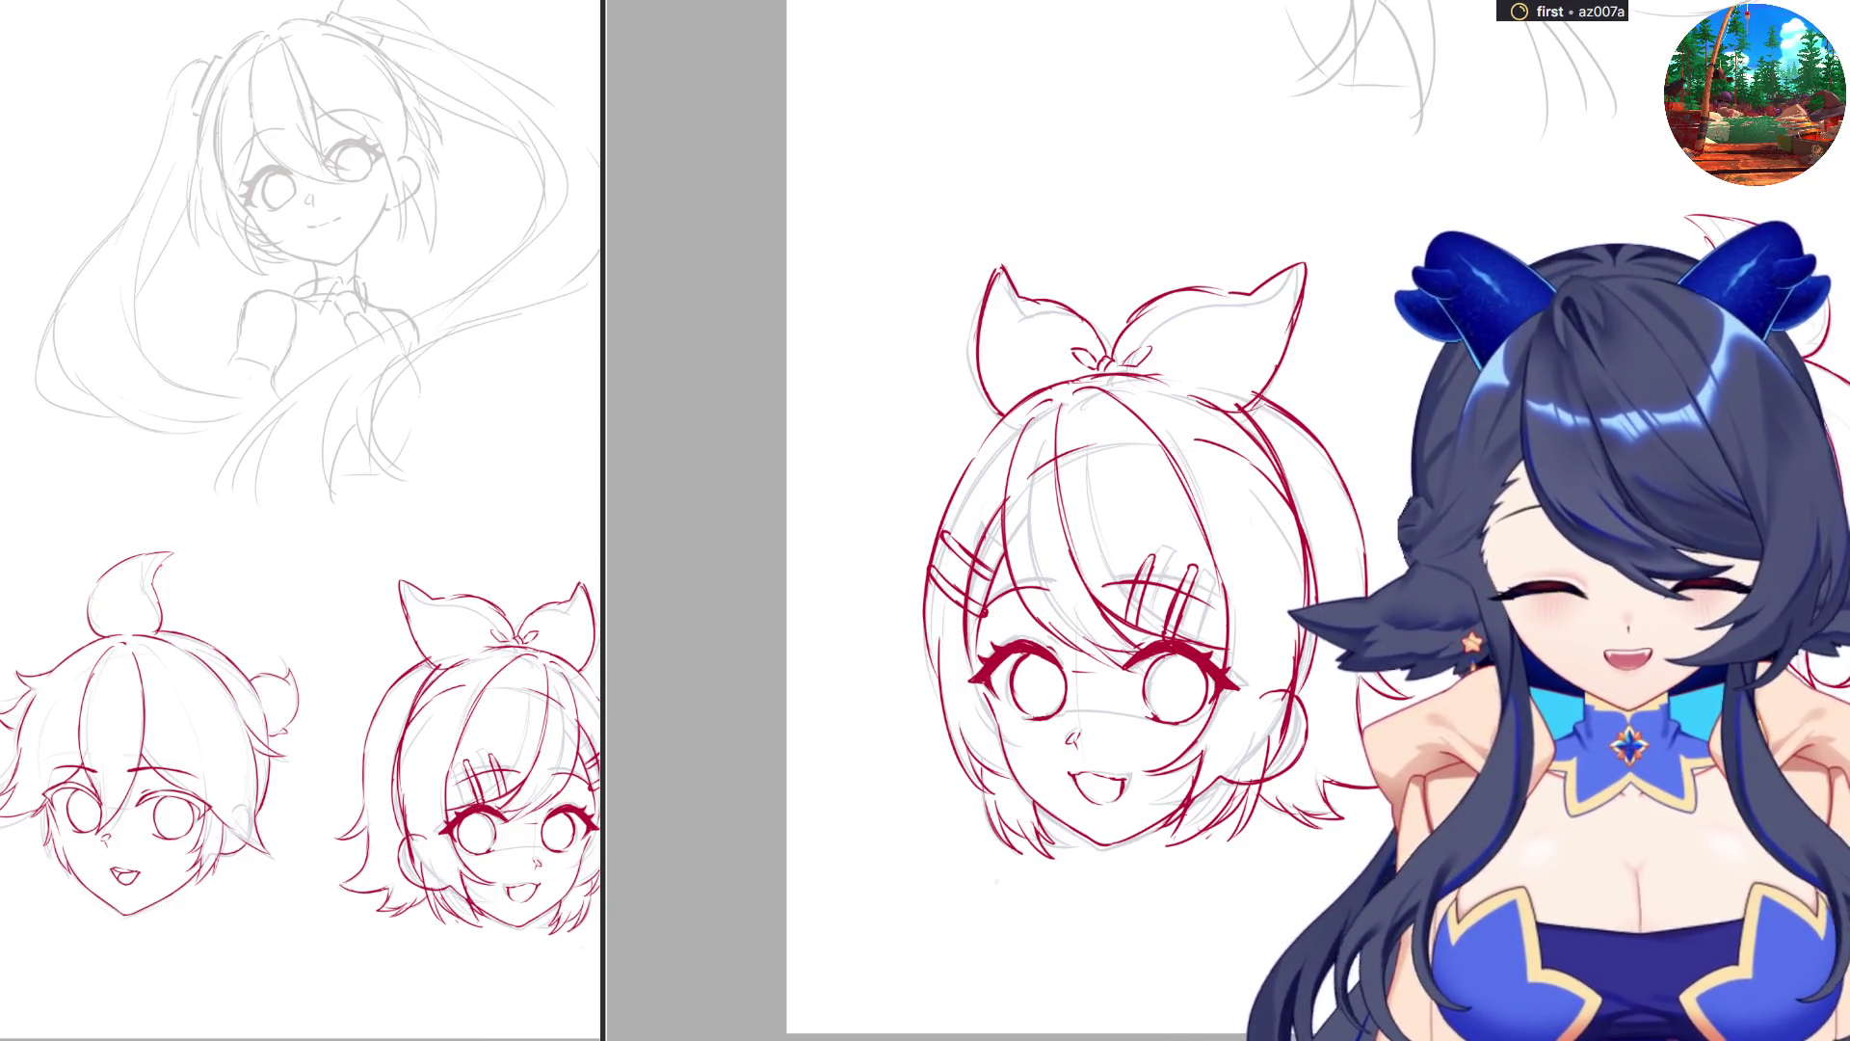
{"action": "key", "text": "ctrl+minus"}
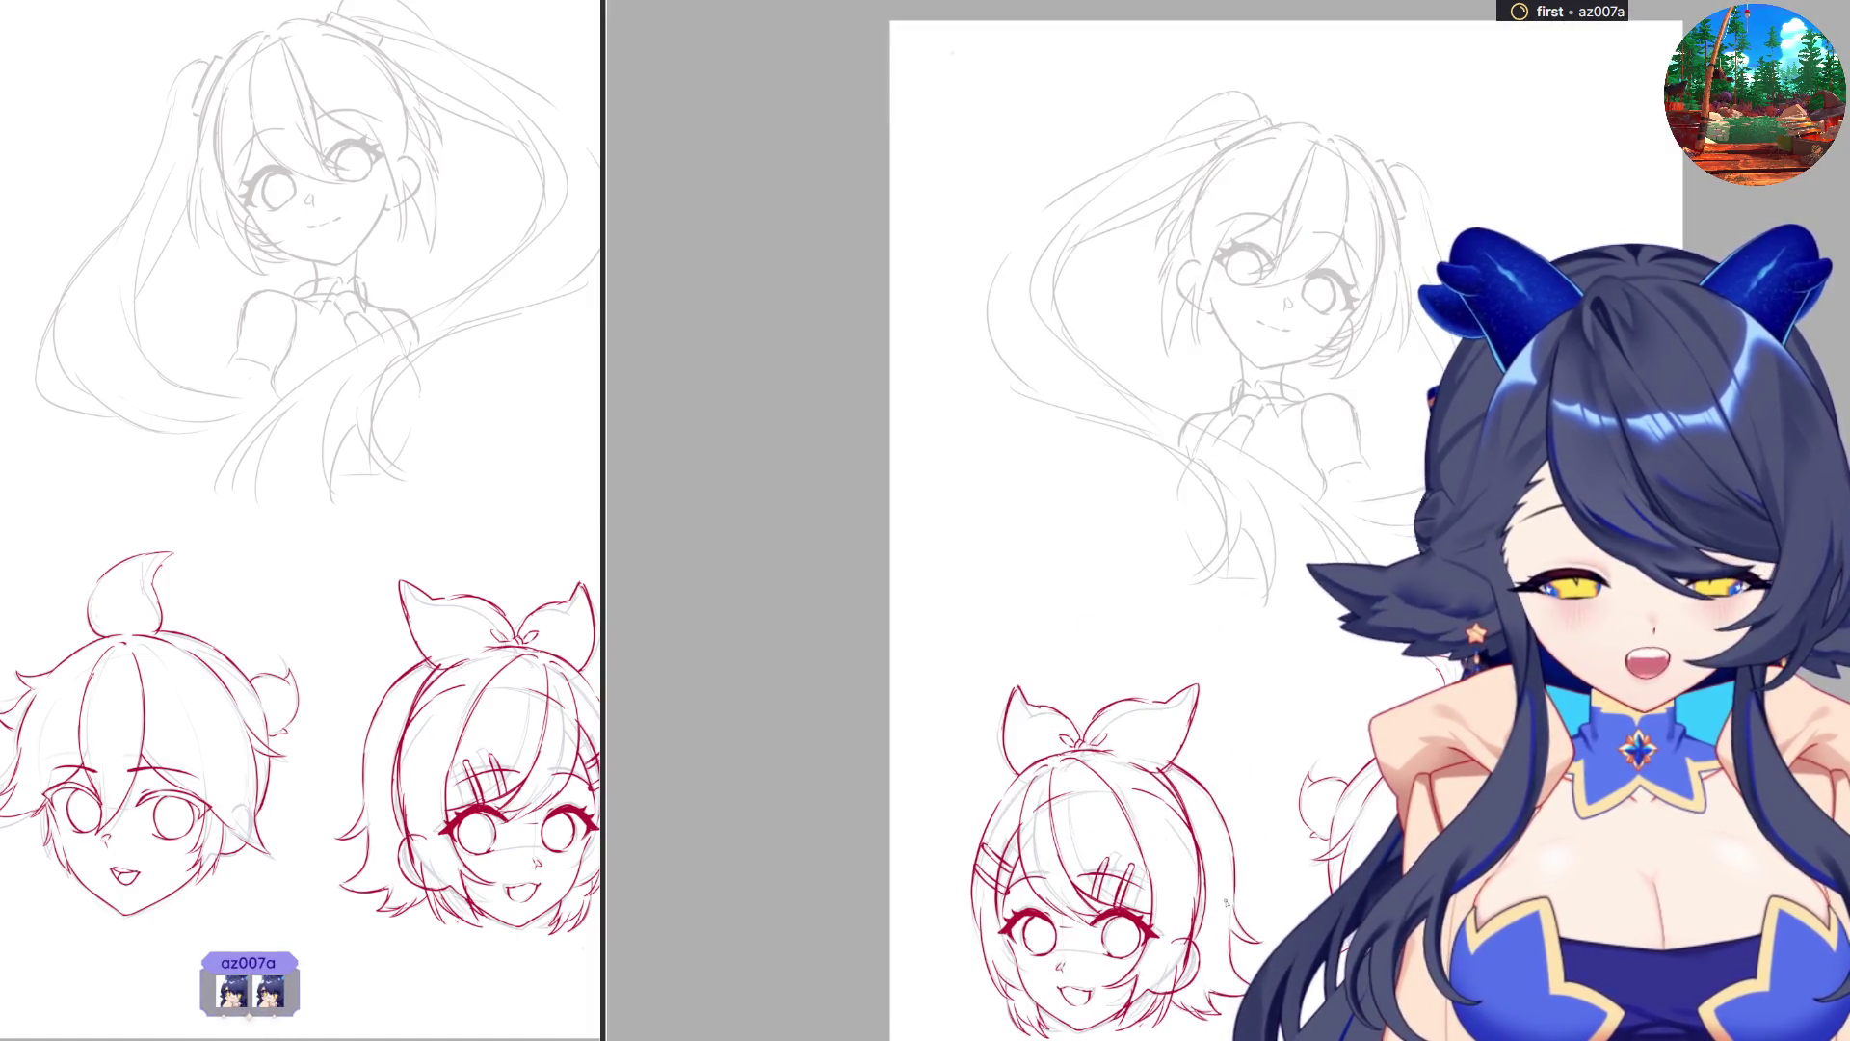
{"action": "key", "text": "ctrl+plus"}
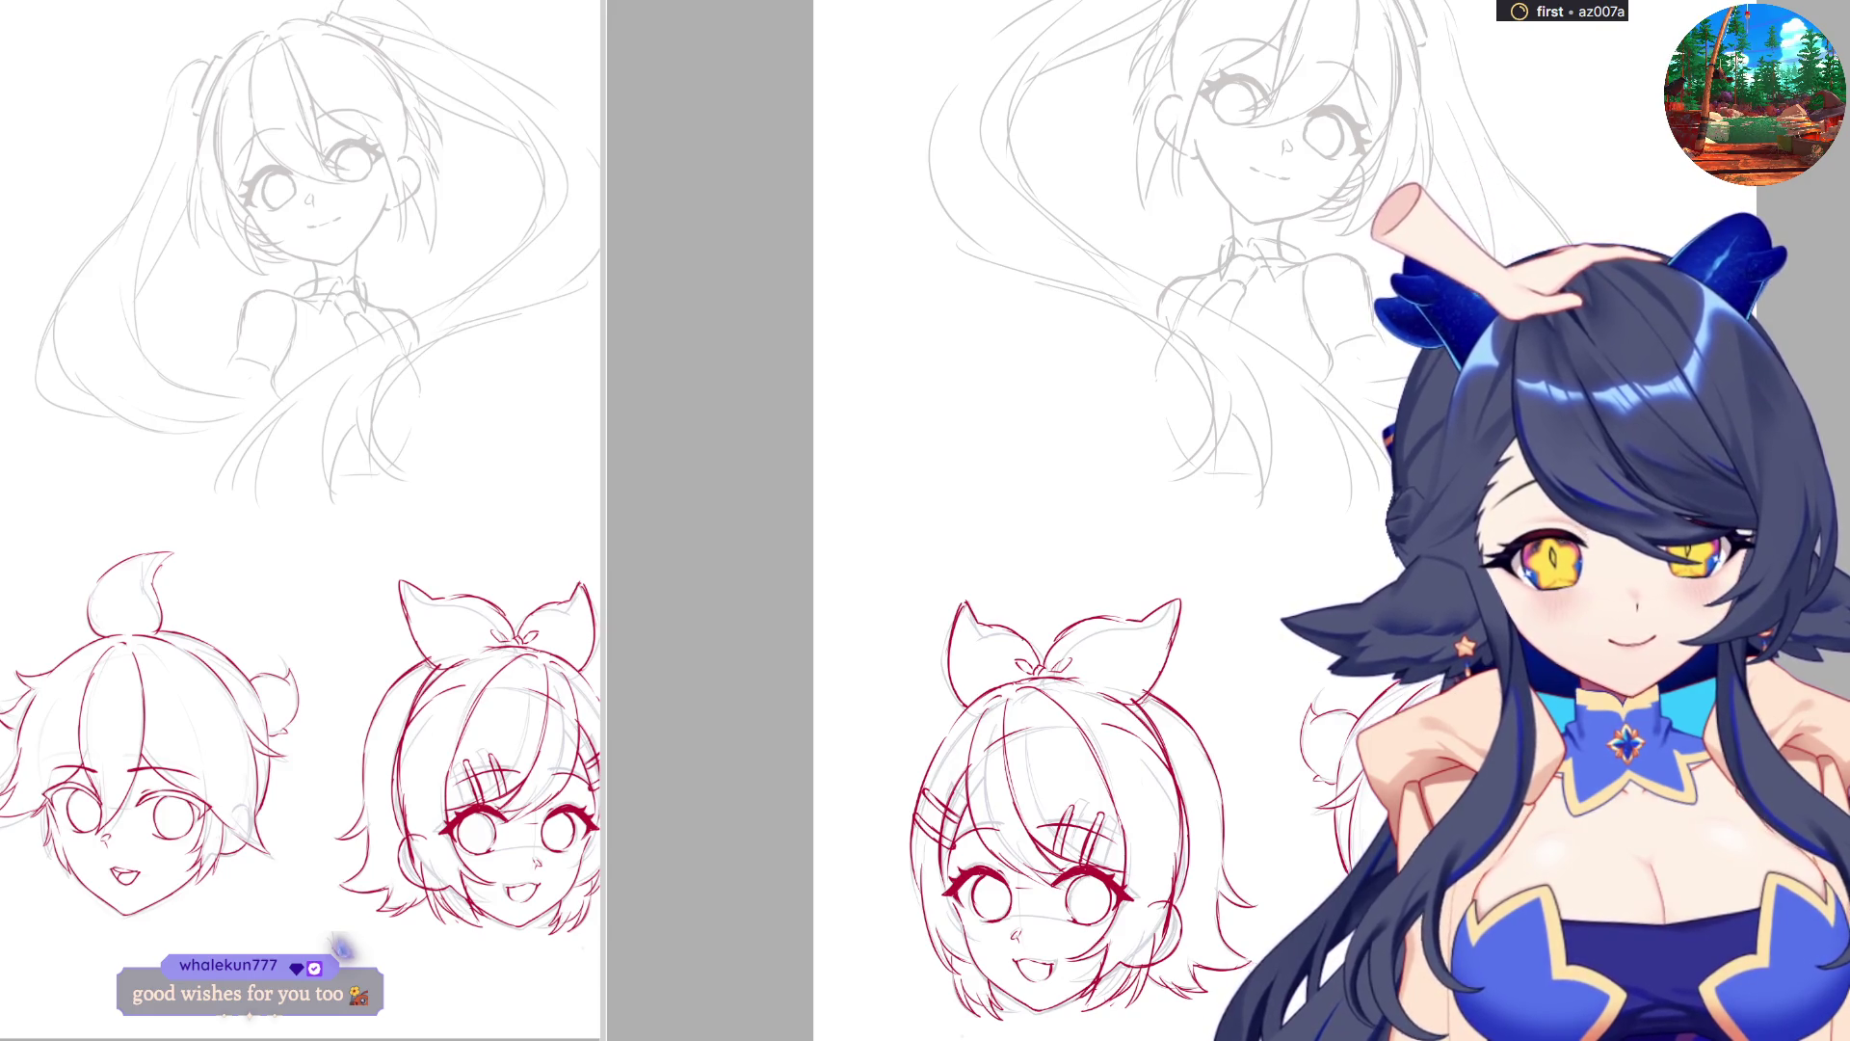
Trace the upper lash line of the large girl's right-hand eye in red.
{"action": "scroll", "coordinate": [1060, 520], "scroll_direction": "up", "scroll_amount": 2}
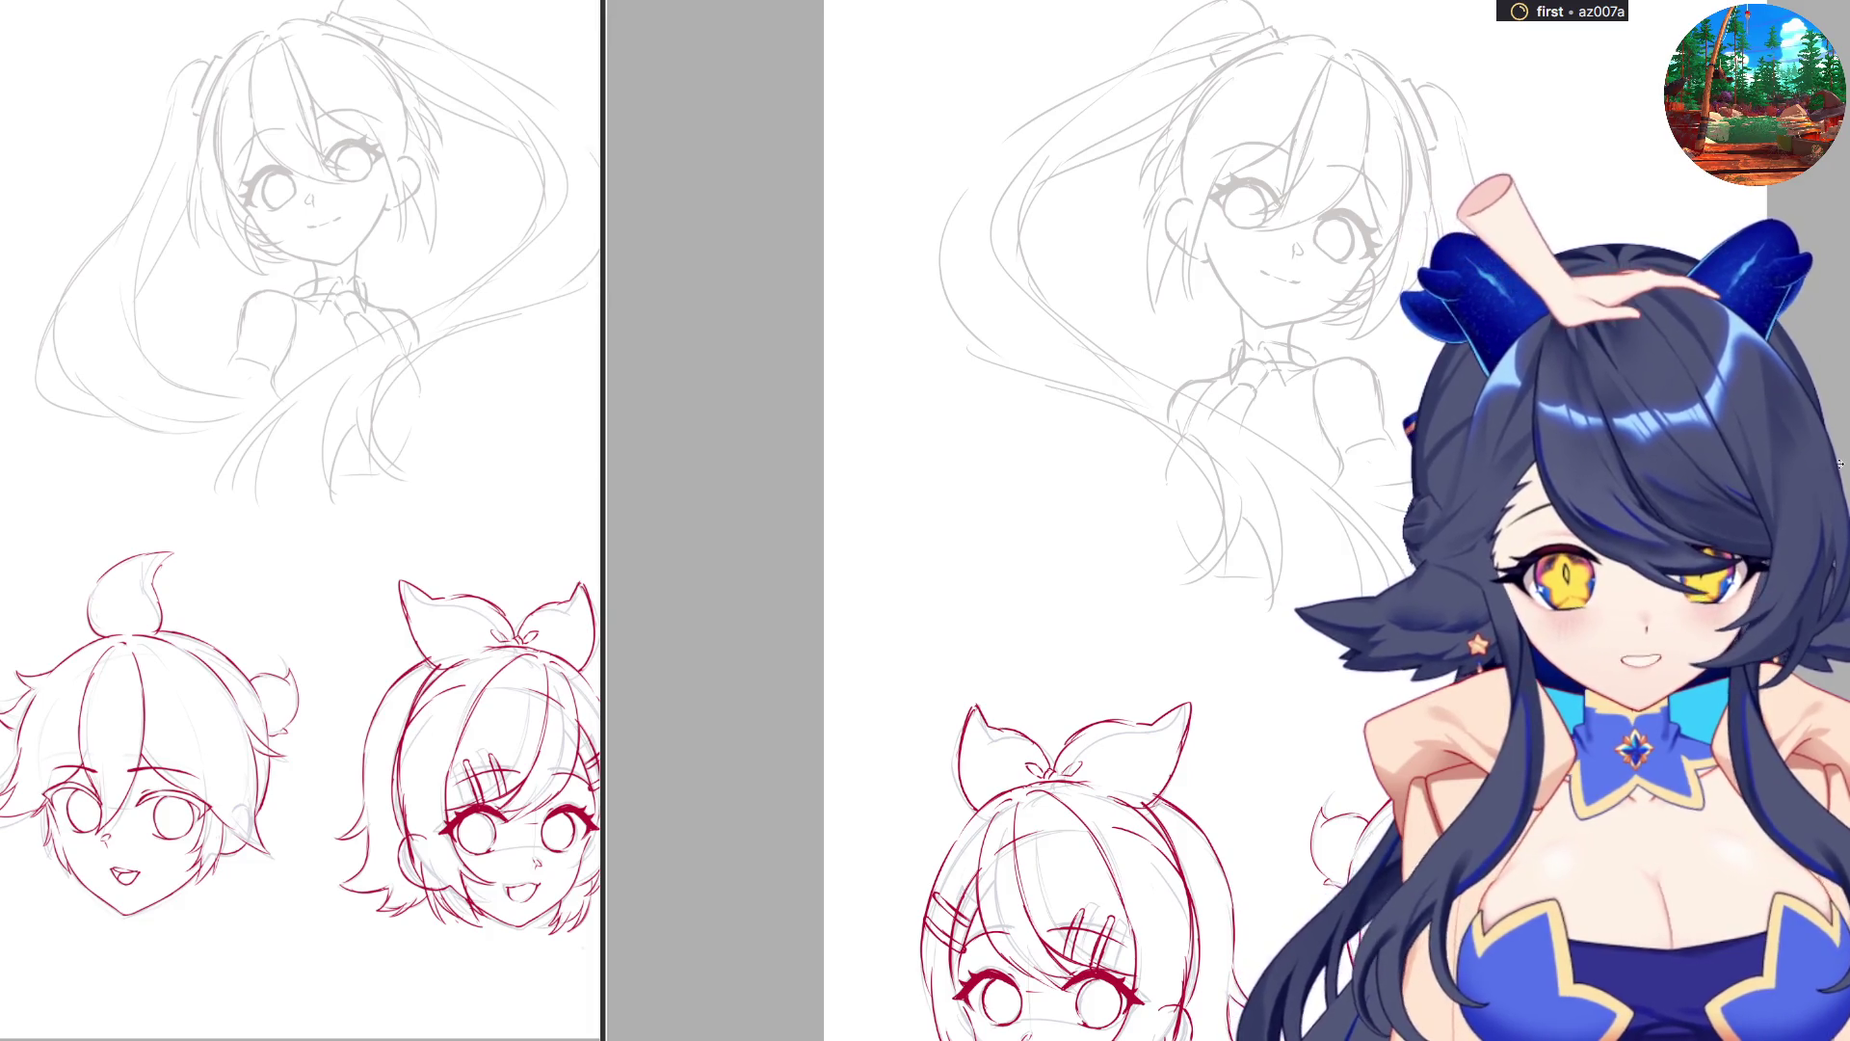
{"action": "scroll", "coordinate": [1264, 578], "scroll_direction": "up", "scroll_amount": 5}
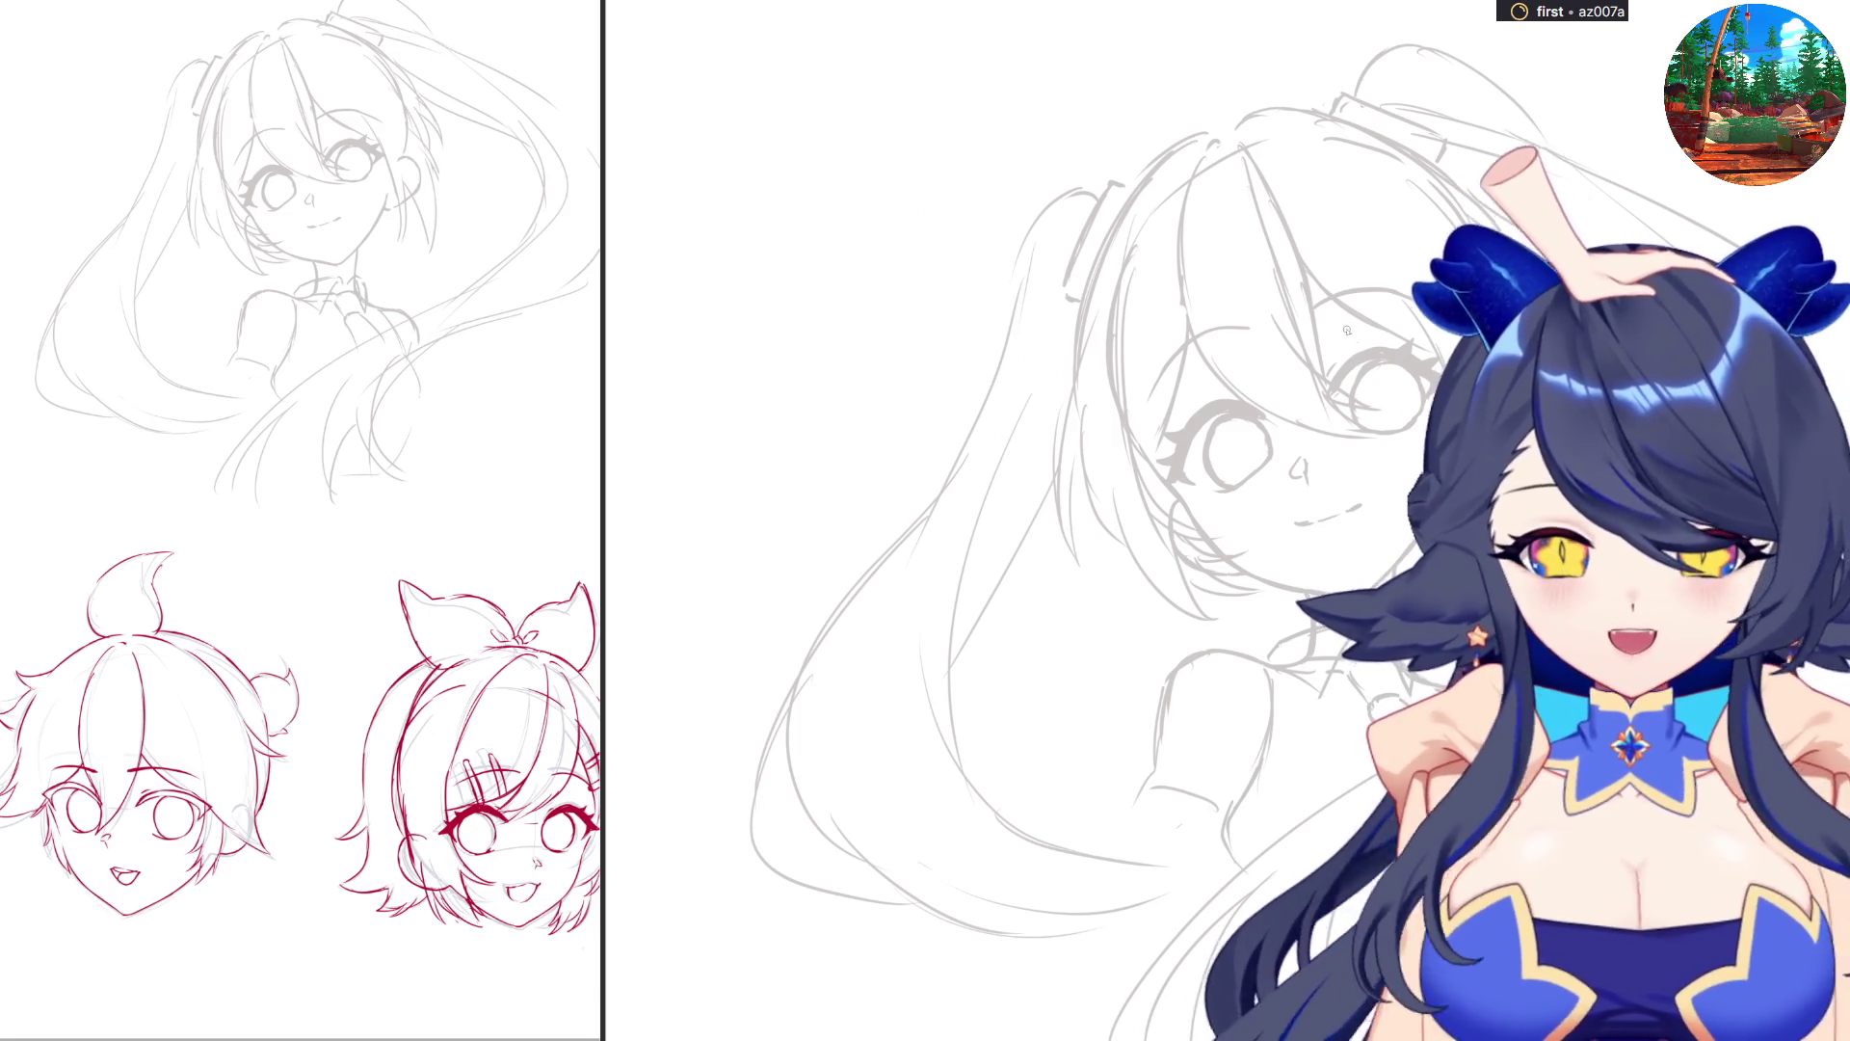
{"action": "scroll", "coordinate": [1357, 362], "scroll_direction": "up", "scroll_amount": 3}
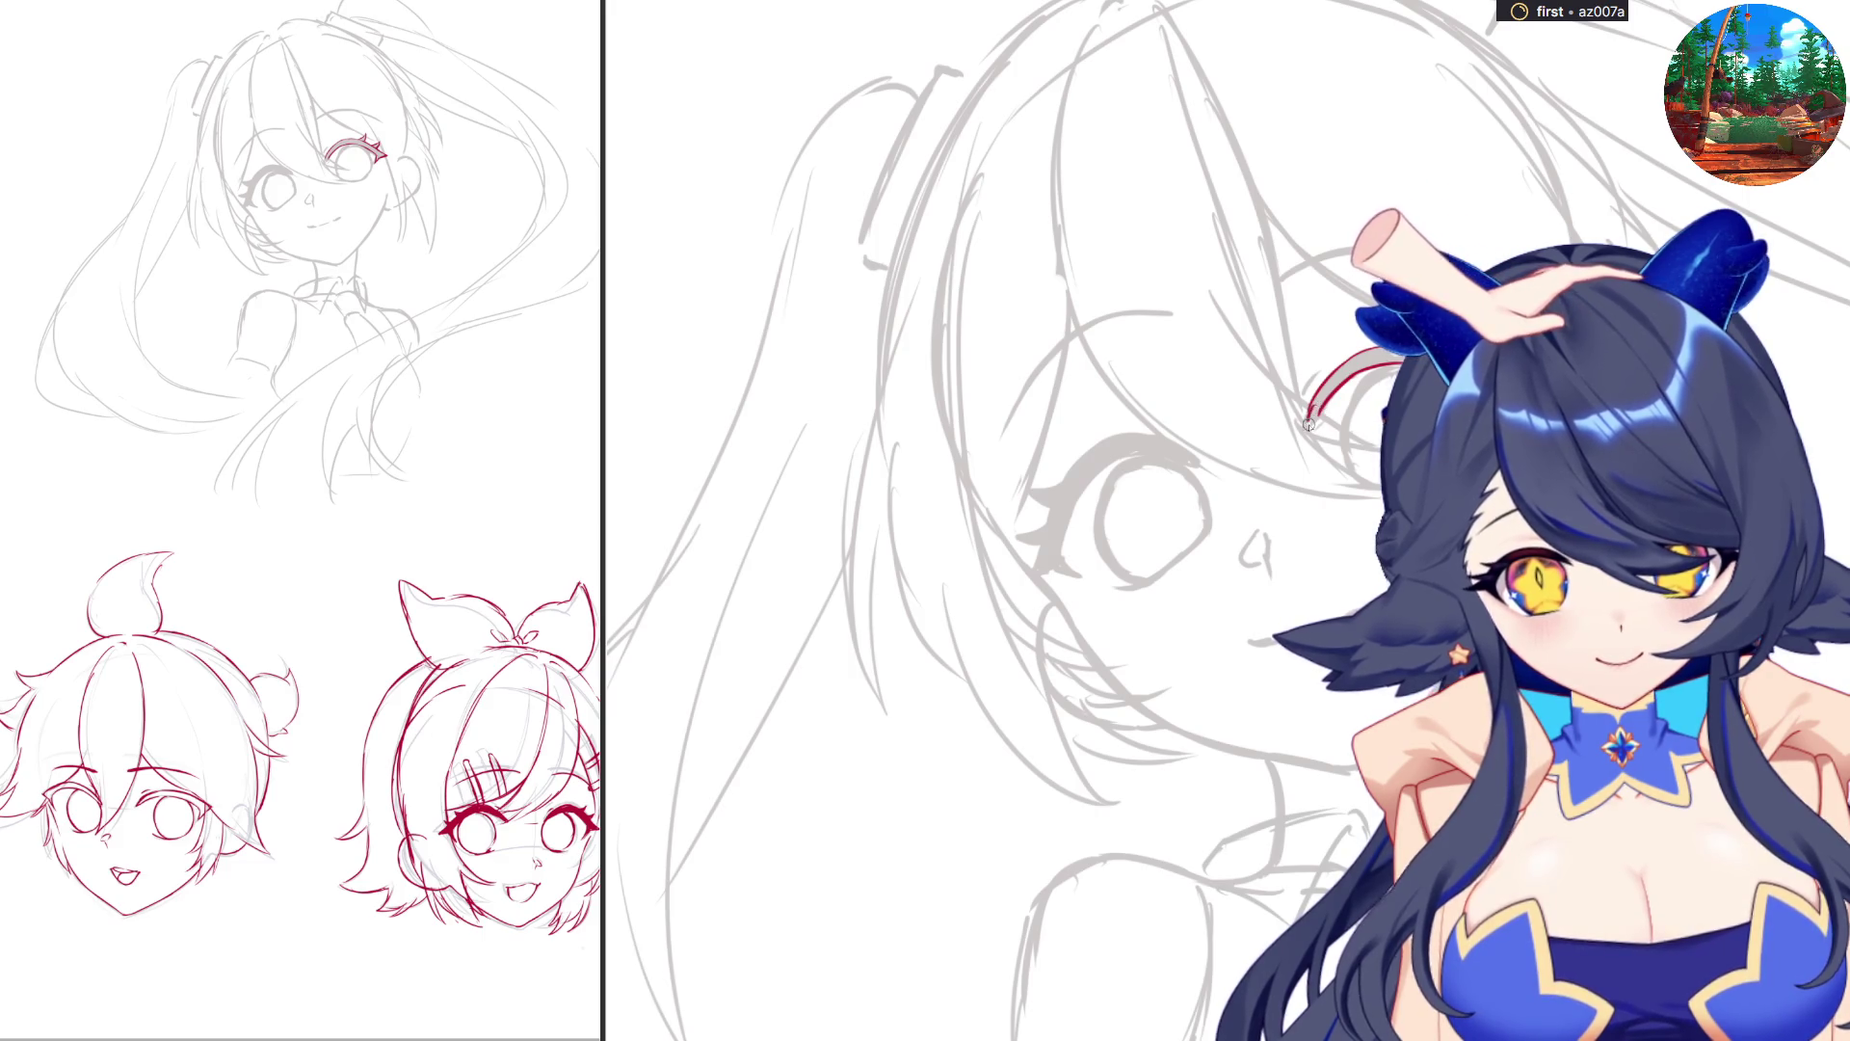
{"action": "left_click_drag", "start_coordinate": [1326, 396], "coordinate": [1311, 421]}
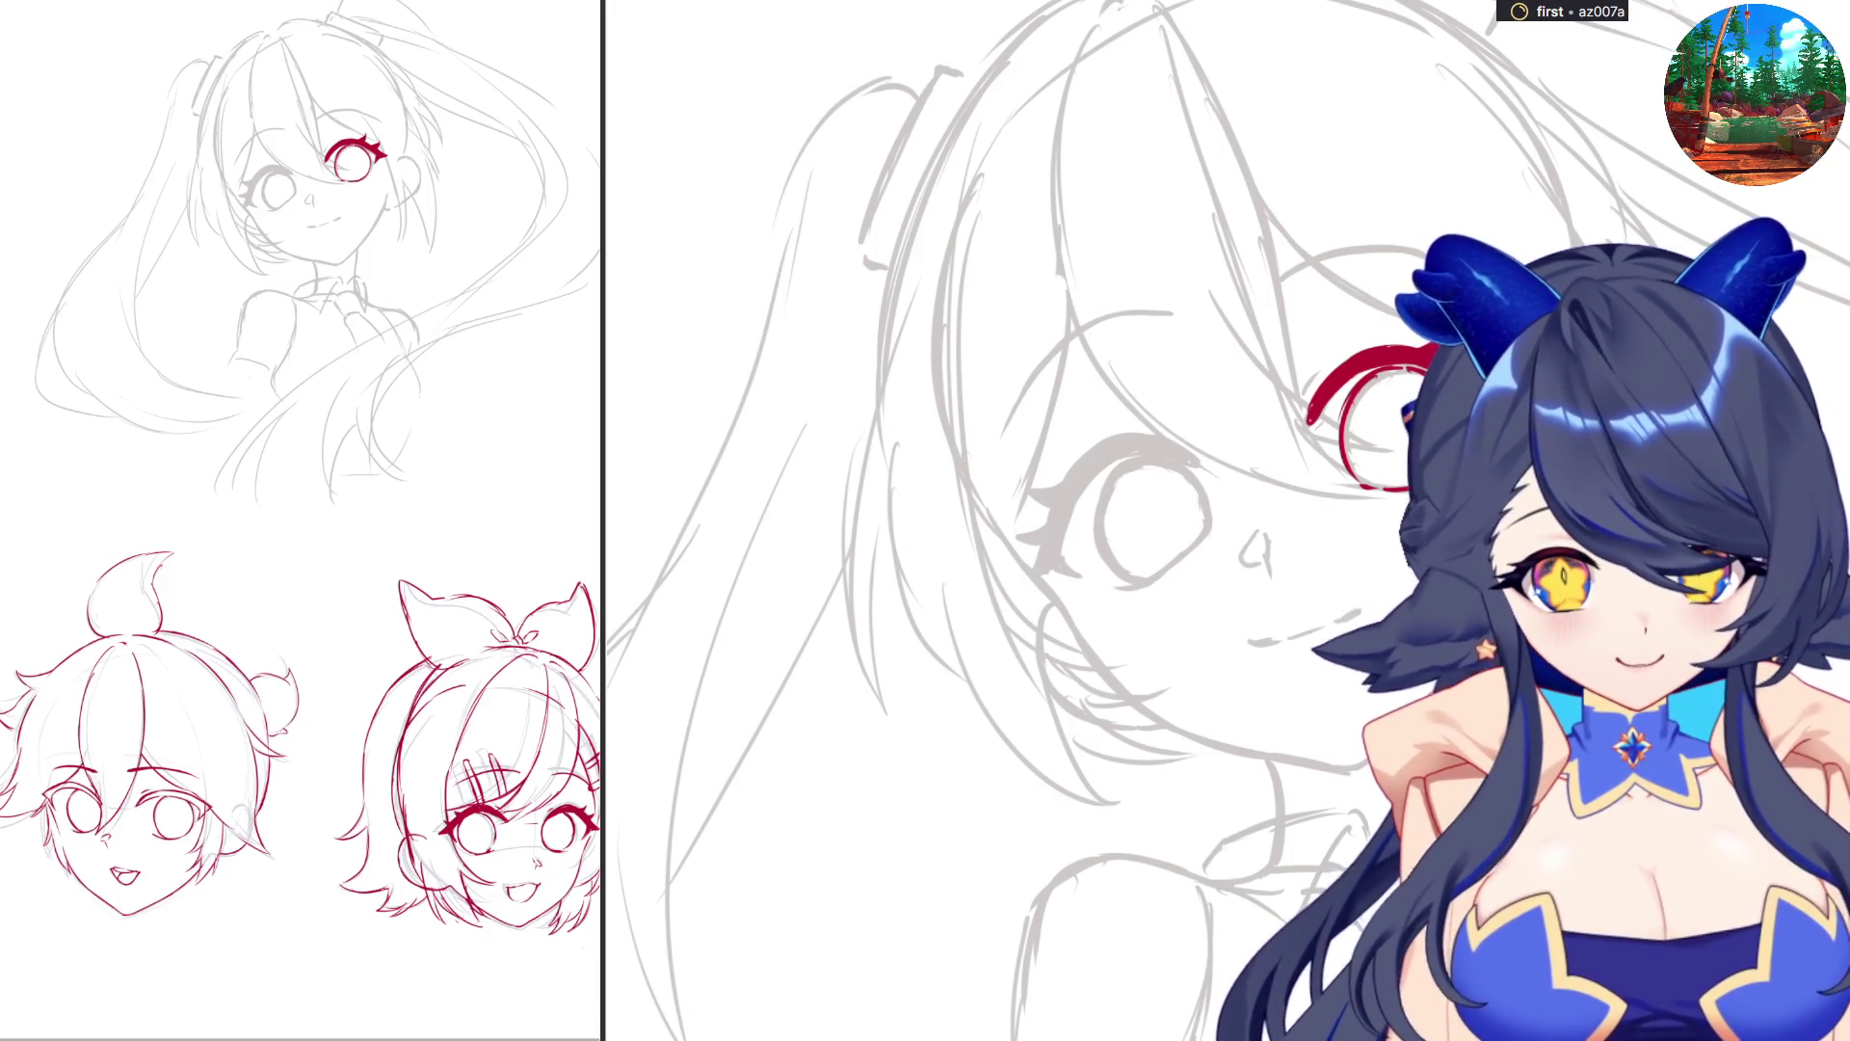
Add short red strokes beside the first eye and ink the left eye's lash line in a mirrored view.
{"action": "key", "text": "h"}
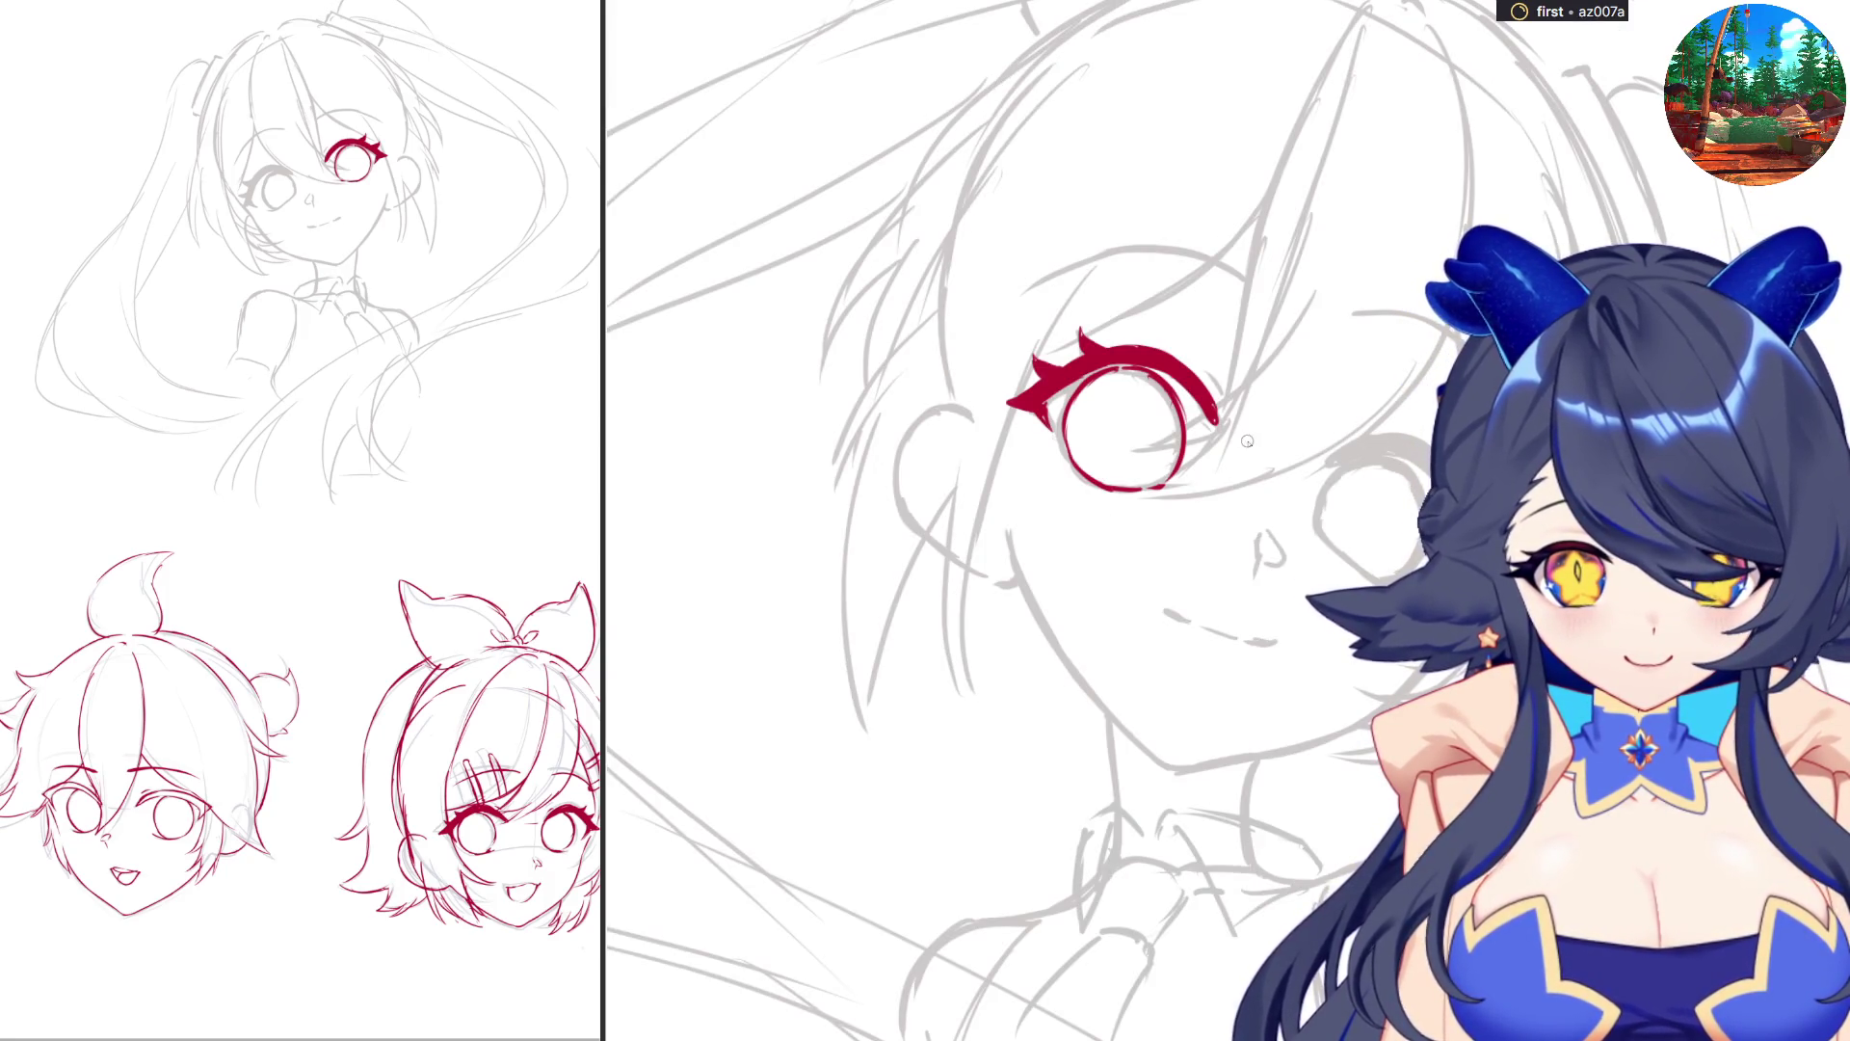
{"action": "left_click_drag", "start_coordinate": [1243, 439], "coordinate": [1303, 461]}
{"action": "key", "text": "h"}
{"action": "key", "text": "h"}
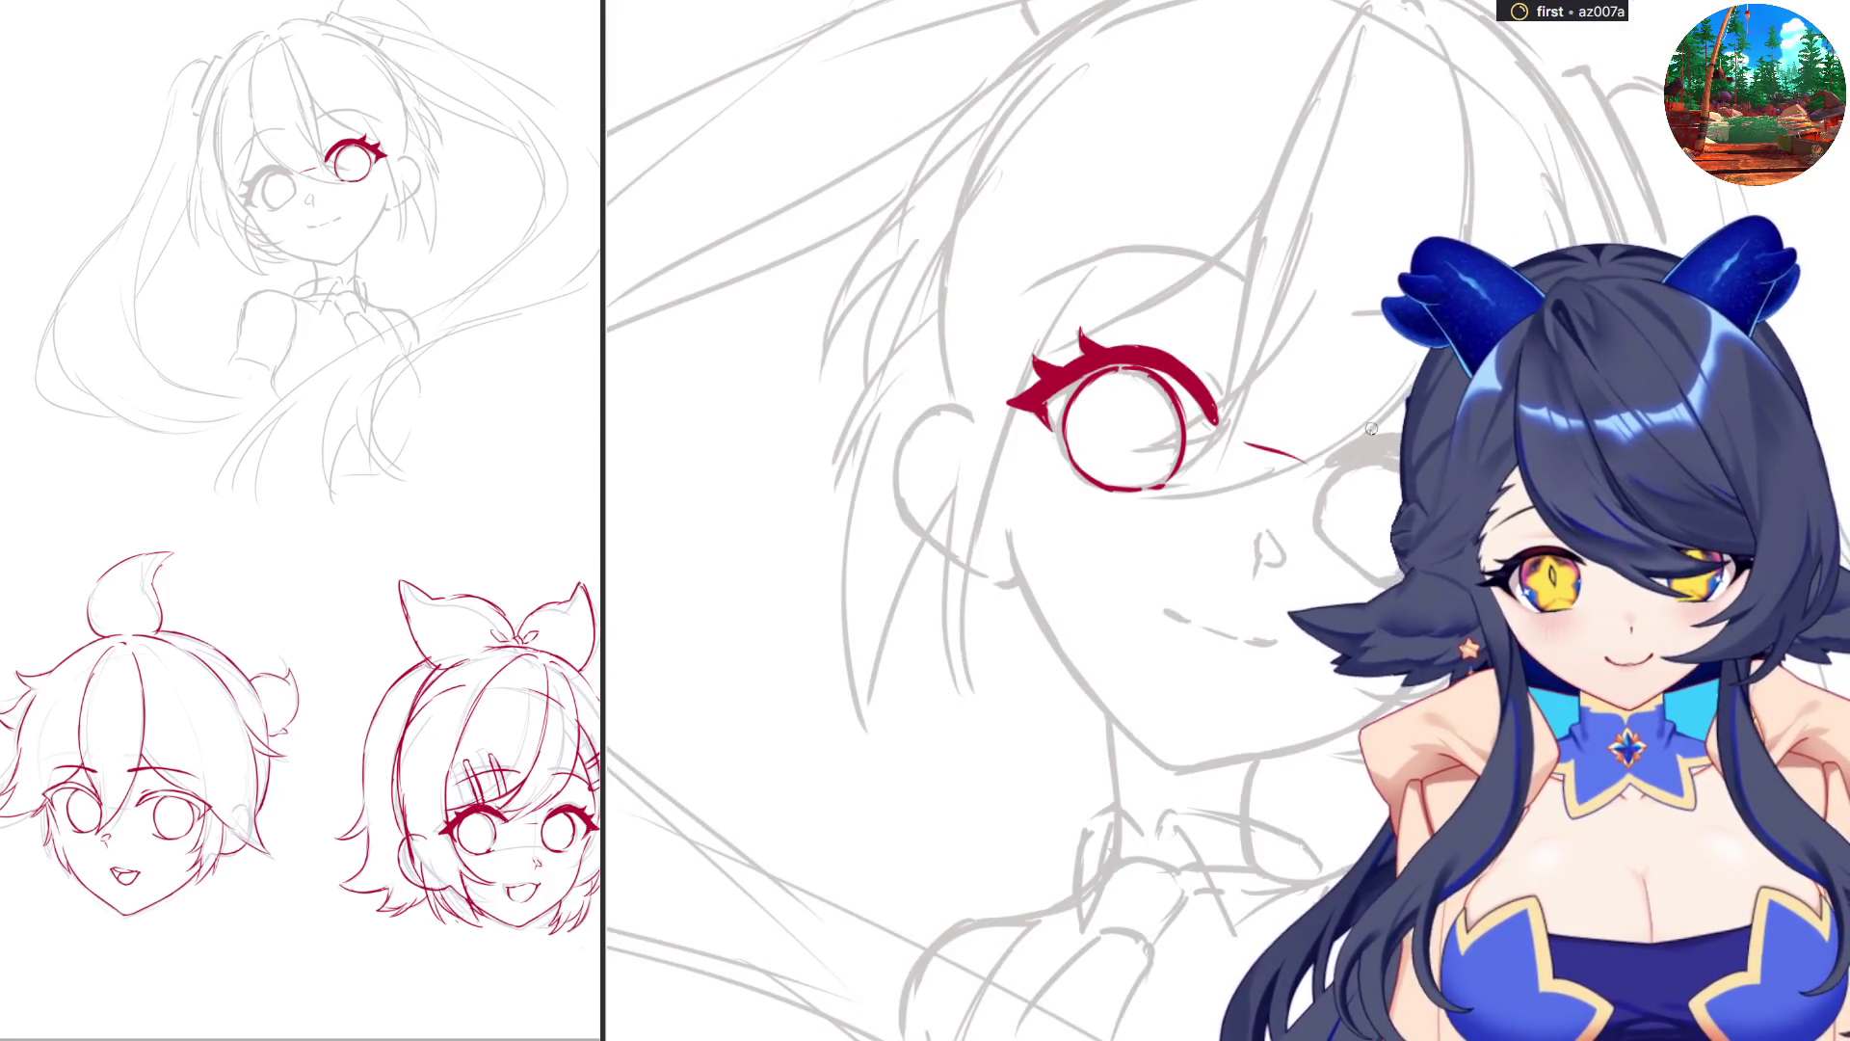
{"action": "left_click_drag", "start_coordinate": [1326, 453], "coordinate": [1381, 437]}
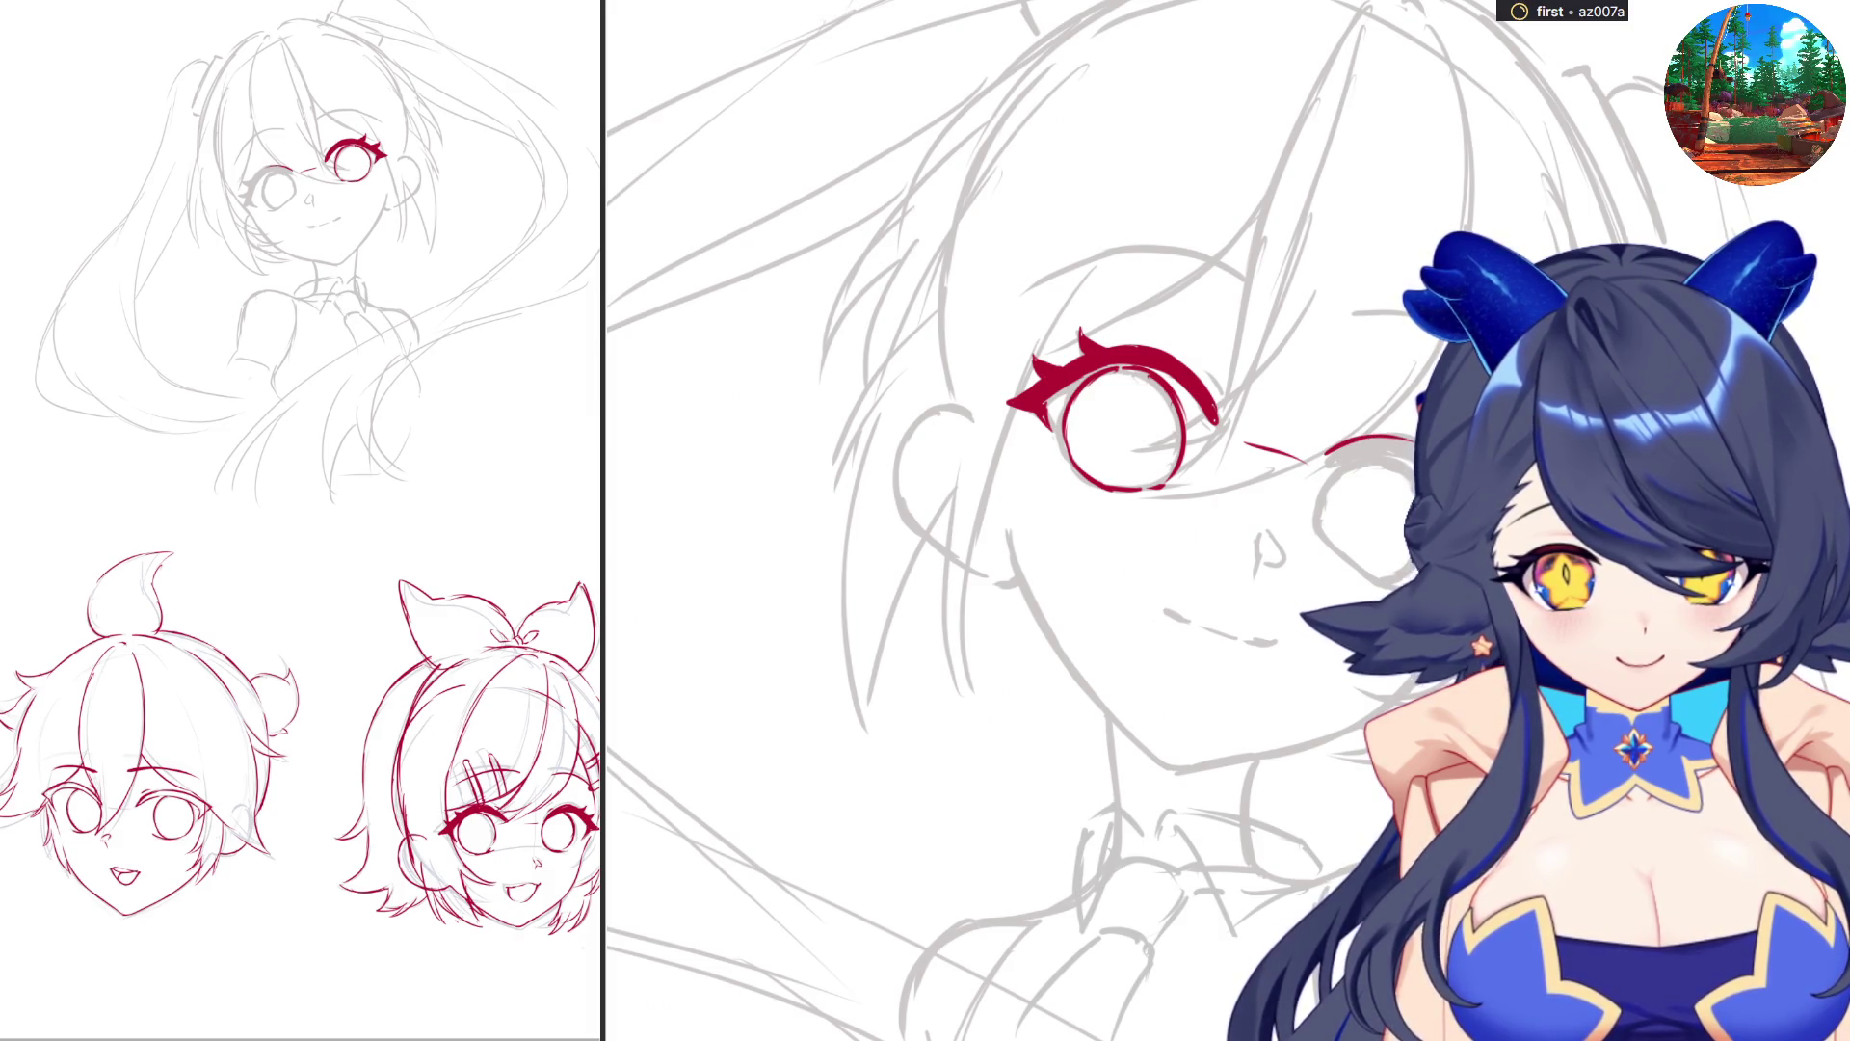
{"action": "key", "text": "h"}
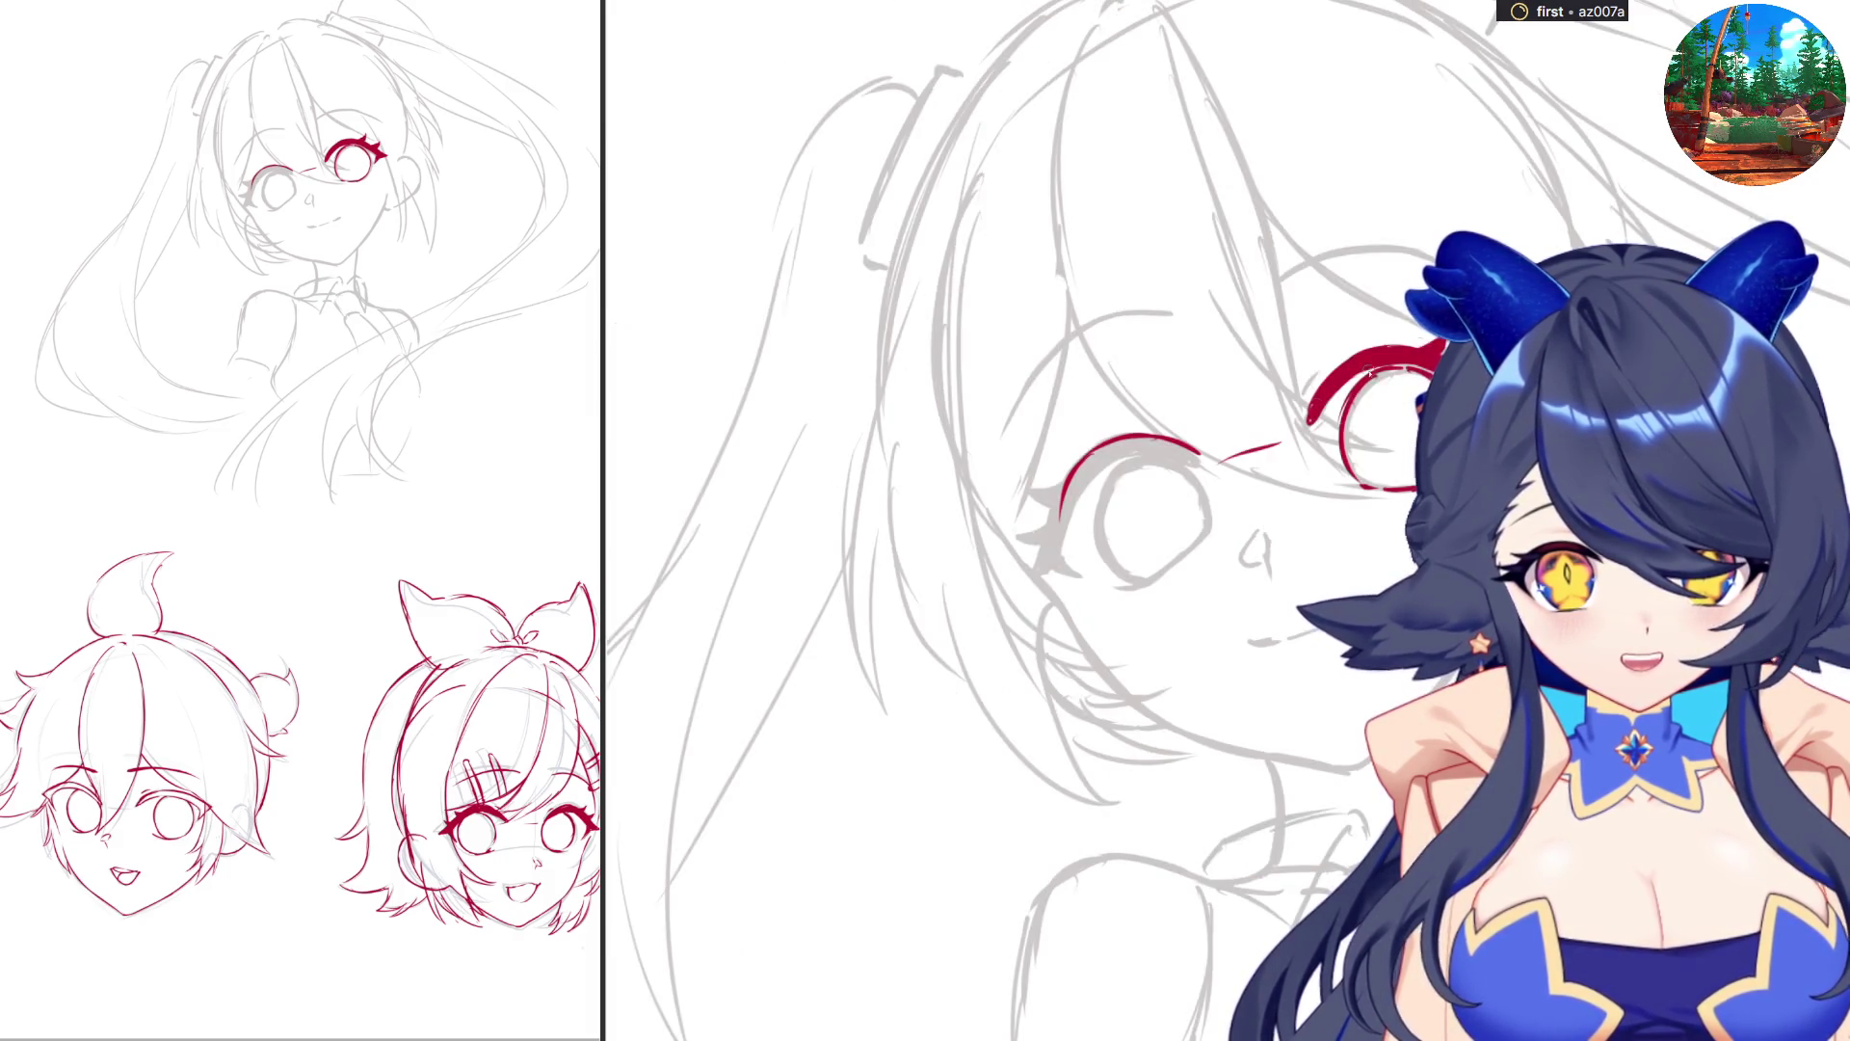
{"action": "mouse_move", "coordinate": [1089, 453]}
{"action": "left_mouse_down"}
{"action": "mouse_move", "coordinate": [1046, 580]}
{"action": "mouse_move", "coordinate": [1108, 464]}
{"action": "mouse_move", "coordinate": [1191, 454]}
{"action": "left_mouse_up"}
{"action": "key", "text": "ctrl+z"}
{"action": "key", "text": "ctrl+z"}
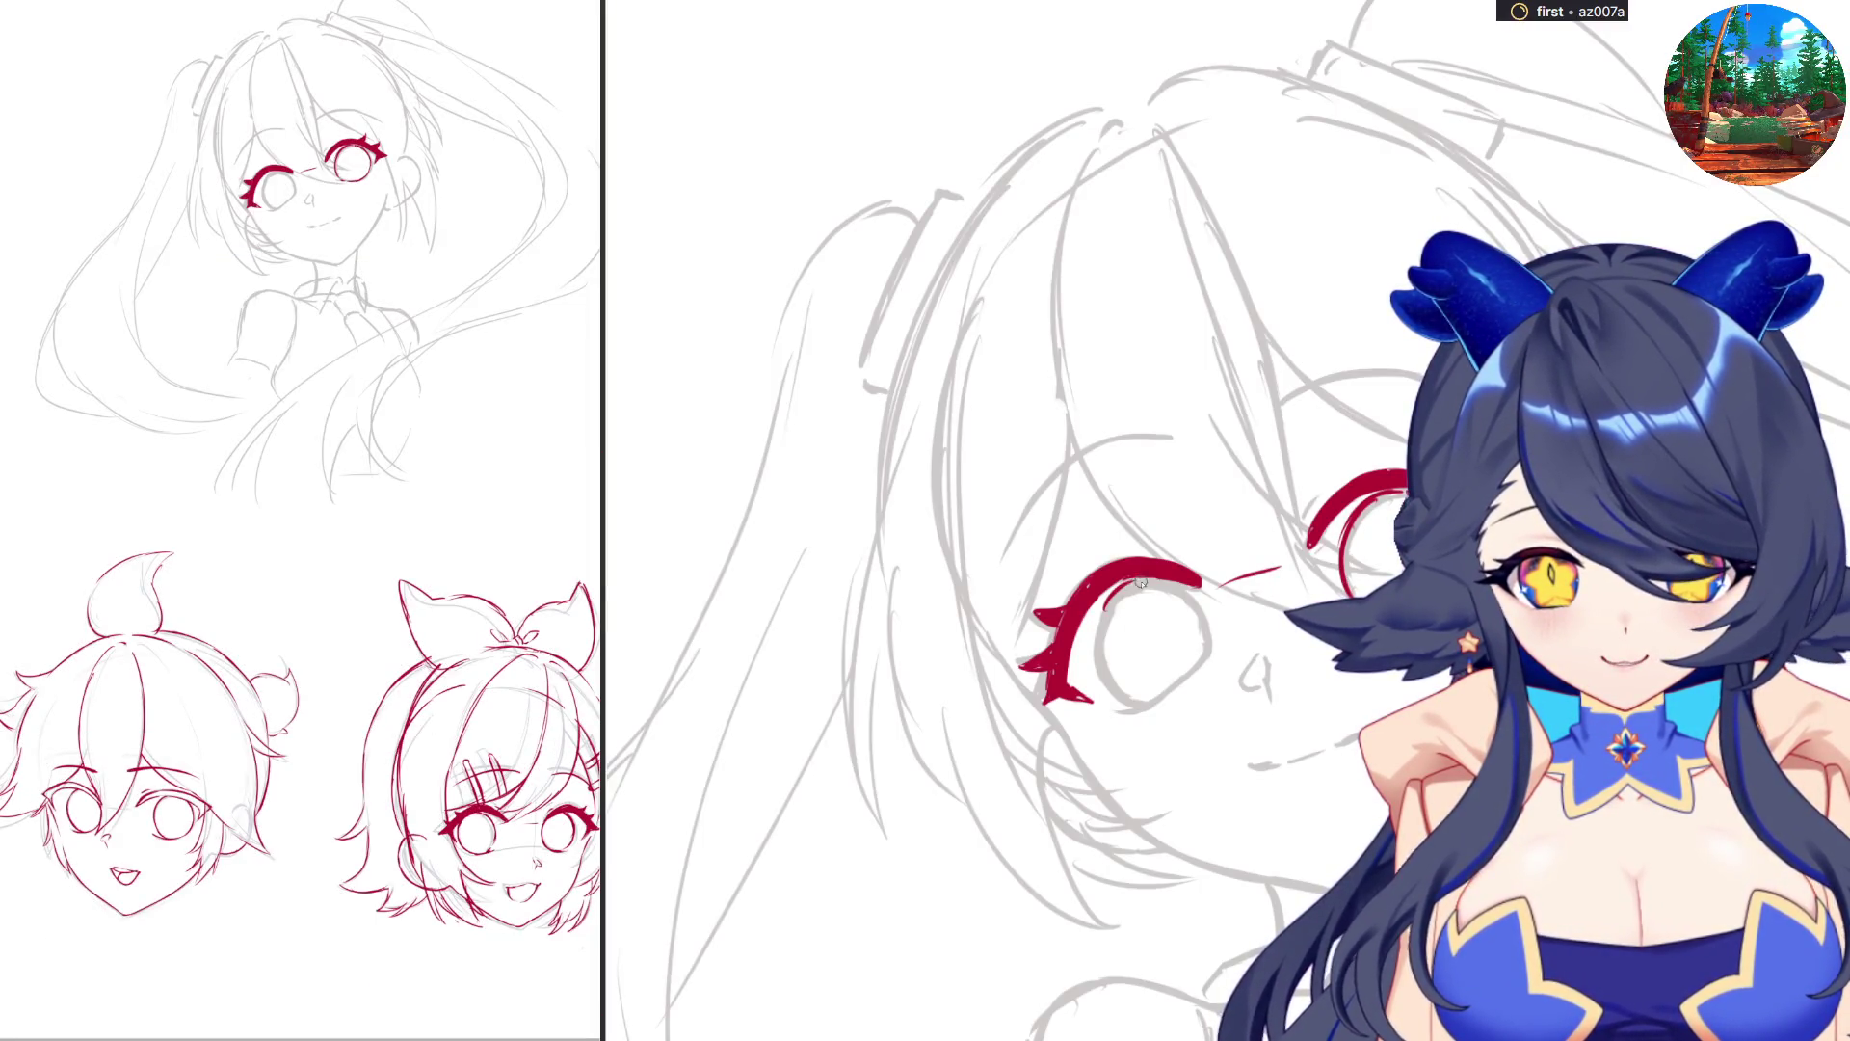
Ink a thin red inner line along the girl's left eye, redrawn longer and lower.
{"action": "left_click_drag", "start_coordinate": [1143, 580], "coordinate": [1098, 675]}
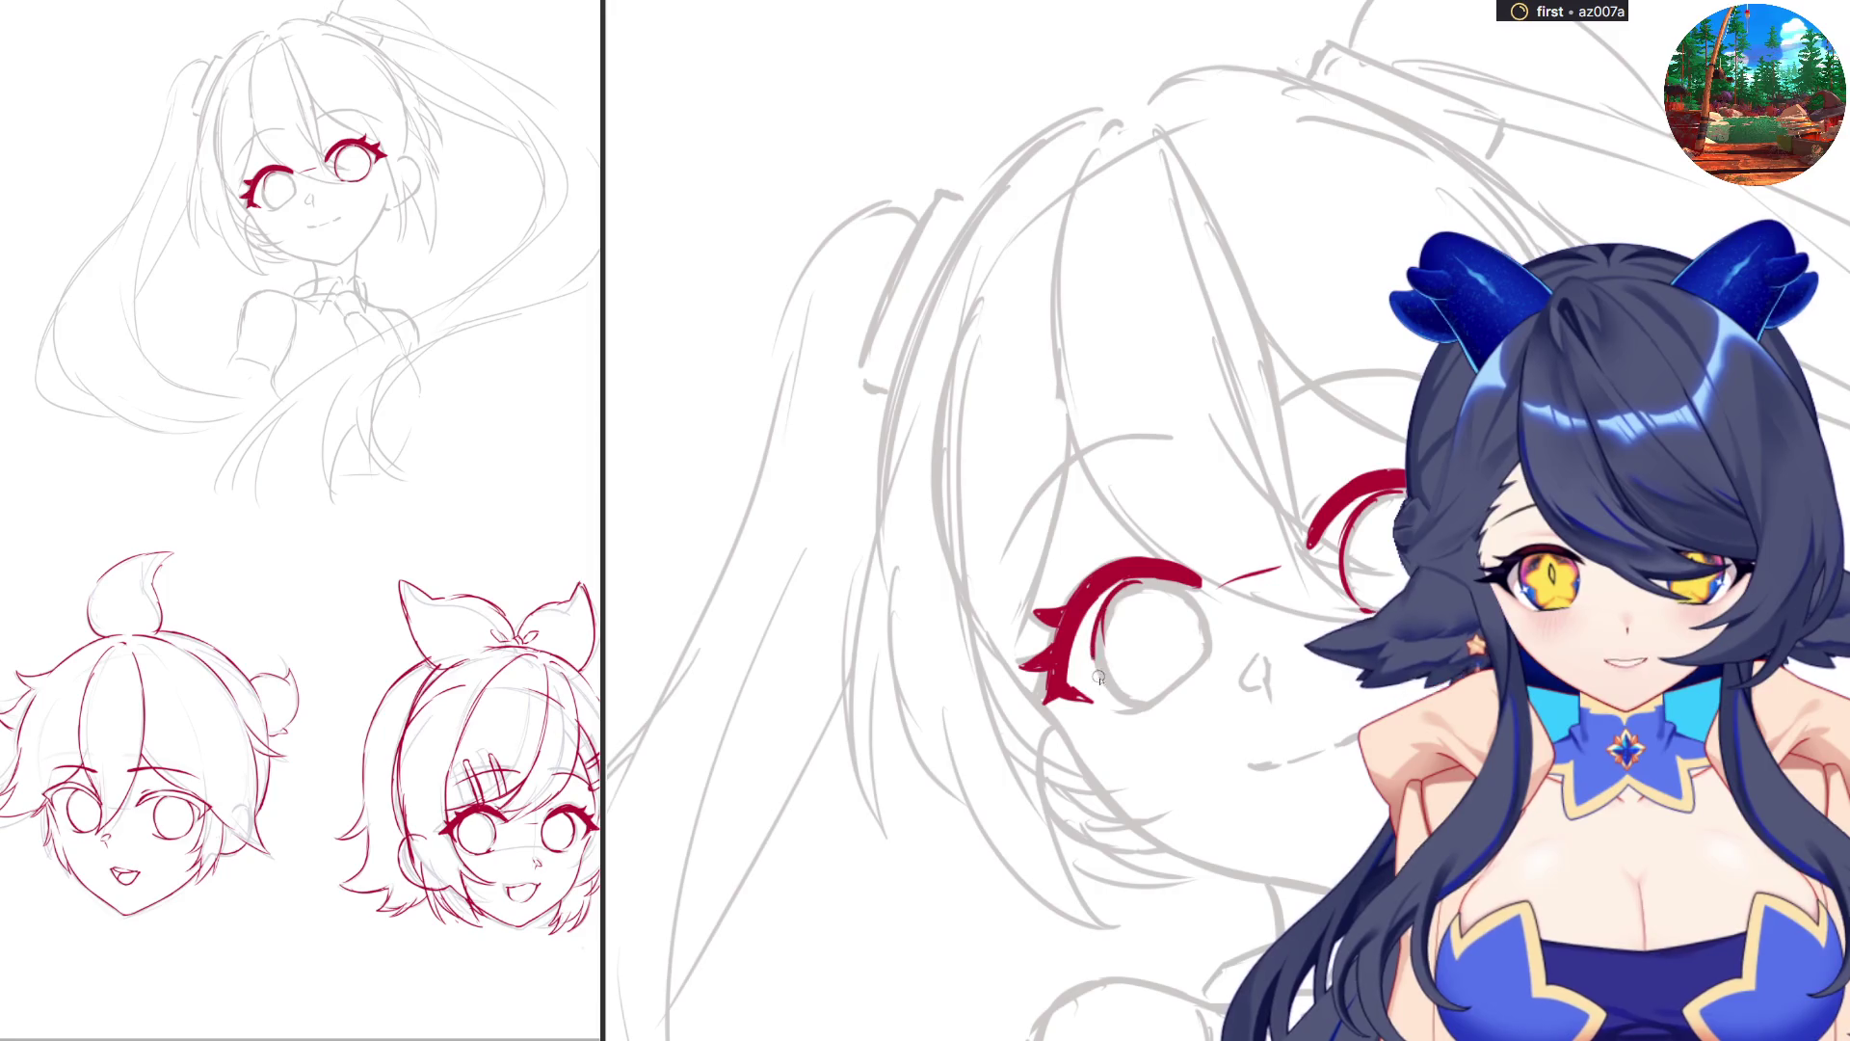
{"action": "key", "text": "ctrl+z"}
{"action": "mouse_move", "coordinate": [1118, 587]}
{"action": "left_mouse_down"}
{"action": "mouse_move", "coordinate": [1099, 683]}
{"action": "mouse_move", "coordinate": [1153, 696]}
{"action": "mouse_move", "coordinate": [1202, 667]}
{"action": "left_mouse_up"}
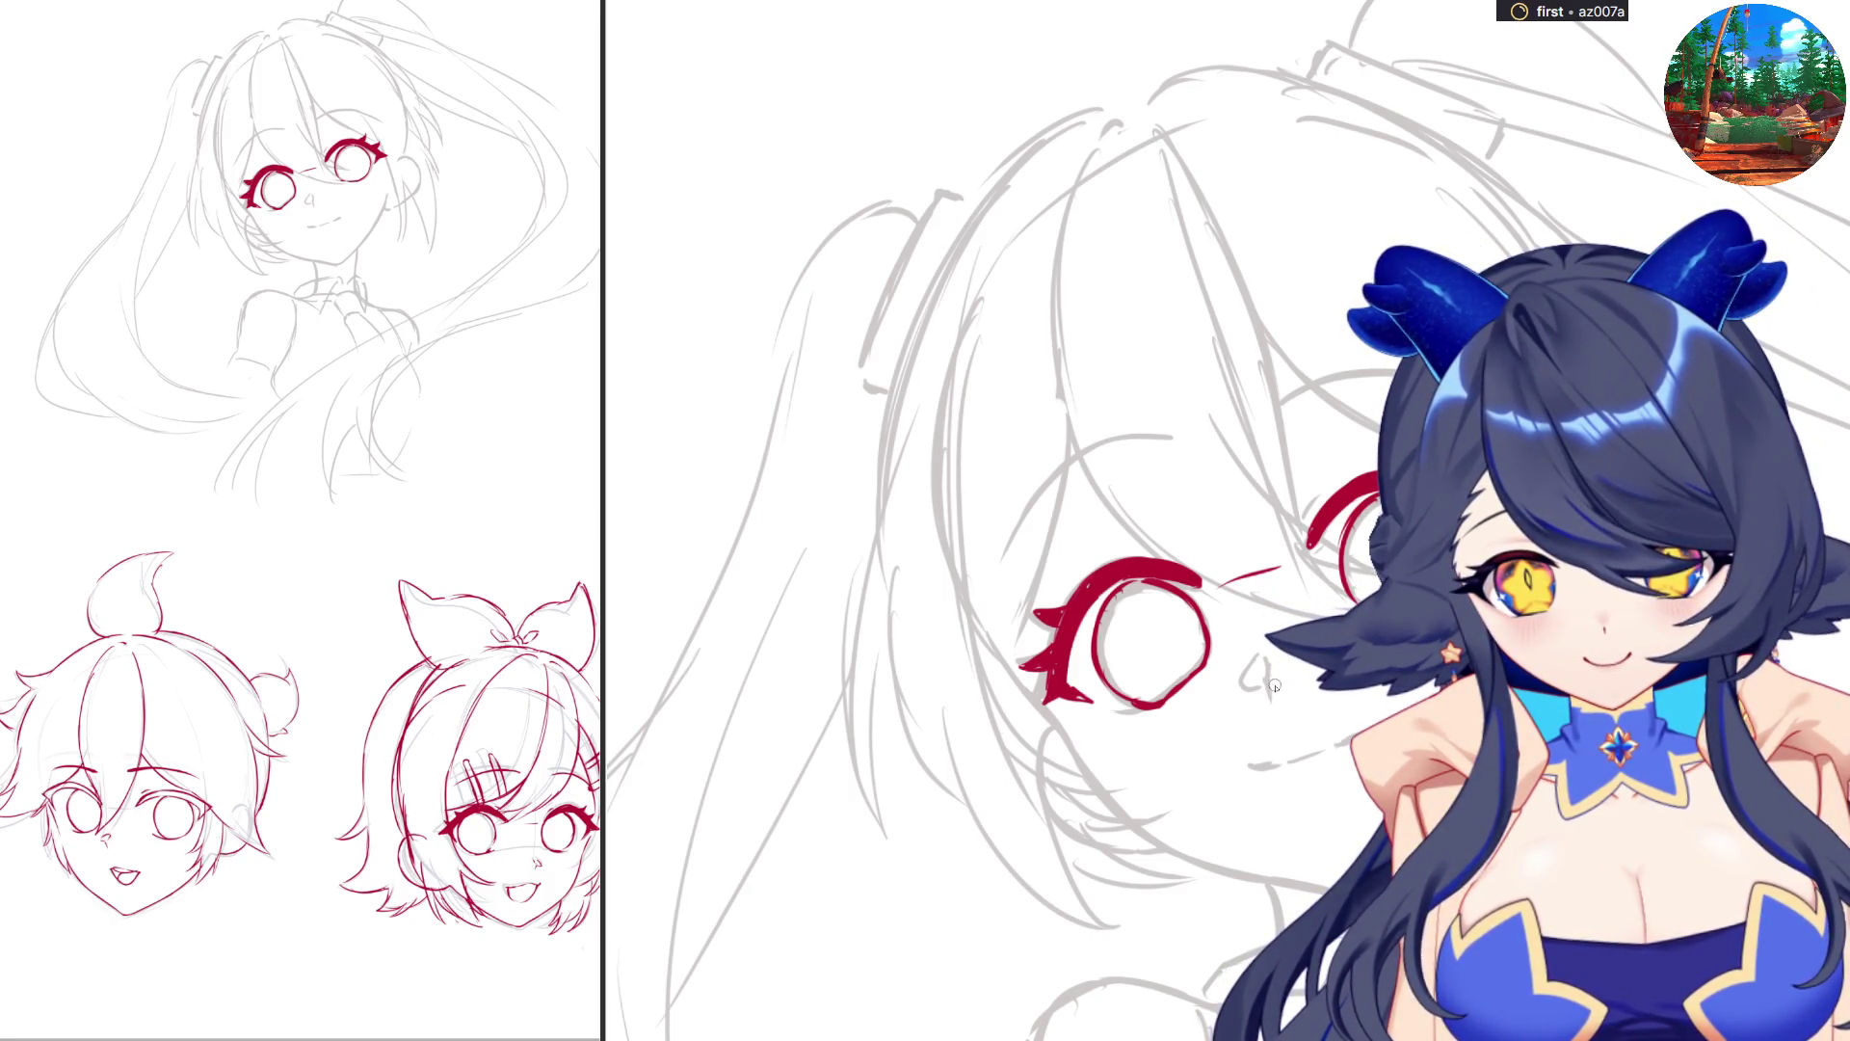
Ink the red nose tip and a thinner, longer eyebrow above the right eye.
{"action": "left_click_drag", "start_coordinate": [1273, 682], "coordinate": [1281, 690]}
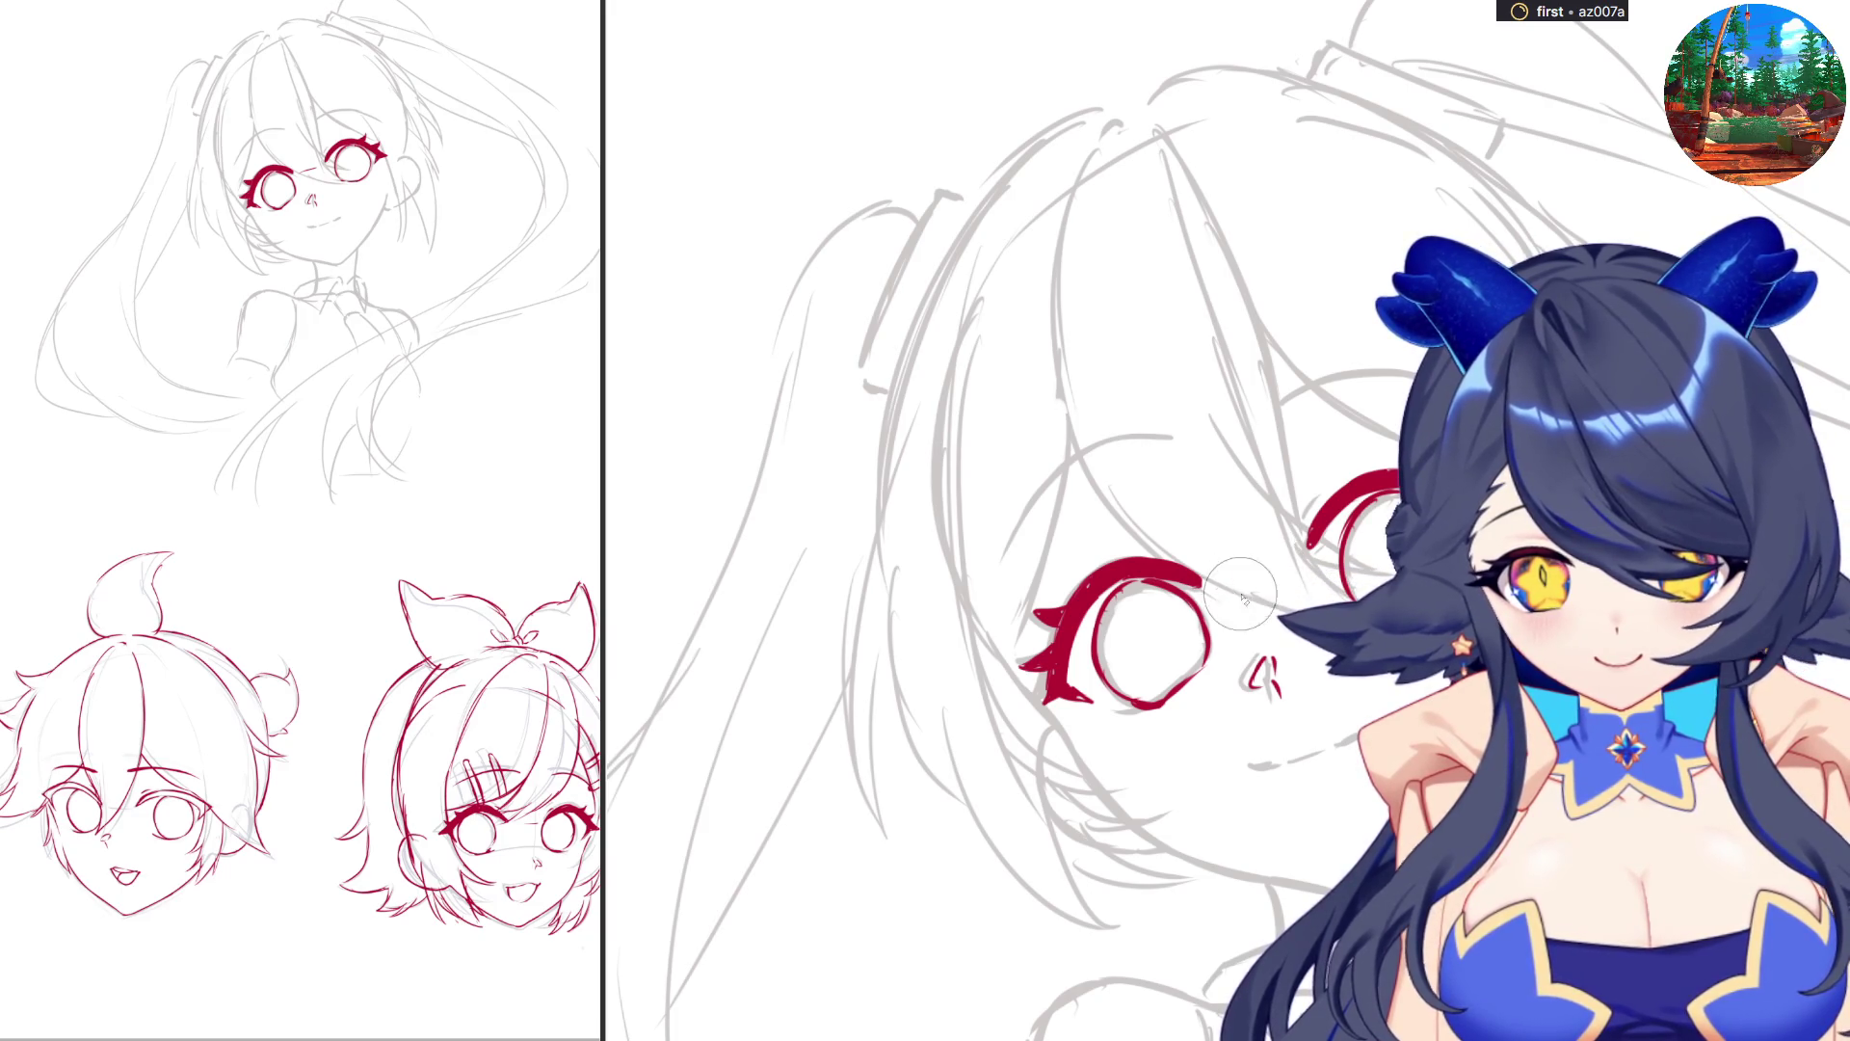
{"action": "key", "text": "6"}
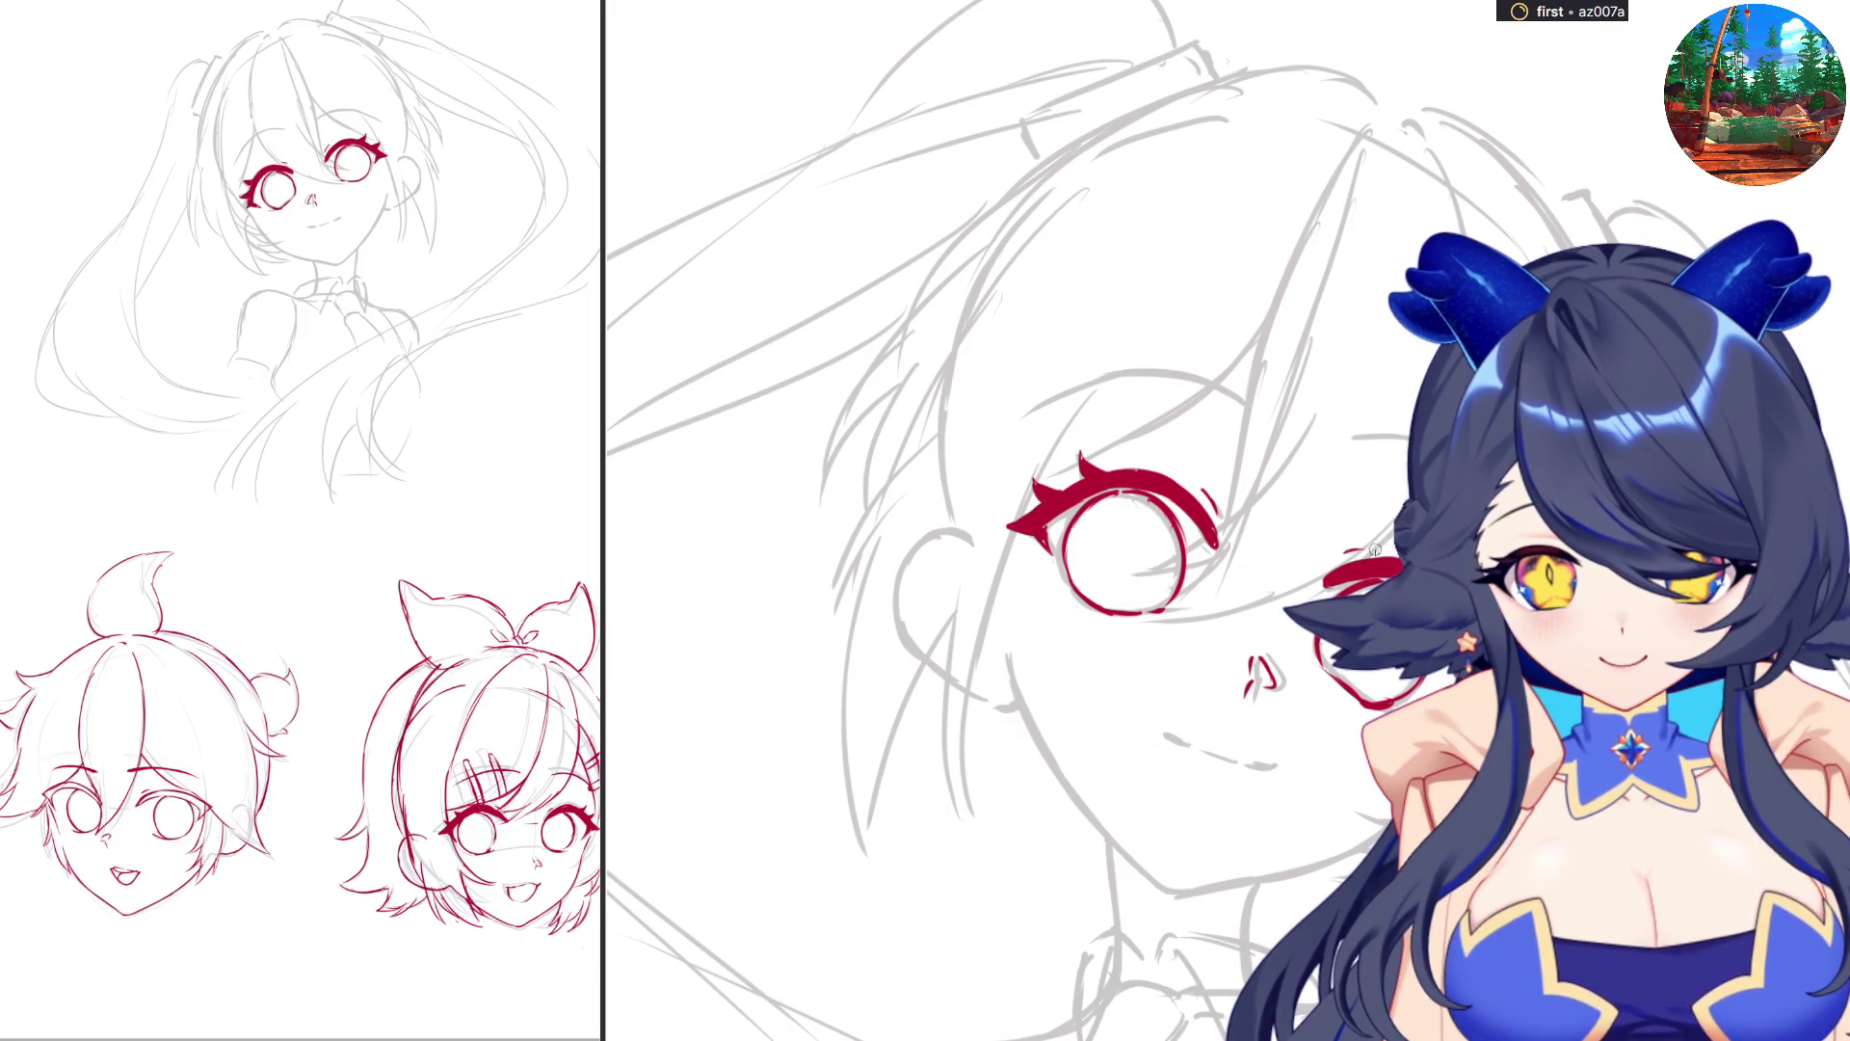
{"action": "key", "text": "4"}
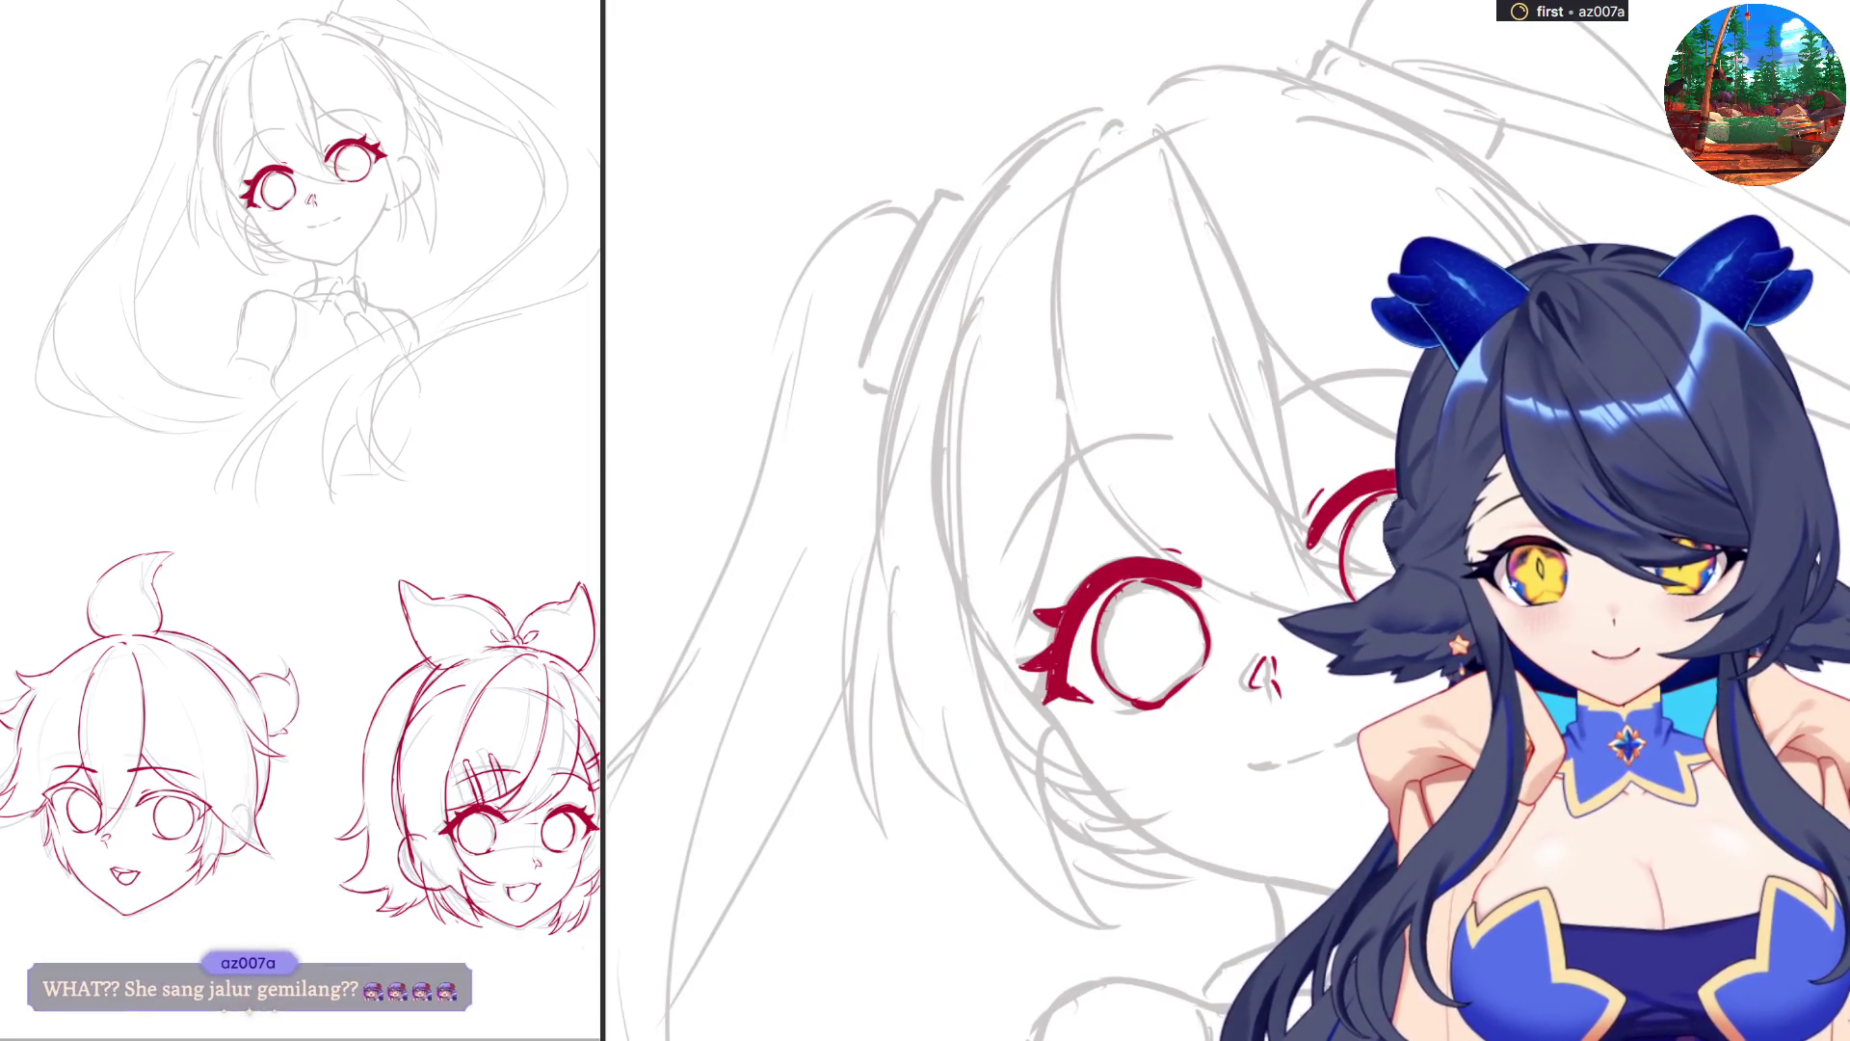
{"action": "left_click_drag", "start_coordinate": [1249, 399], "coordinate": [1385, 366]}
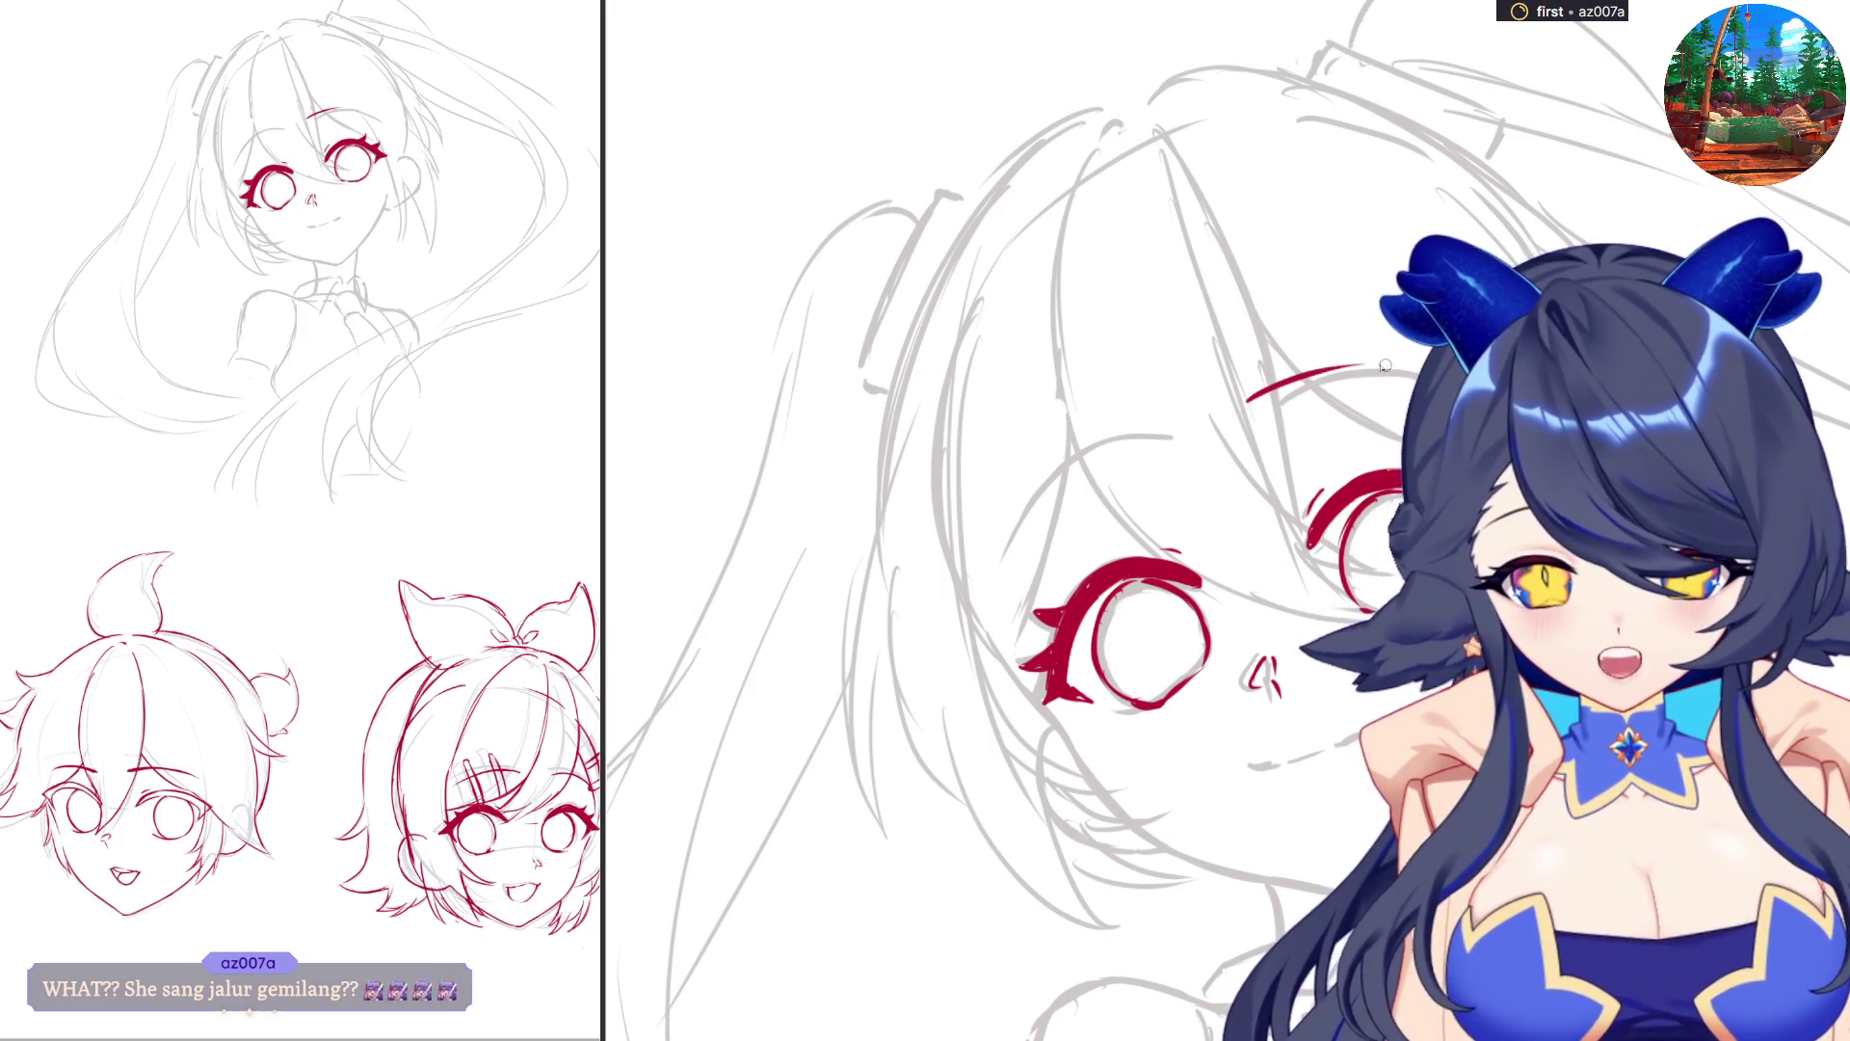
{"action": "key", "text": "ctrl+z"}
{"action": "left_click_drag", "start_coordinate": [1256, 397], "coordinate": [1424, 369]}
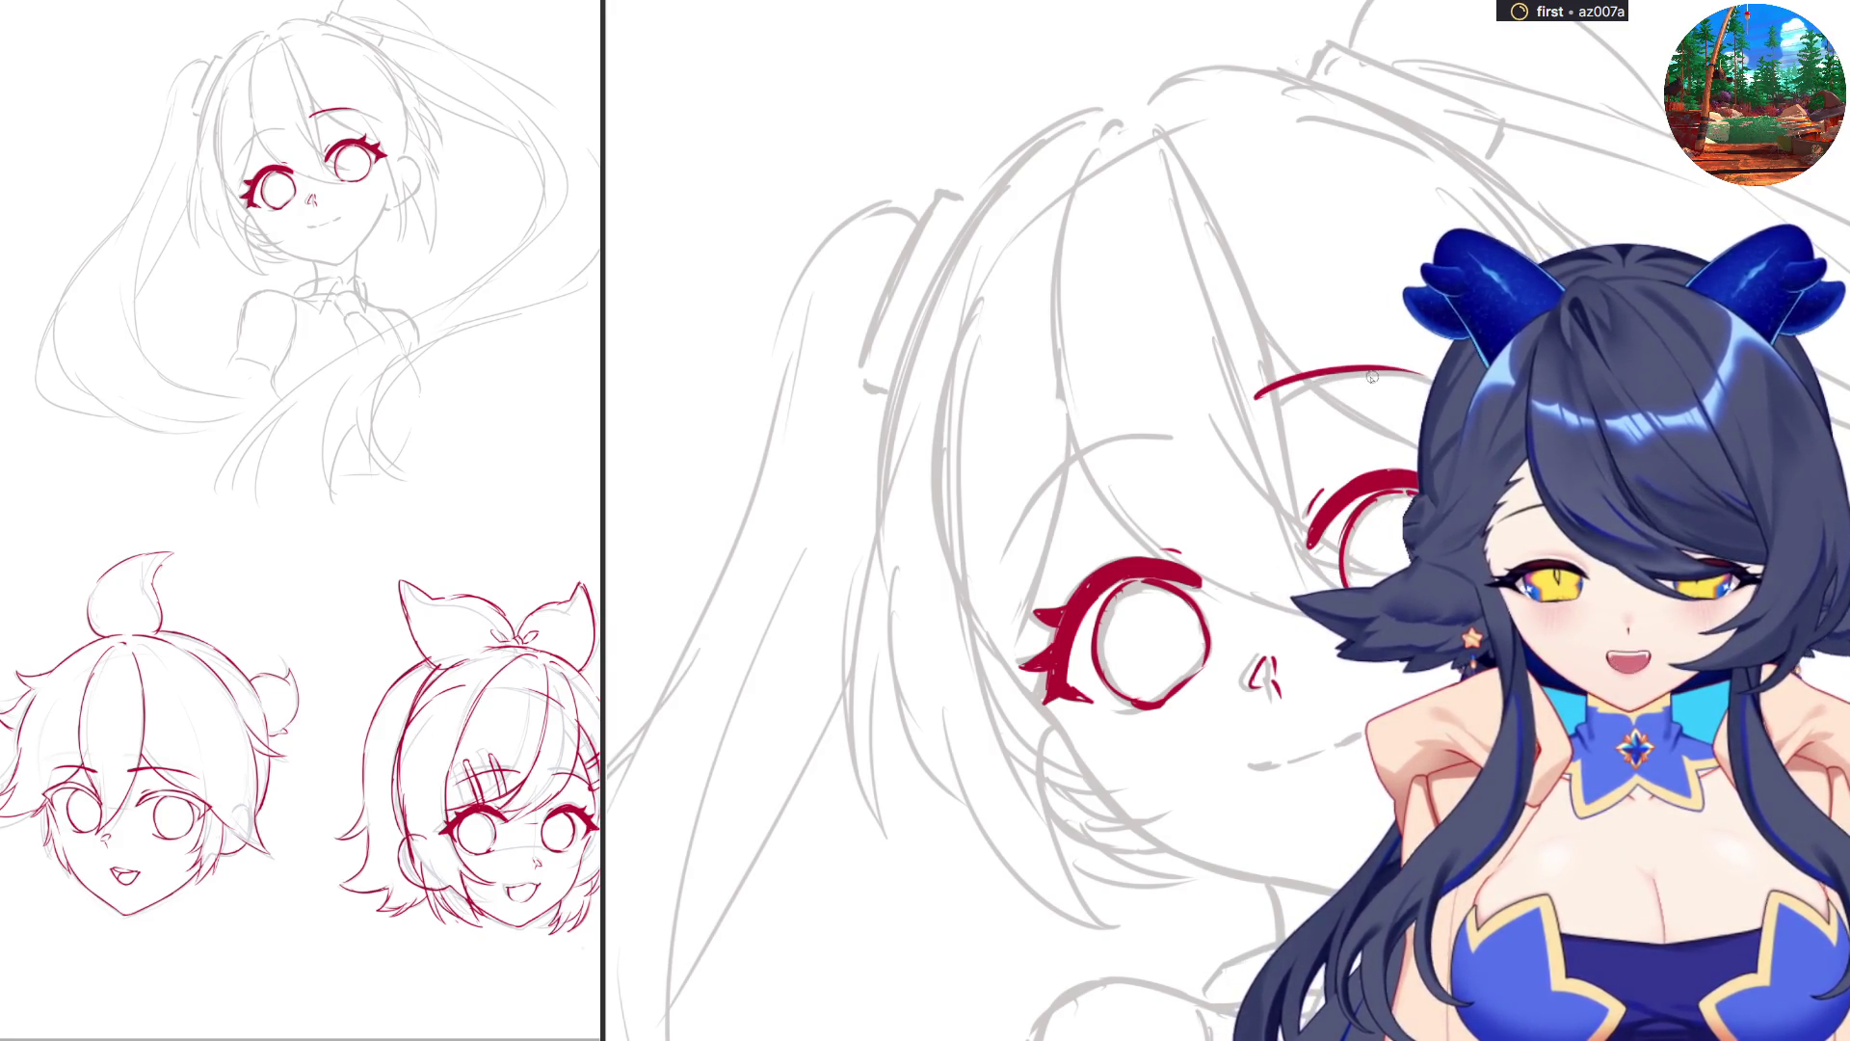
Ink the right eye's upper lash and redraw a shorter left eyebrow arc.
{"action": "key", "text": "6"}
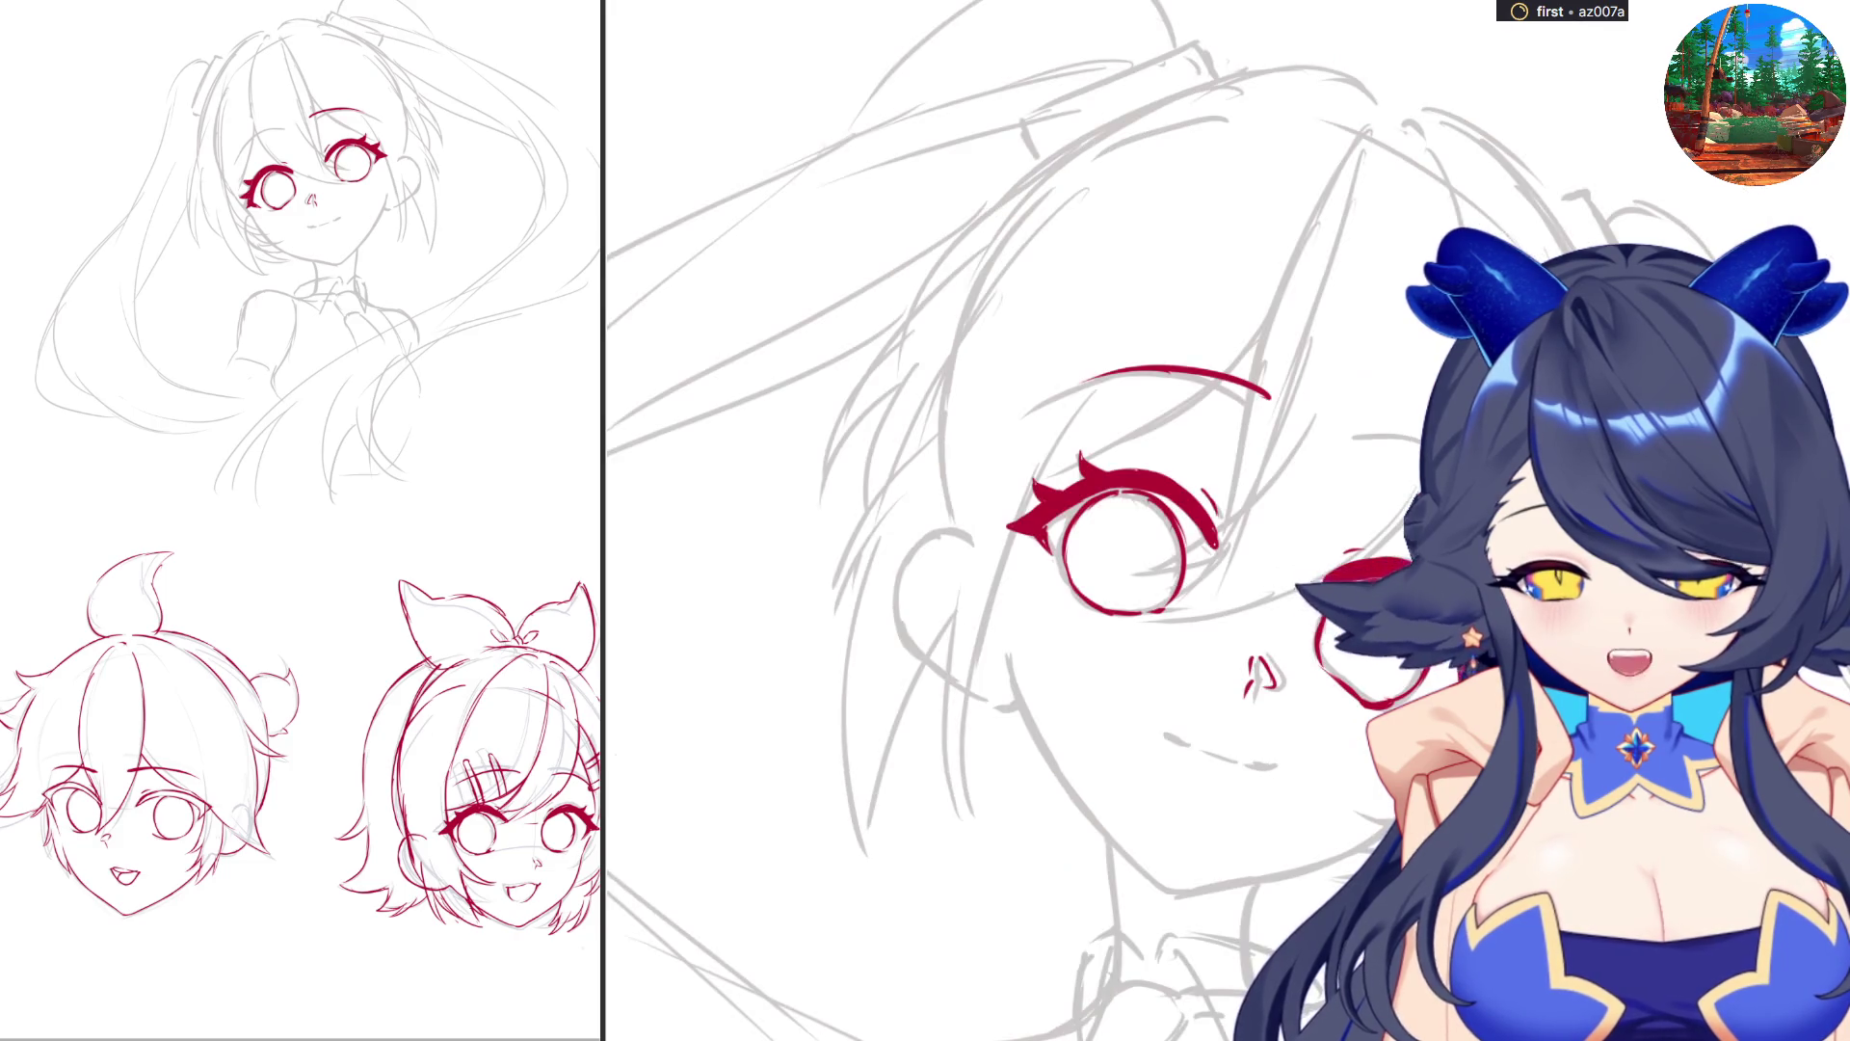
{"action": "left_click_drag", "start_coordinate": [1373, 443], "coordinate": [1436, 447]}
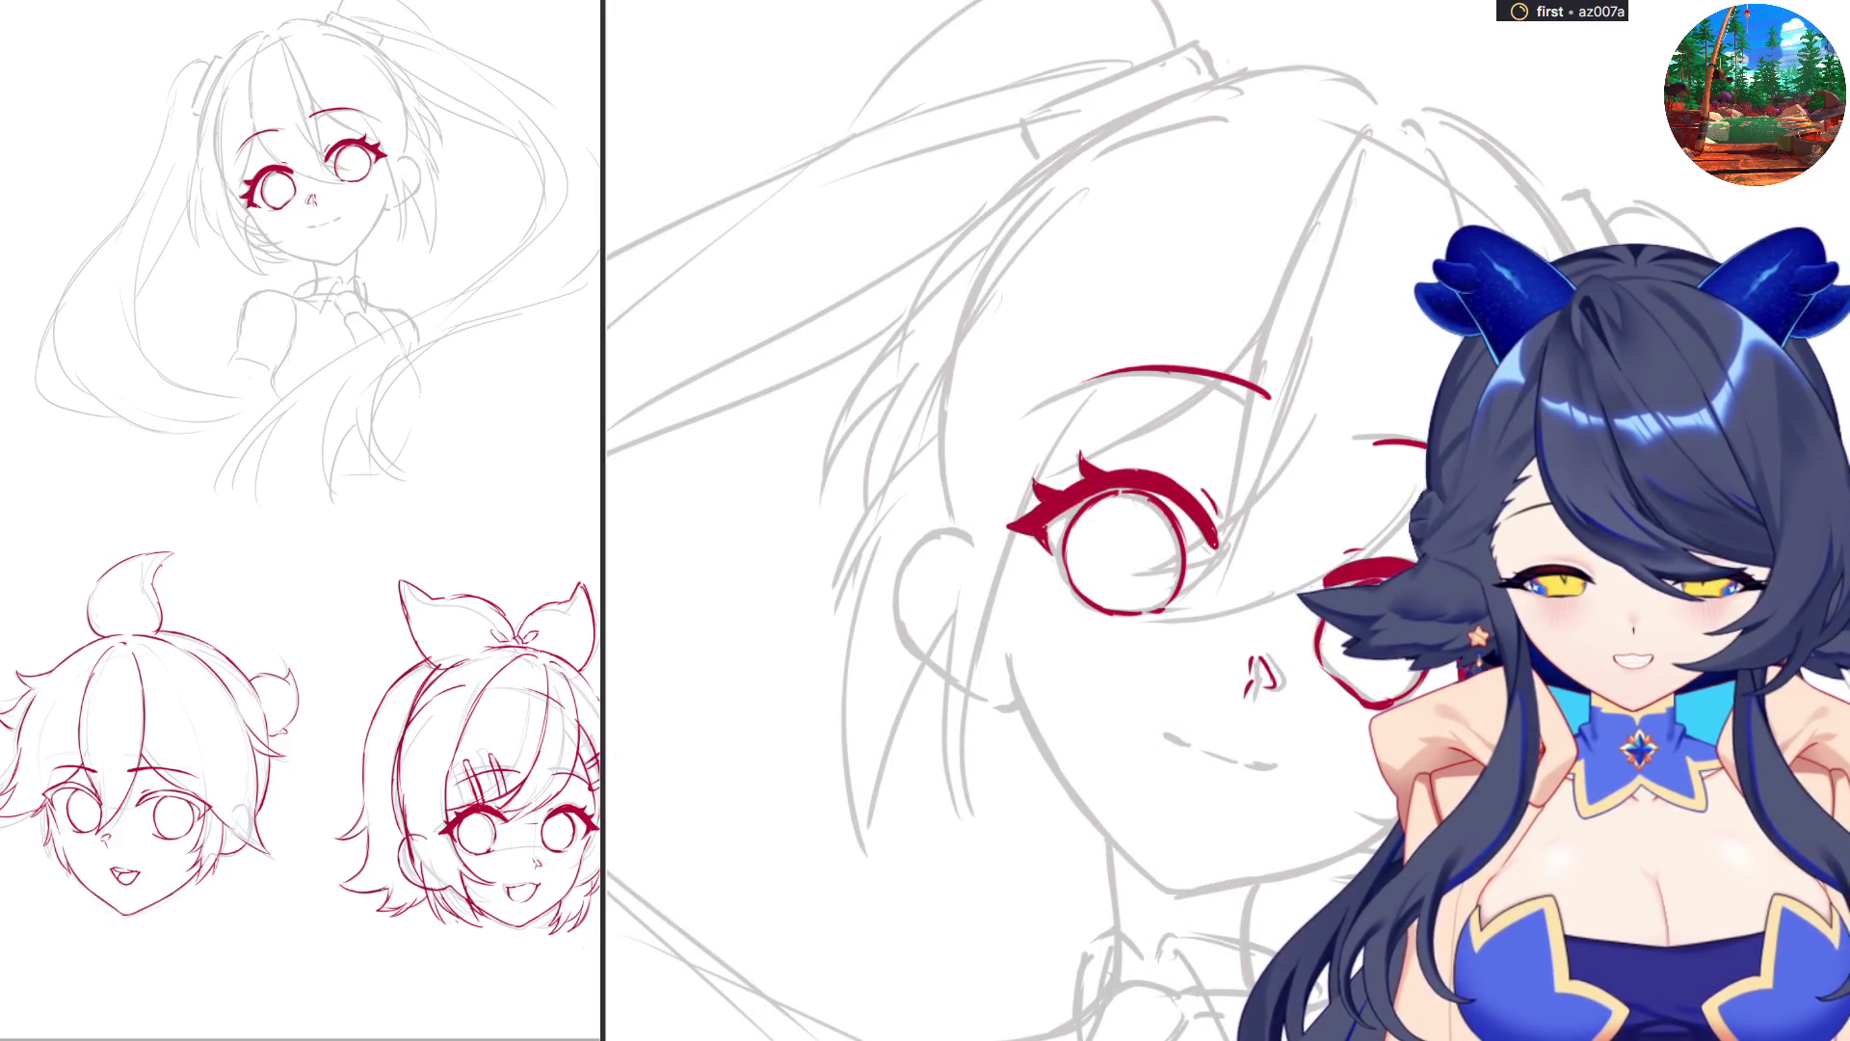
{"action": "key", "text": "4"}
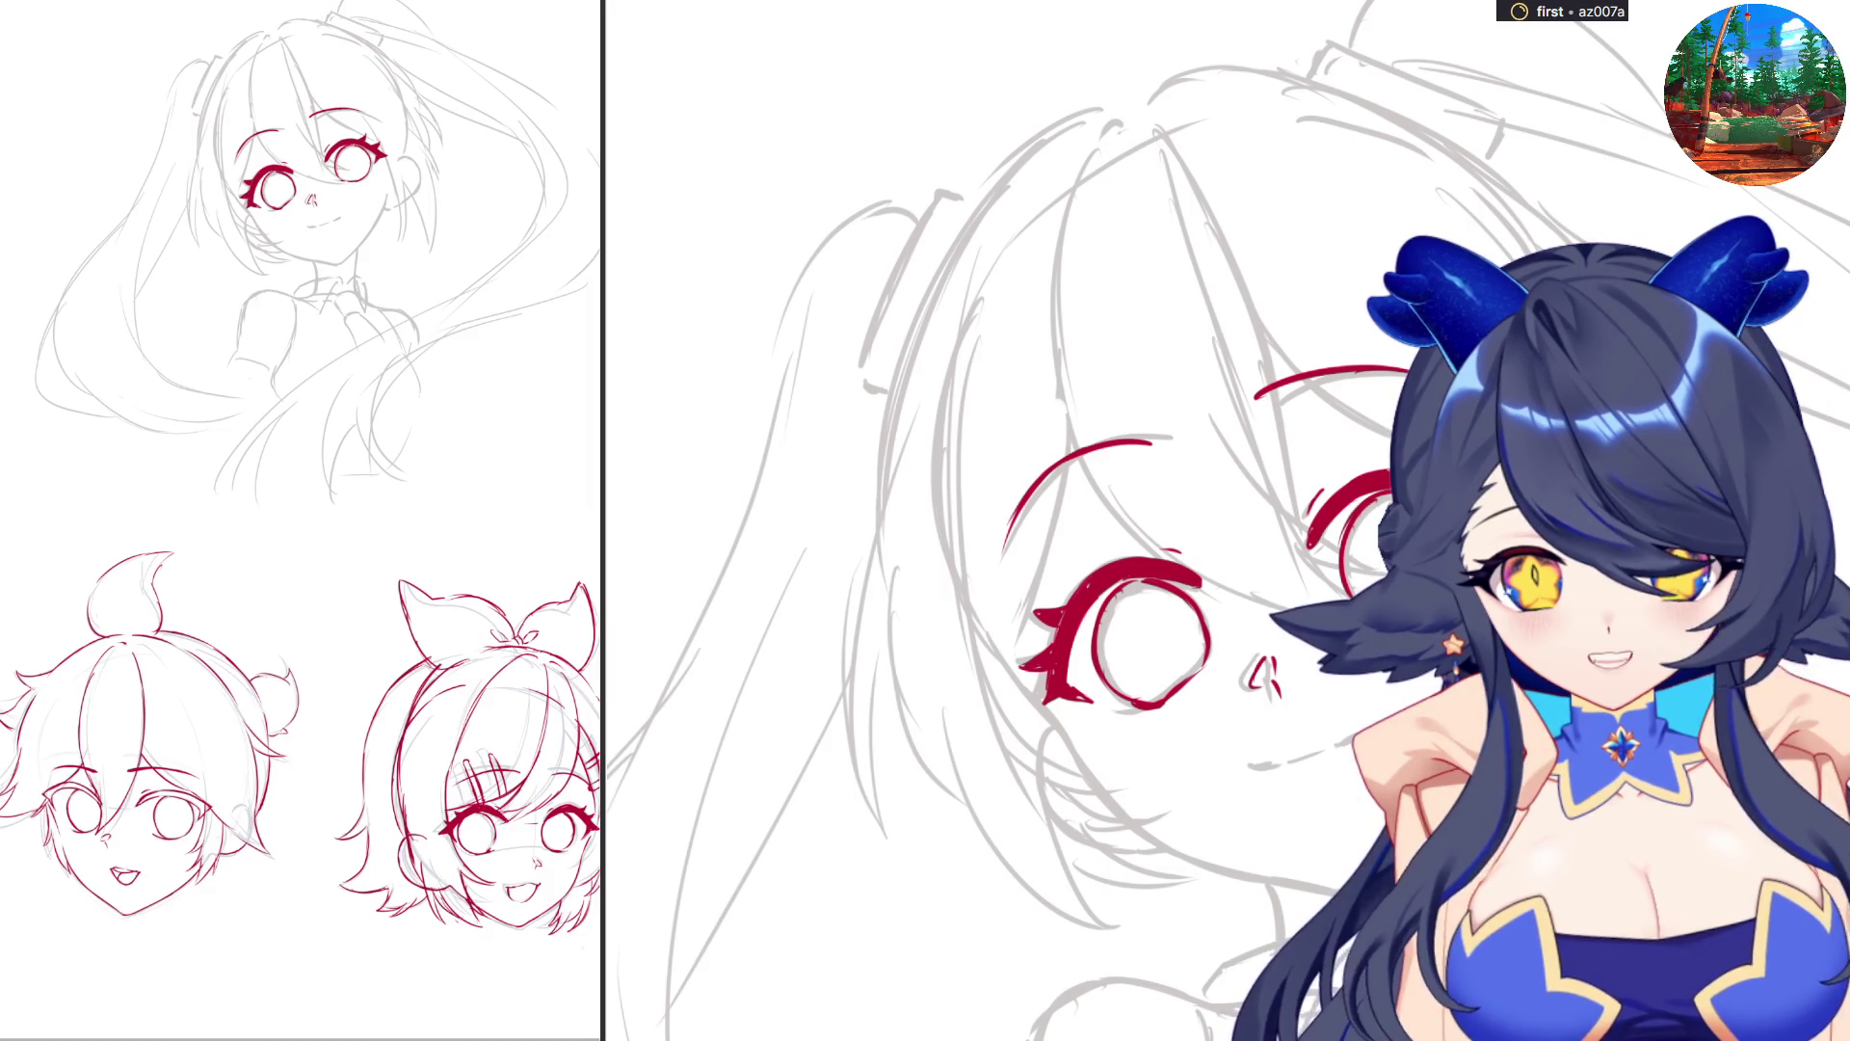
{"action": "key", "text": "ctrl+z"}
{"action": "mouse_move", "coordinate": [1122, 439]}
{"action": "left_mouse_down"}
{"action": "mouse_move", "coordinate": [1039, 520]}
{"action": "mouse_move", "coordinate": [1002, 629]}
{"action": "left_mouse_up"}
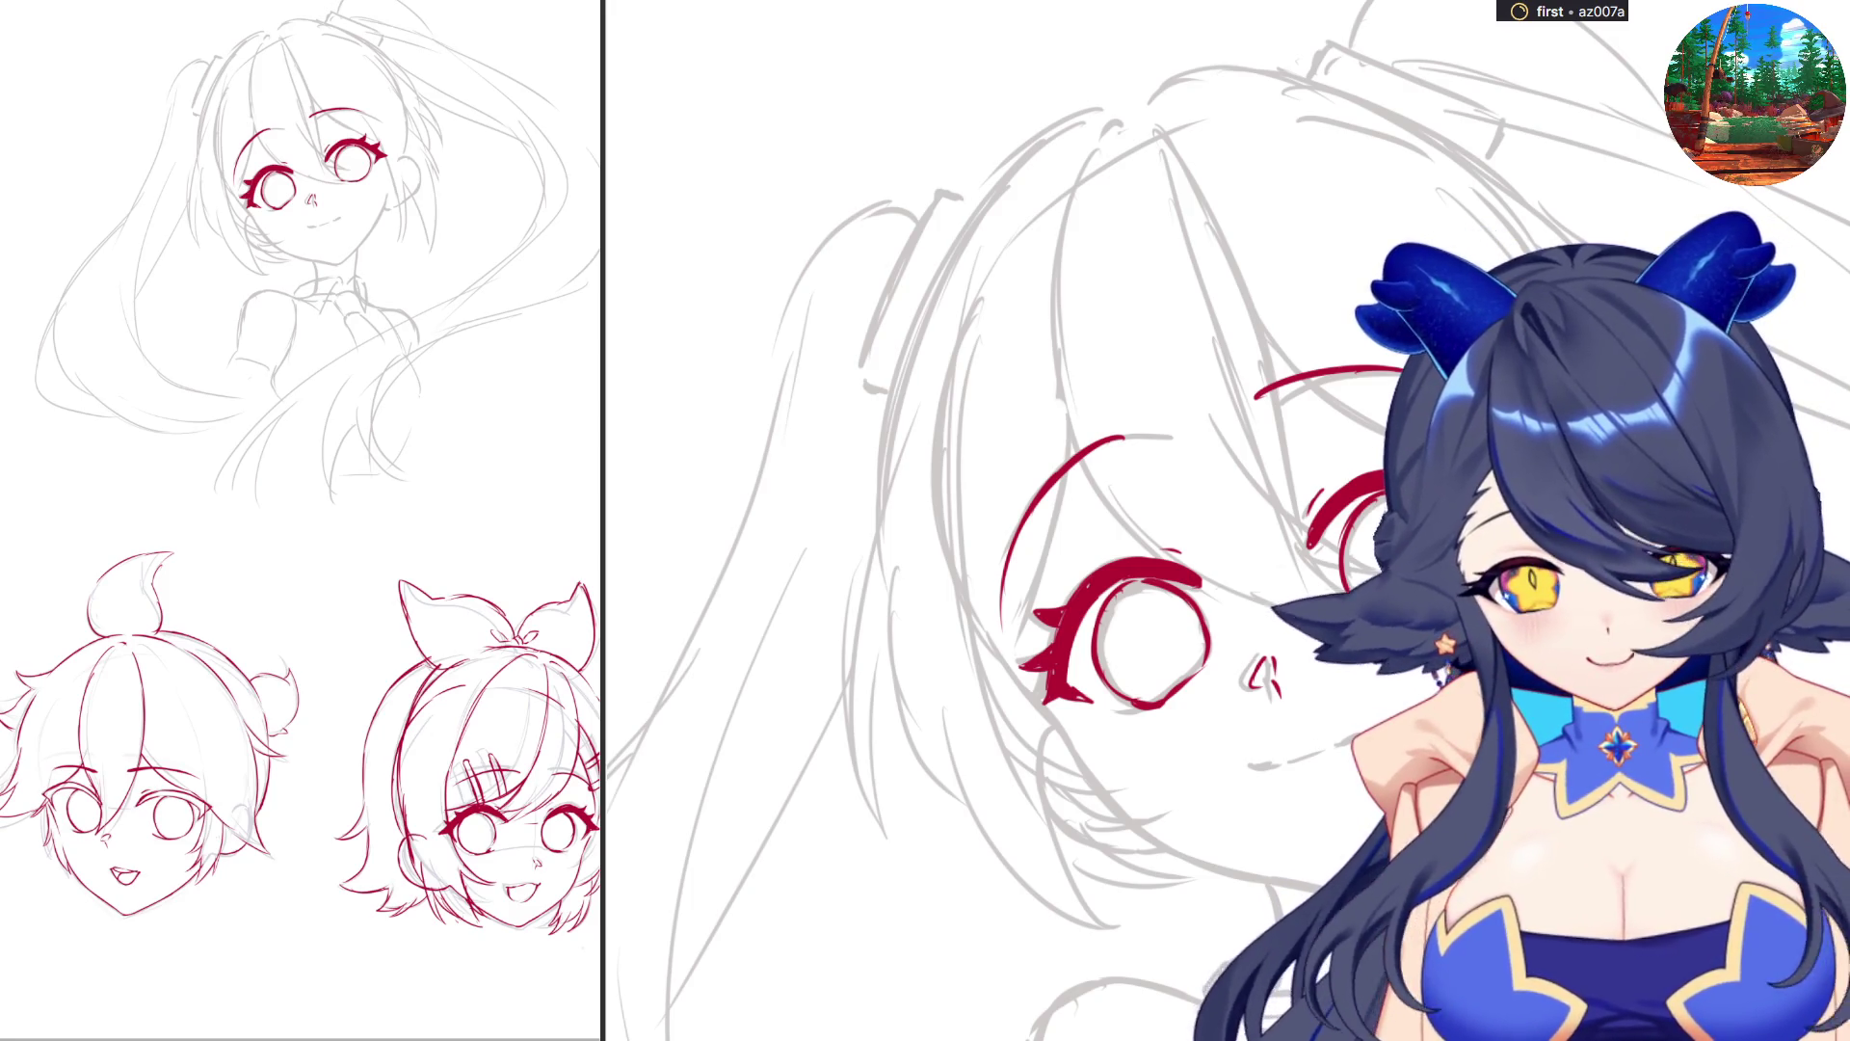
Ink a short red mouth line and the long cheek and jaw contour below the left eye.
{"action": "left_click_drag", "start_coordinate": [1262, 766], "coordinate": [1299, 761]}
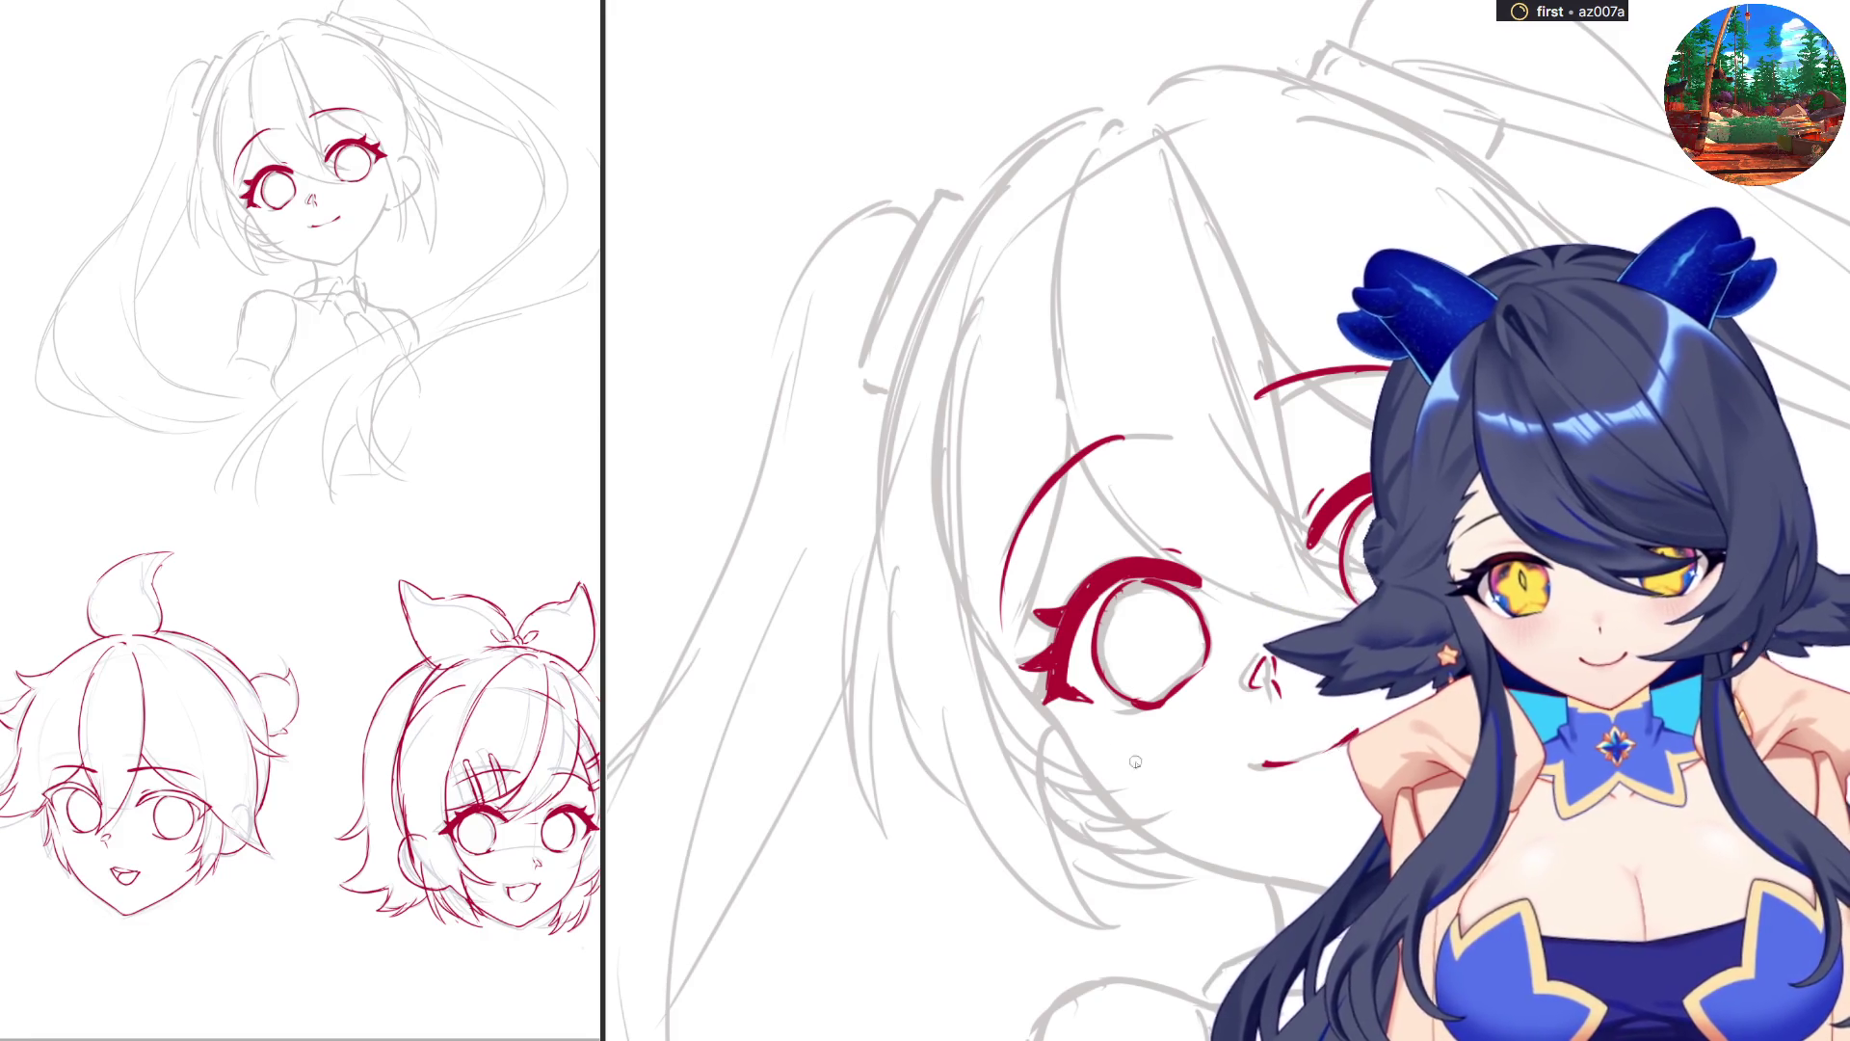
{"action": "left_click_drag", "start_coordinate": [1023, 679], "coordinate": [1099, 757]}
{"action": "key", "text": "ctrl+z"}
{"action": "key", "text": "ctrl+z"}
{"action": "left_click_drag", "start_coordinate": [1107, 764], "coordinate": [1203, 850]}
{"action": "left_click_drag", "start_coordinate": [1104, 760], "coordinate": [1203, 842]}
{"action": "key", "text": "ctrl+z"}
{"action": "key", "text": "ctrl+z"}
{"action": "left_click_drag", "start_coordinate": [1118, 783], "coordinate": [1274, 860]}
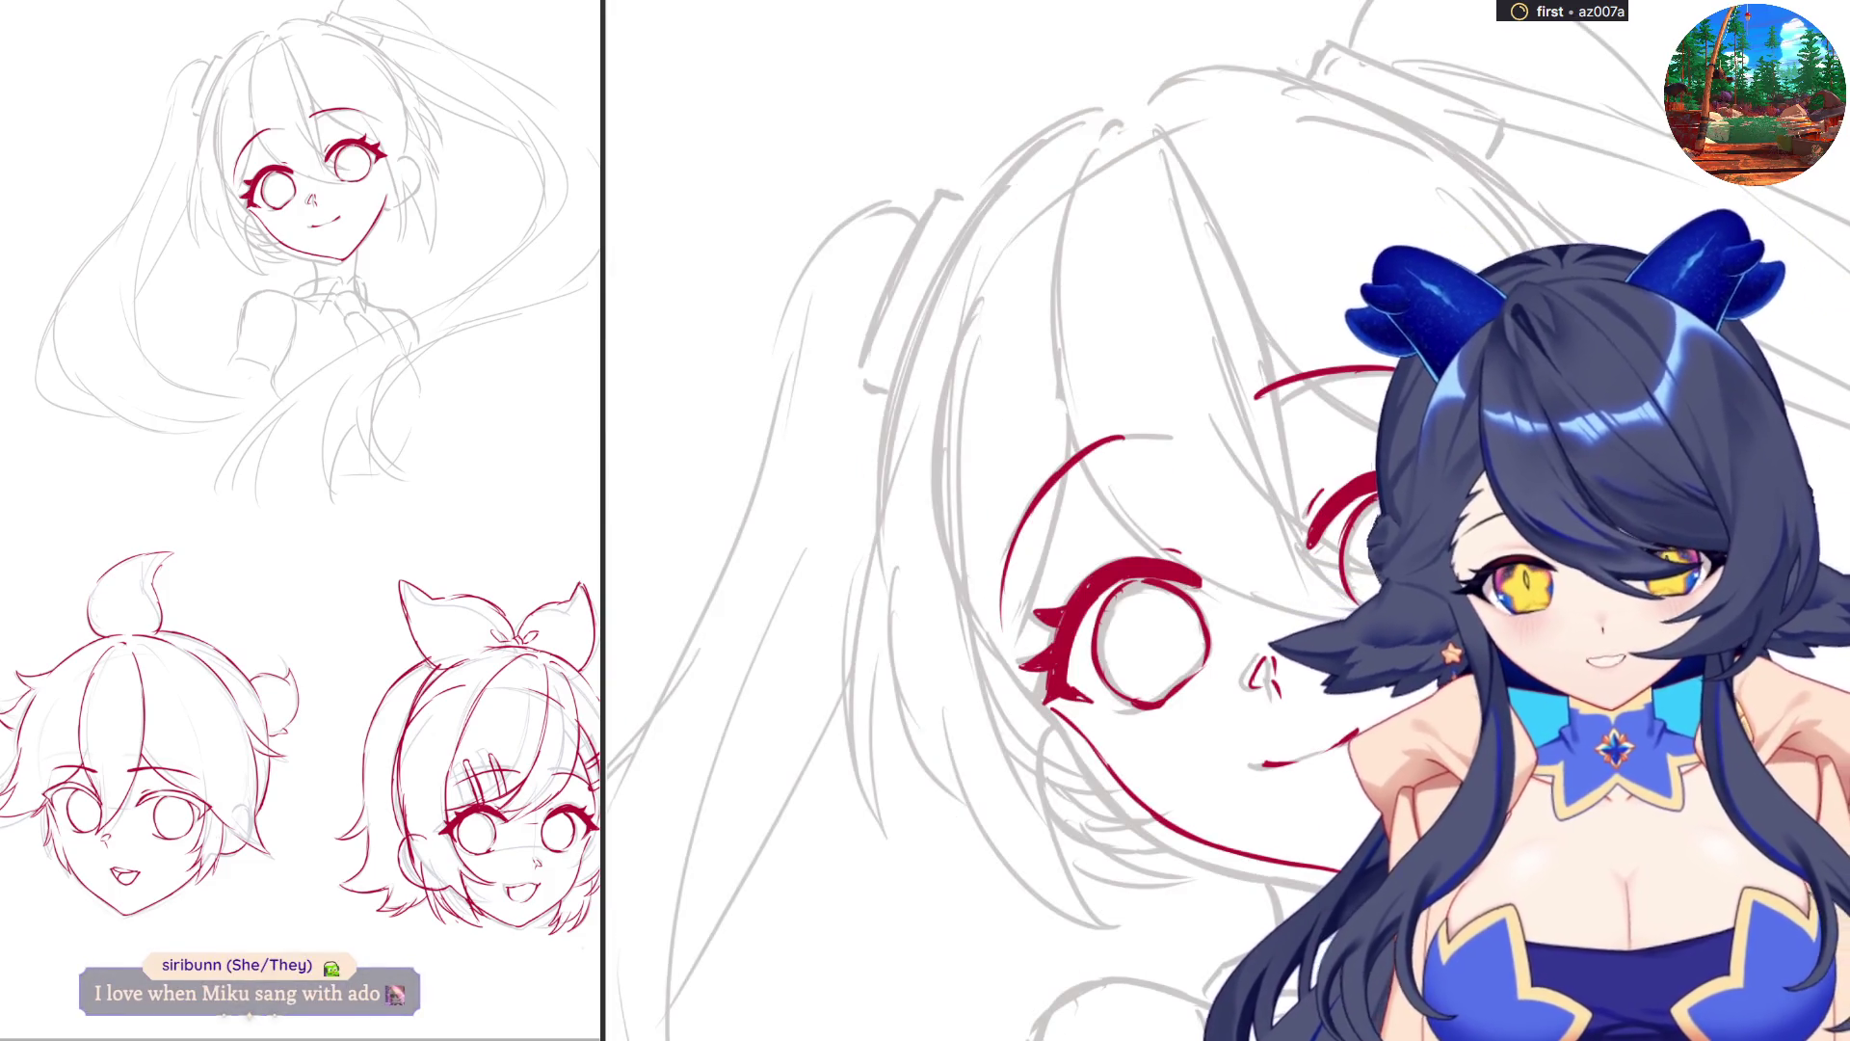
{"action": "mouse_move", "coordinate": [1084, 728]}
{"action": "left_mouse_down"}
{"action": "mouse_move", "coordinate": [1073, 804]}
{"action": "mouse_move", "coordinate": [1167, 825]}
{"action": "left_mouse_up"}
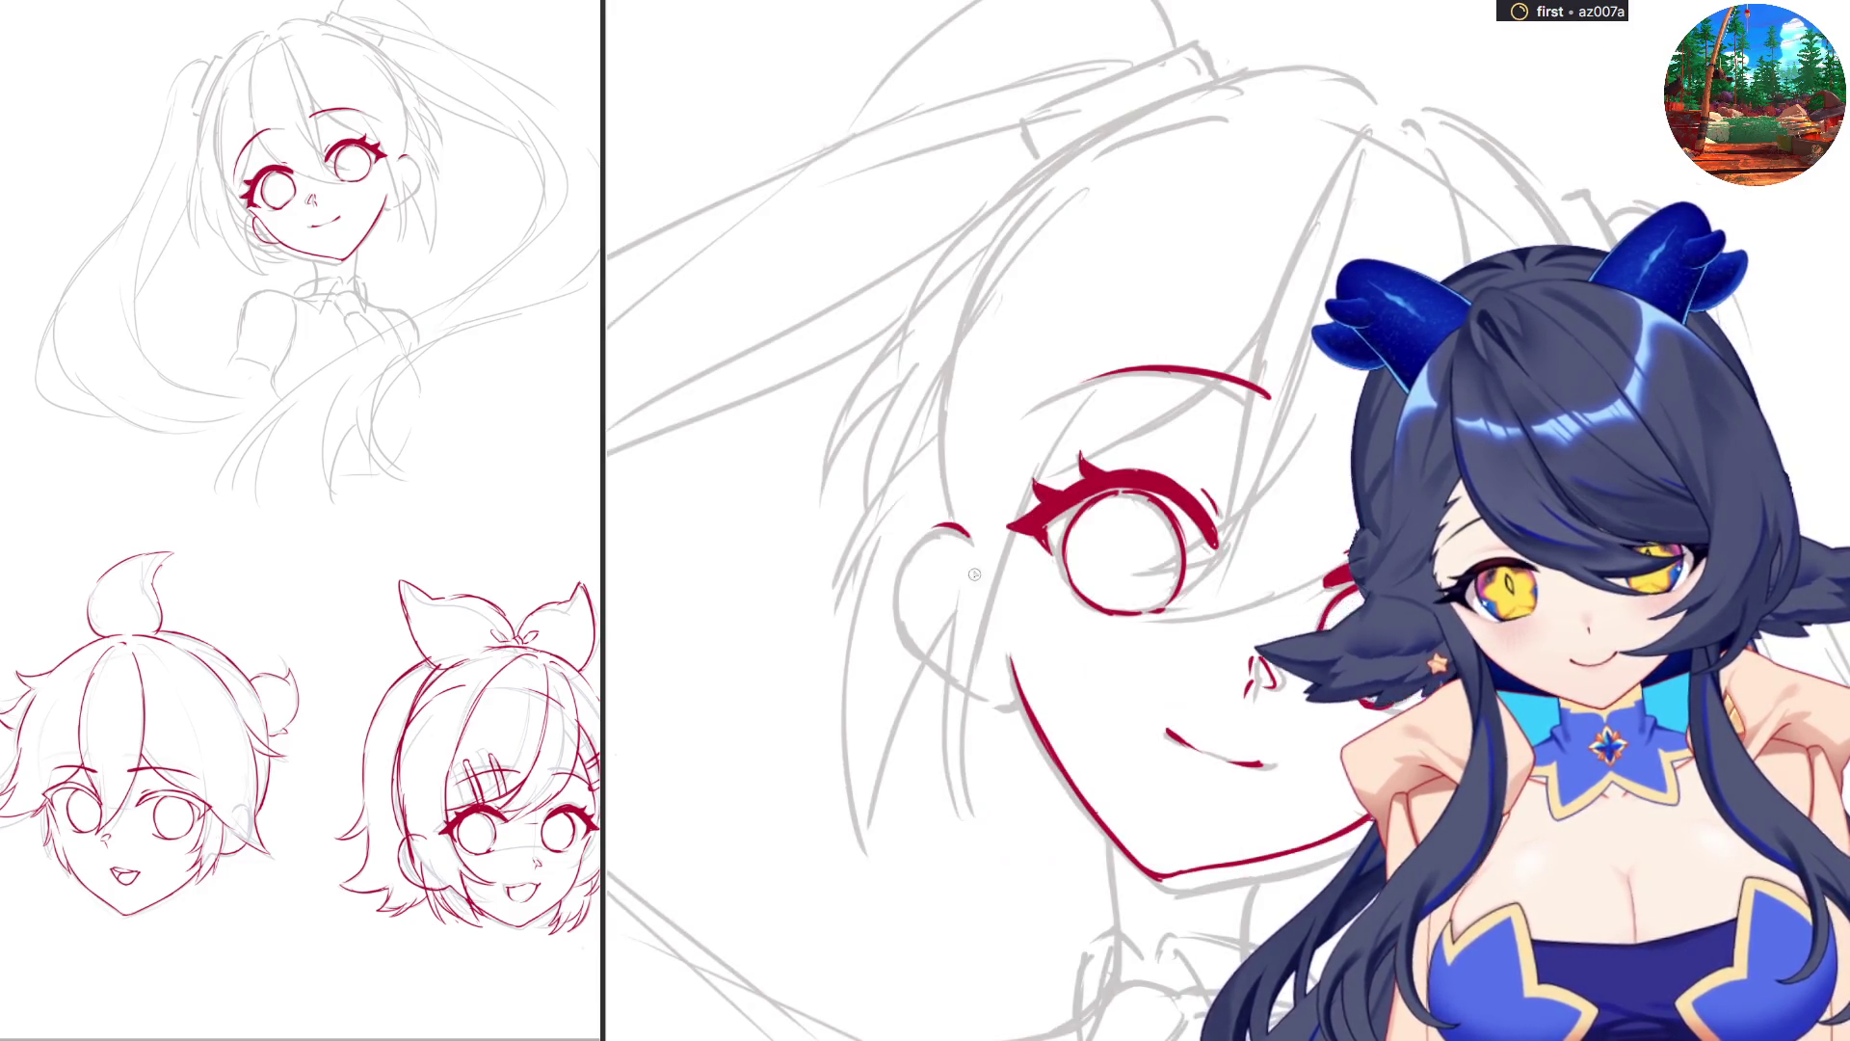
Ink the red outline around the girl's ear, discarding a misplaced arc over the head.
{"action": "mouse_move", "coordinate": [969, 539]}
{"action": "left_mouse_down"}
{"action": "mouse_move", "coordinate": [937, 529]}
{"action": "mouse_move", "coordinate": [906, 570]}
{"action": "mouse_move", "coordinate": [974, 695]}
{"action": "left_mouse_up"}
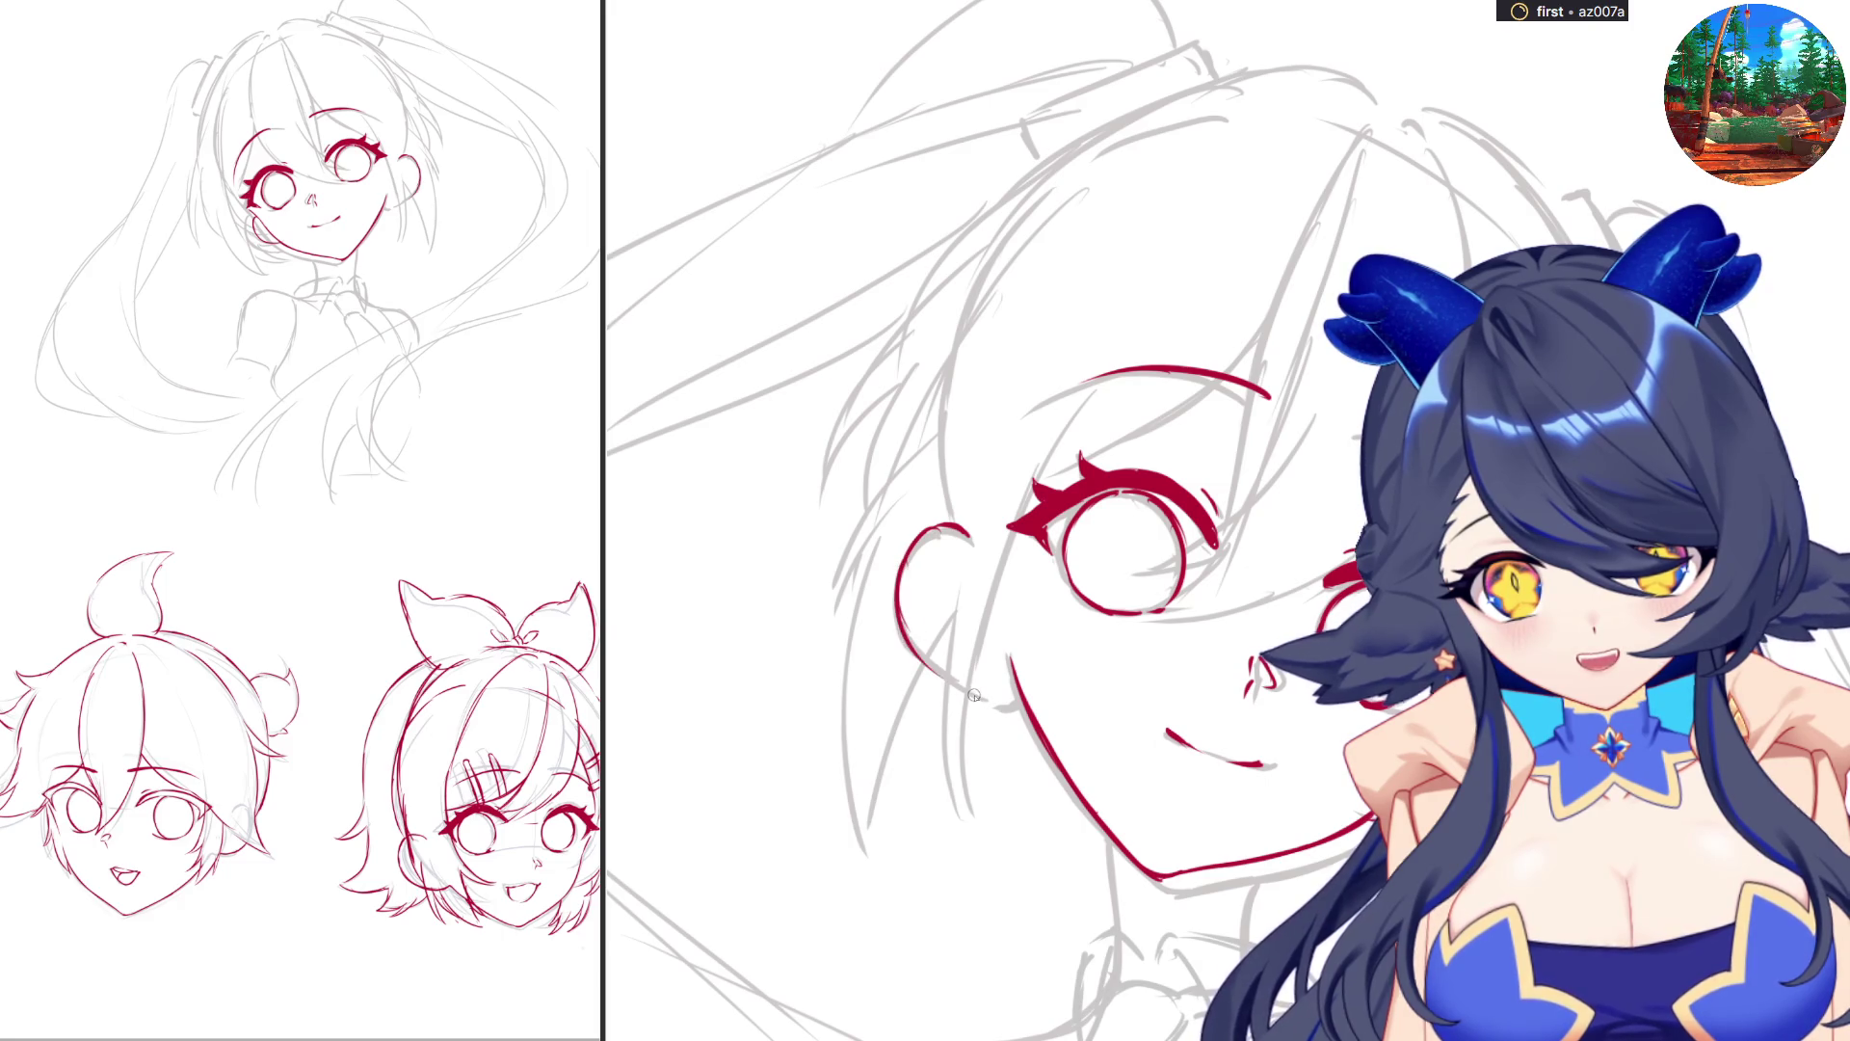
{"action": "mouse_move", "coordinate": [901, 622]}
{"action": "left_mouse_down"}
{"action": "mouse_move", "coordinate": [1018, 700]}
{"action": "mouse_move", "coordinate": [1263, 482]}
{"action": "left_mouse_up"}
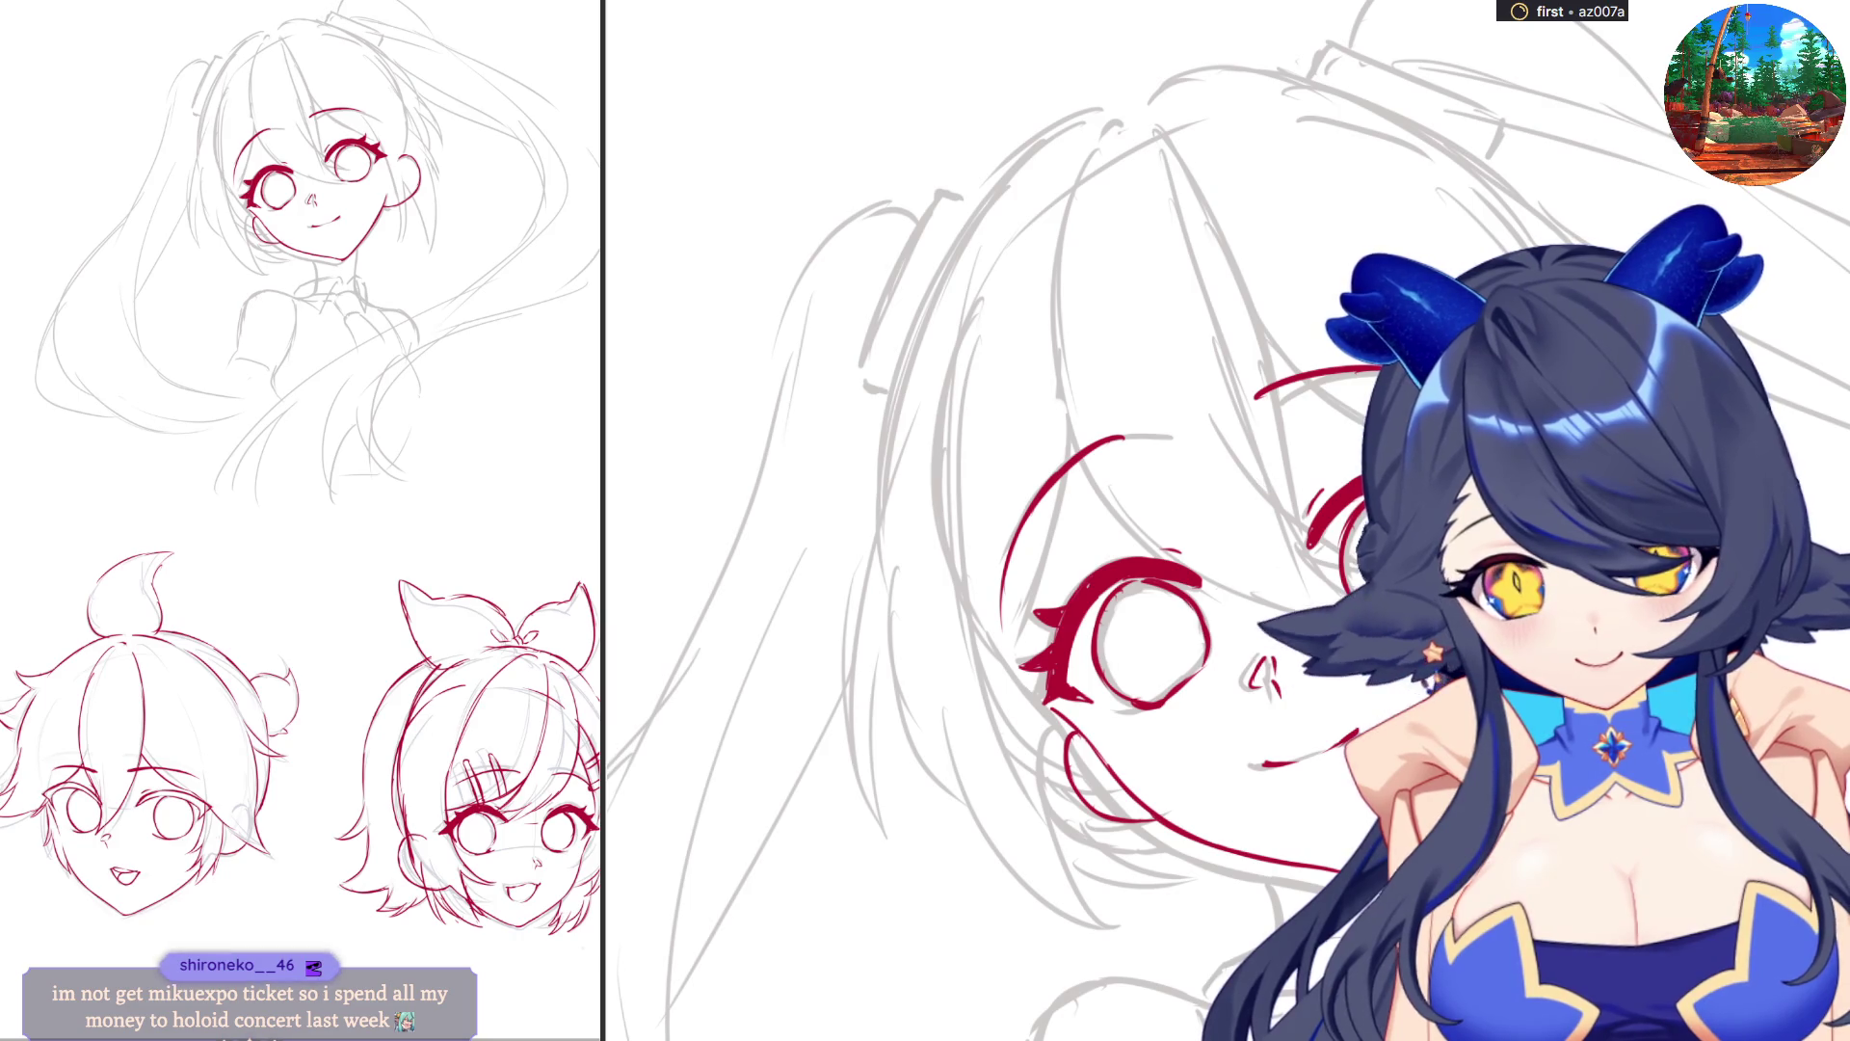
{"action": "left_click_drag", "start_coordinate": [942, 373], "coordinate": [988, 625]}
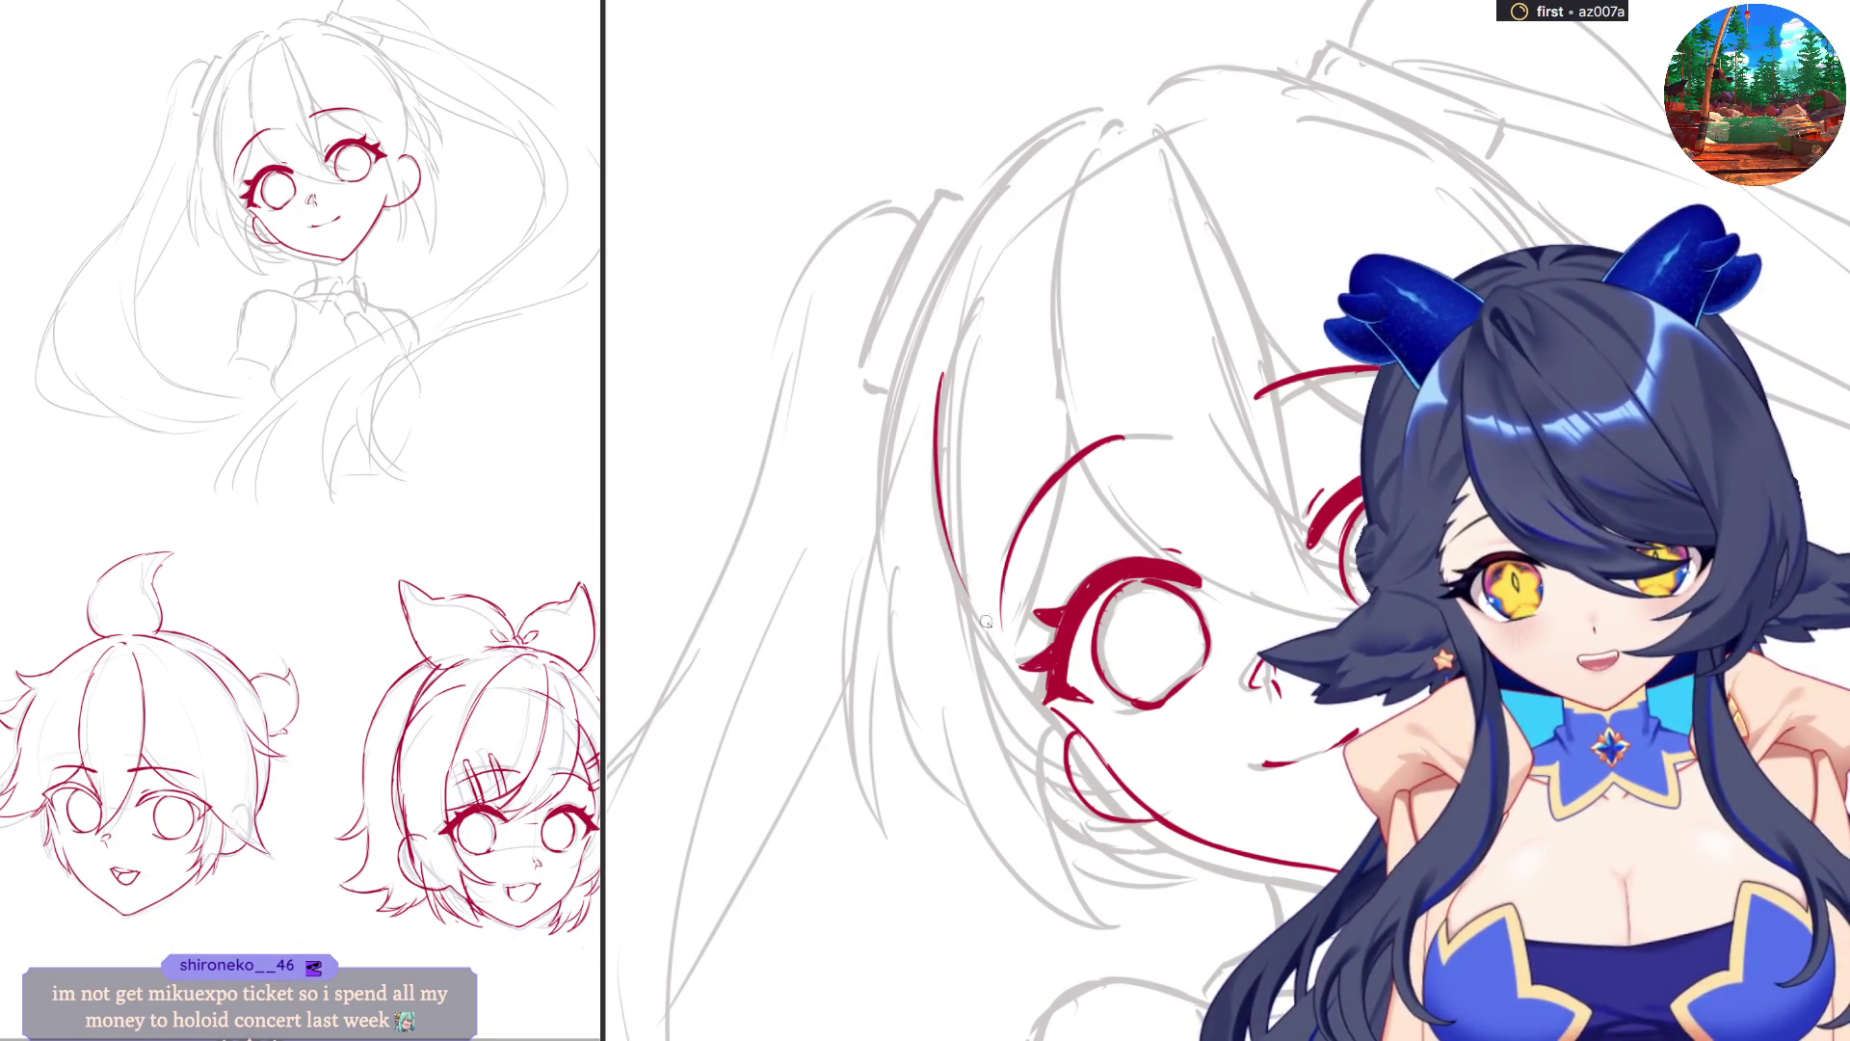
{"action": "left_click_drag", "start_coordinate": [937, 419], "coordinate": [1007, 669]}
{"action": "left_click_drag", "start_coordinate": [959, 573], "coordinate": [1045, 698]}
{"action": "left_click_drag", "start_coordinate": [978, 631], "coordinate": [1014, 678]}
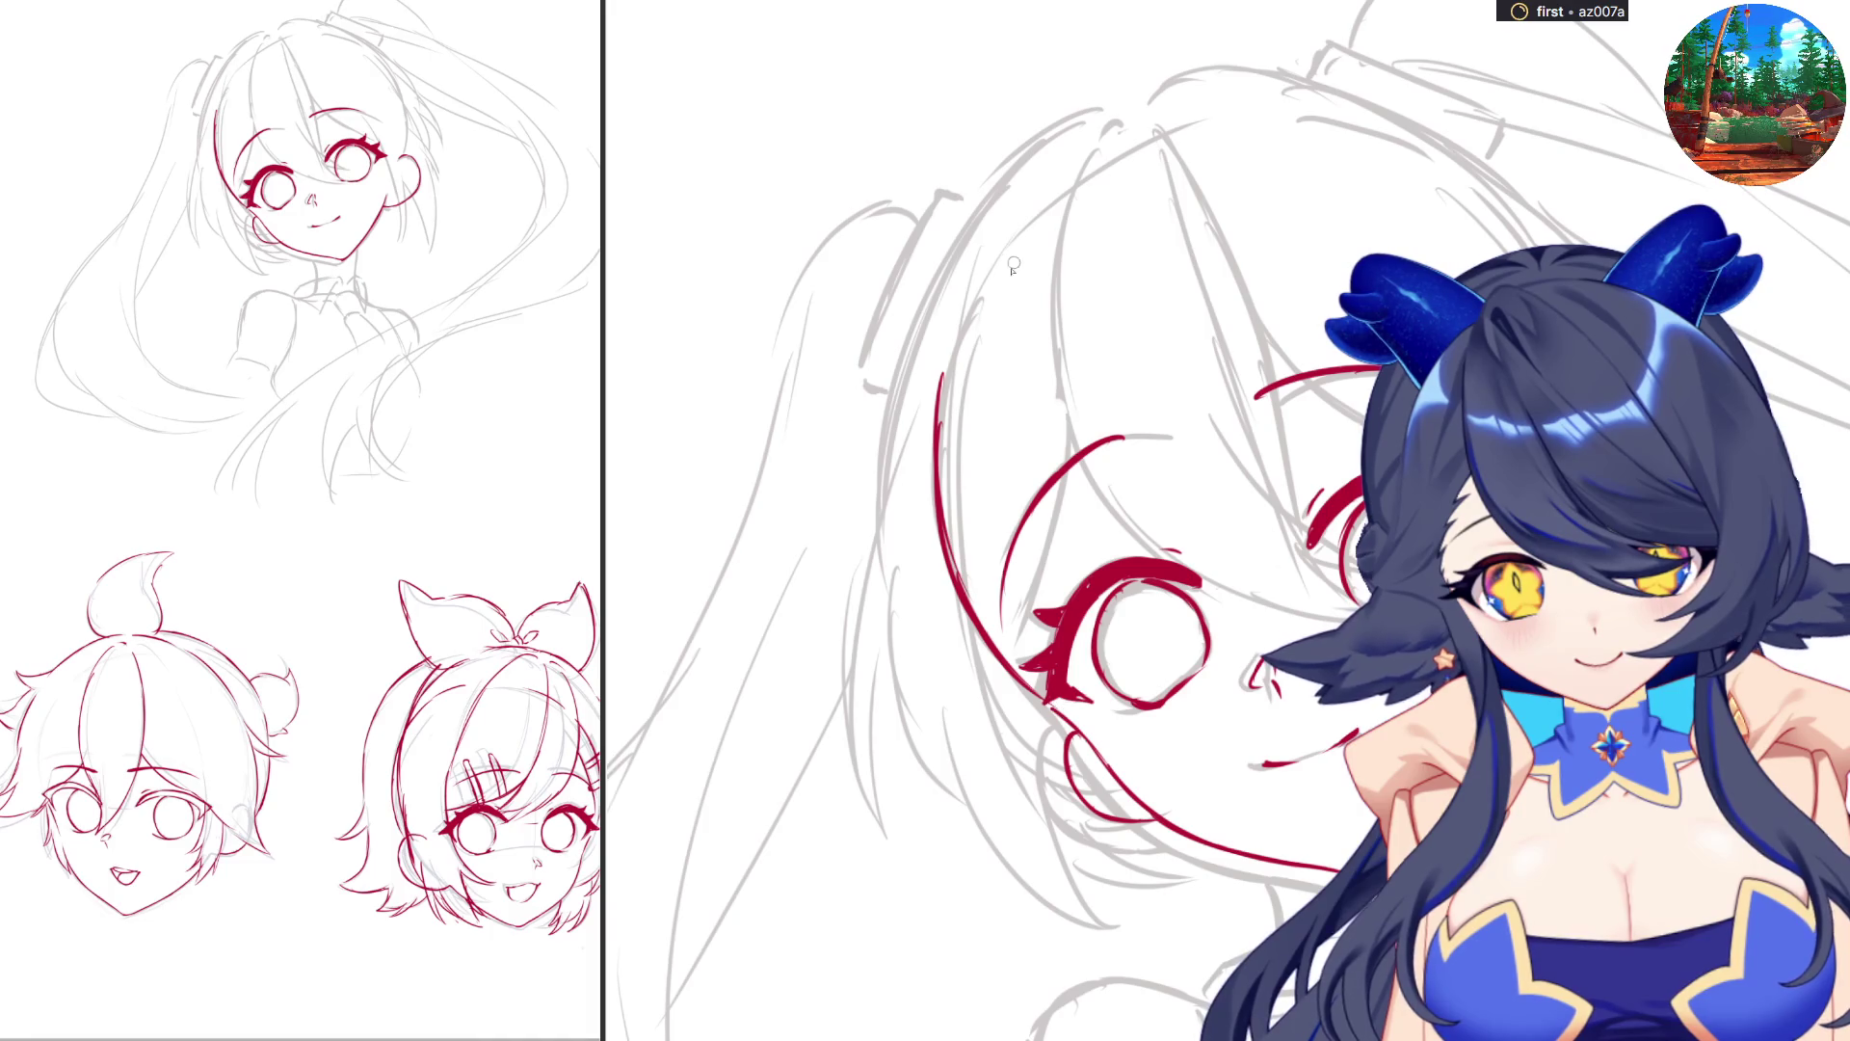
{"action": "mouse_move", "coordinate": [968, 301]}
{"action": "left_mouse_down"}
{"action": "mouse_move", "coordinate": [1108, 173]}
{"action": "mouse_move", "coordinate": [1226, 130]}
{"action": "mouse_move", "coordinate": [1378, 140]}
{"action": "mouse_move", "coordinate": [1522, 252]}
{"action": "left_mouse_up"}
{"action": "key", "text": "ctrl+z"}
{"action": "key", "text": "ctrl+z"}
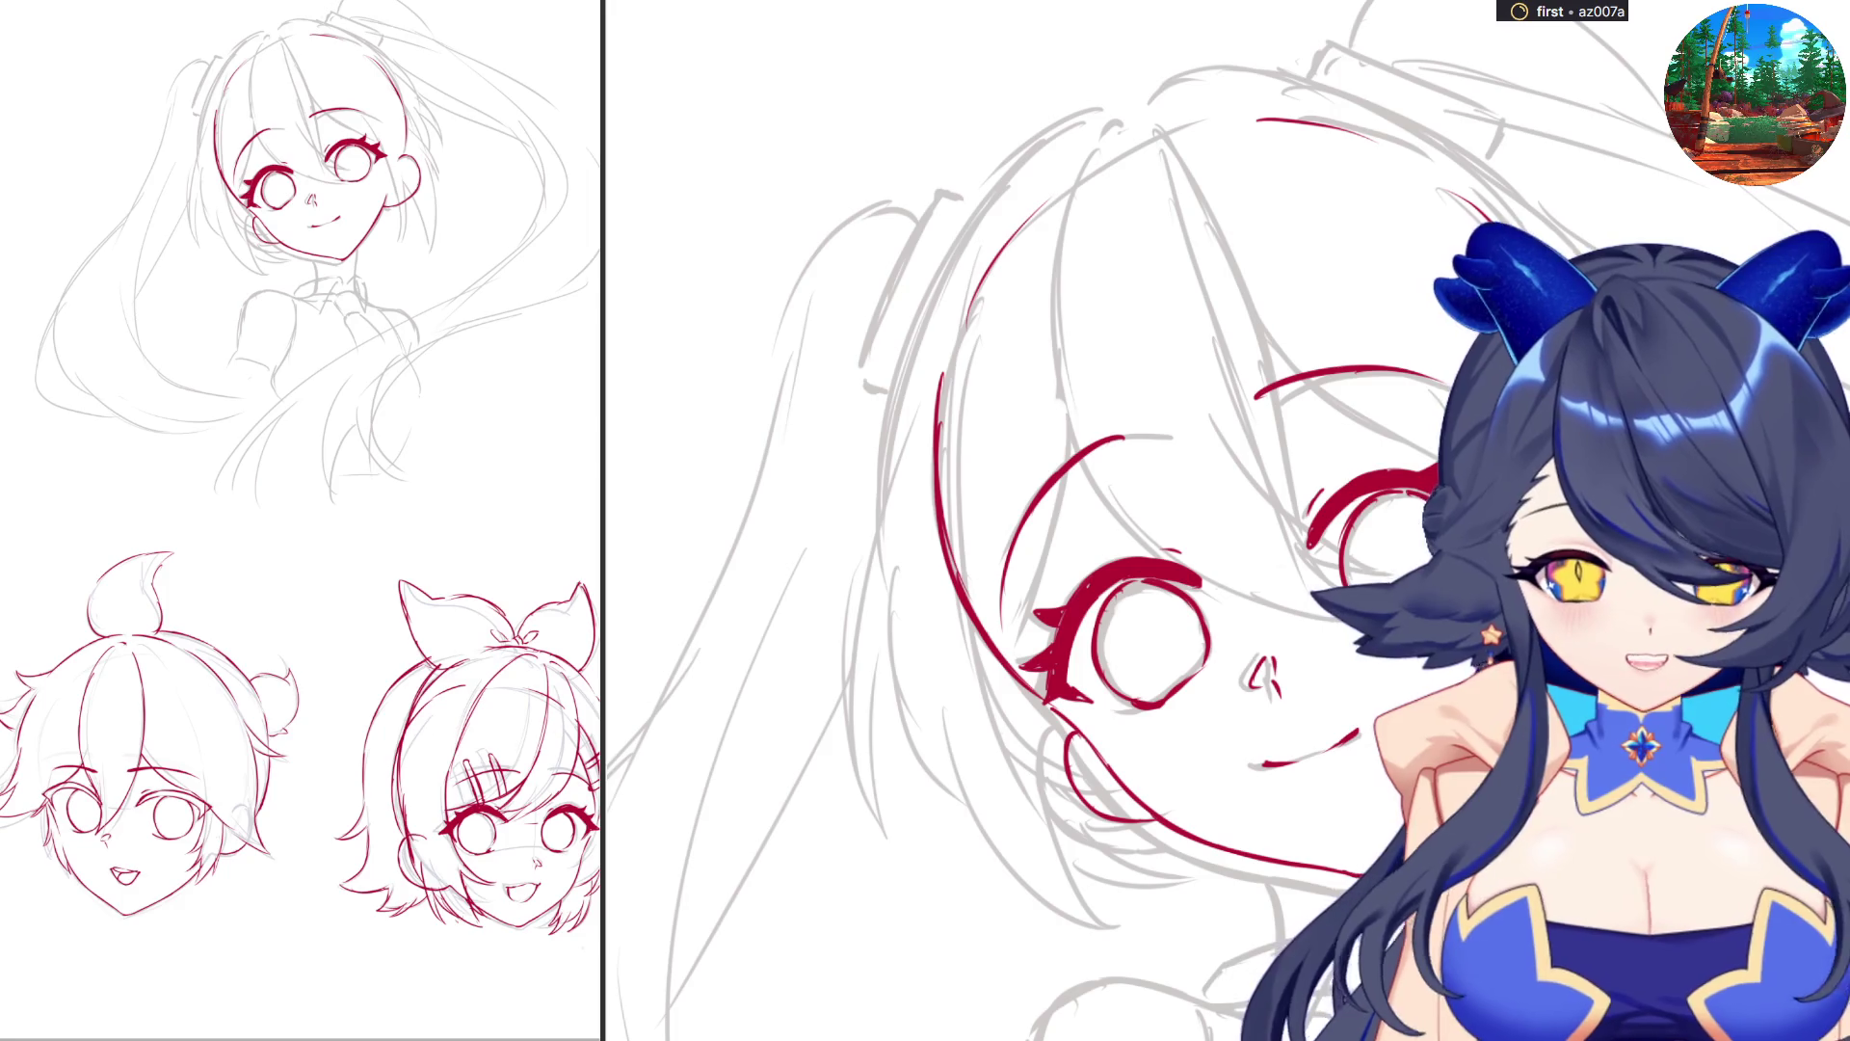
Select the red face lineart and nudge it slightly left and down.
{"action": "mouse_move", "coordinate": [815, 73]}
{"action": "left_mouse_down"}
{"action": "mouse_move", "coordinate": [1195, 665]}
{"action": "mouse_move", "coordinate": [1203, 964]}
{"action": "left_mouse_up"}
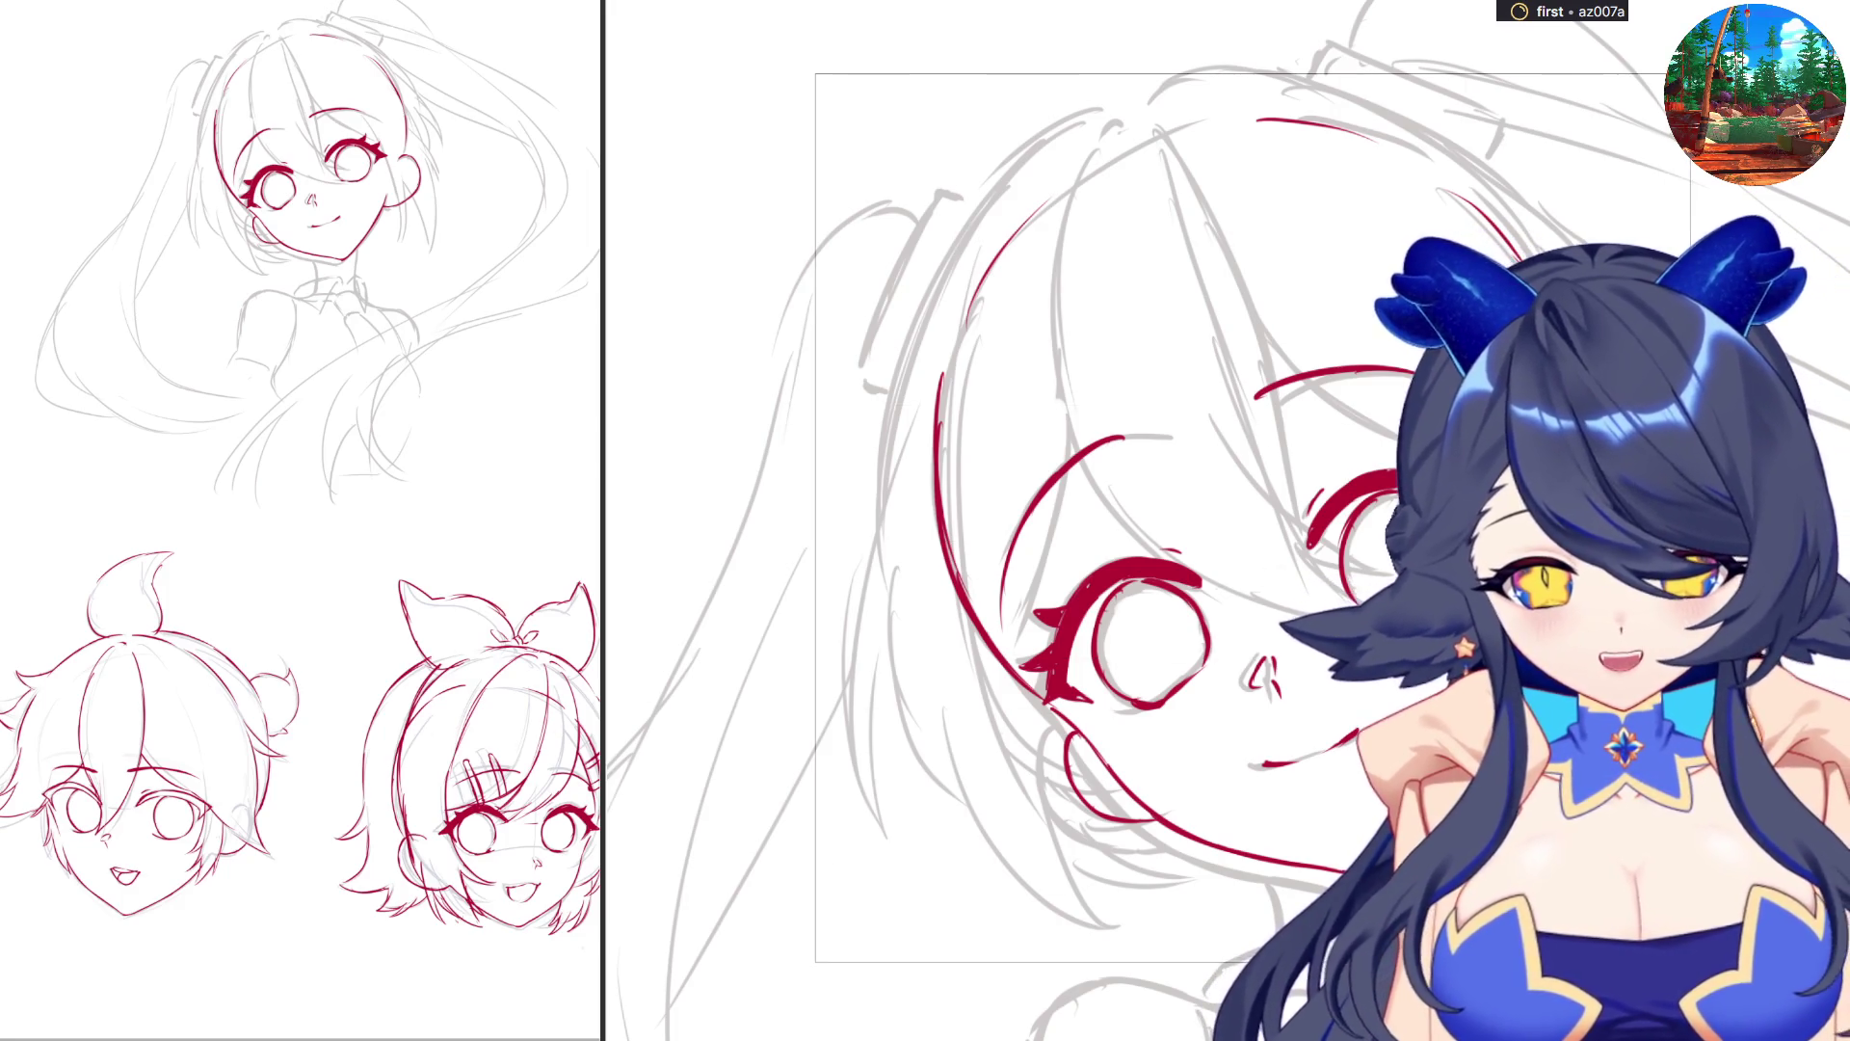
{"action": "key", "text": "ctrl+t"}
{"action": "mouse_move", "coordinate": [1279, 511]}
{"action": "left_mouse_down"}
{"action": "mouse_move", "coordinate": [1259, 516]}
{"action": "mouse_move", "coordinate": [1278, 515]}
{"action": "left_mouse_up"}
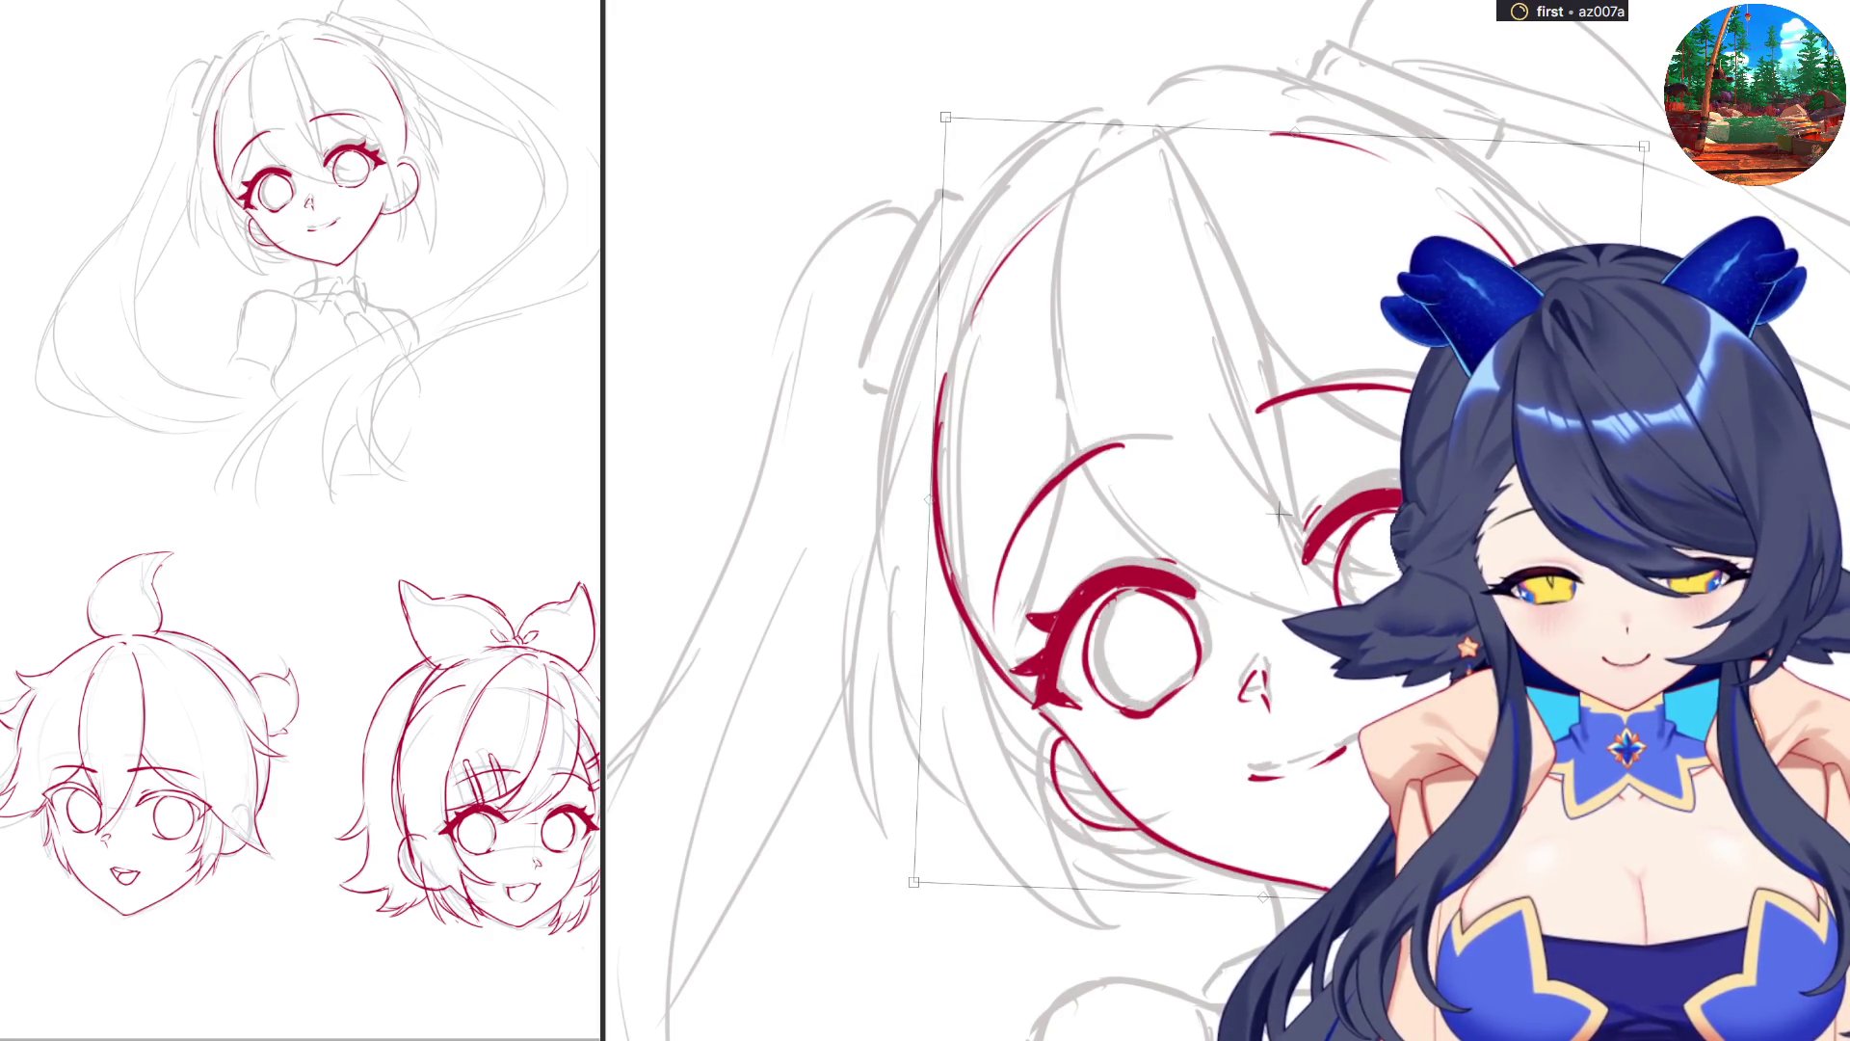
{"action": "key", "text": "Return"}
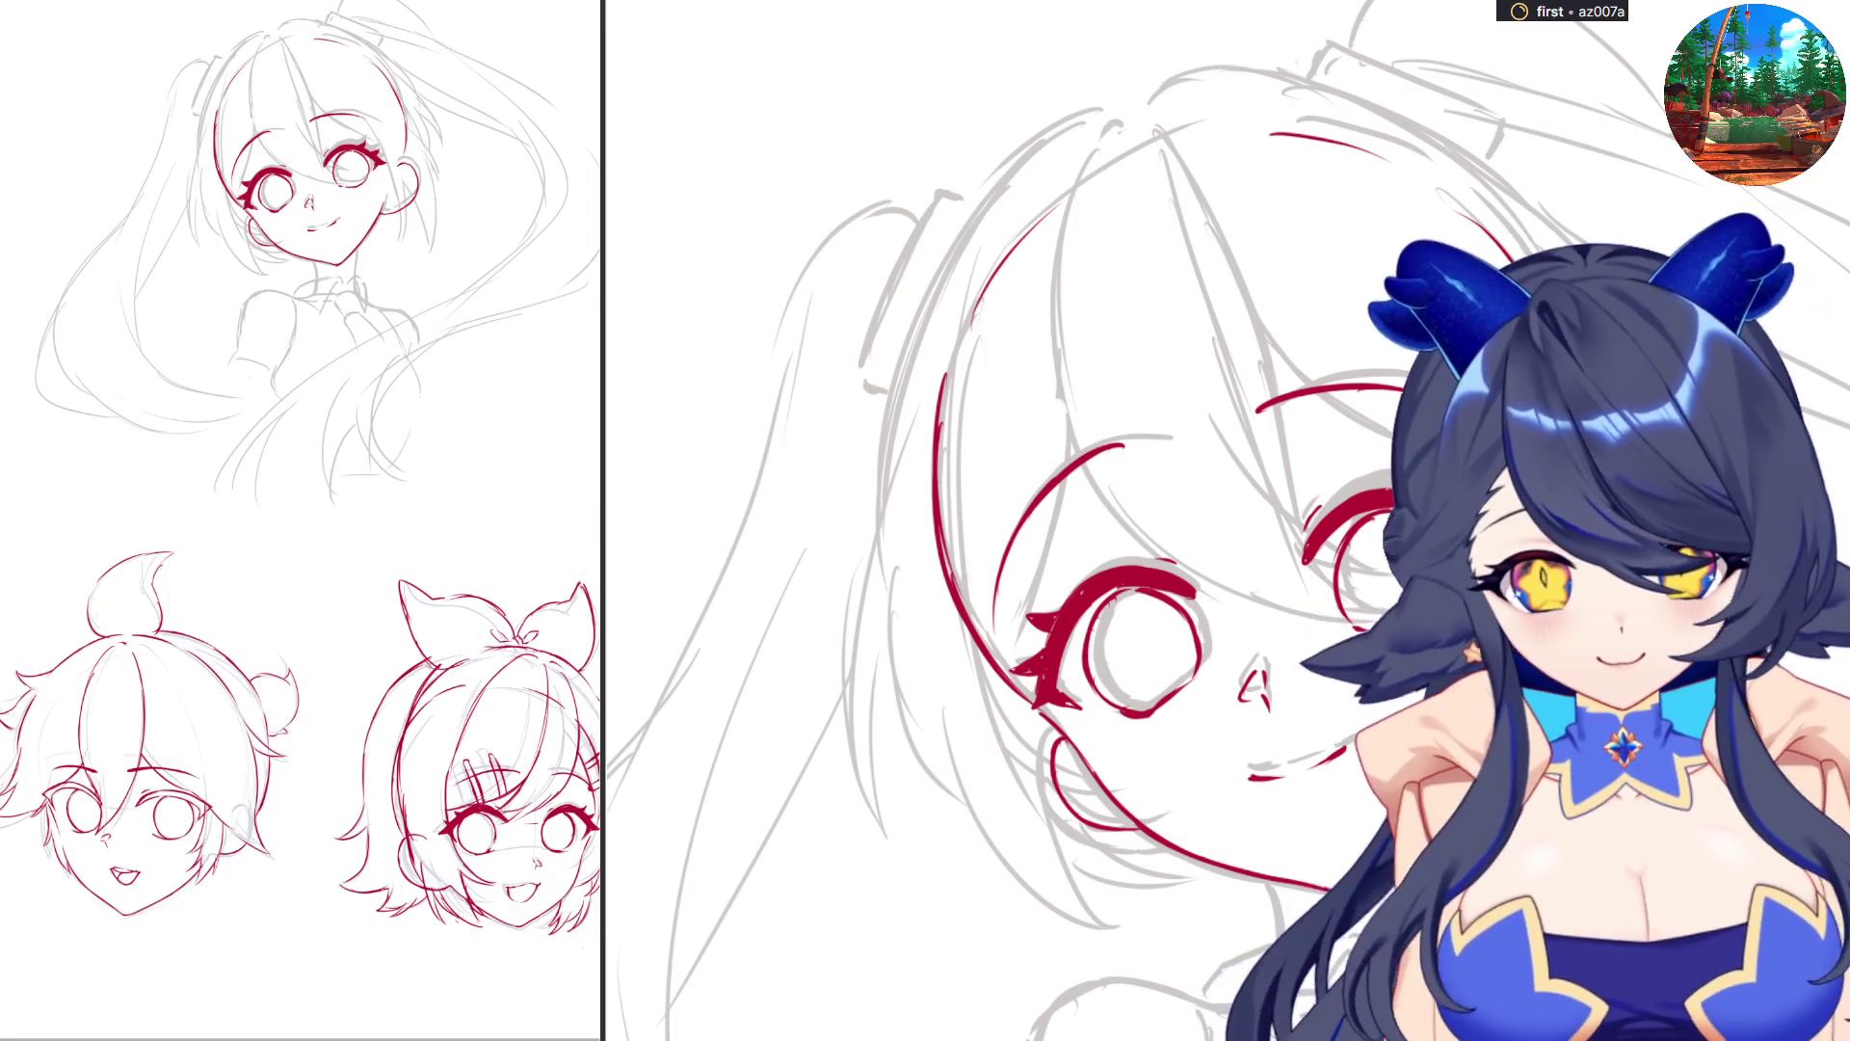
Sketch a grey guide arc beside the girl's right eye on the pencil layer.
{"action": "scroll", "coordinate": [1136, 520], "scroll_direction": "down", "scroll_amount": 2}
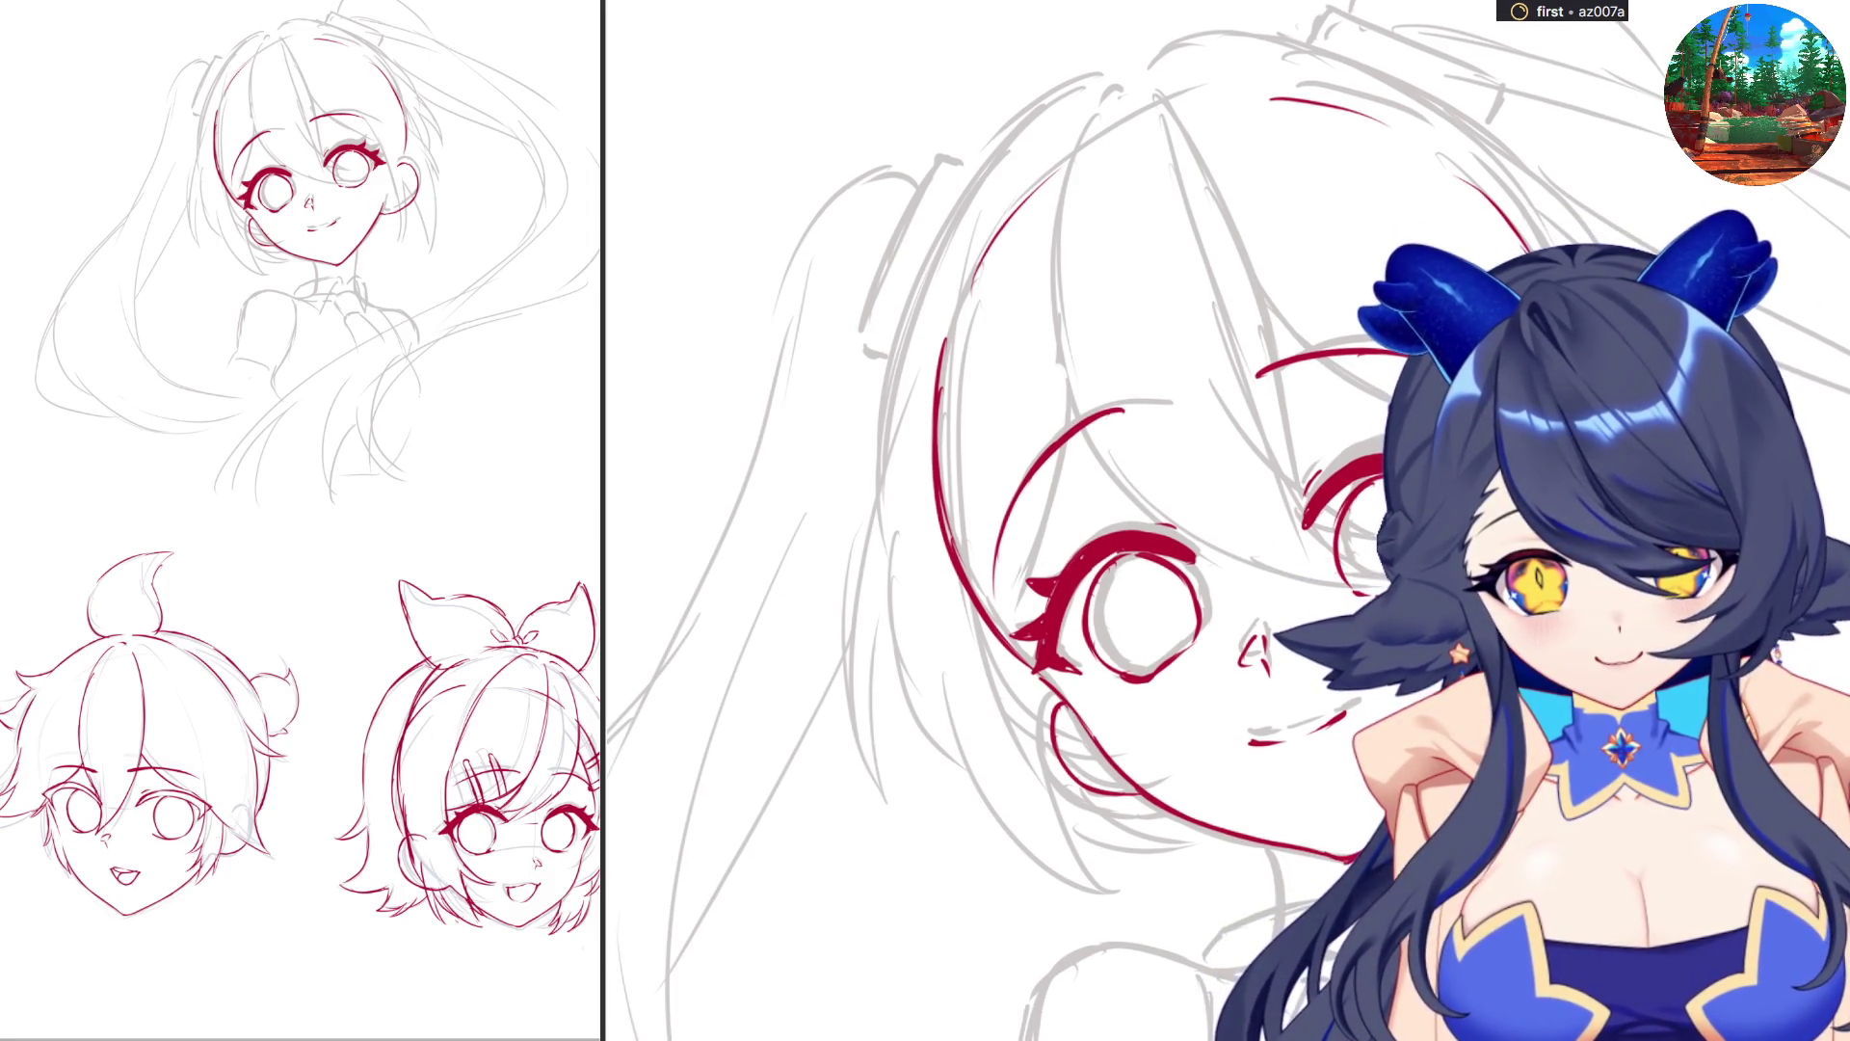
{"action": "left_click_drag", "start_coordinate": [1348, 431], "coordinate": [1303, 599]}
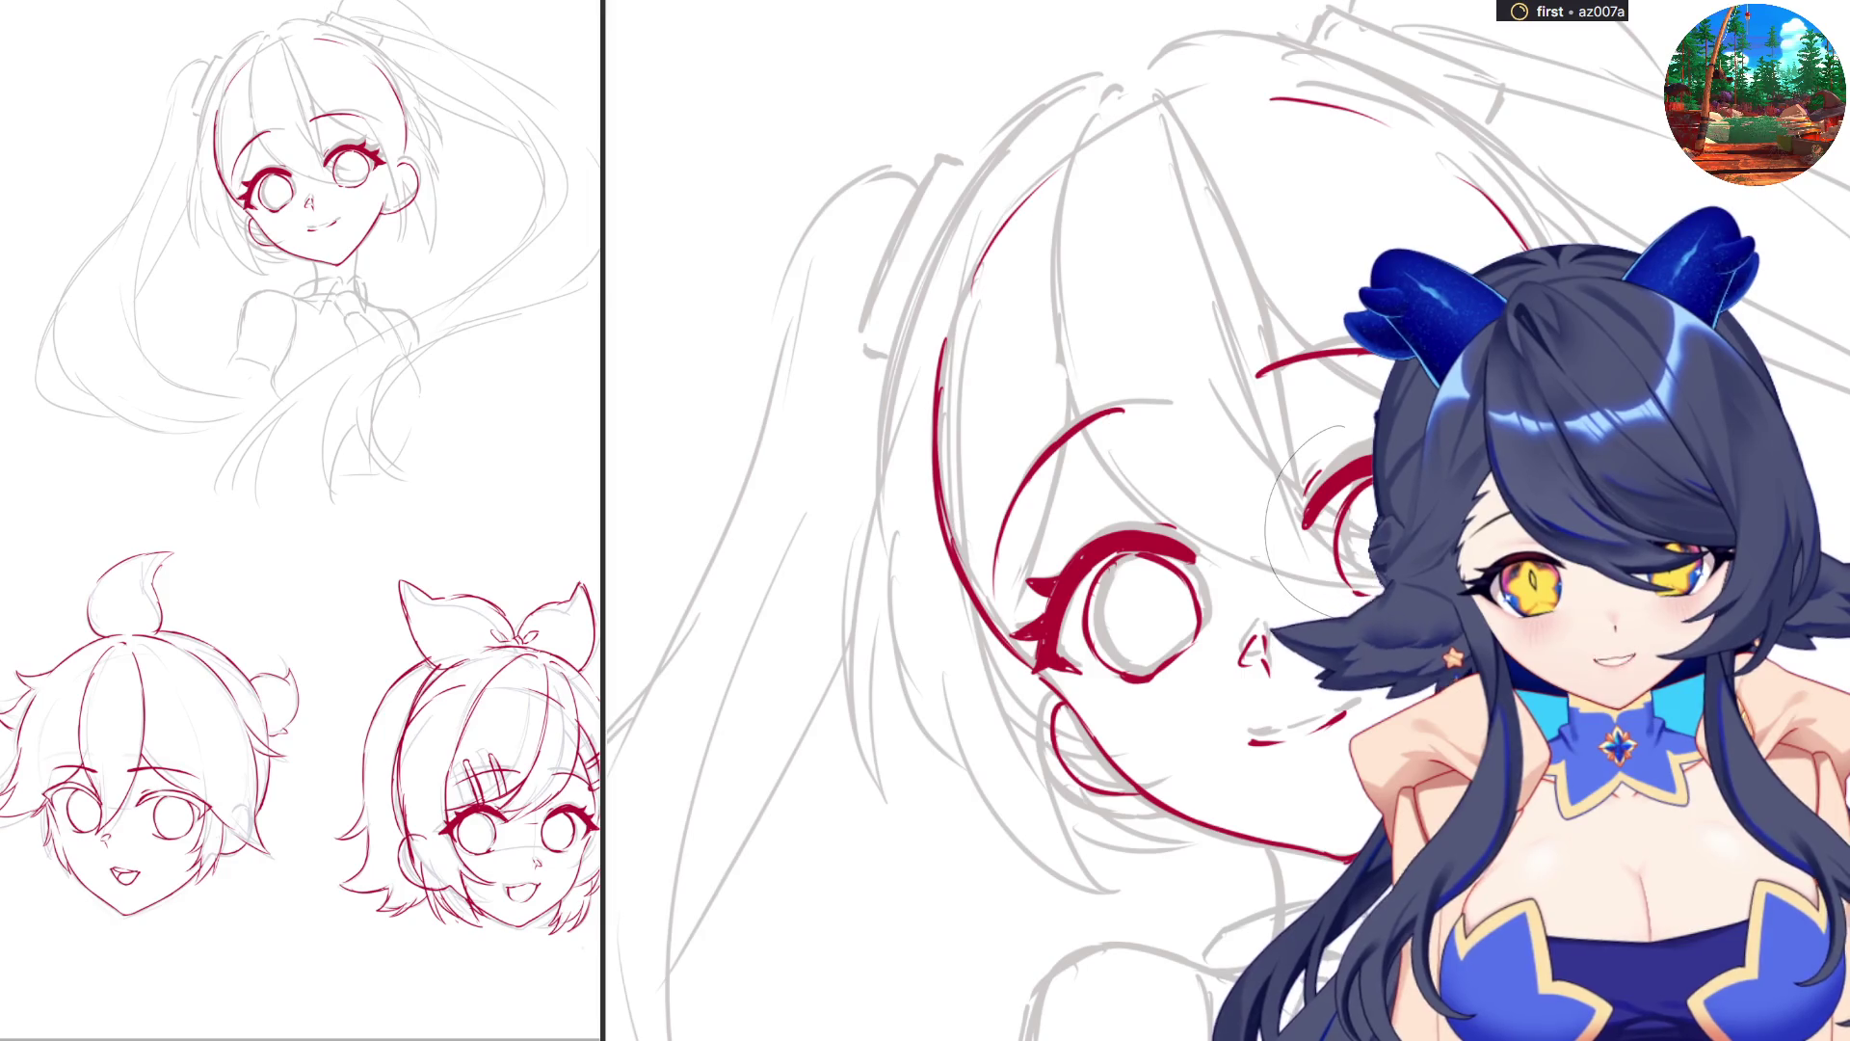
{"action": "key", "text": "ctrl+t"}
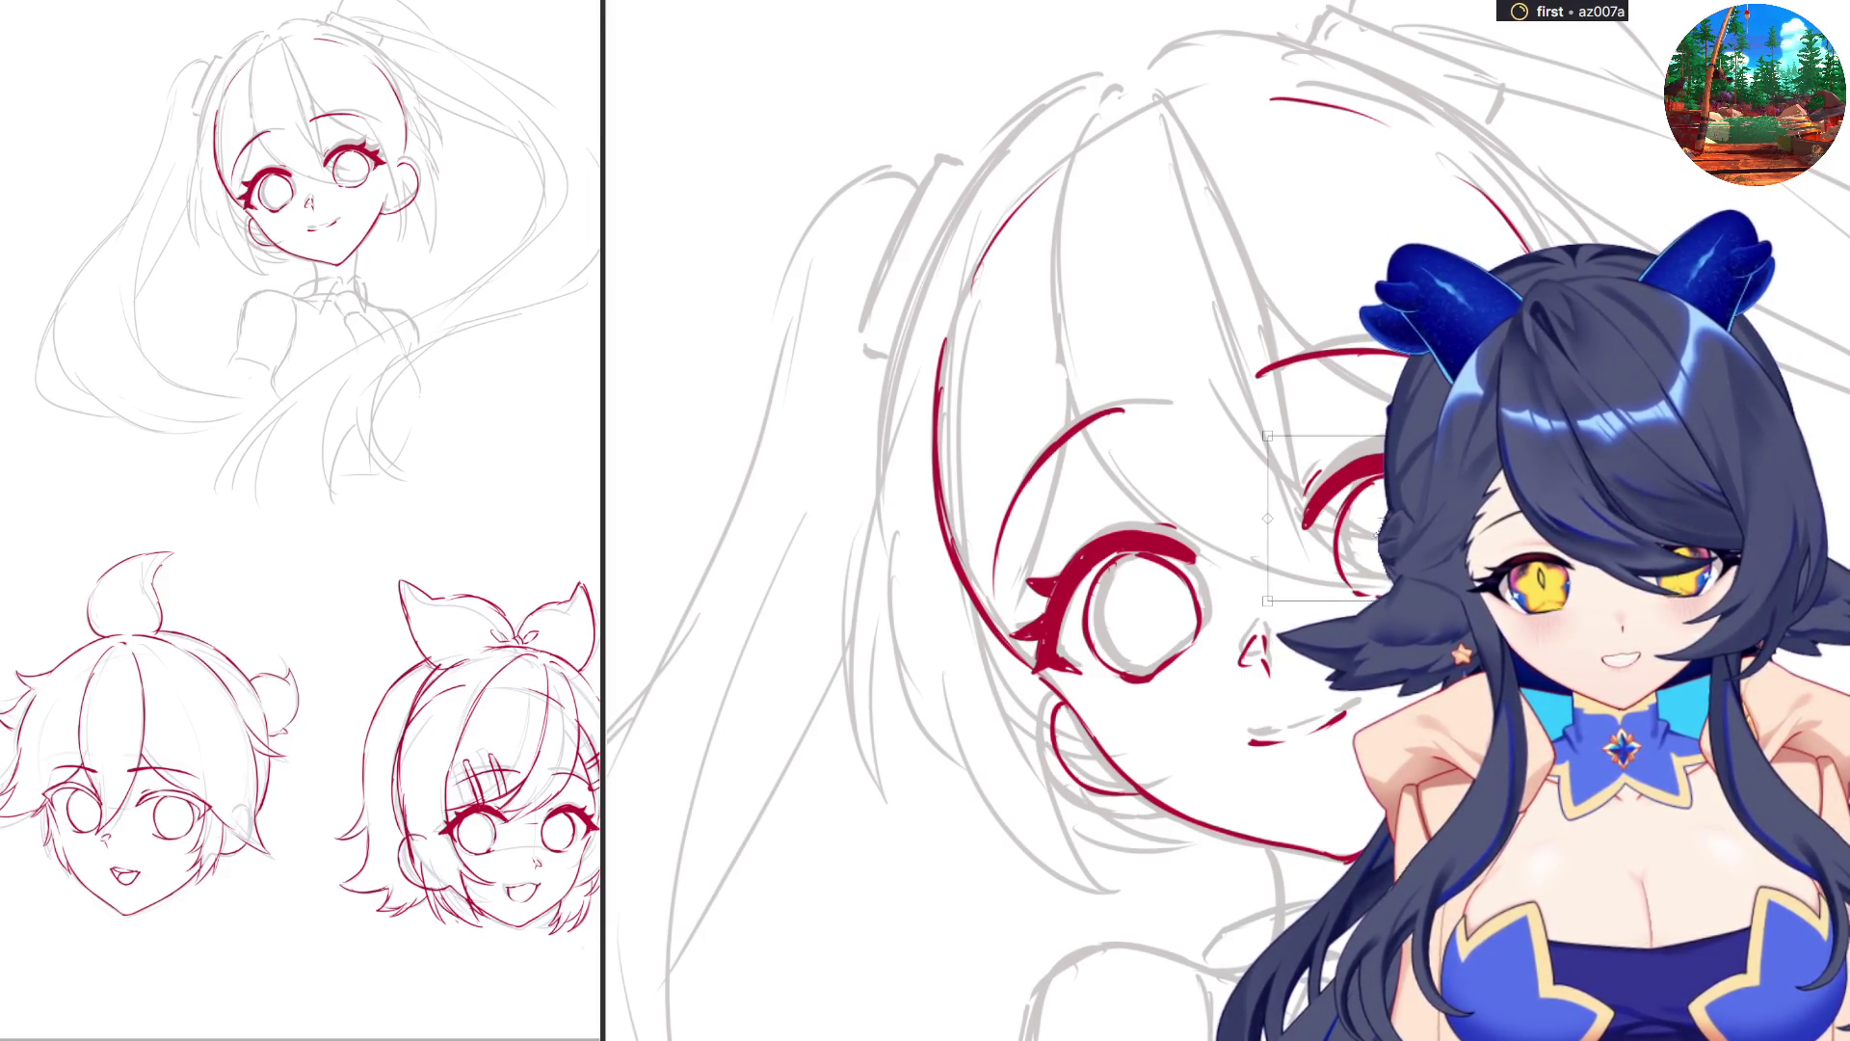
{"action": "key", "text": "Return"}
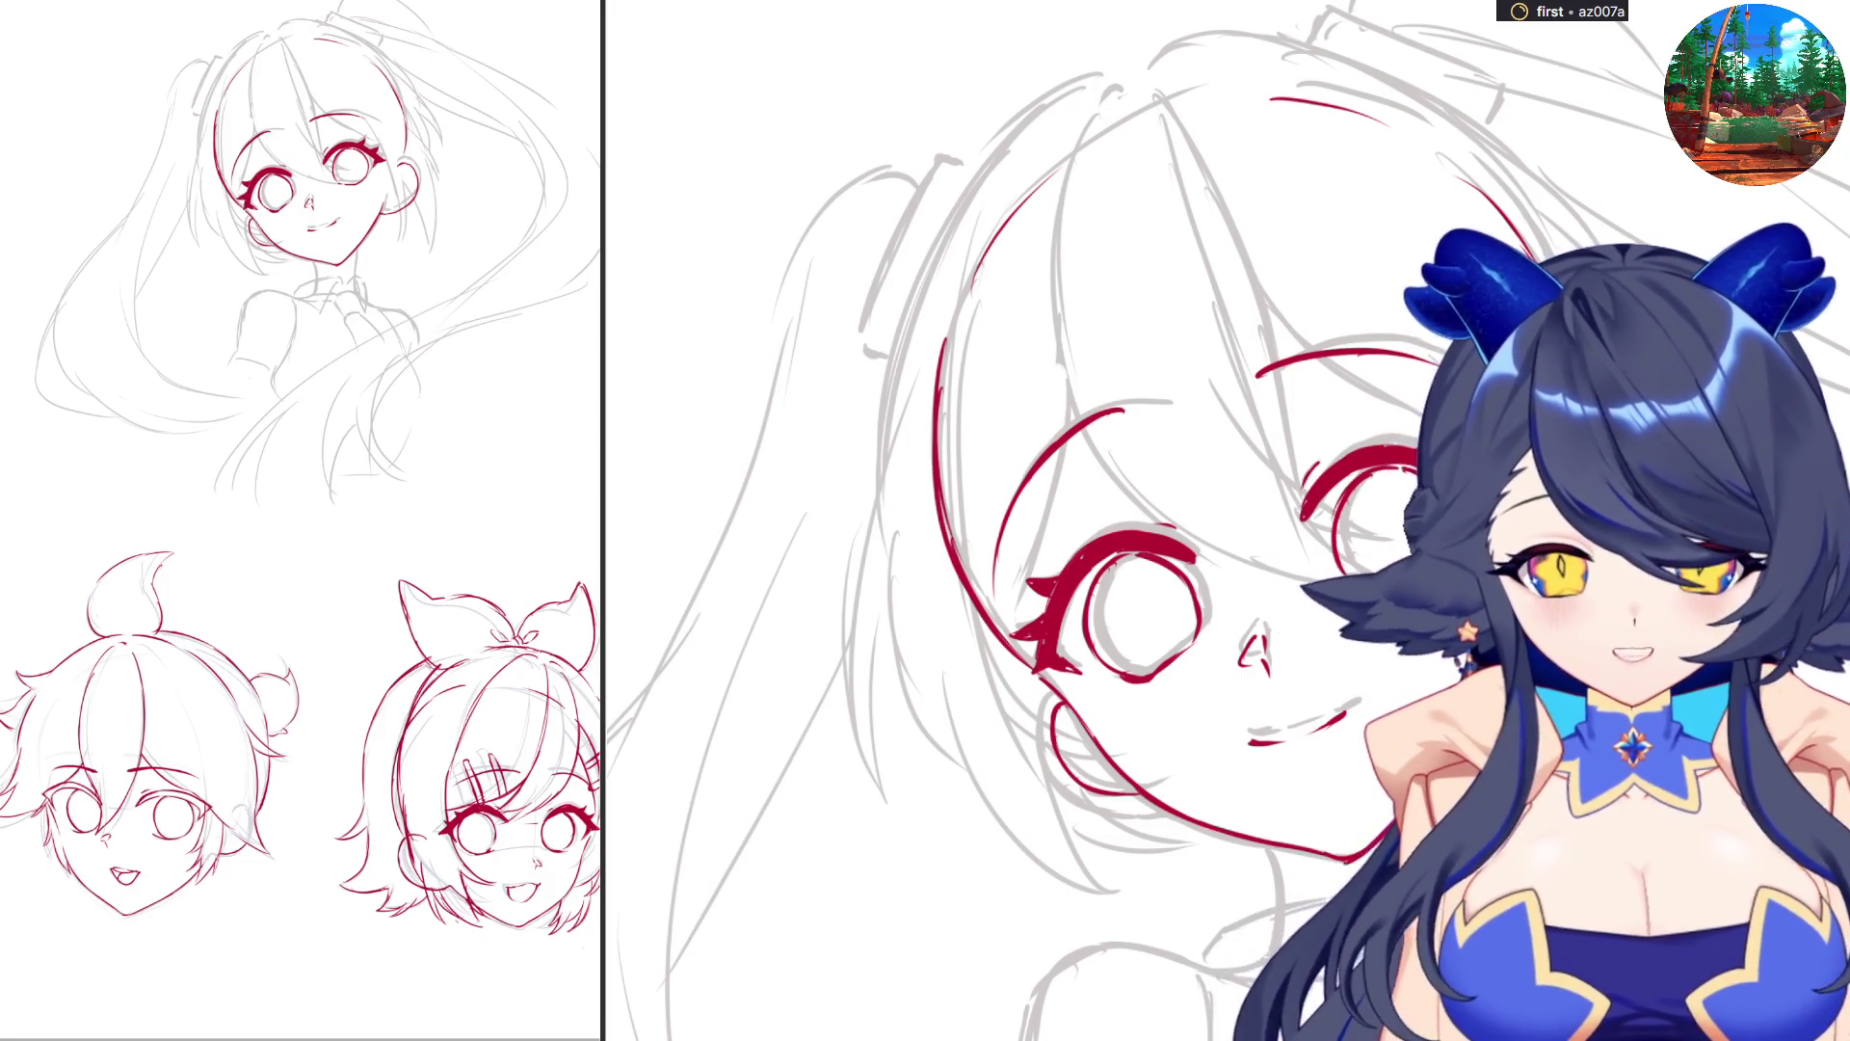
Ink a red neck line running down below the chin.
{"action": "scroll", "coordinate": [1136, 520], "scroll_direction": "down", "scroll_amount": 4}
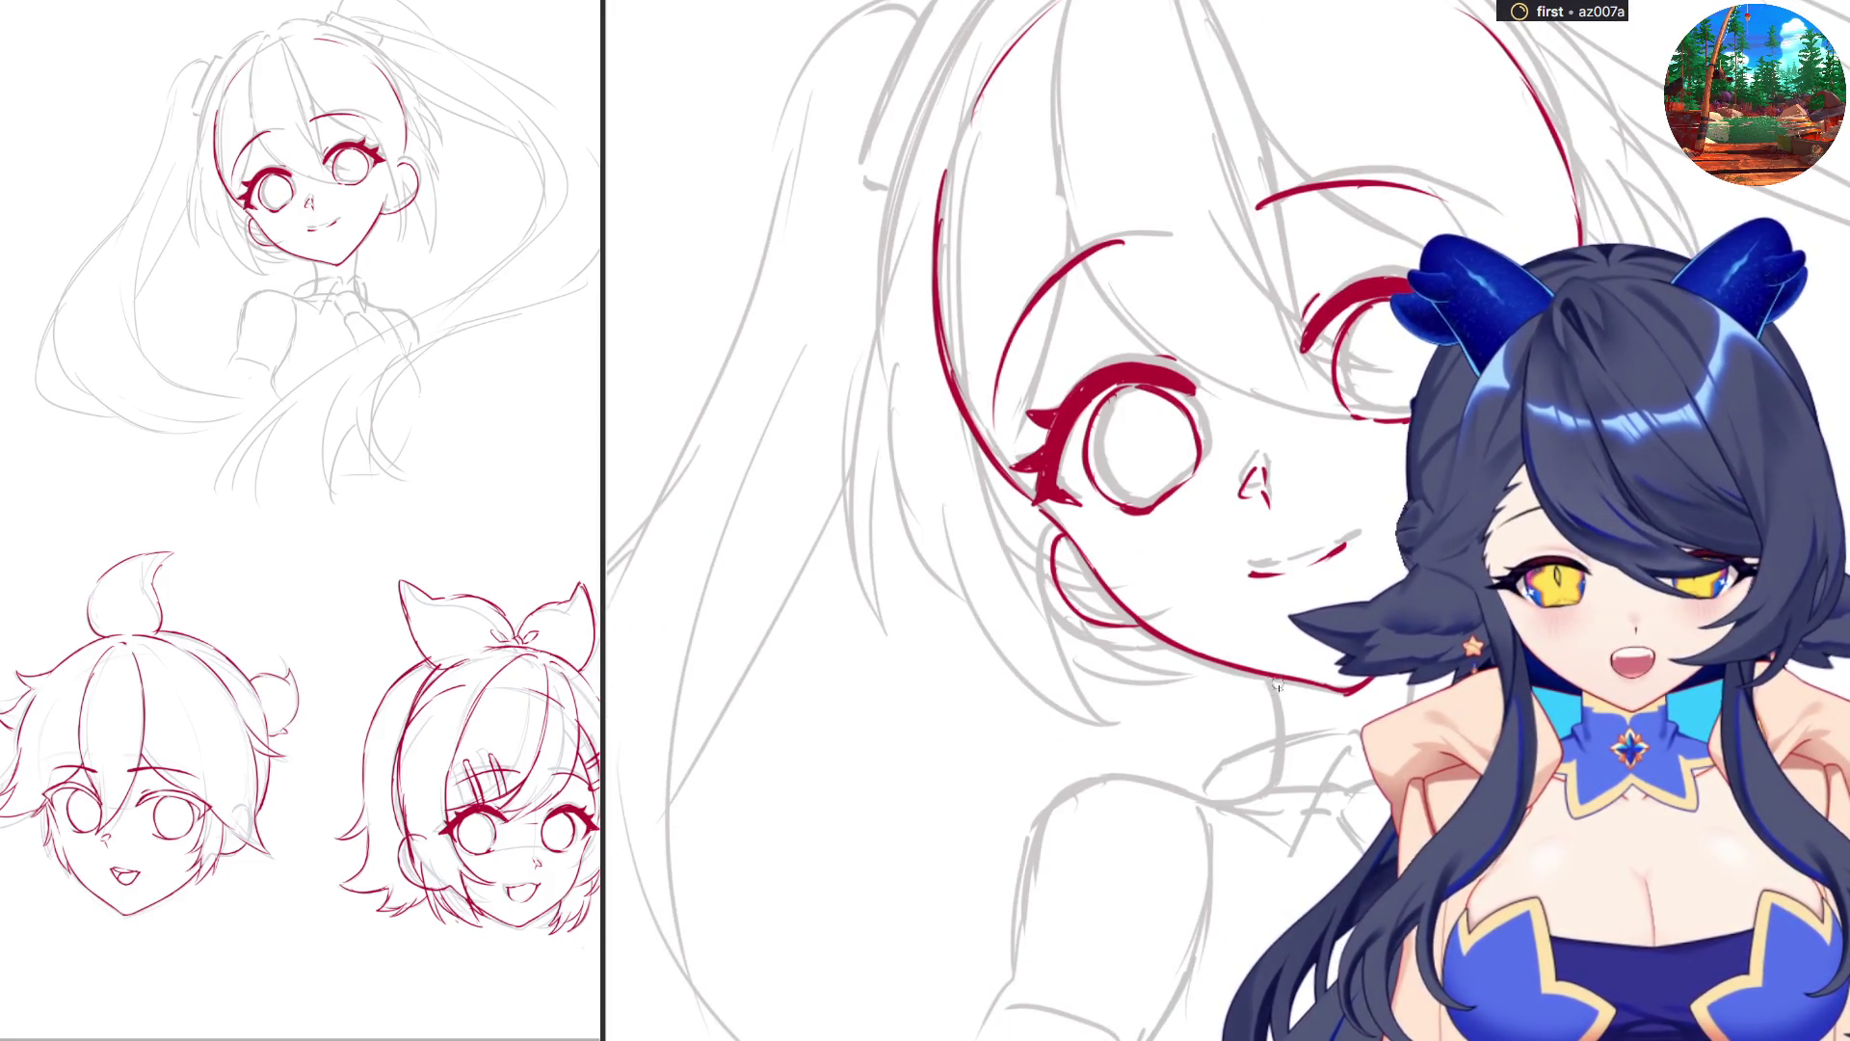
{"action": "left_click_drag", "start_coordinate": [1273, 691], "coordinate": [1276, 792]}
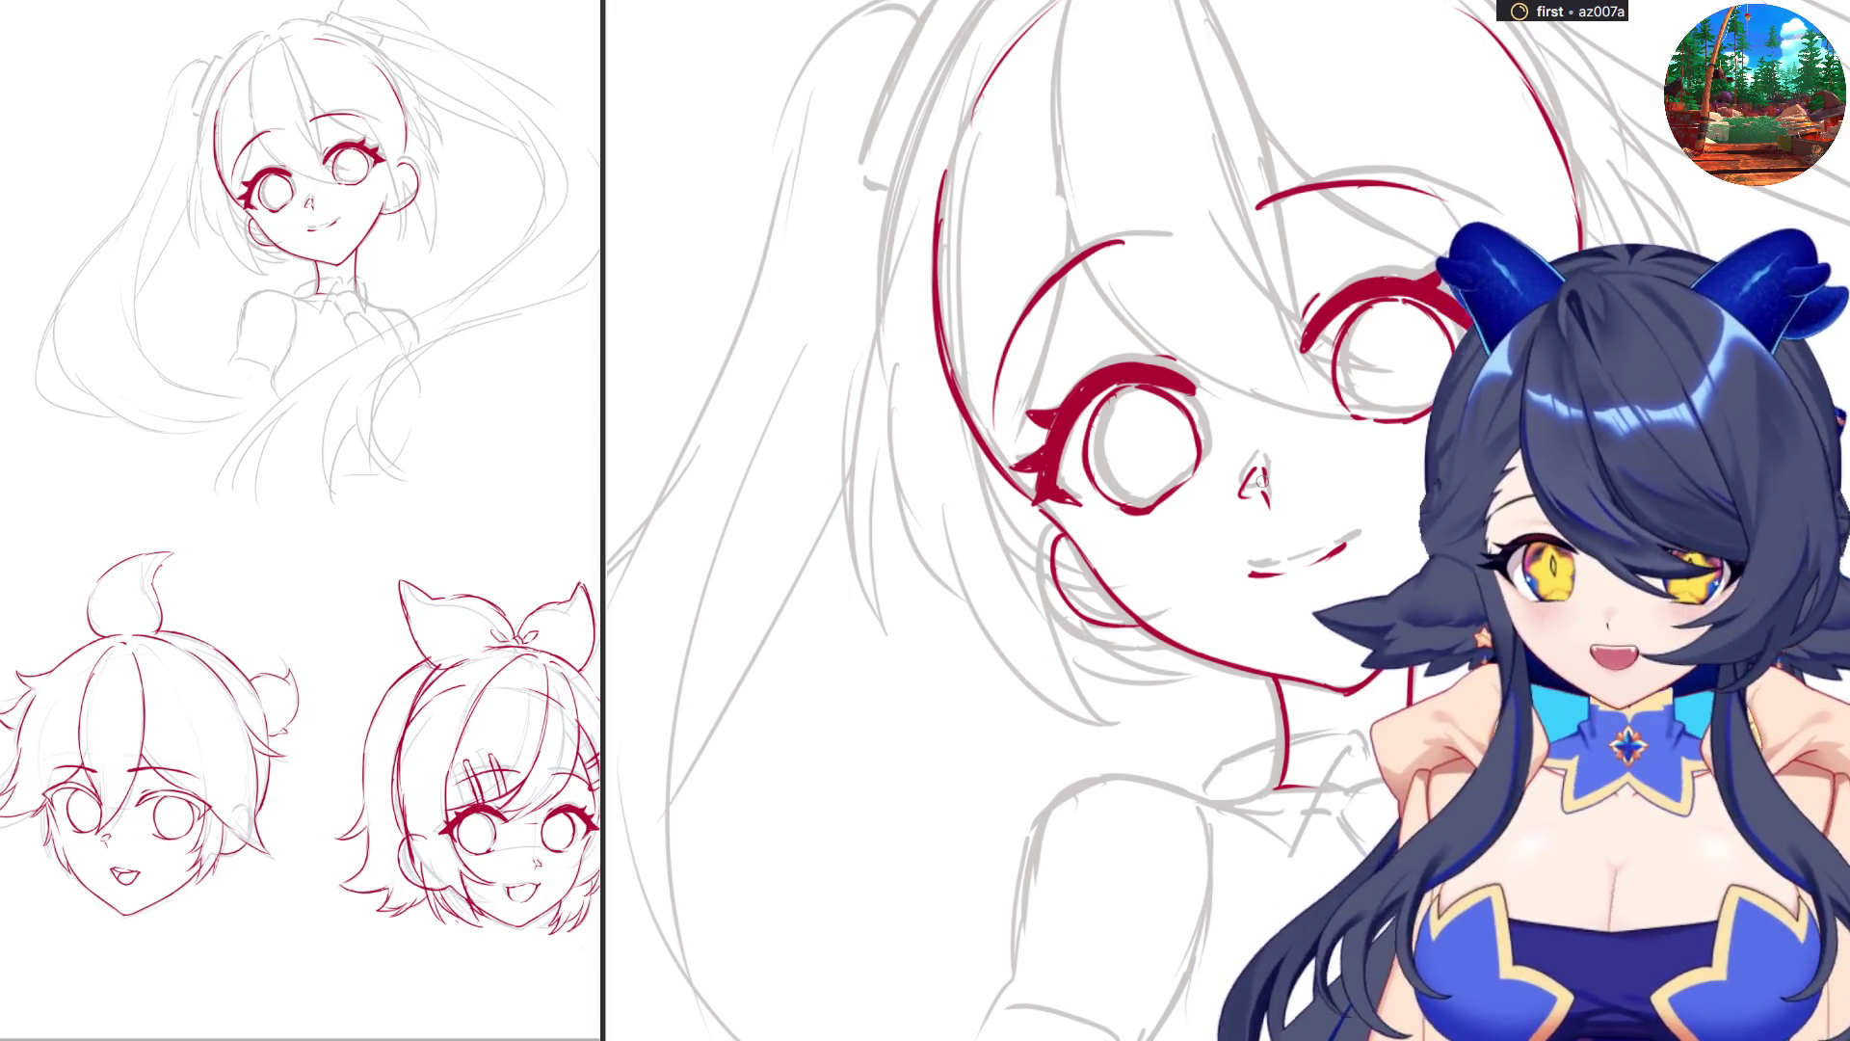
{"action": "scroll", "coordinate": [1262, 479], "scroll_direction": "down", "scroll_amount": 3}
Extend the red neck line and ink a longer shoulder line plus the upper arm.
{"action": "scroll", "coordinate": [1031, 520], "scroll_direction": "up", "scroll_amount": 4}
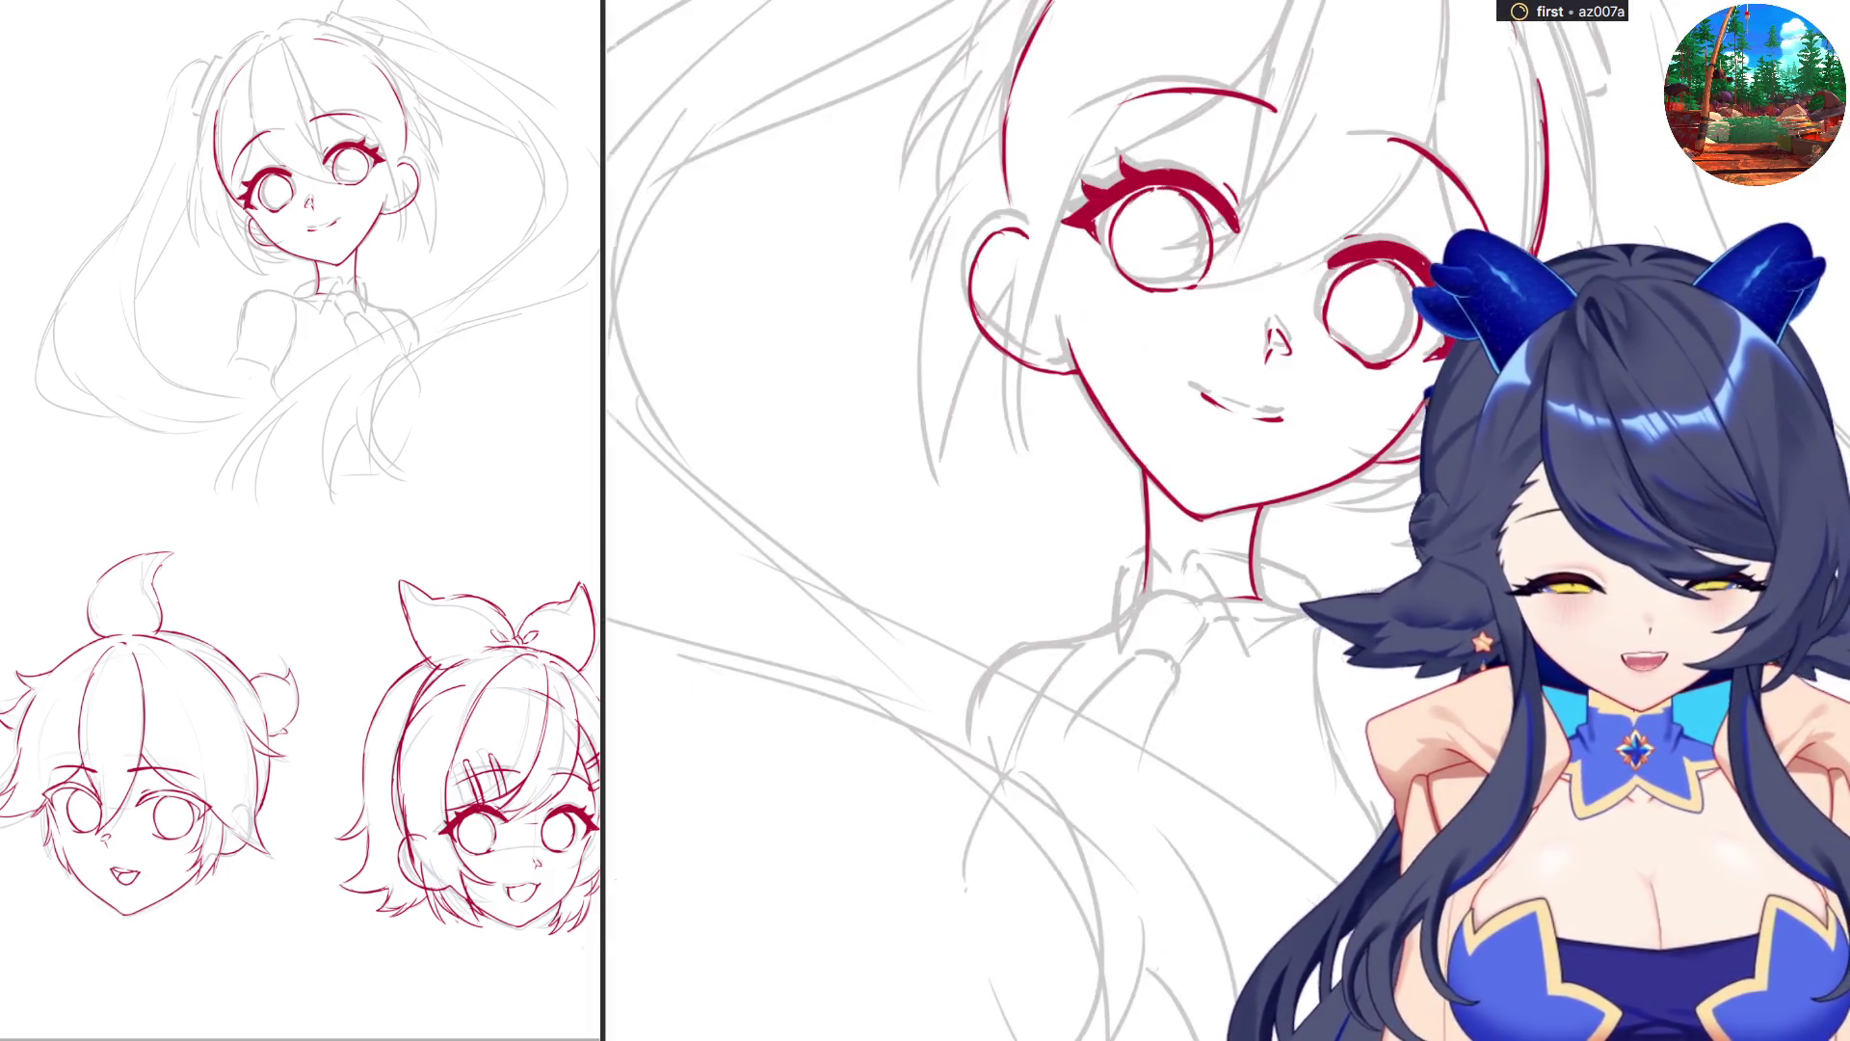
{"action": "left_click_drag", "start_coordinate": [1276, 599], "coordinate": [1311, 605]}
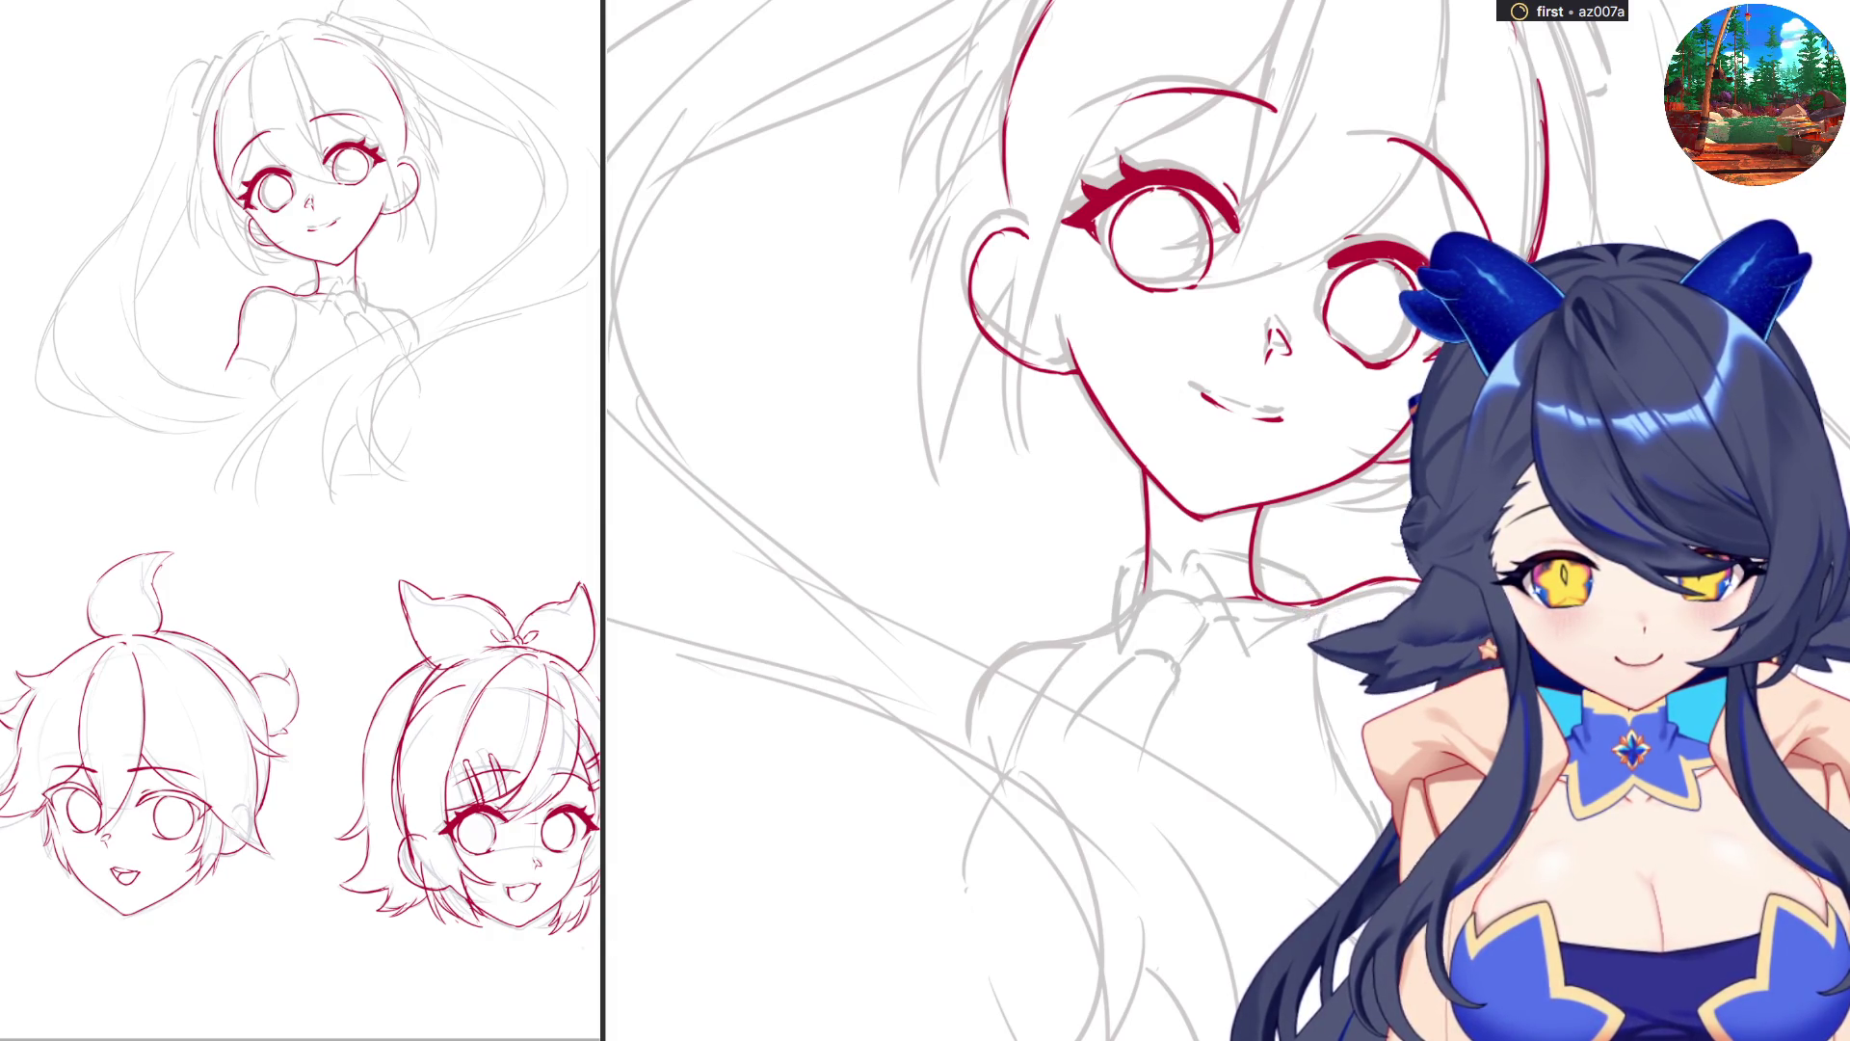
{"action": "key", "text": "ctrl+at"}
{"action": "key", "text": "ctrl+z"}
{"action": "mouse_move", "coordinate": [1045, 748]}
{"action": "left_mouse_down"}
{"action": "mouse_move", "coordinate": [985, 875]}
{"action": "mouse_move", "coordinate": [1050, 889]}
{"action": "left_mouse_up"}
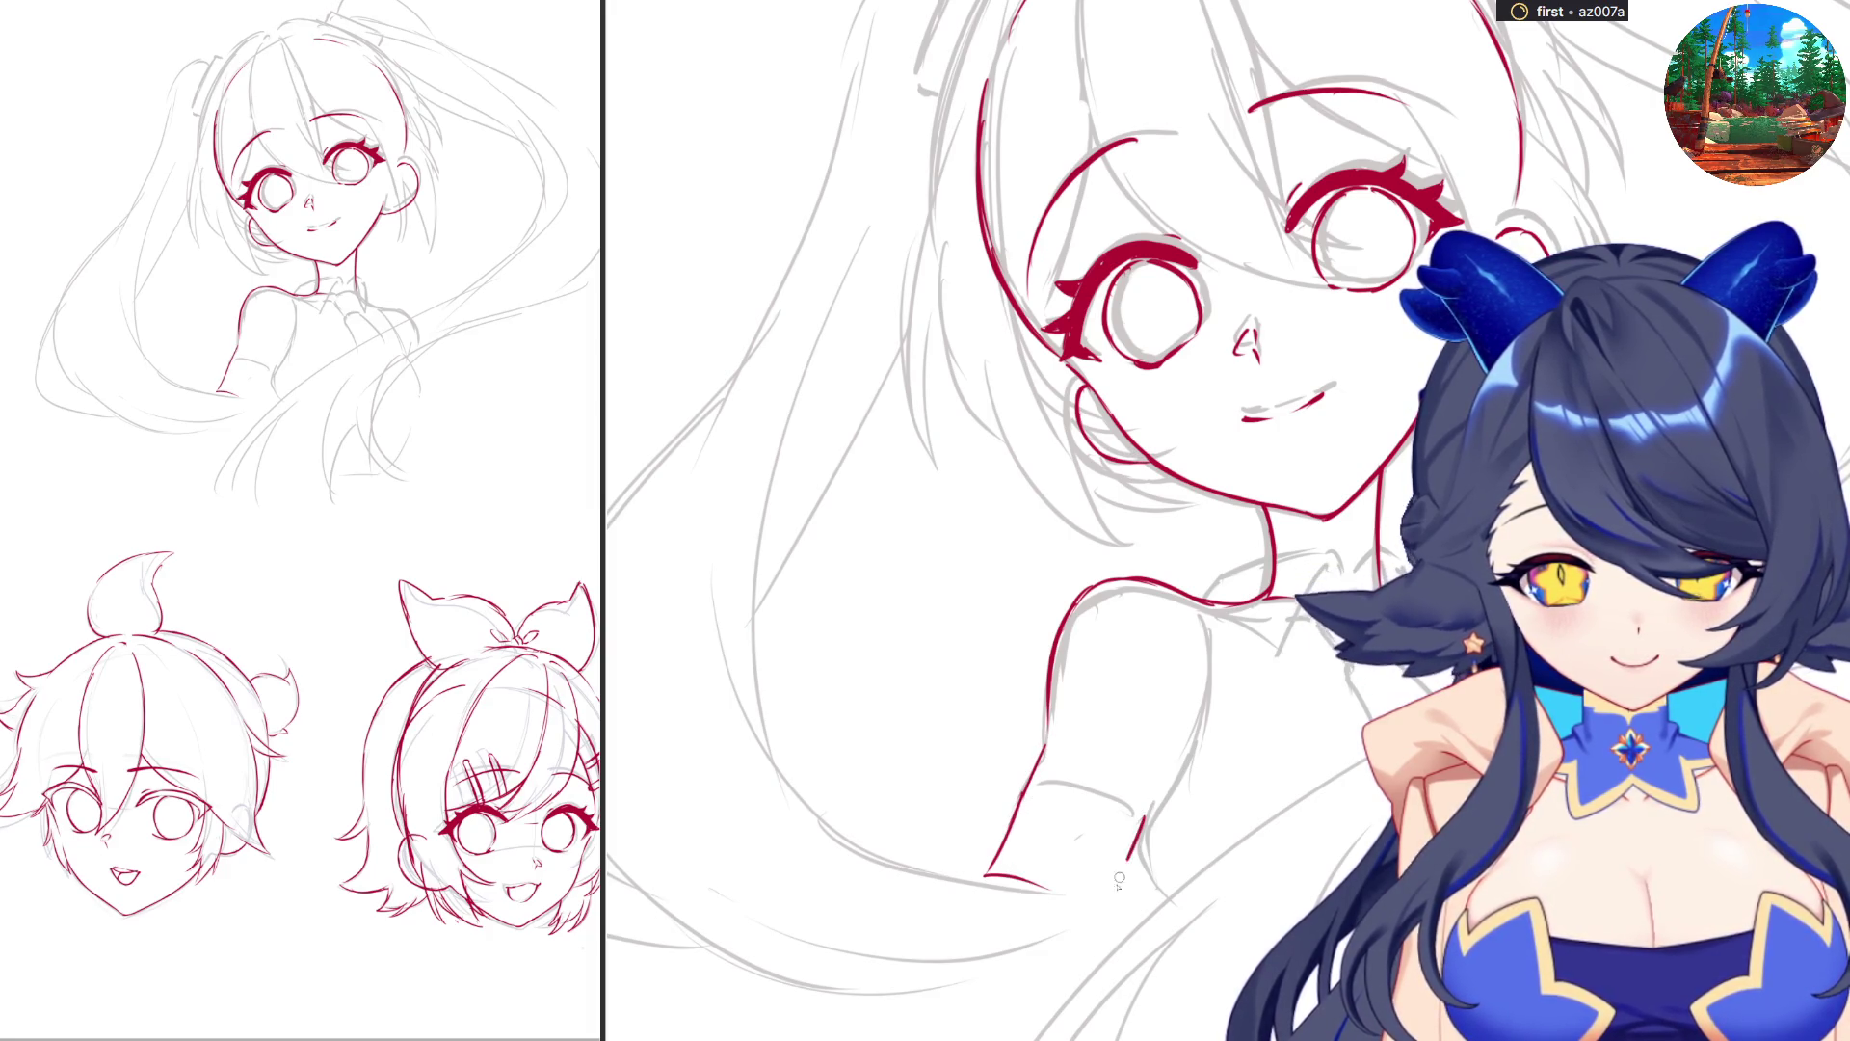
{"action": "left_click_drag", "start_coordinate": [1146, 834], "coordinate": [1102, 917]}
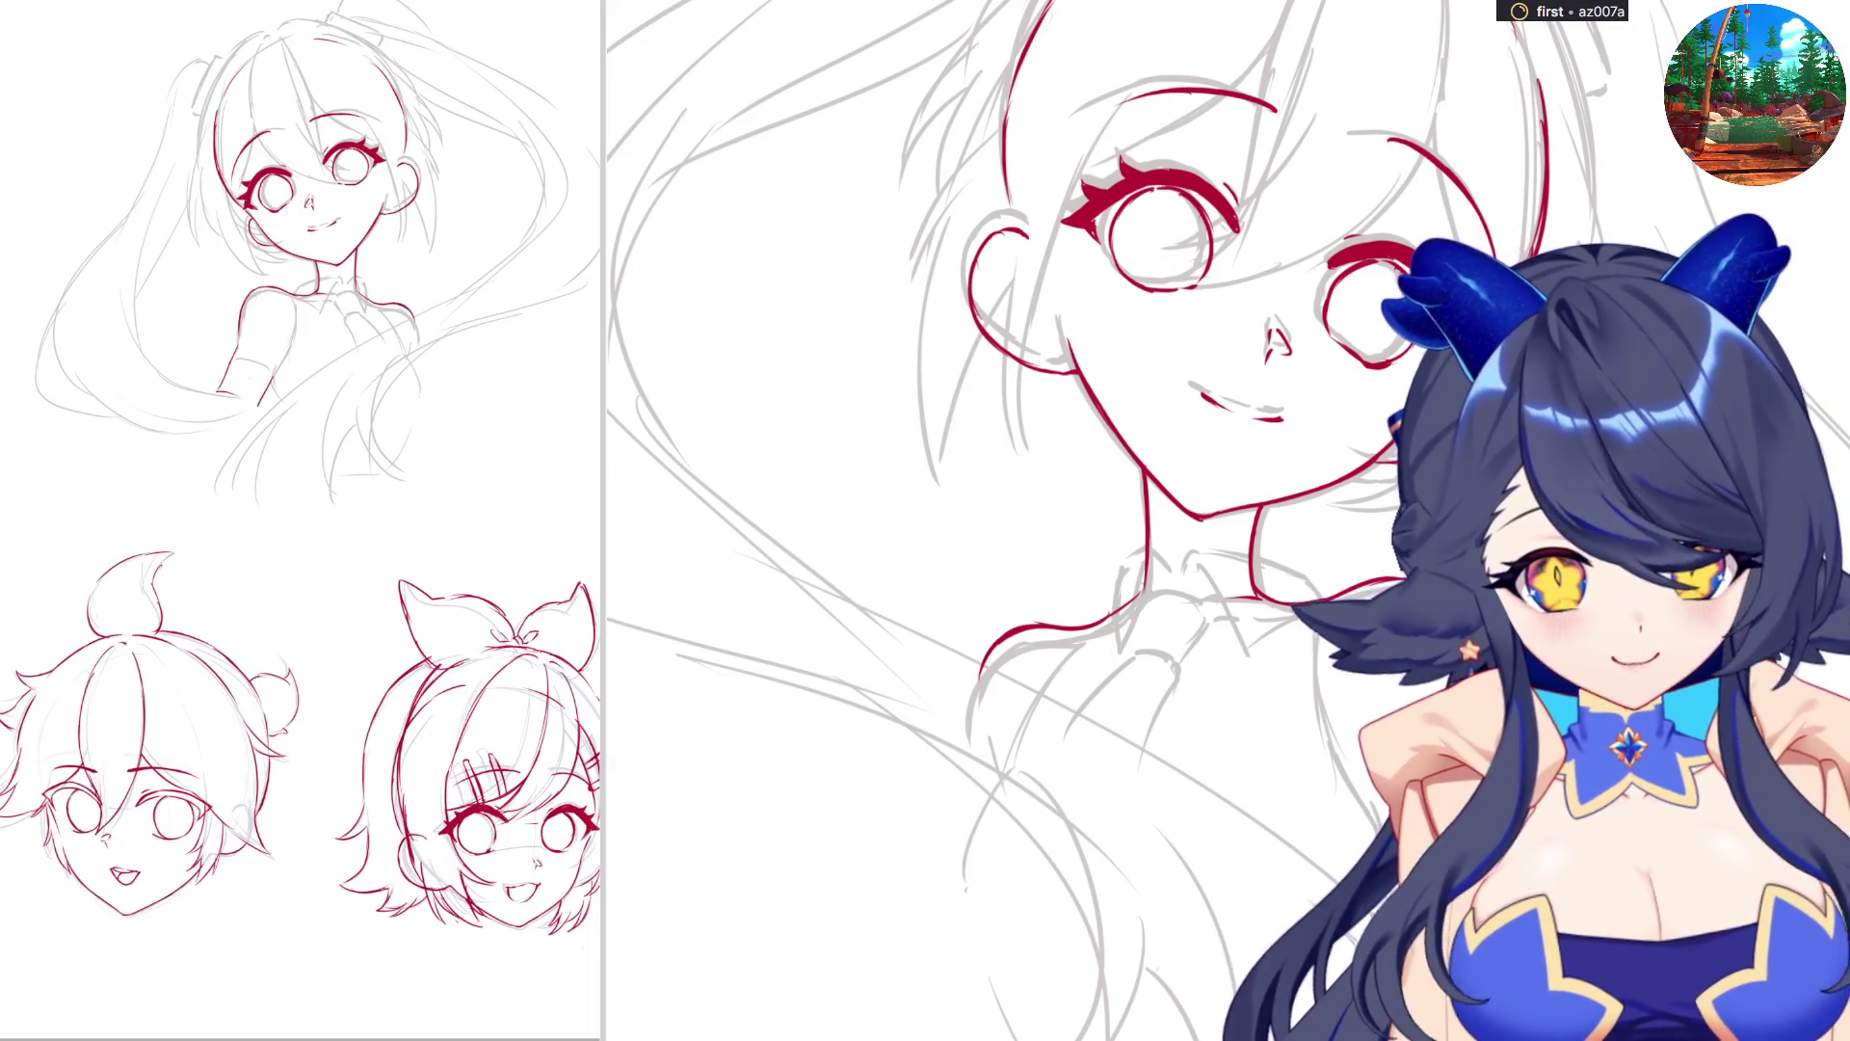
{"action": "scroll", "coordinate": [1051, 521], "scroll_direction": "down", "scroll_amount": 1}
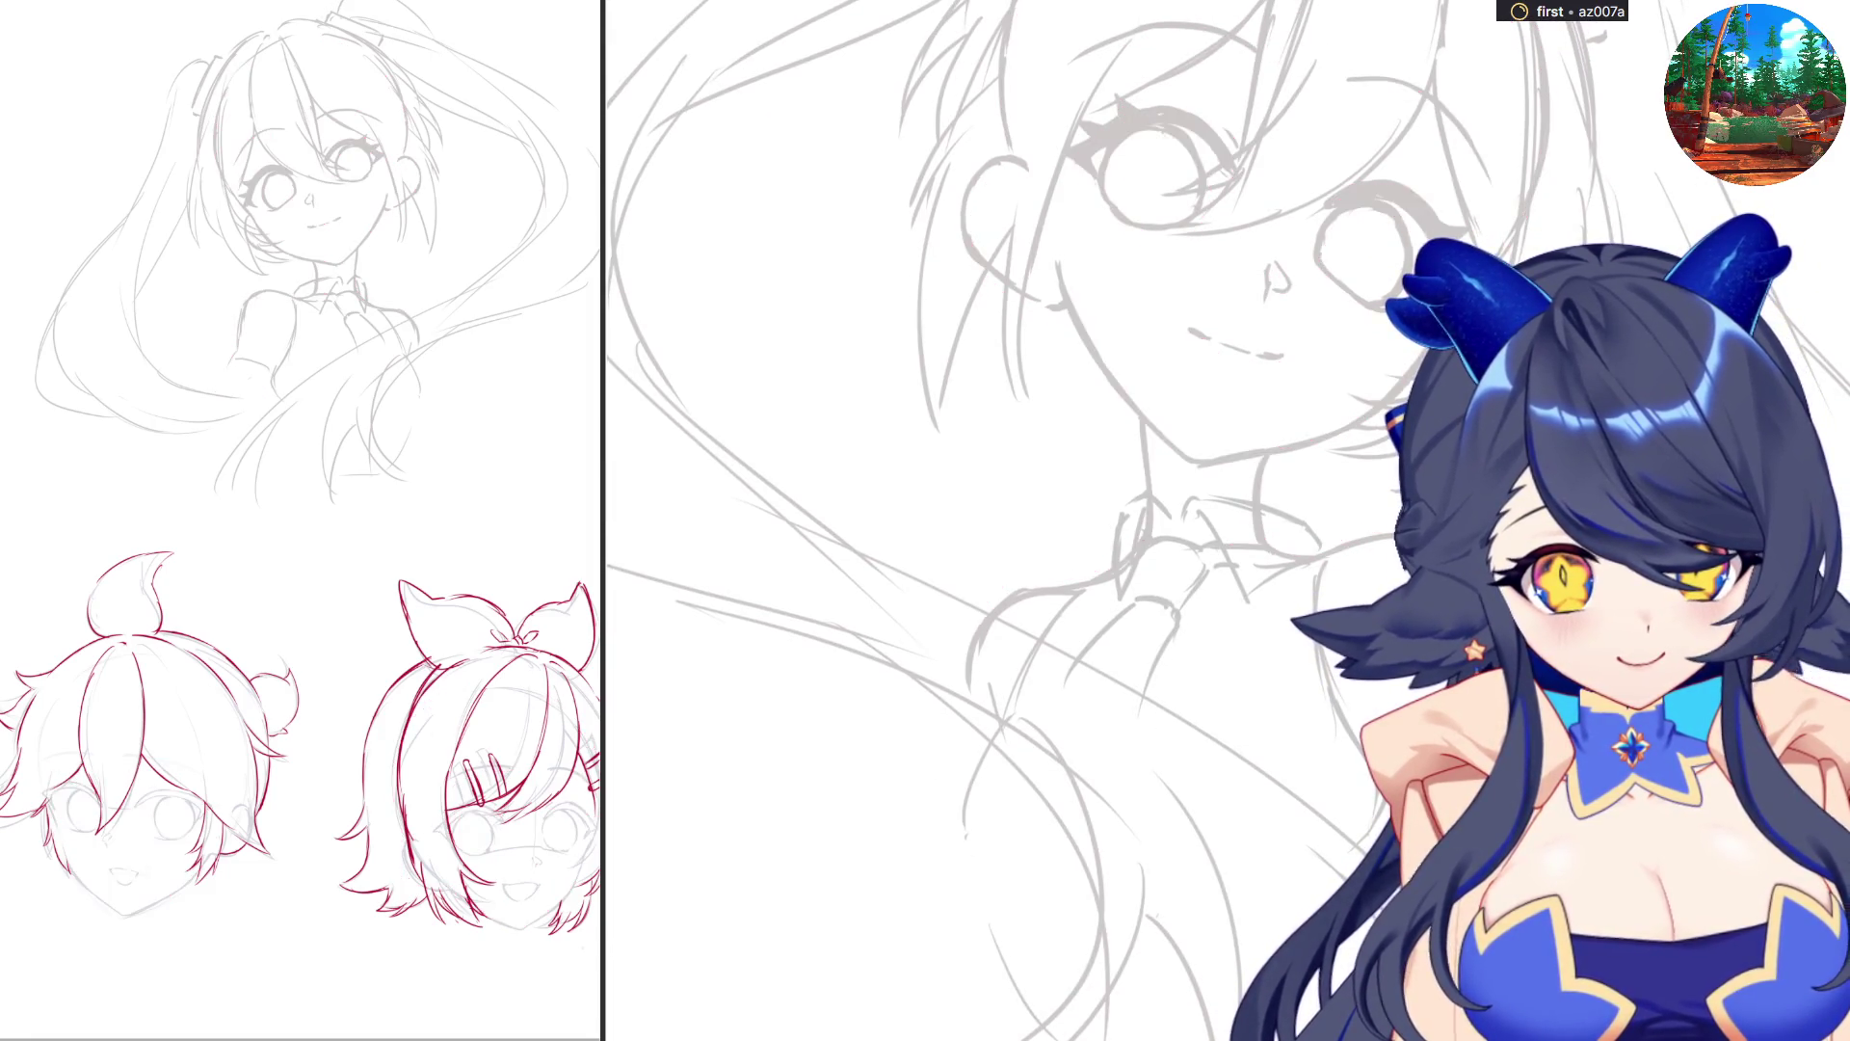
Ink the red neckline and collar strokes, plus a line below the collar, on a mirrored, tilted view.
{"action": "mouse_move", "coordinate": [1179, 520]}
{"action": "left_mouse_down"}
{"action": "mouse_move", "coordinate": [1219, 496]}
{"action": "mouse_move", "coordinate": [1303, 521]}
{"action": "left_mouse_up"}
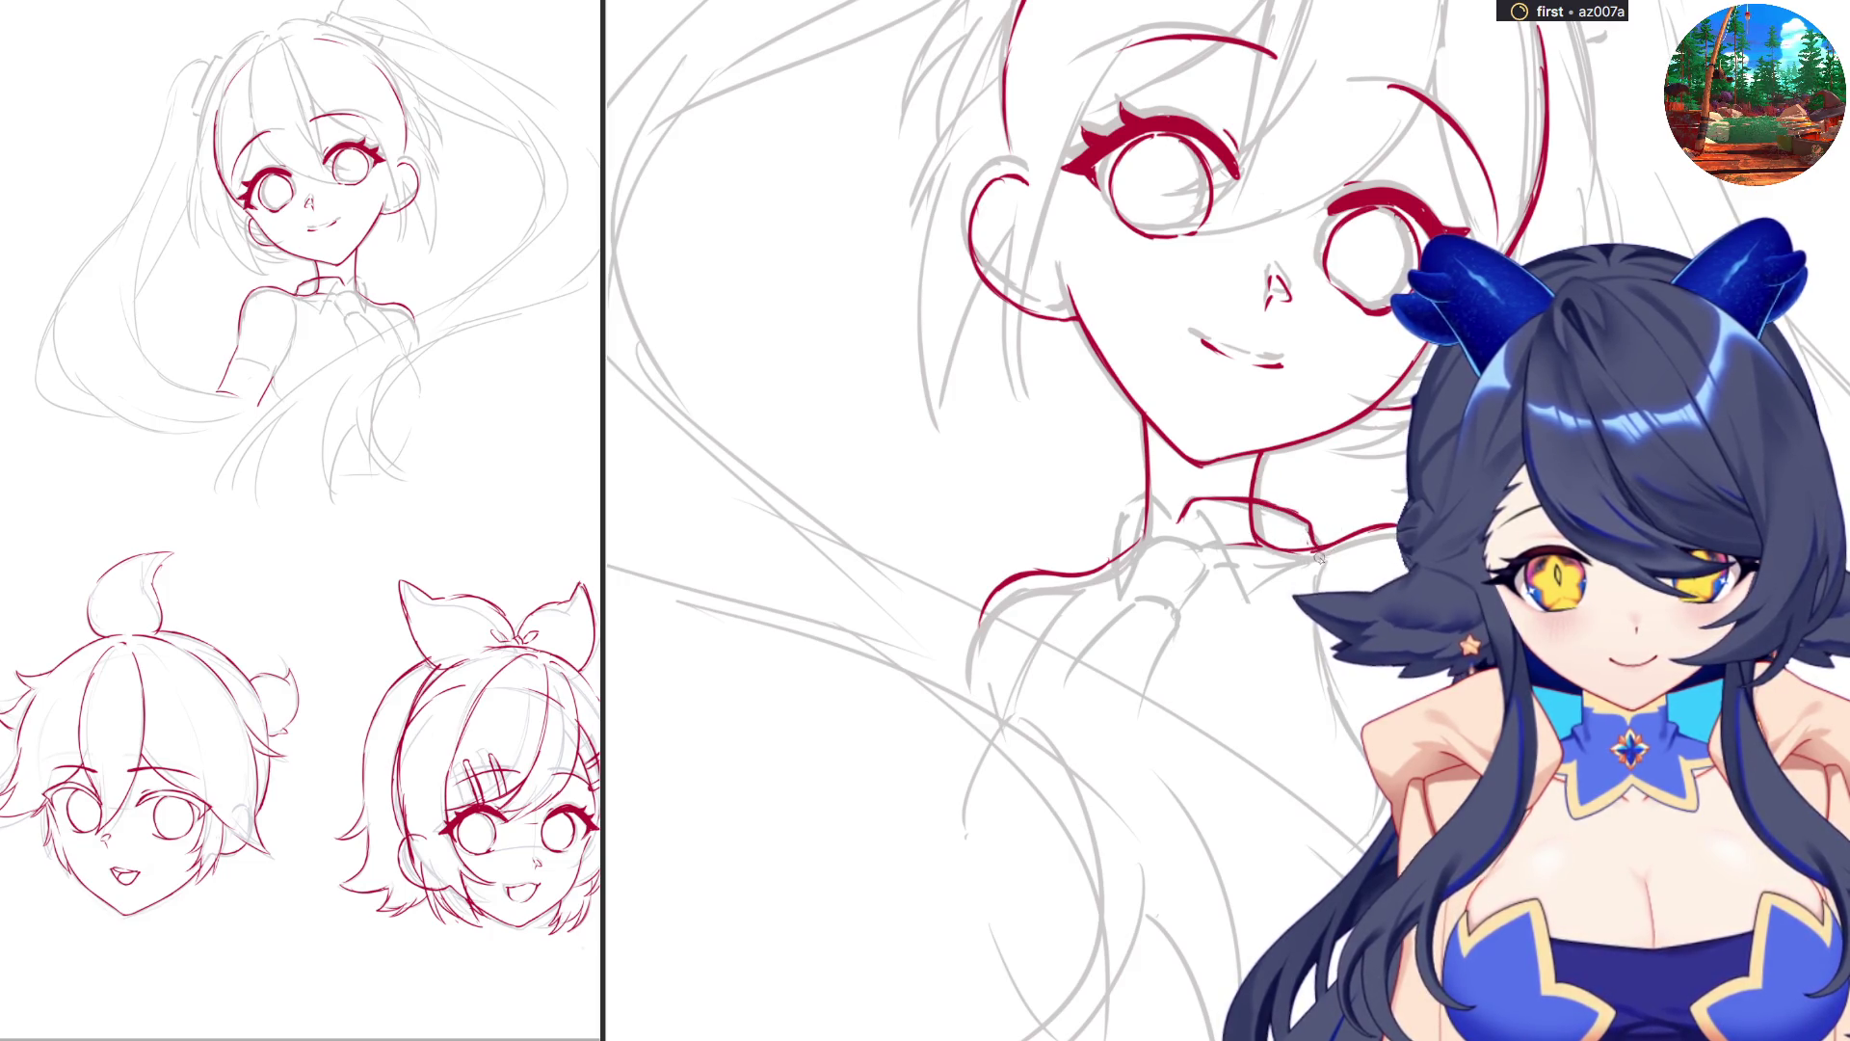
{"action": "mouse_move", "coordinate": [1203, 522]}
{"action": "left_mouse_down"}
{"action": "mouse_move", "coordinate": [1183, 519]}
{"action": "mouse_move", "coordinate": [1242, 601]}
{"action": "mouse_move", "coordinate": [1297, 552]}
{"action": "left_mouse_up"}
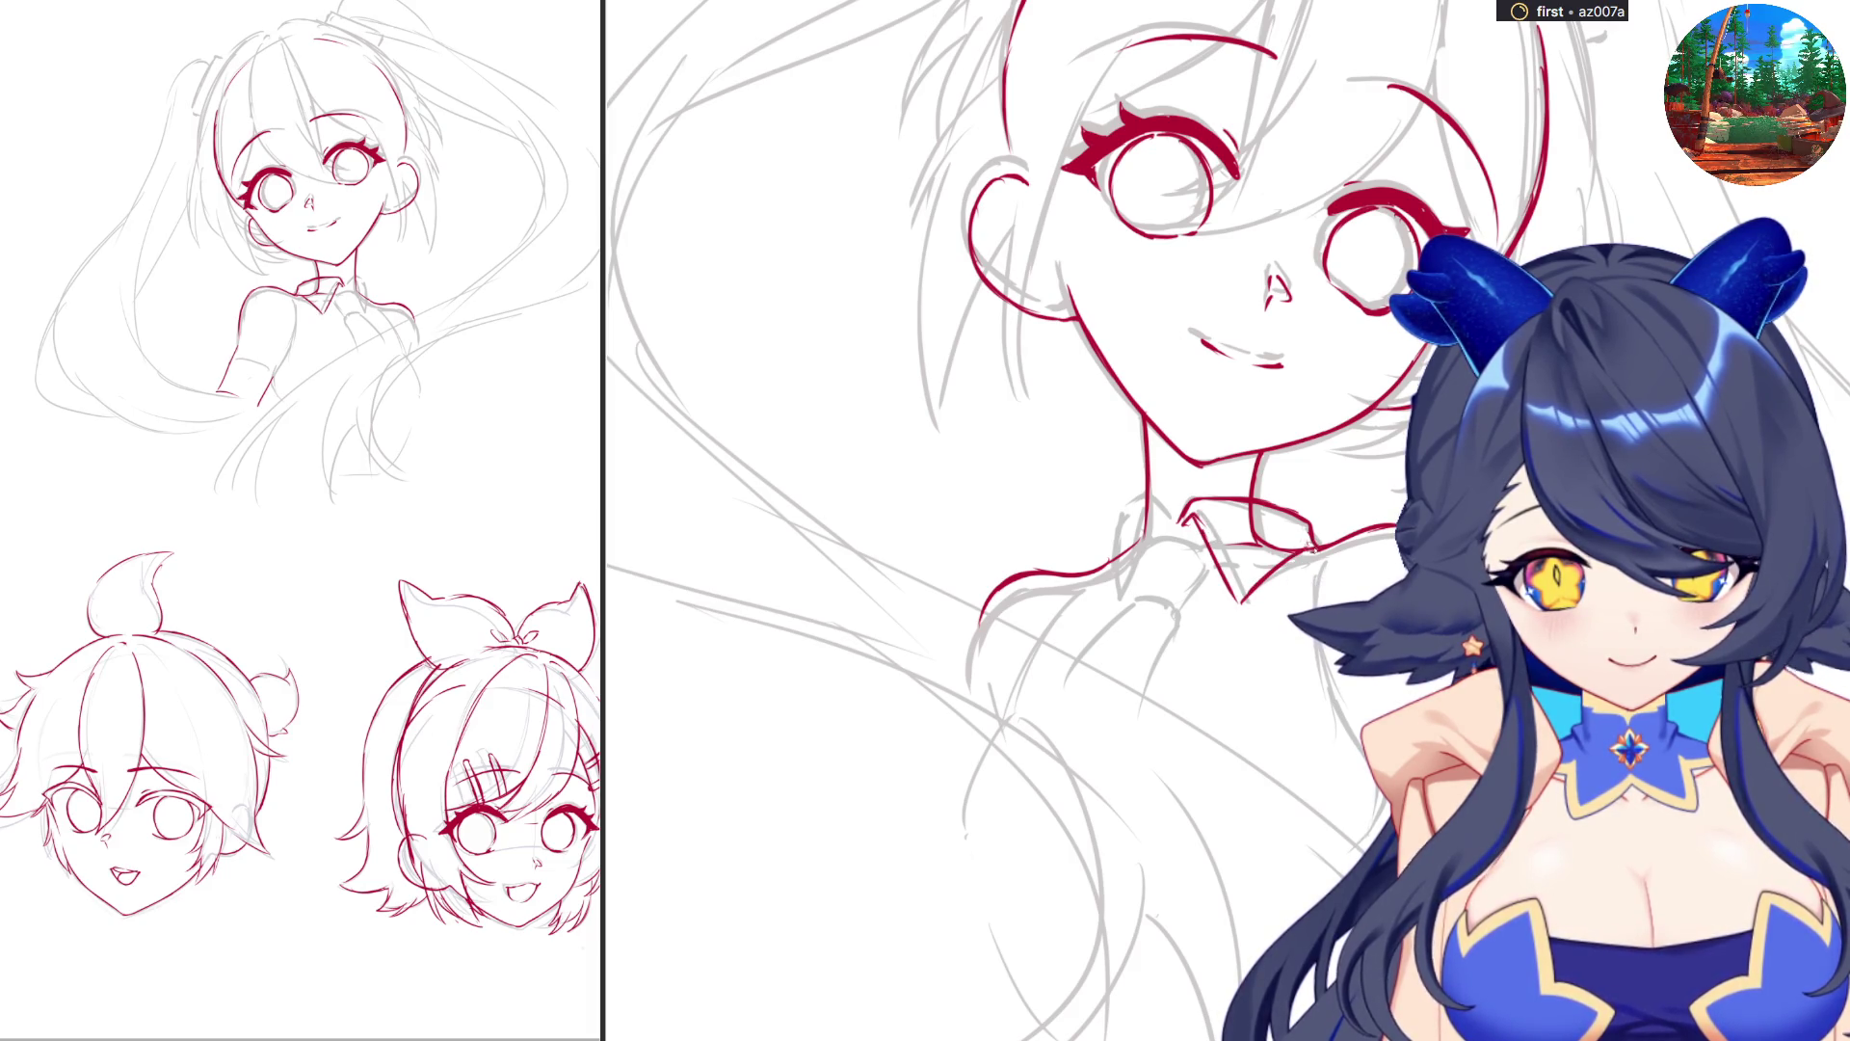
{"action": "key", "text": "4"}
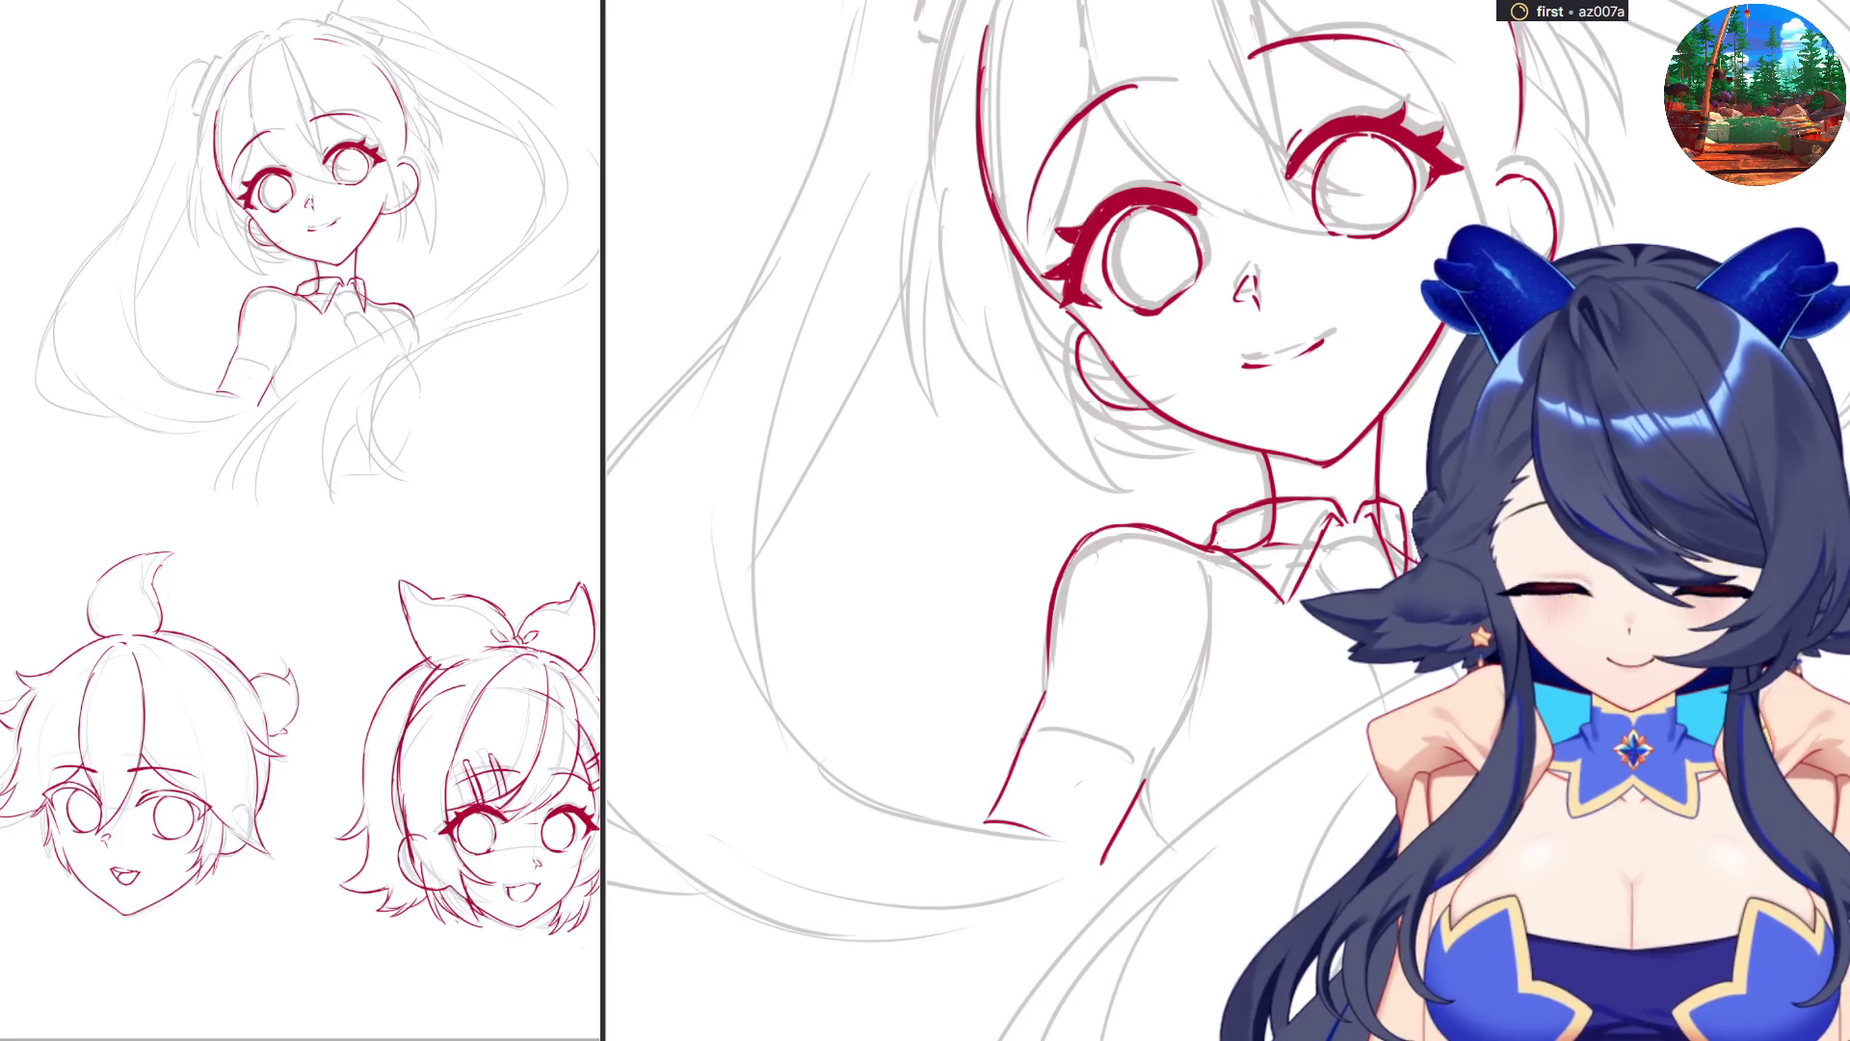
{"action": "key", "text": "m"}
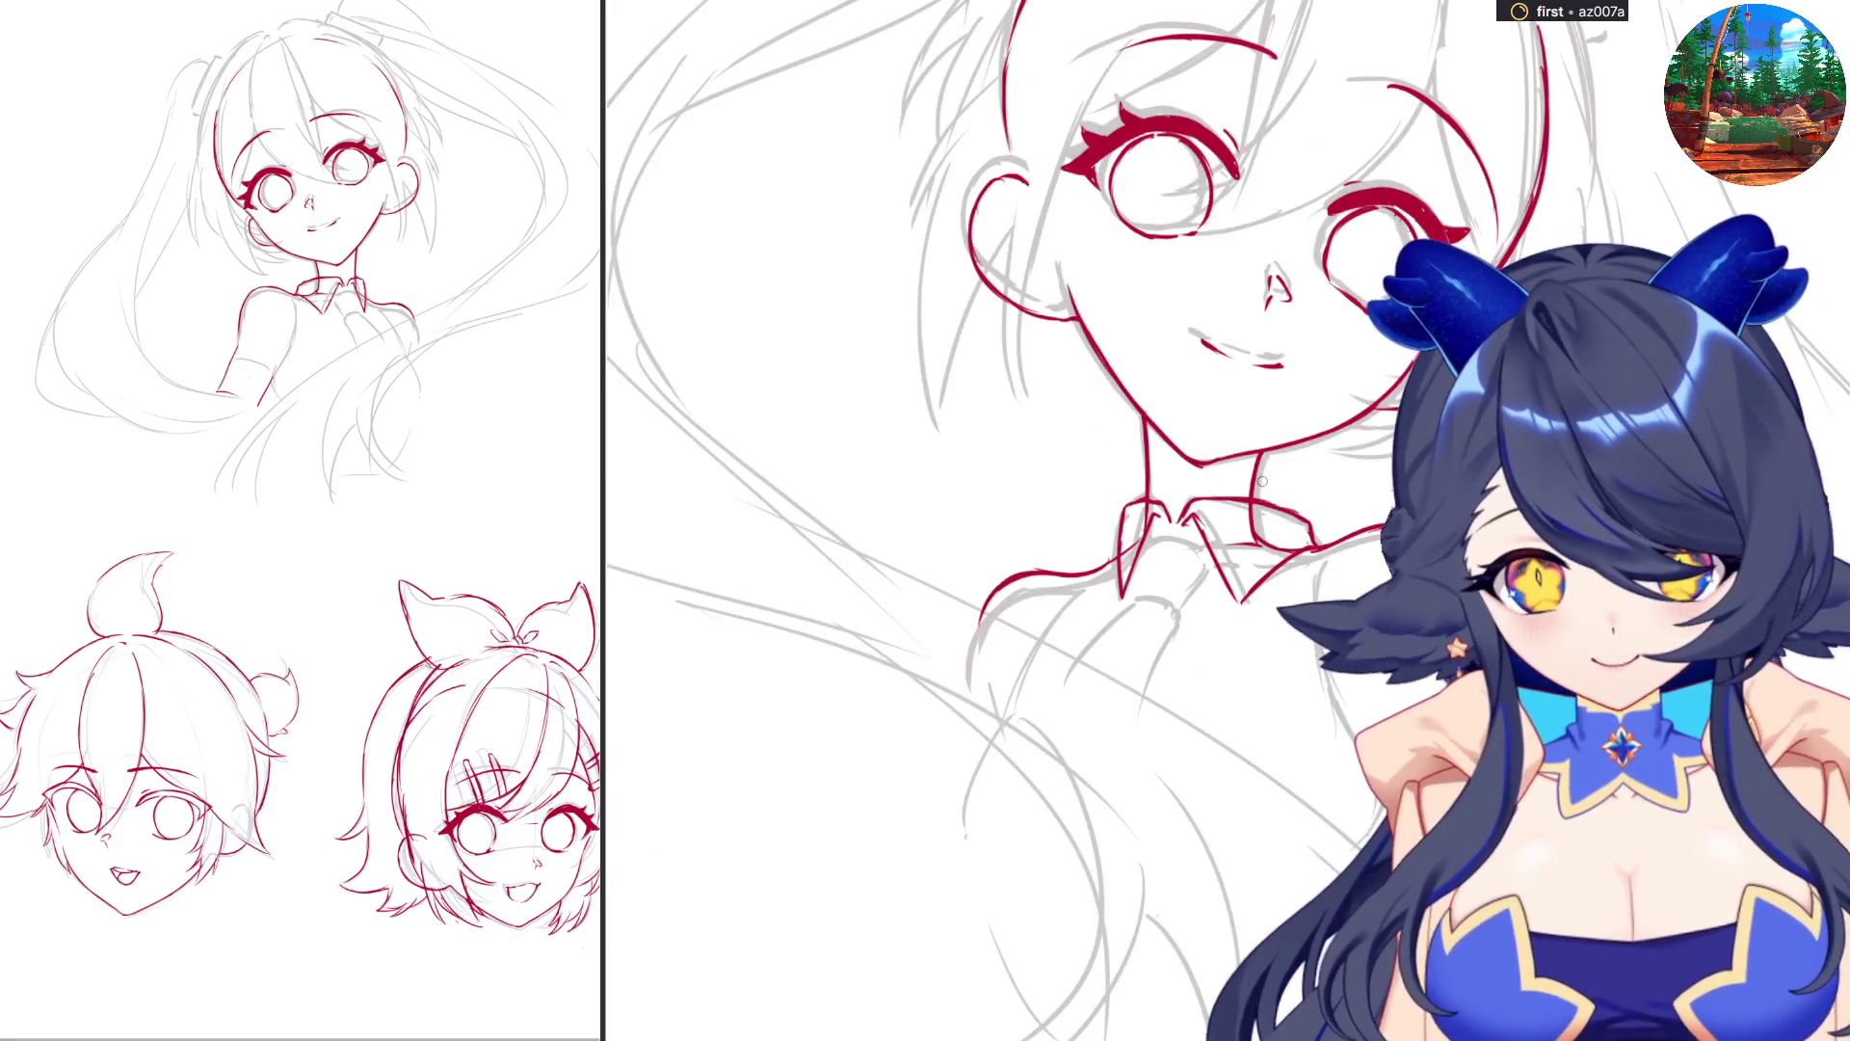
{"action": "left_click_drag", "start_coordinate": [1193, 523], "coordinate": [1210, 554]}
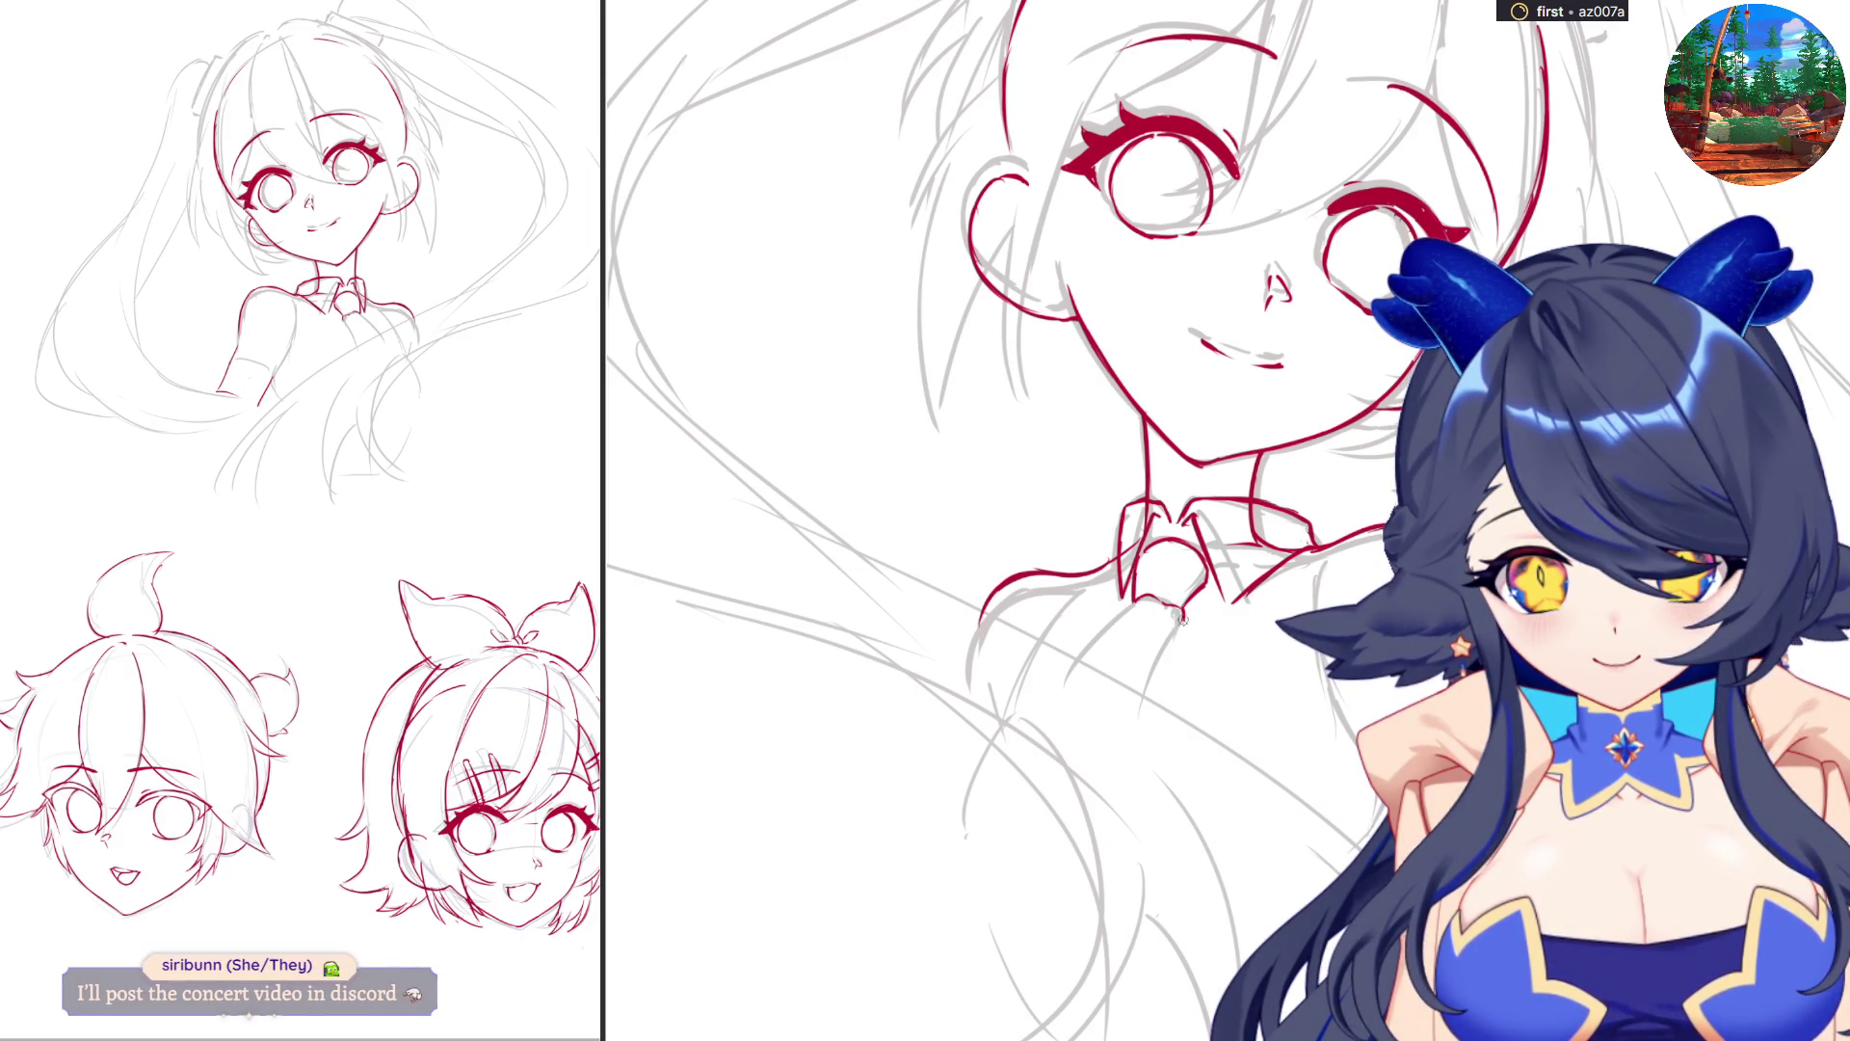
{"action": "left_click_drag", "start_coordinate": [1183, 622], "coordinate": [1149, 682]}
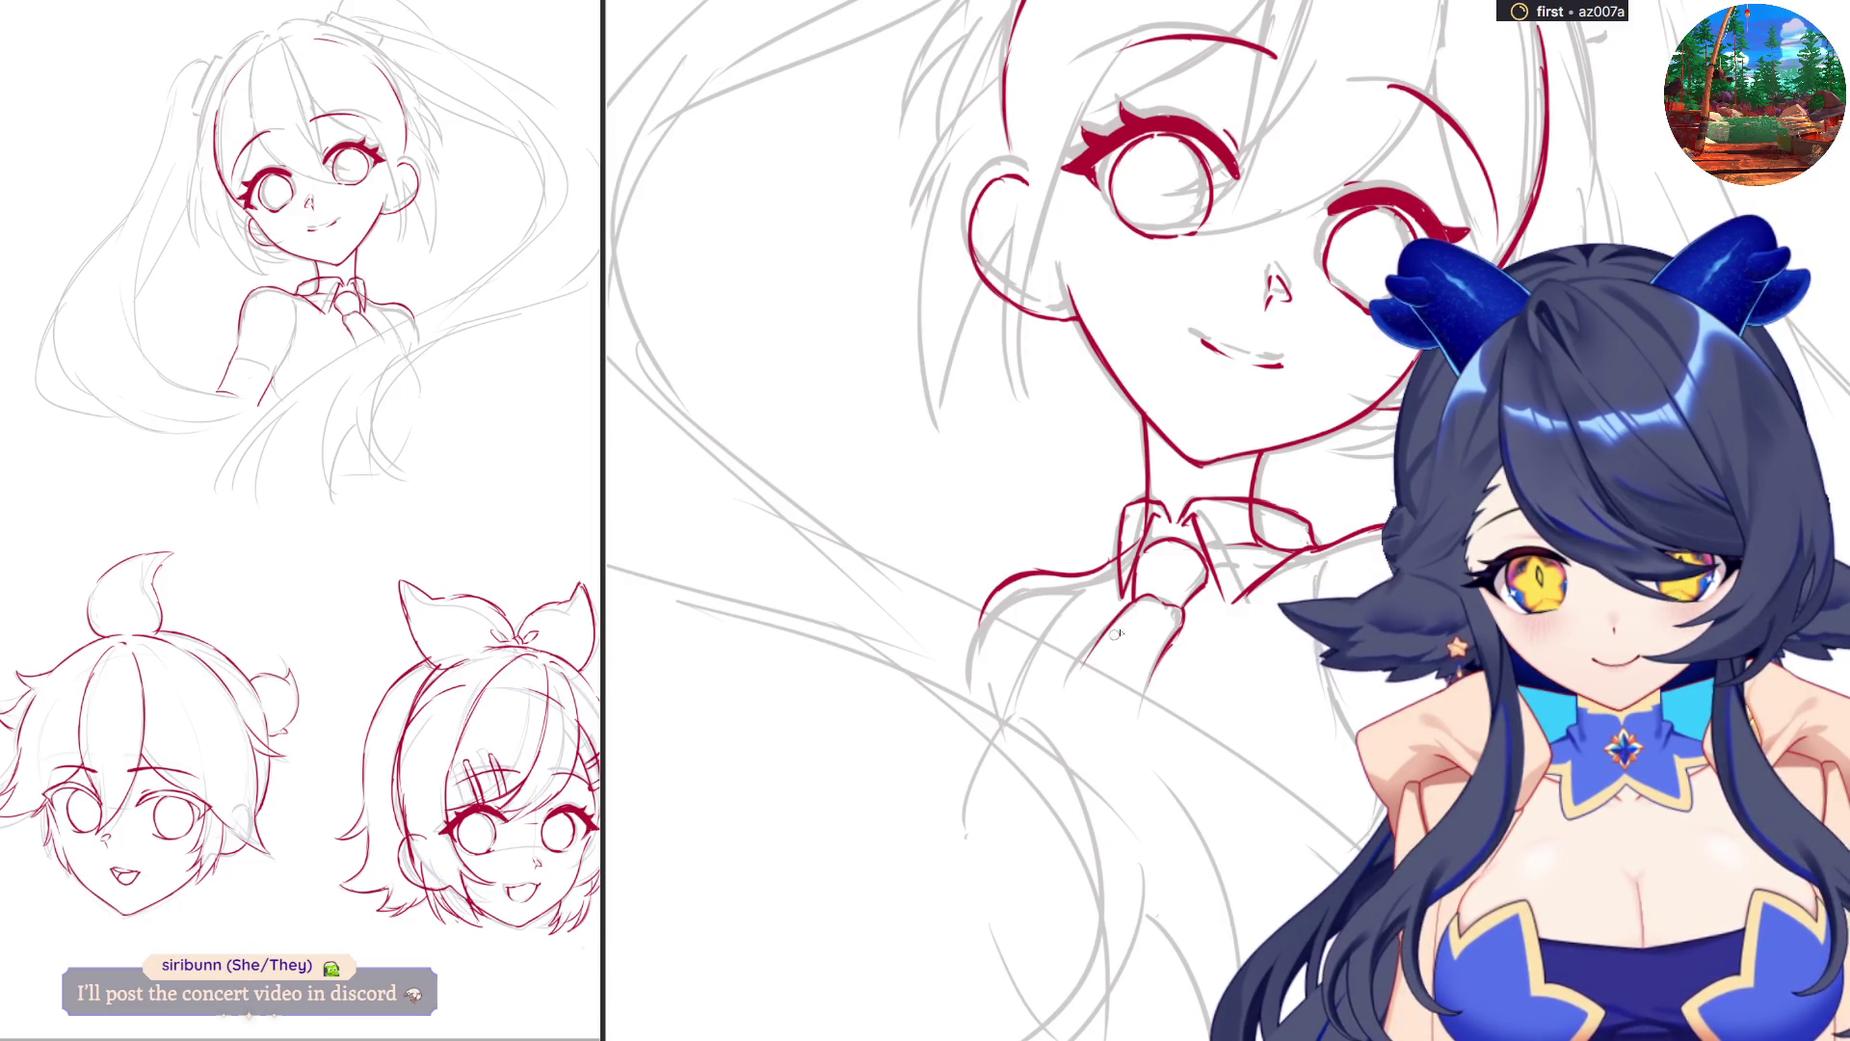
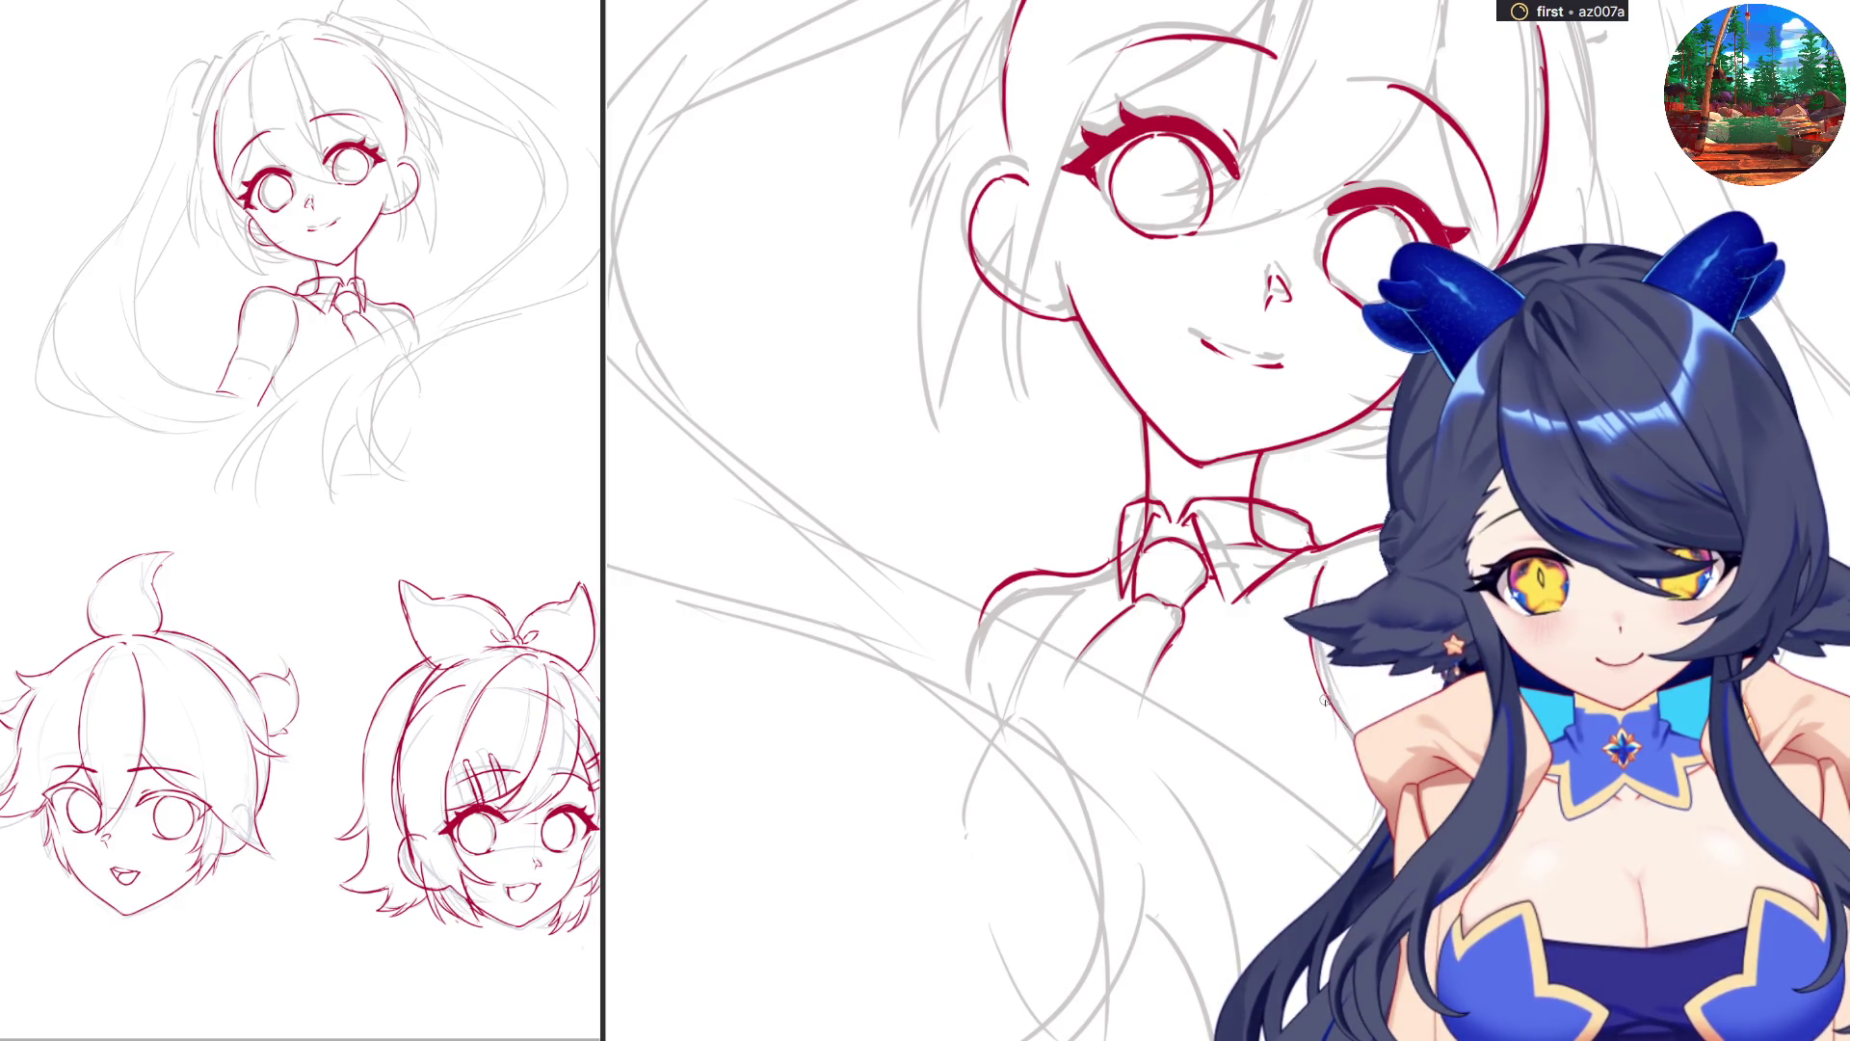
Tilt the canvas and add a short red stroke by the twin-tail girl's sleeve.
{"action": "key", "text": "minus"}
{"action": "key", "text": "minus"}
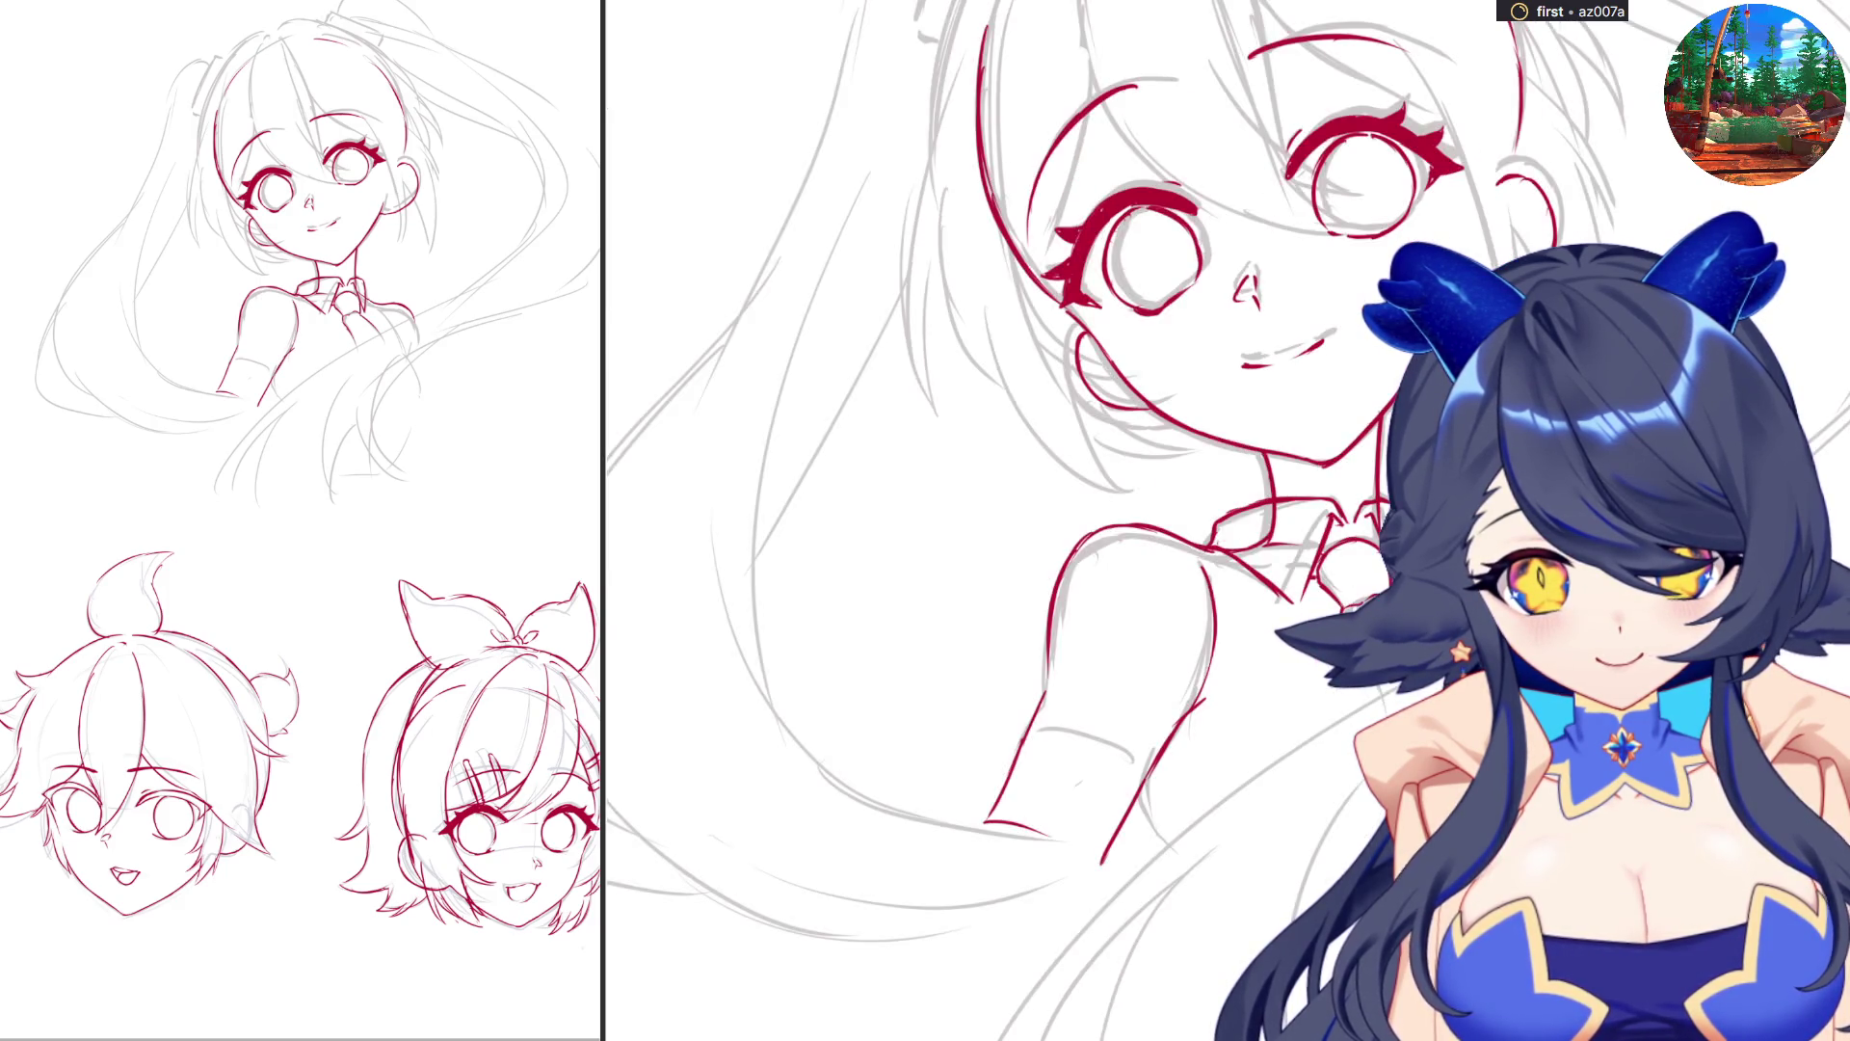
{"action": "left_click_drag", "start_coordinate": [1163, 802], "coordinate": [1195, 840]}
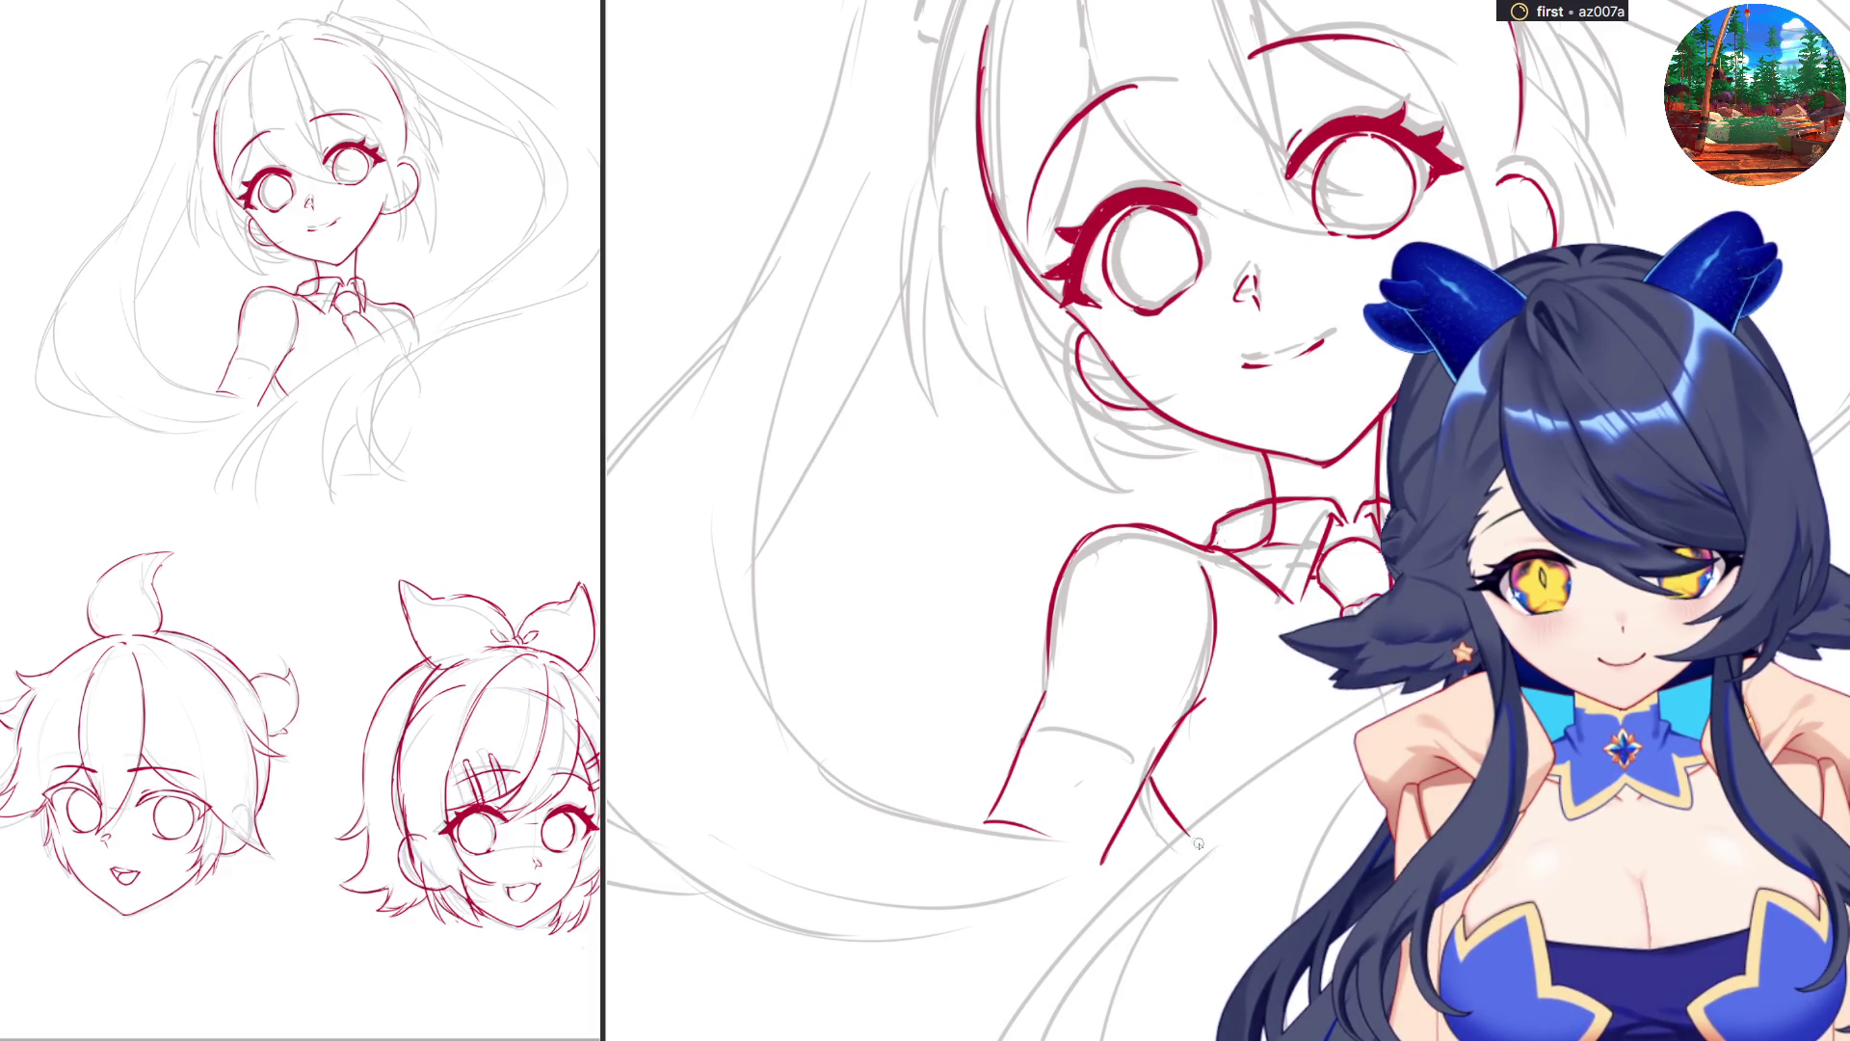
{"action": "key", "text": "equal"}
{"action": "key", "text": "equal"}
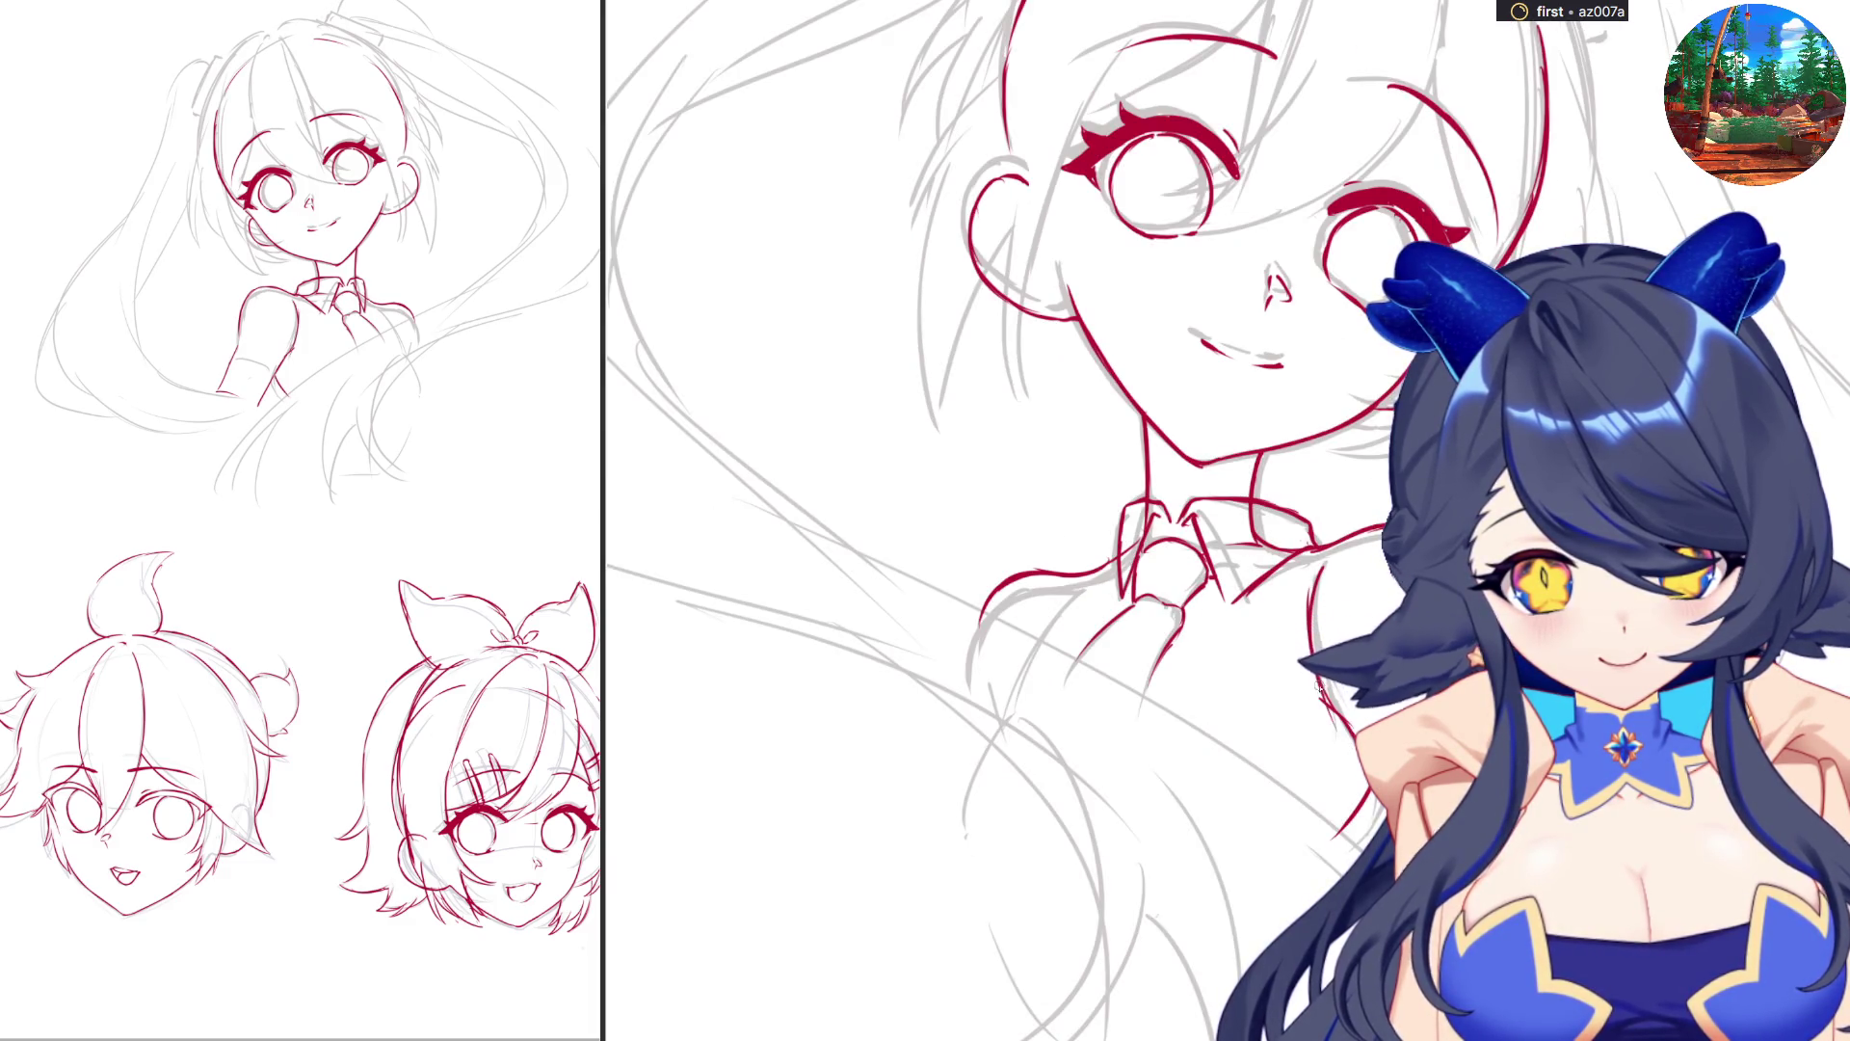
{"action": "key", "text": "minus"}
{"action": "key", "text": "minus"}
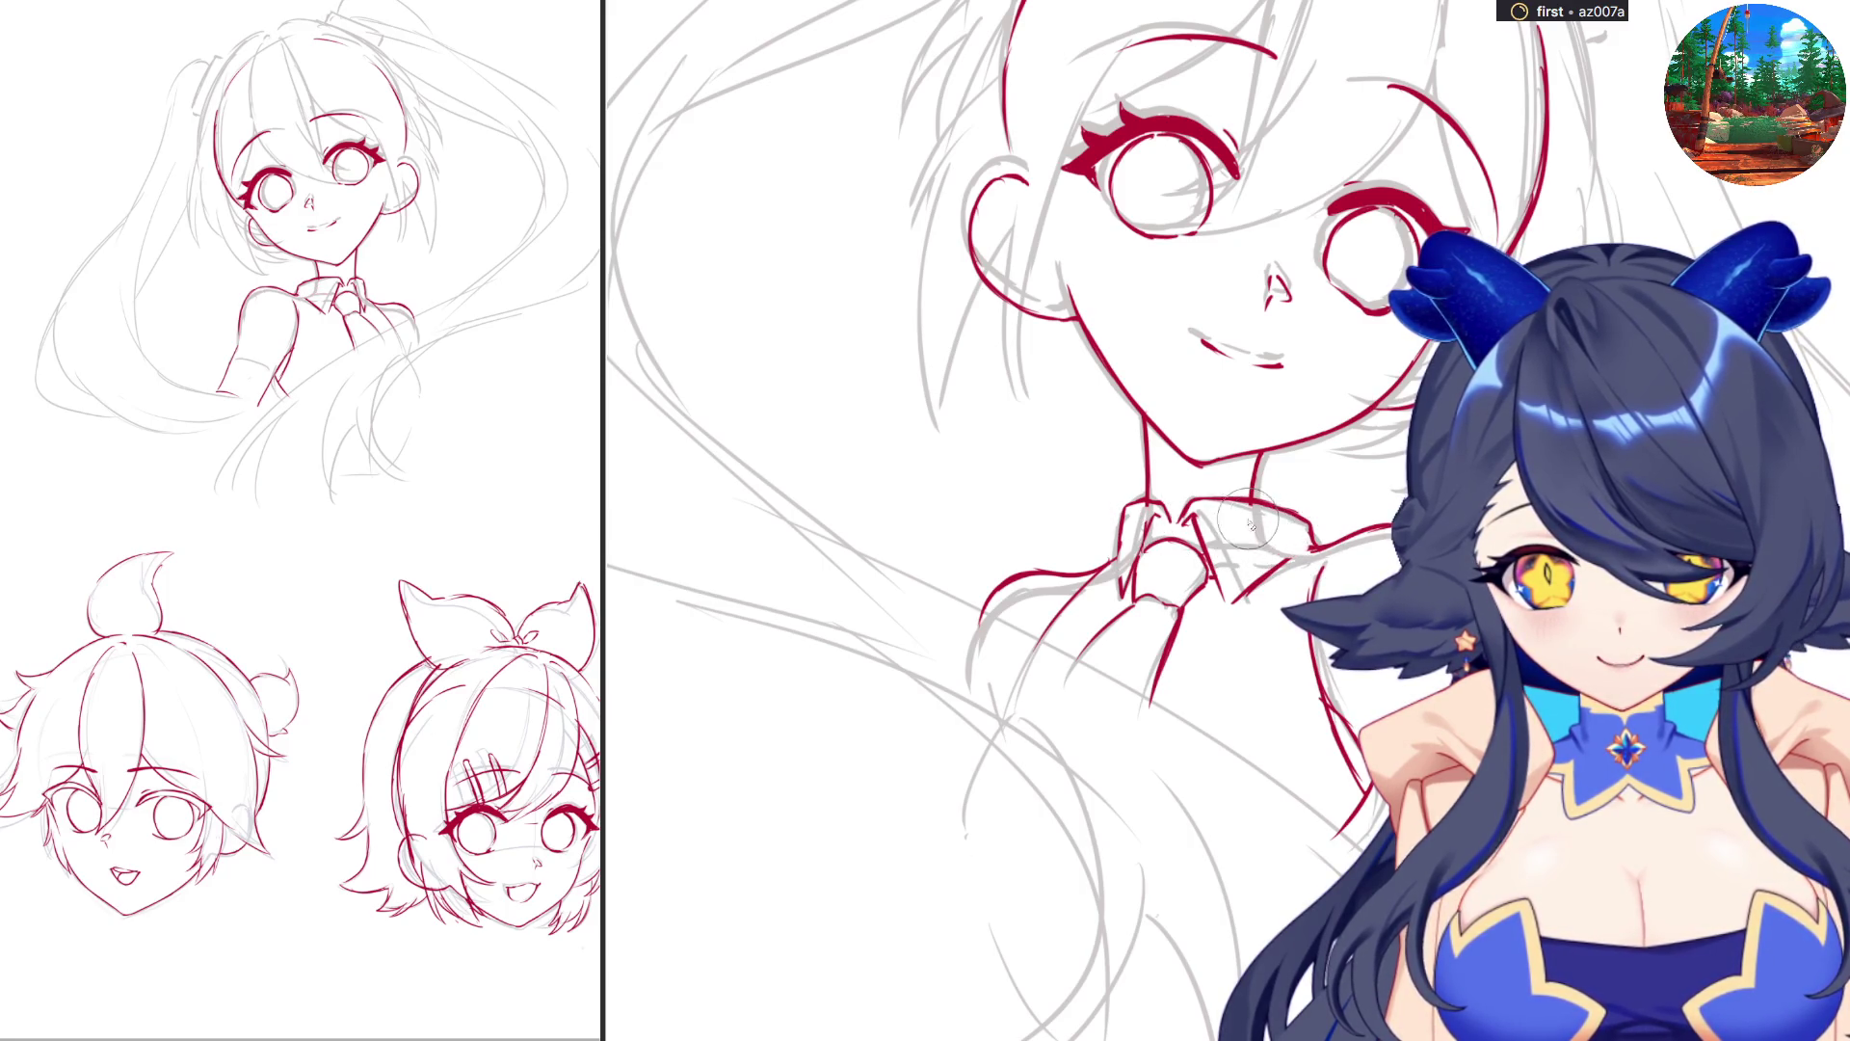
Mirror the canvas view and zoom out until the whole head and page edges show.
{"action": "key", "text": "m"}
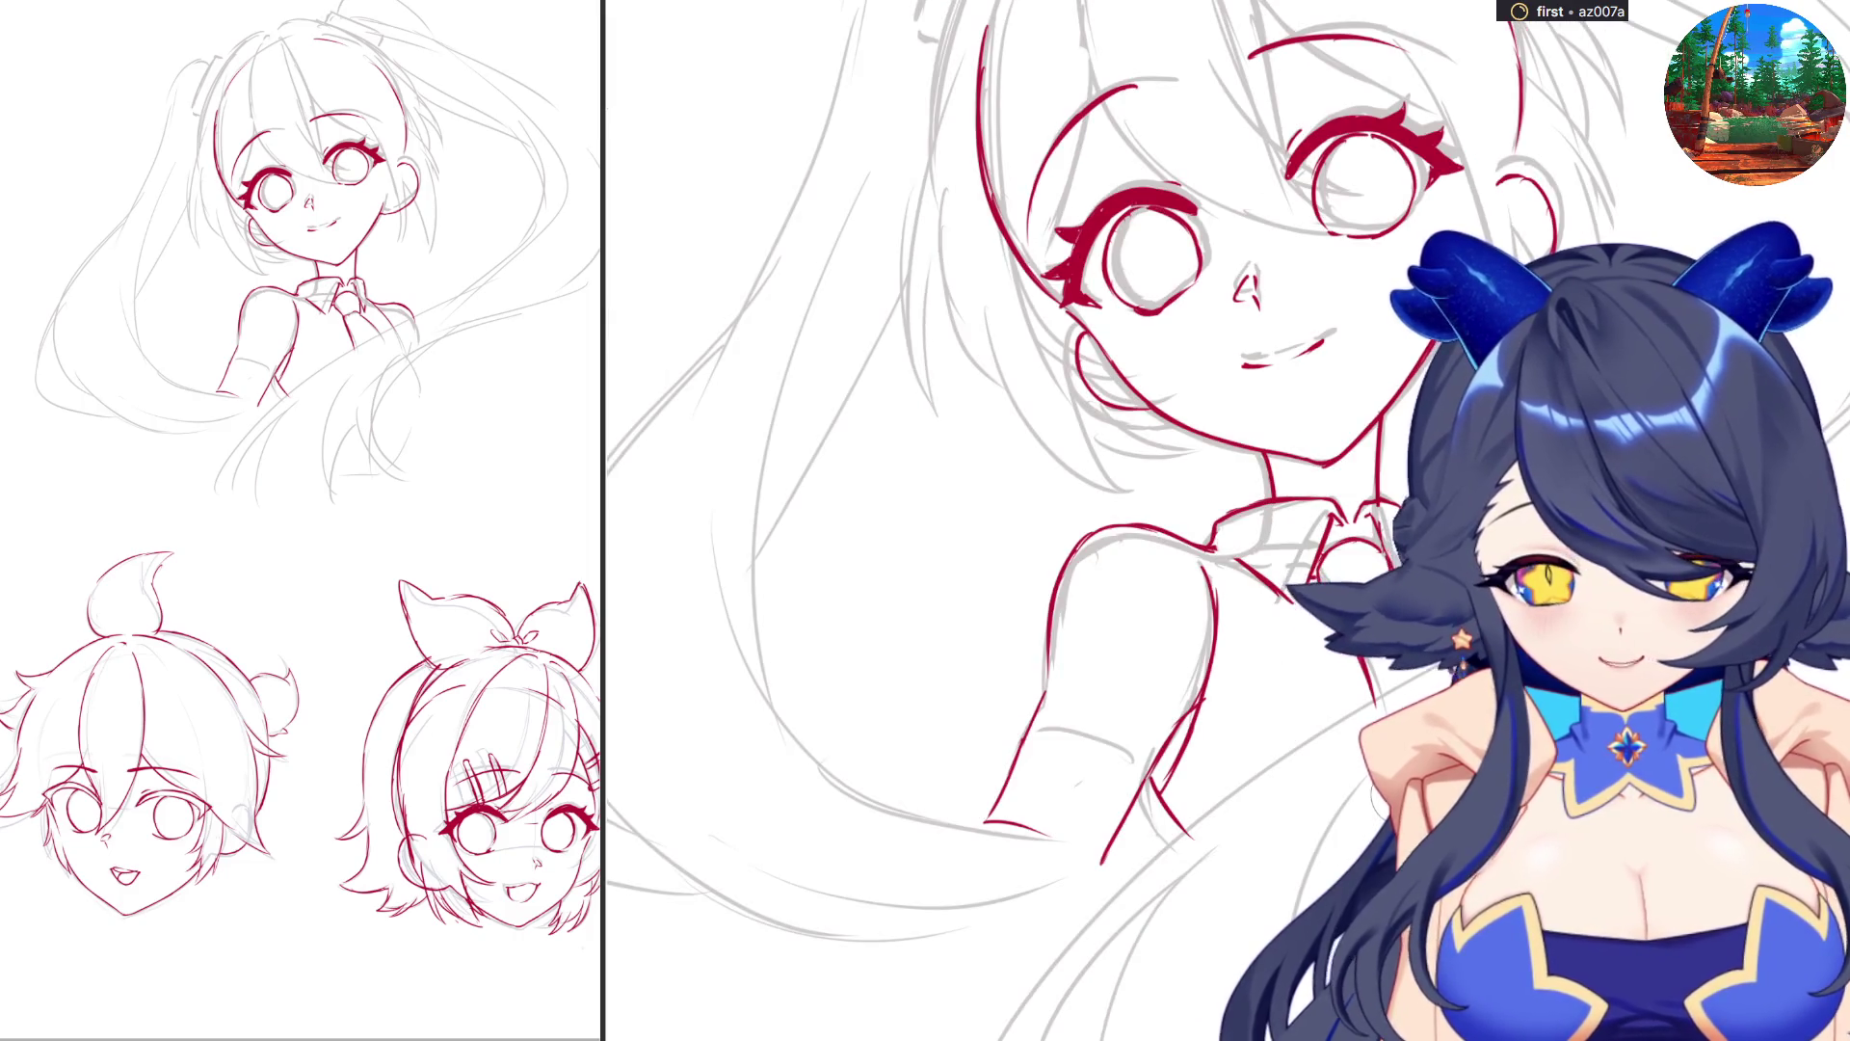
{"action": "scroll", "coordinate": [1231, 771], "scroll_direction": "down", "scroll_amount": 3}
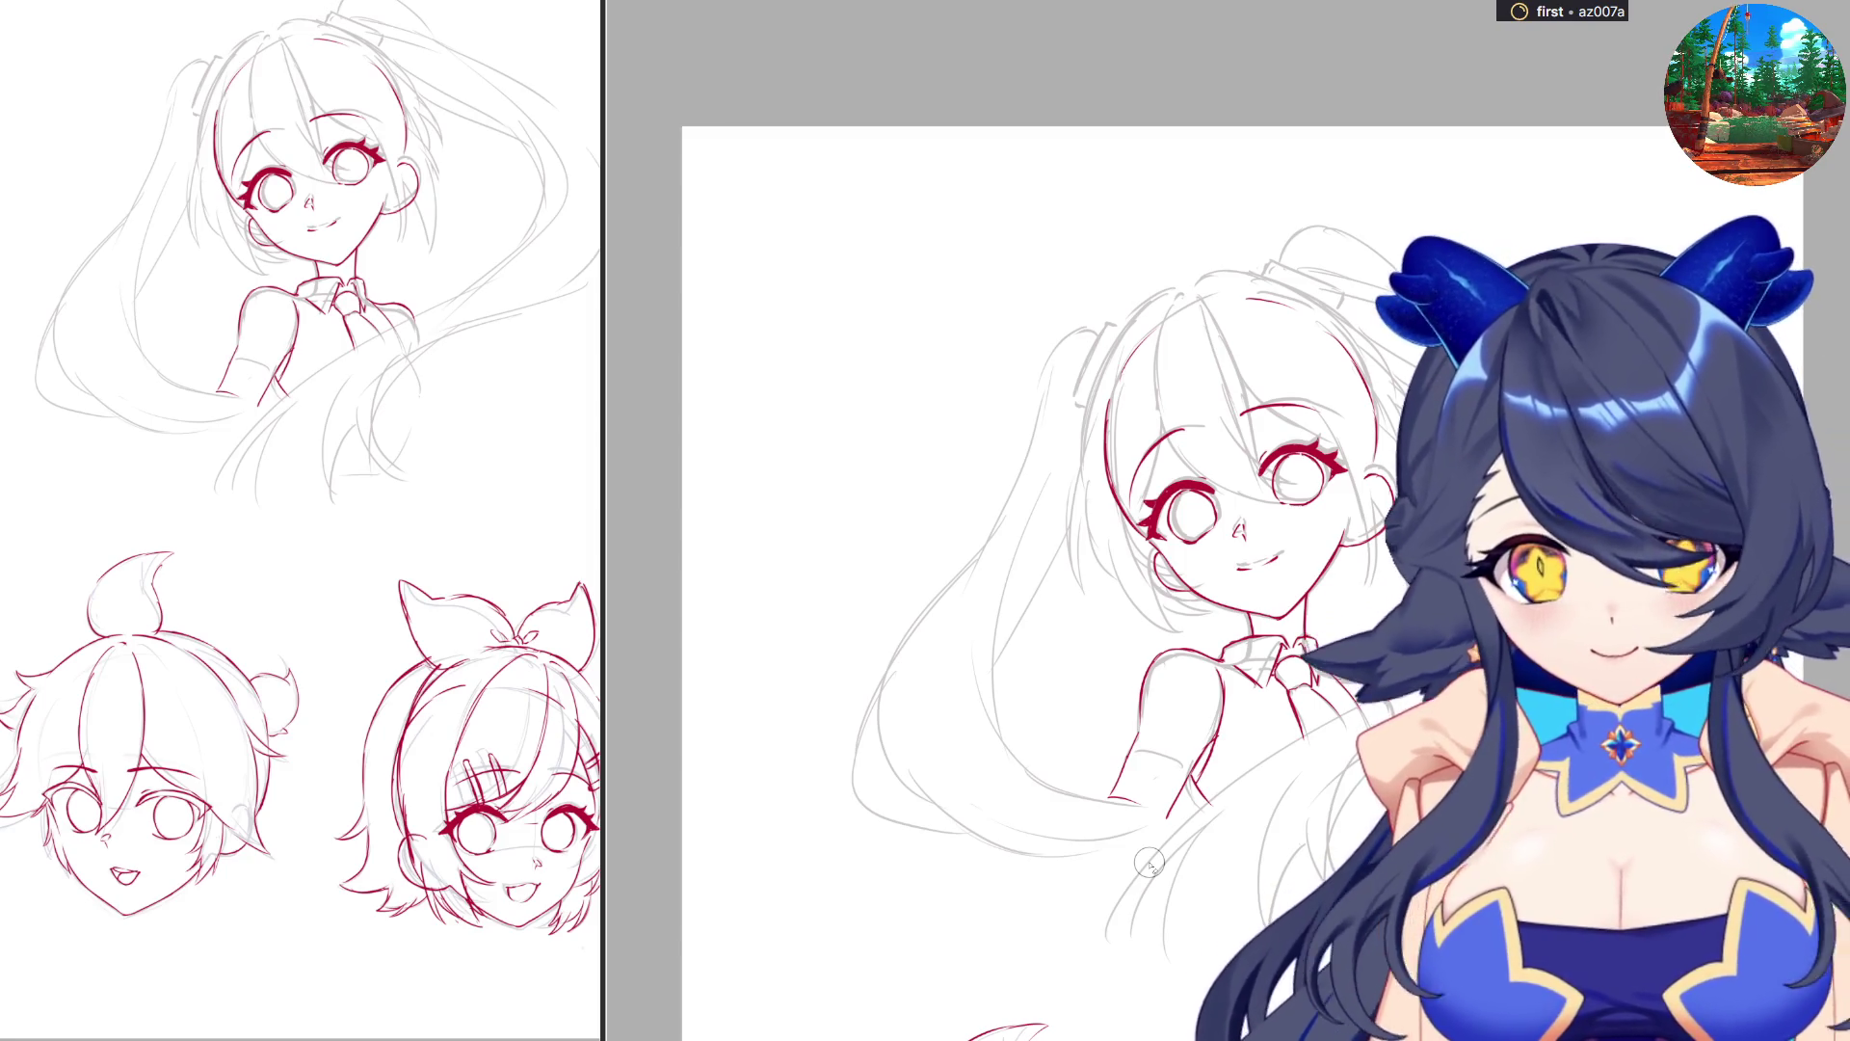
Zoom in and draw red bang strands curving down toward the girl's left eye.
{"action": "key", "text": "ctrl+plus"}
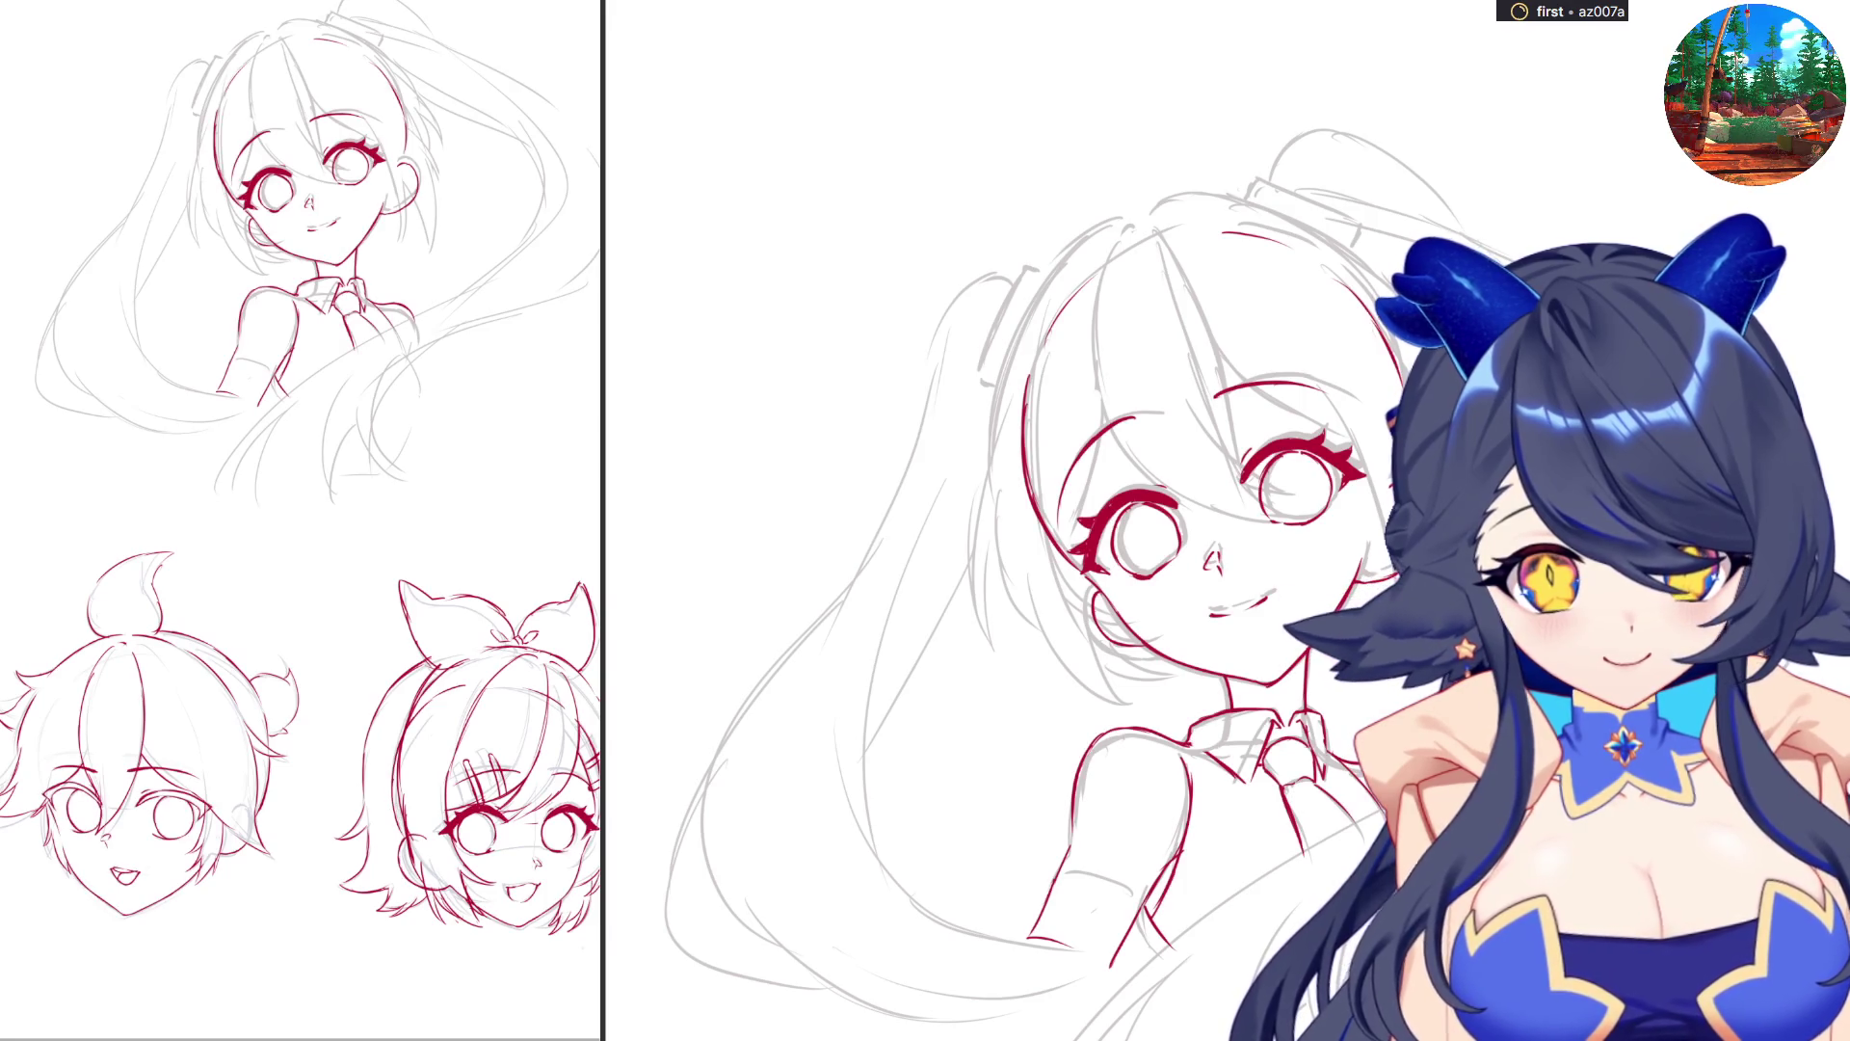
{"action": "mouse_move", "coordinate": [1129, 217]}
{"action": "left_mouse_down"}
{"action": "mouse_move", "coordinate": [1102, 275]}
{"action": "mouse_move", "coordinate": [1091, 400]}
{"action": "left_mouse_up"}
{"action": "mouse_move", "coordinate": [1098, 284]}
{"action": "left_mouse_down"}
{"action": "mouse_move", "coordinate": [1120, 443]}
{"action": "mouse_move", "coordinate": [1181, 501]}
{"action": "left_mouse_up"}
{"action": "key", "text": "ctrl+z"}
{"action": "key", "text": "ctrl+z"}
{"action": "mouse_move", "coordinate": [1091, 344]}
{"action": "left_mouse_down"}
{"action": "mouse_move", "coordinate": [1171, 482]}
{"action": "mouse_move", "coordinate": [1267, 535]}
{"action": "left_mouse_up"}
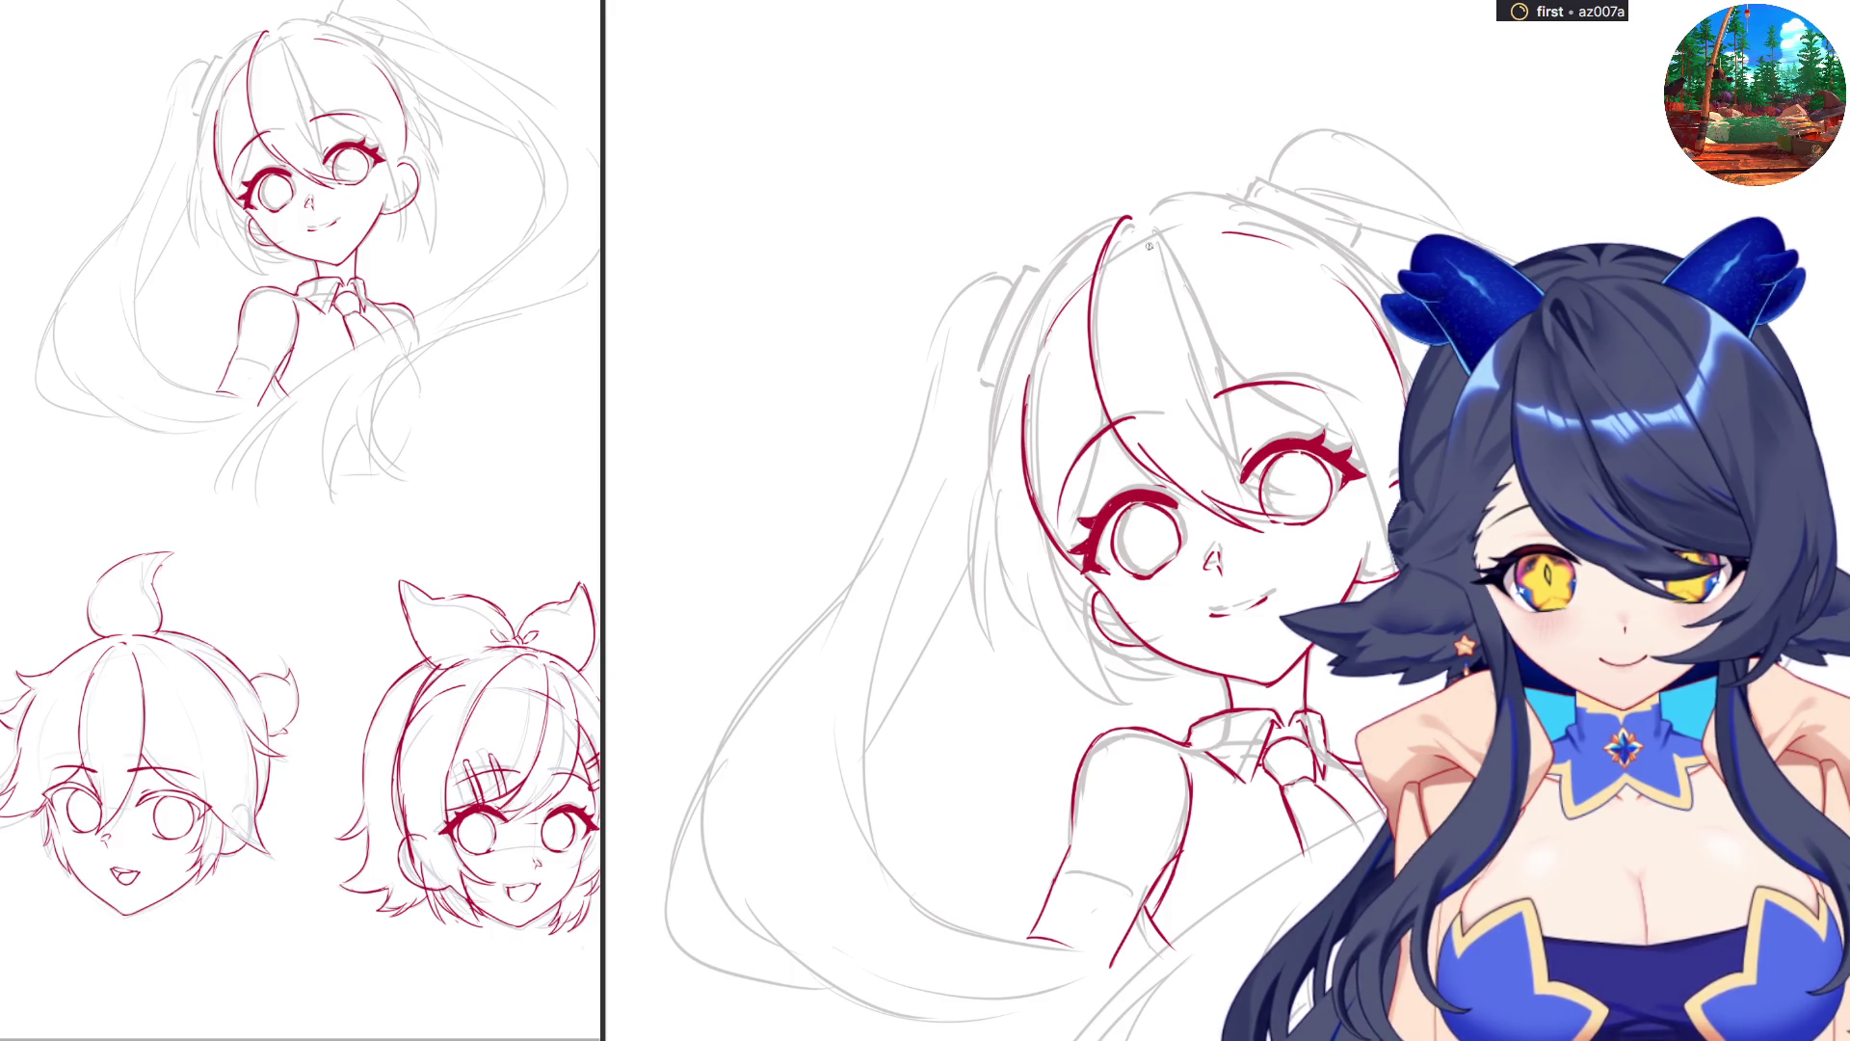
{"action": "left_click_drag", "start_coordinate": [1144, 220], "coordinate": [1216, 424]}
{"action": "key", "text": "ctrl+z"}
{"action": "left_click_drag", "start_coordinate": [1176, 289], "coordinate": [1231, 446]}
{"action": "left_click_drag", "start_coordinate": [1193, 384], "coordinate": [1247, 462]}
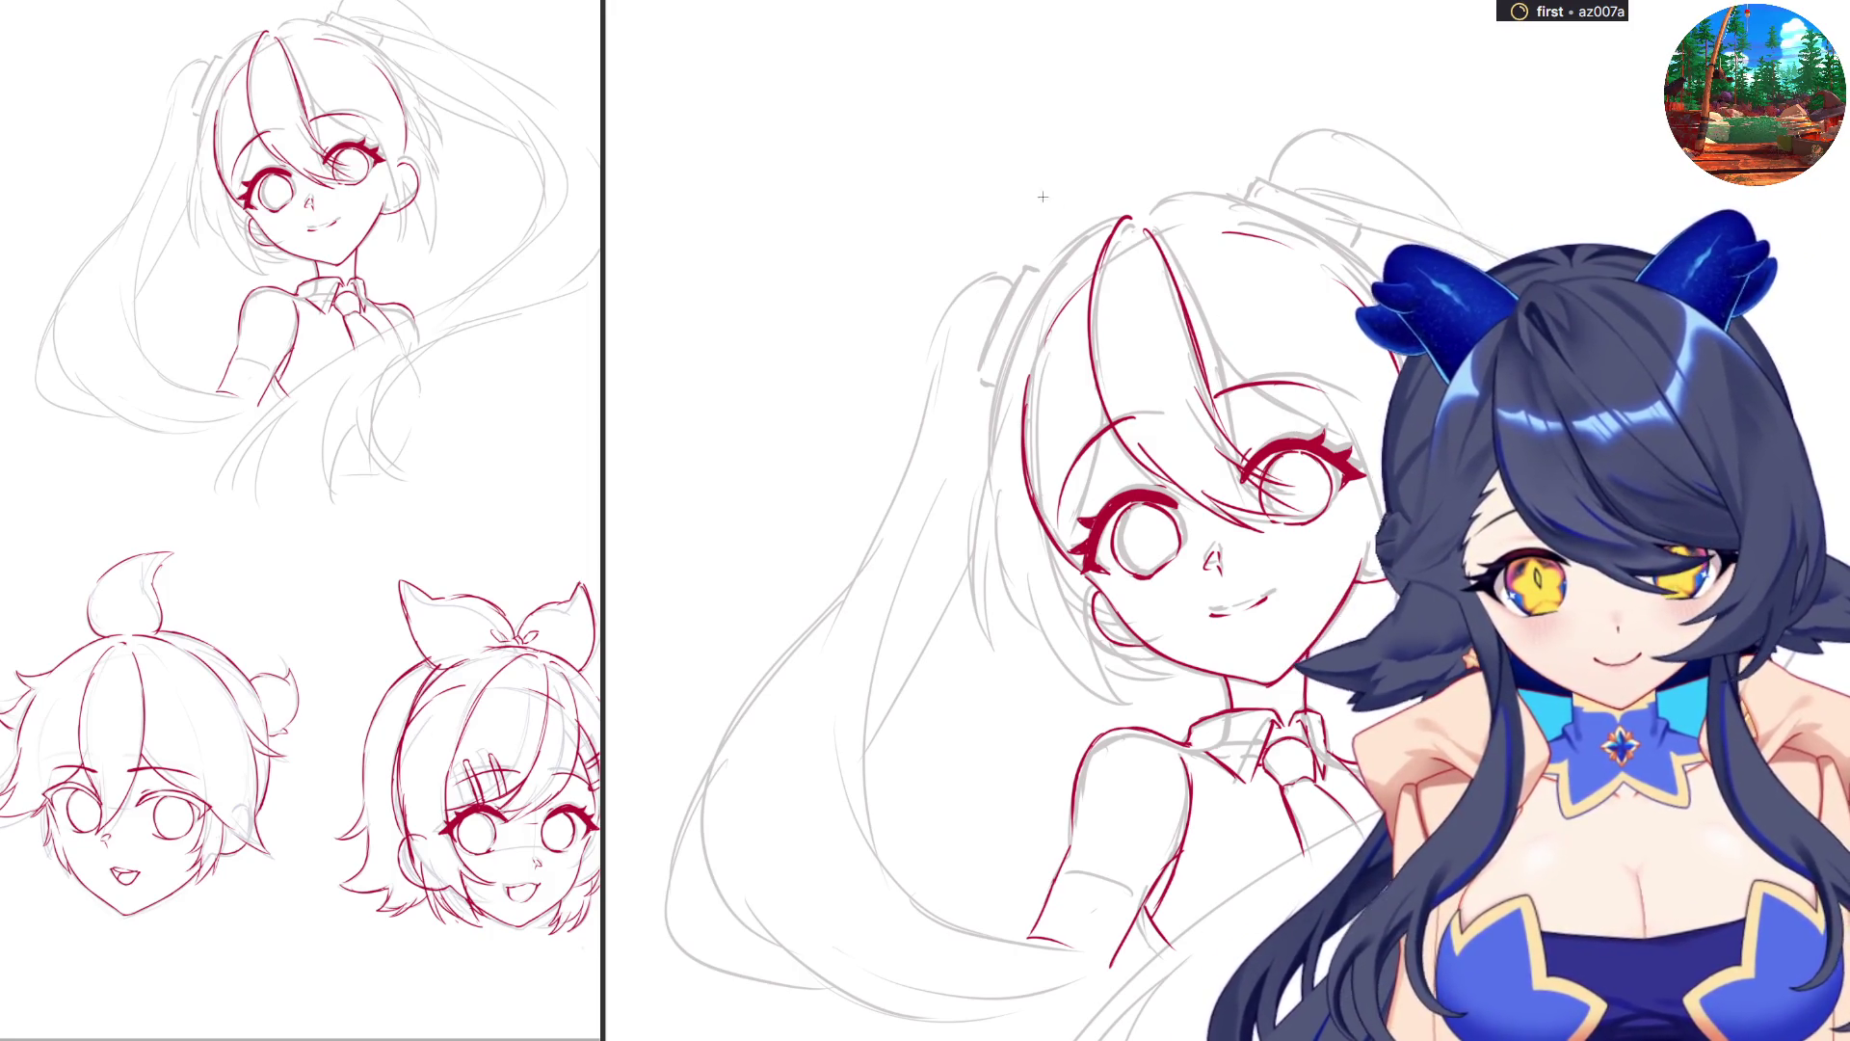
Select the head sketch and scale it down with Ctrl+T.
{"action": "mouse_move", "coordinate": [1035, 183]}
{"action": "left_mouse_down"}
{"action": "mouse_move", "coordinate": [1379, 573]}
{"action": "mouse_move", "coordinate": [1271, 523]}
{"action": "left_mouse_up"}
{"action": "key", "text": "ctrl+t"}
{"action": "key", "text": "Return"}
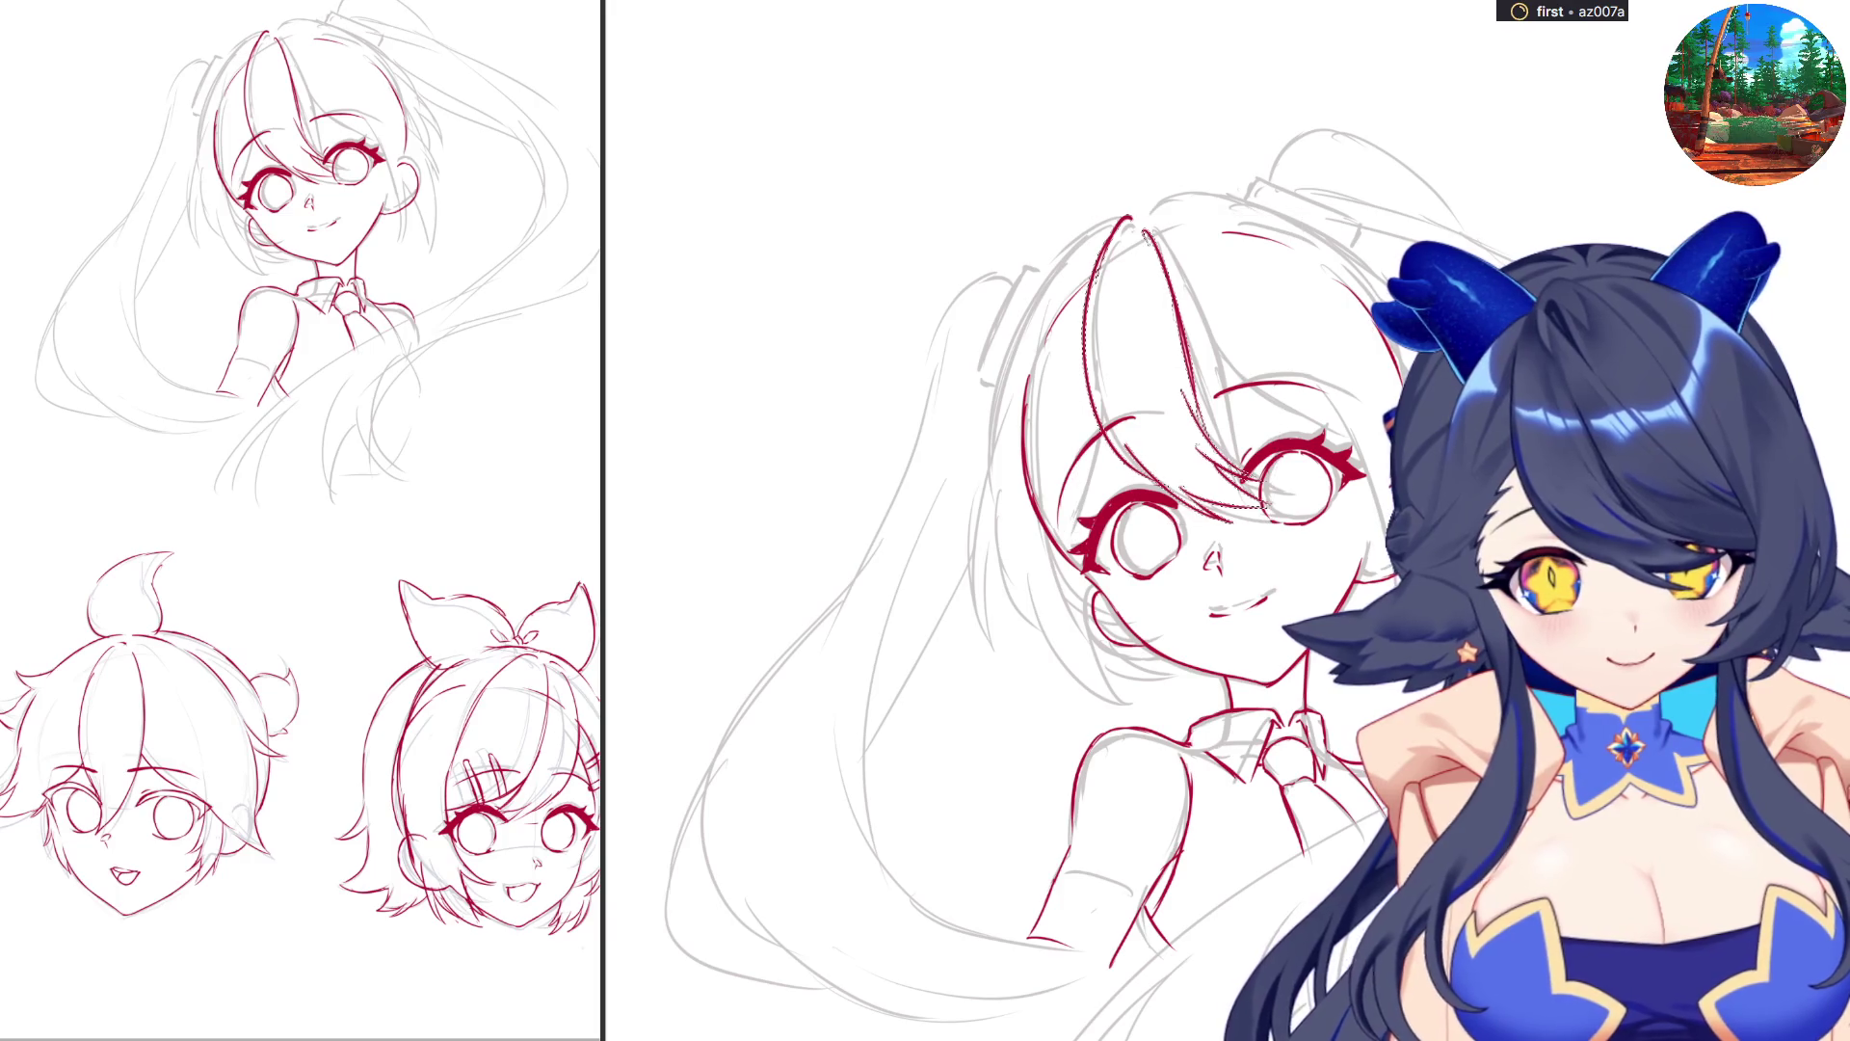
Redraw hair strands near the eye and sketch a red arc along the top of the head.
{"action": "left_click_drag", "start_coordinate": [1142, 227], "coordinate": [1212, 436]}
{"action": "key", "text": "ctrl+z"}
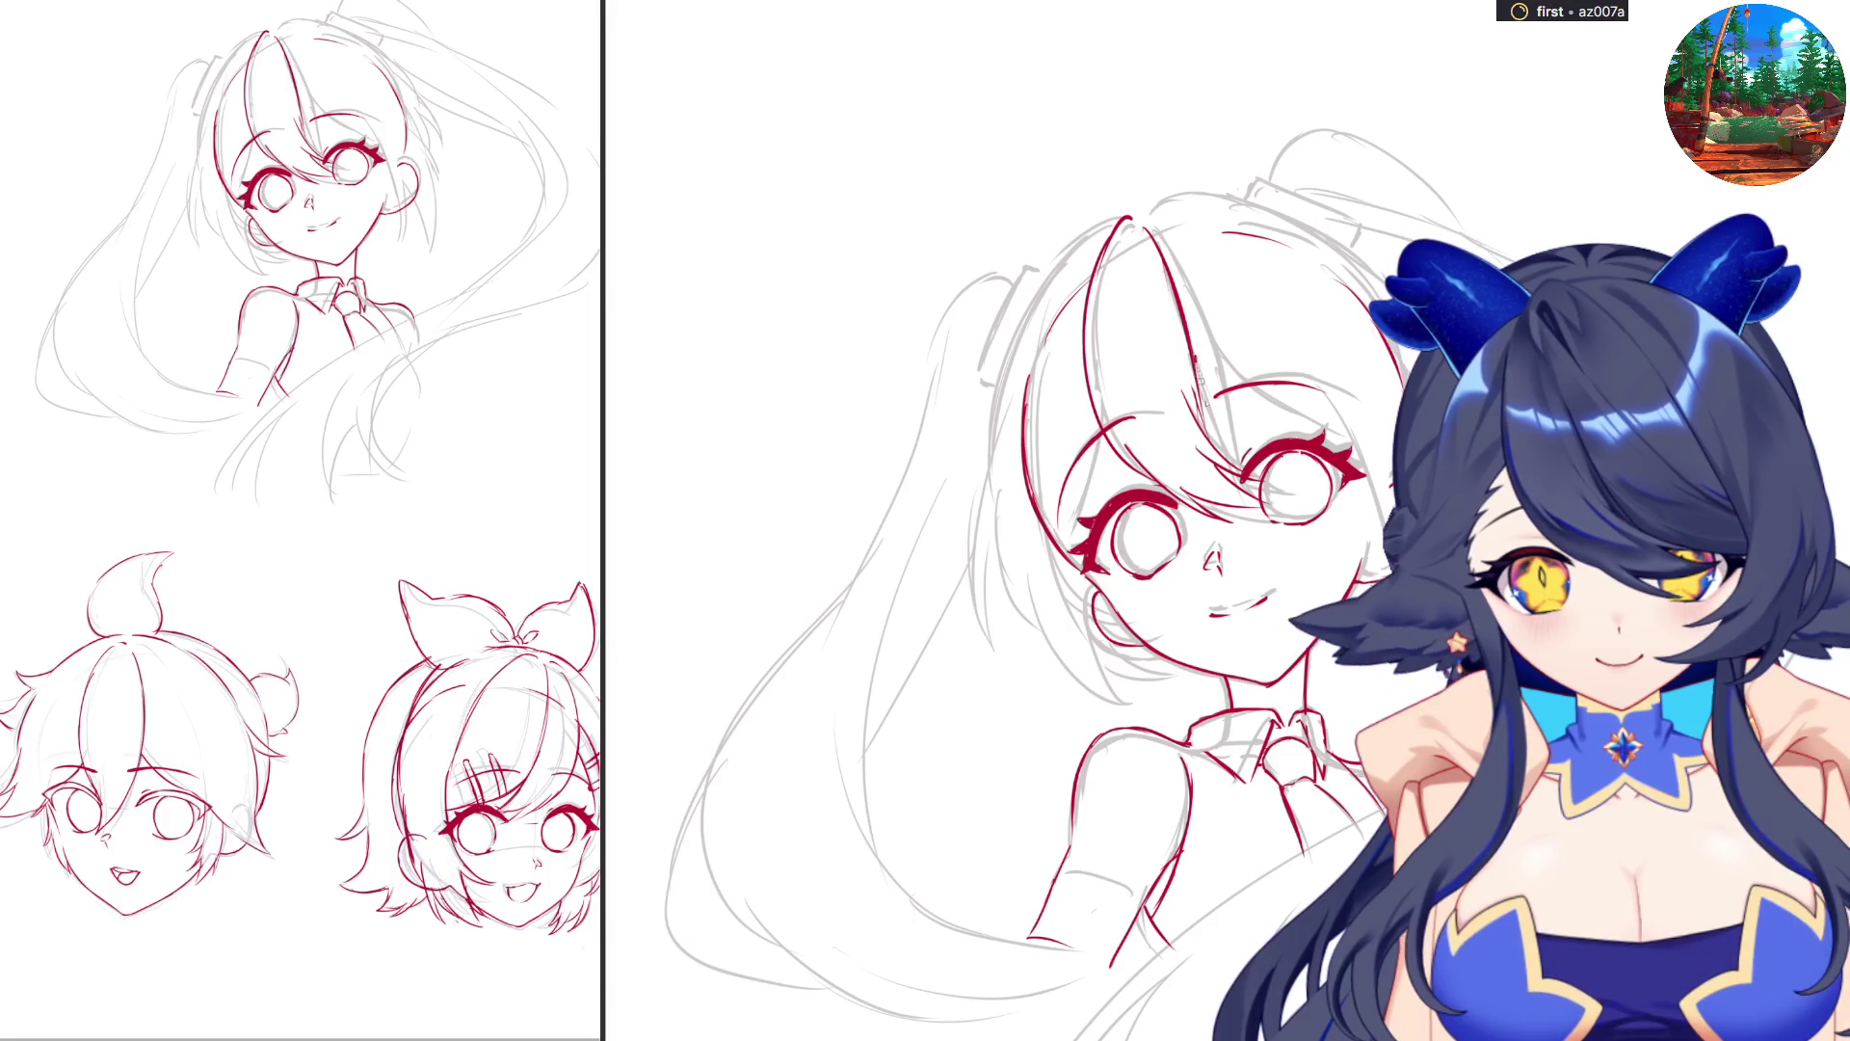
{"action": "left_click_drag", "start_coordinate": [1193, 367], "coordinate": [1212, 444]}
{"action": "key", "text": "ctrl+z"}
{"action": "left_click_drag", "start_coordinate": [1192, 366], "coordinate": [1320, 432]}
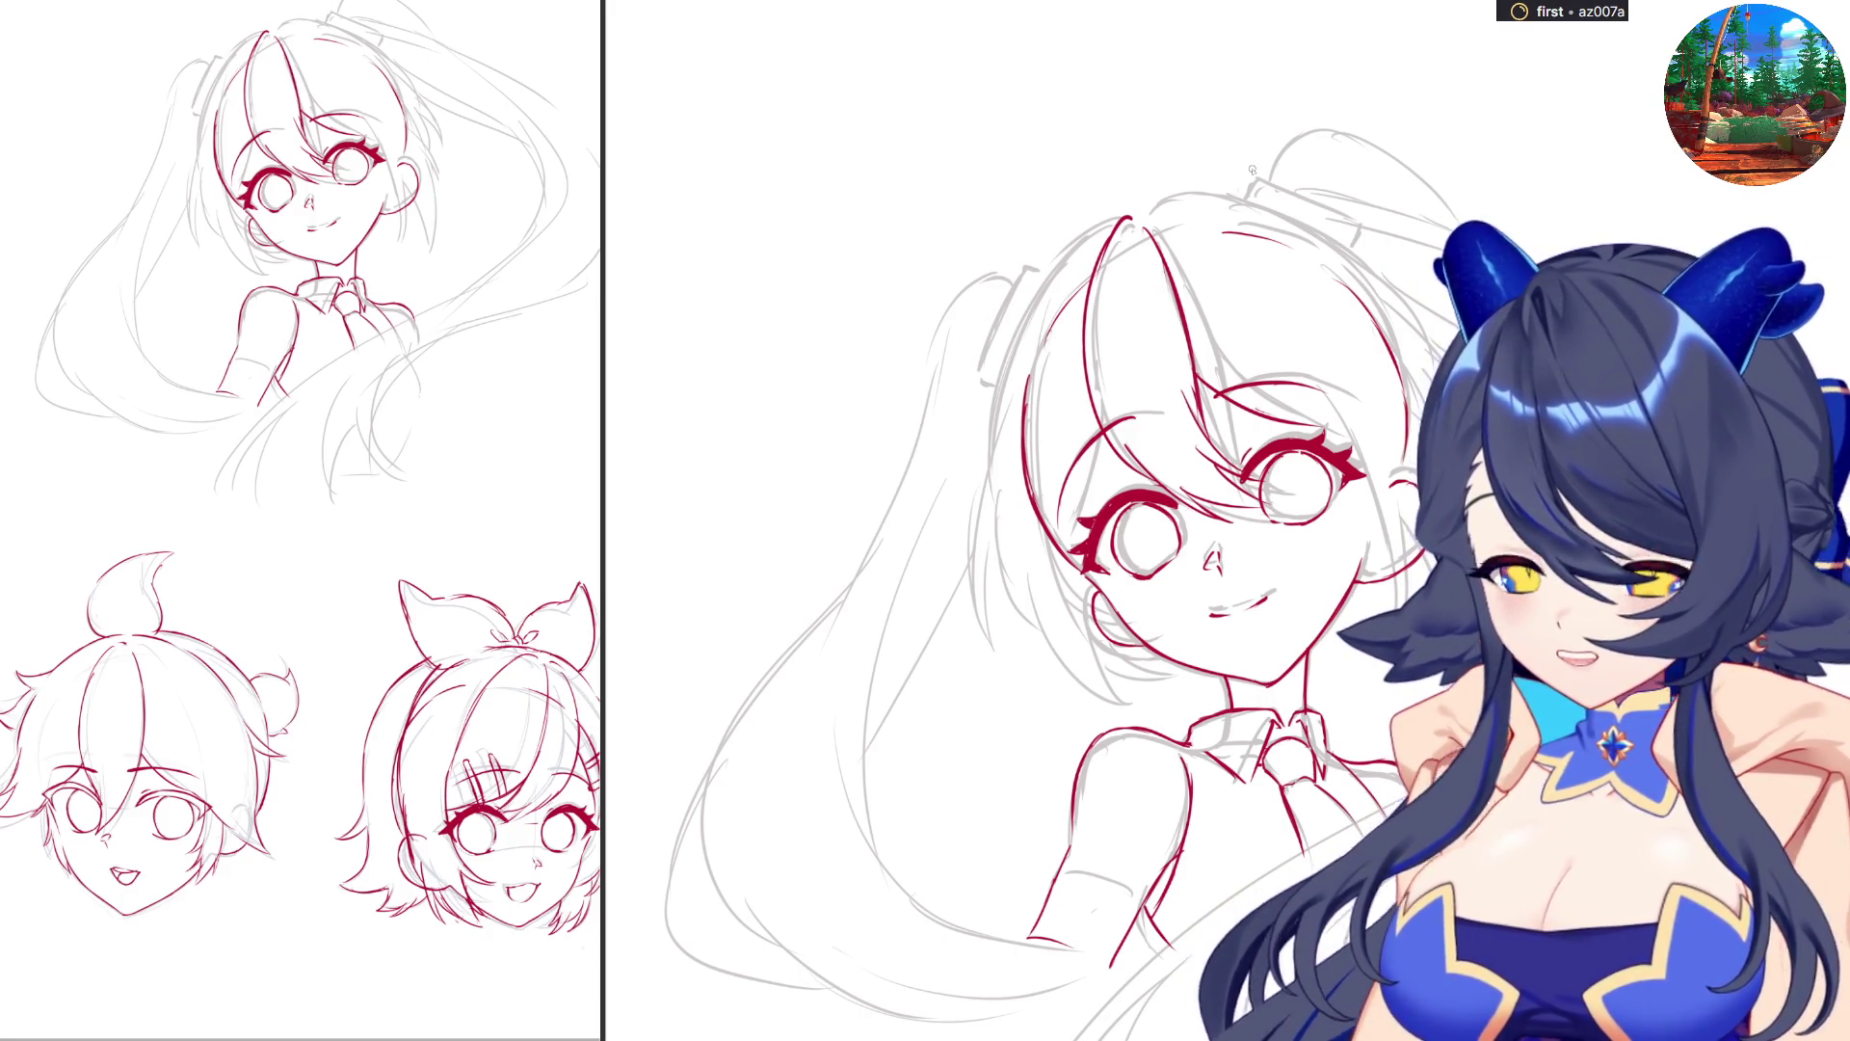
{"action": "mouse_move", "coordinate": [1152, 213]}
{"action": "left_mouse_down"}
{"action": "mouse_move", "coordinate": [1254, 209]}
{"action": "mouse_move", "coordinate": [1289, 246]}
{"action": "left_mouse_up"}
Discard the crown arc attempt and redraw the right eye's upper lashes and cheek stroke.
{"action": "key", "text": "ctrl+z"}
{"action": "key", "text": "ctrl+z"}
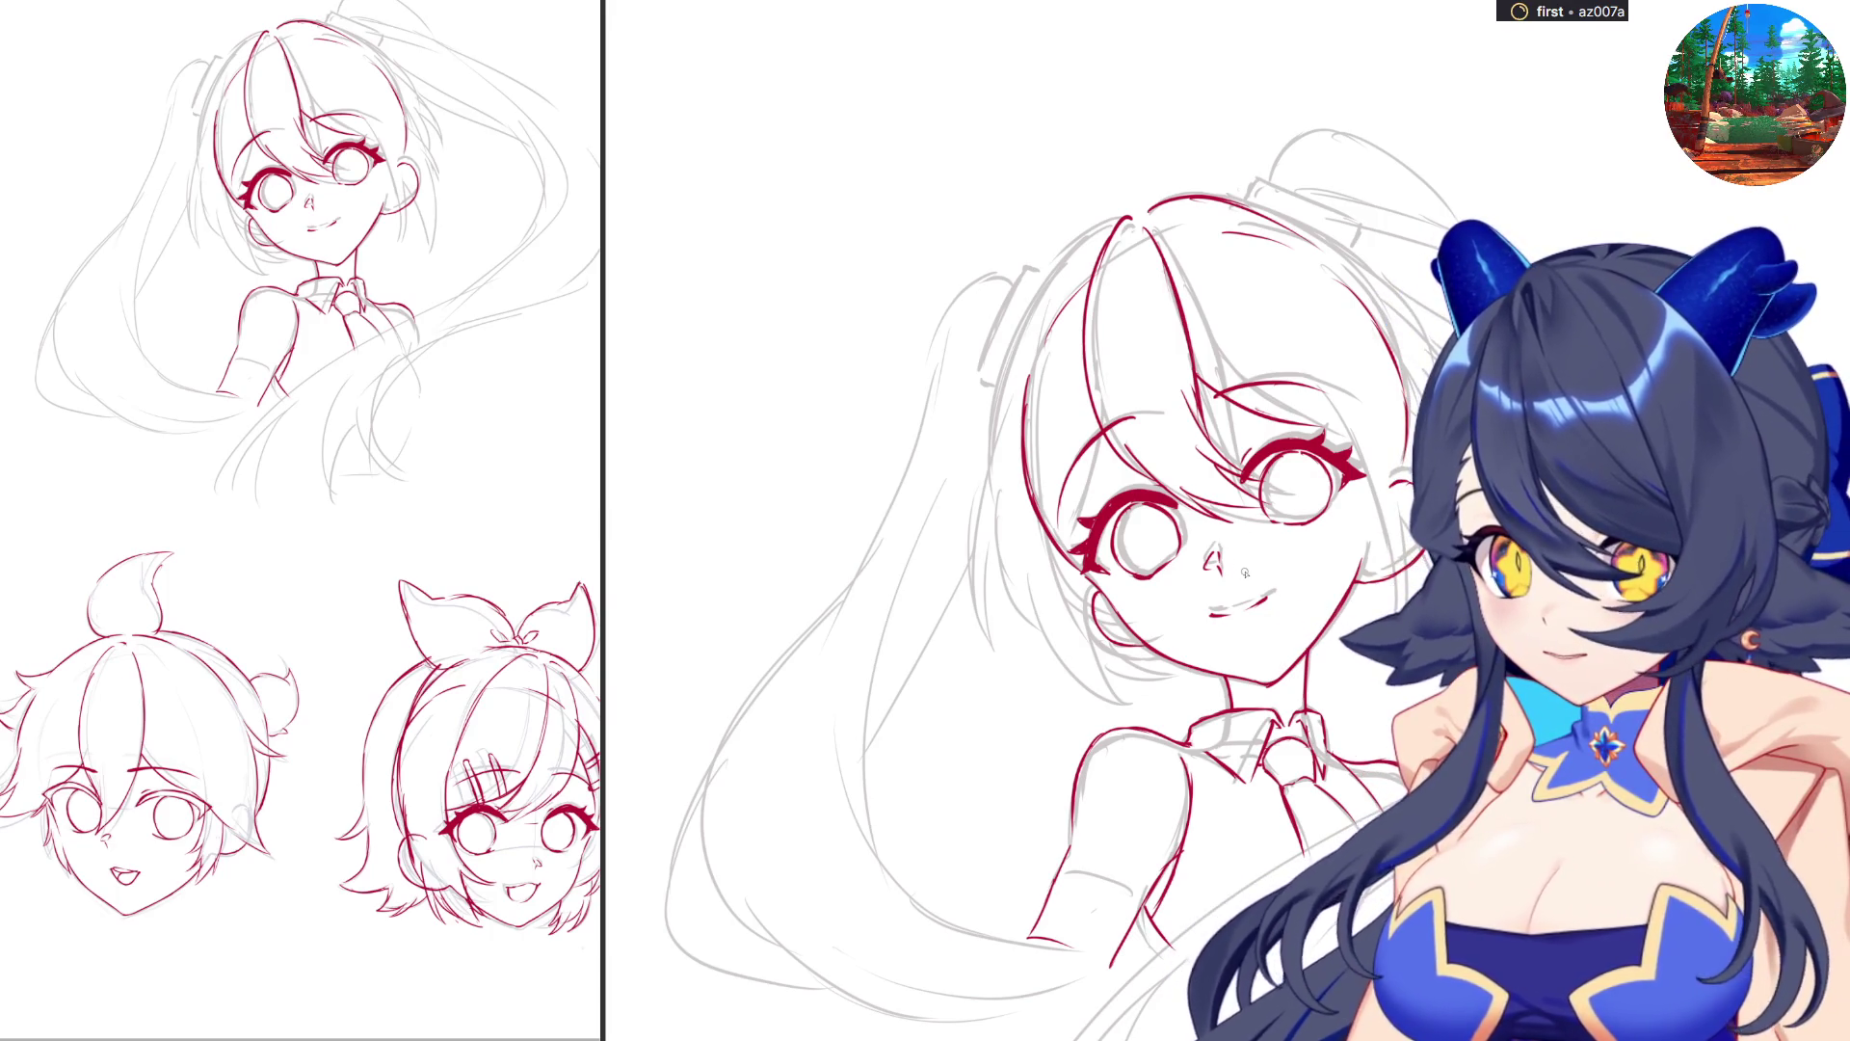
{"action": "left_click_drag", "start_coordinate": [1263, 408], "coordinate": [1340, 434]}
{"action": "key", "text": "ctrl+z"}
{"action": "left_click_drag", "start_coordinate": [1398, 503], "coordinate": [1407, 628]}
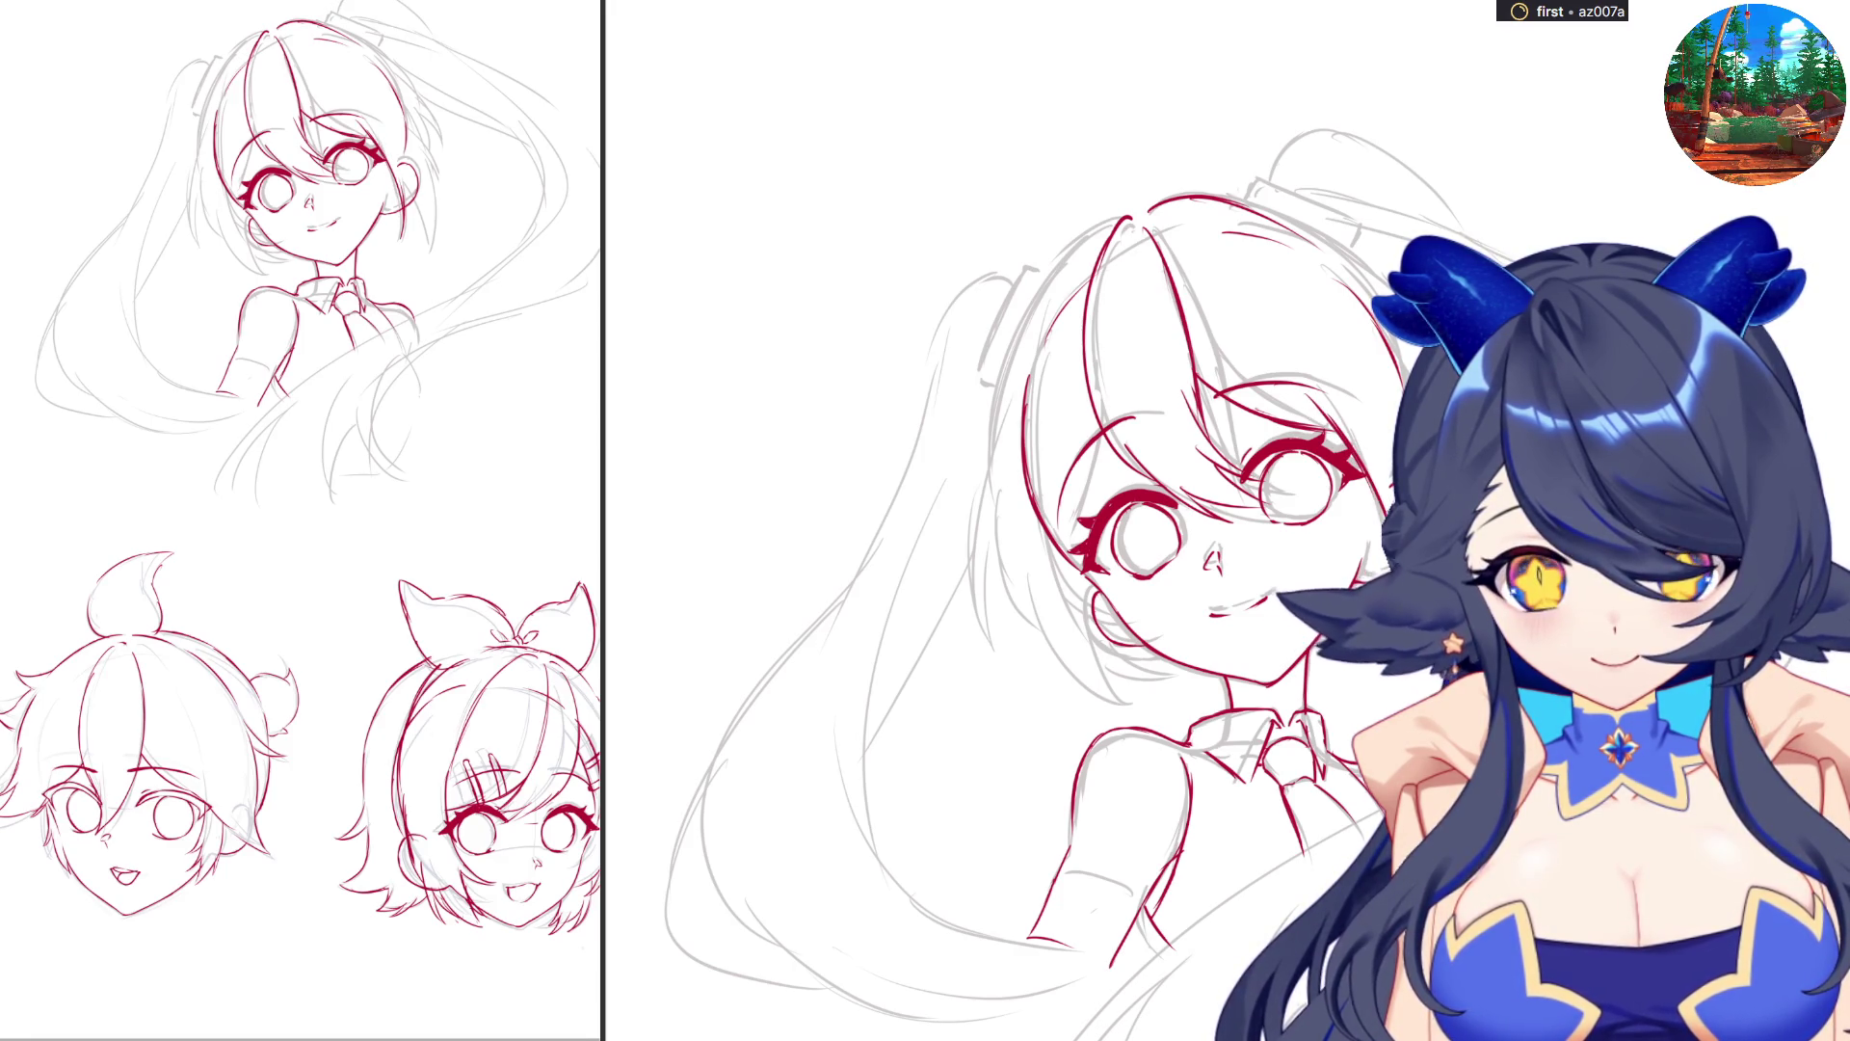
{"action": "key", "text": "ctrl+z"}
{"action": "left_click_drag", "start_coordinate": [1391, 484], "coordinate": [1411, 607]}
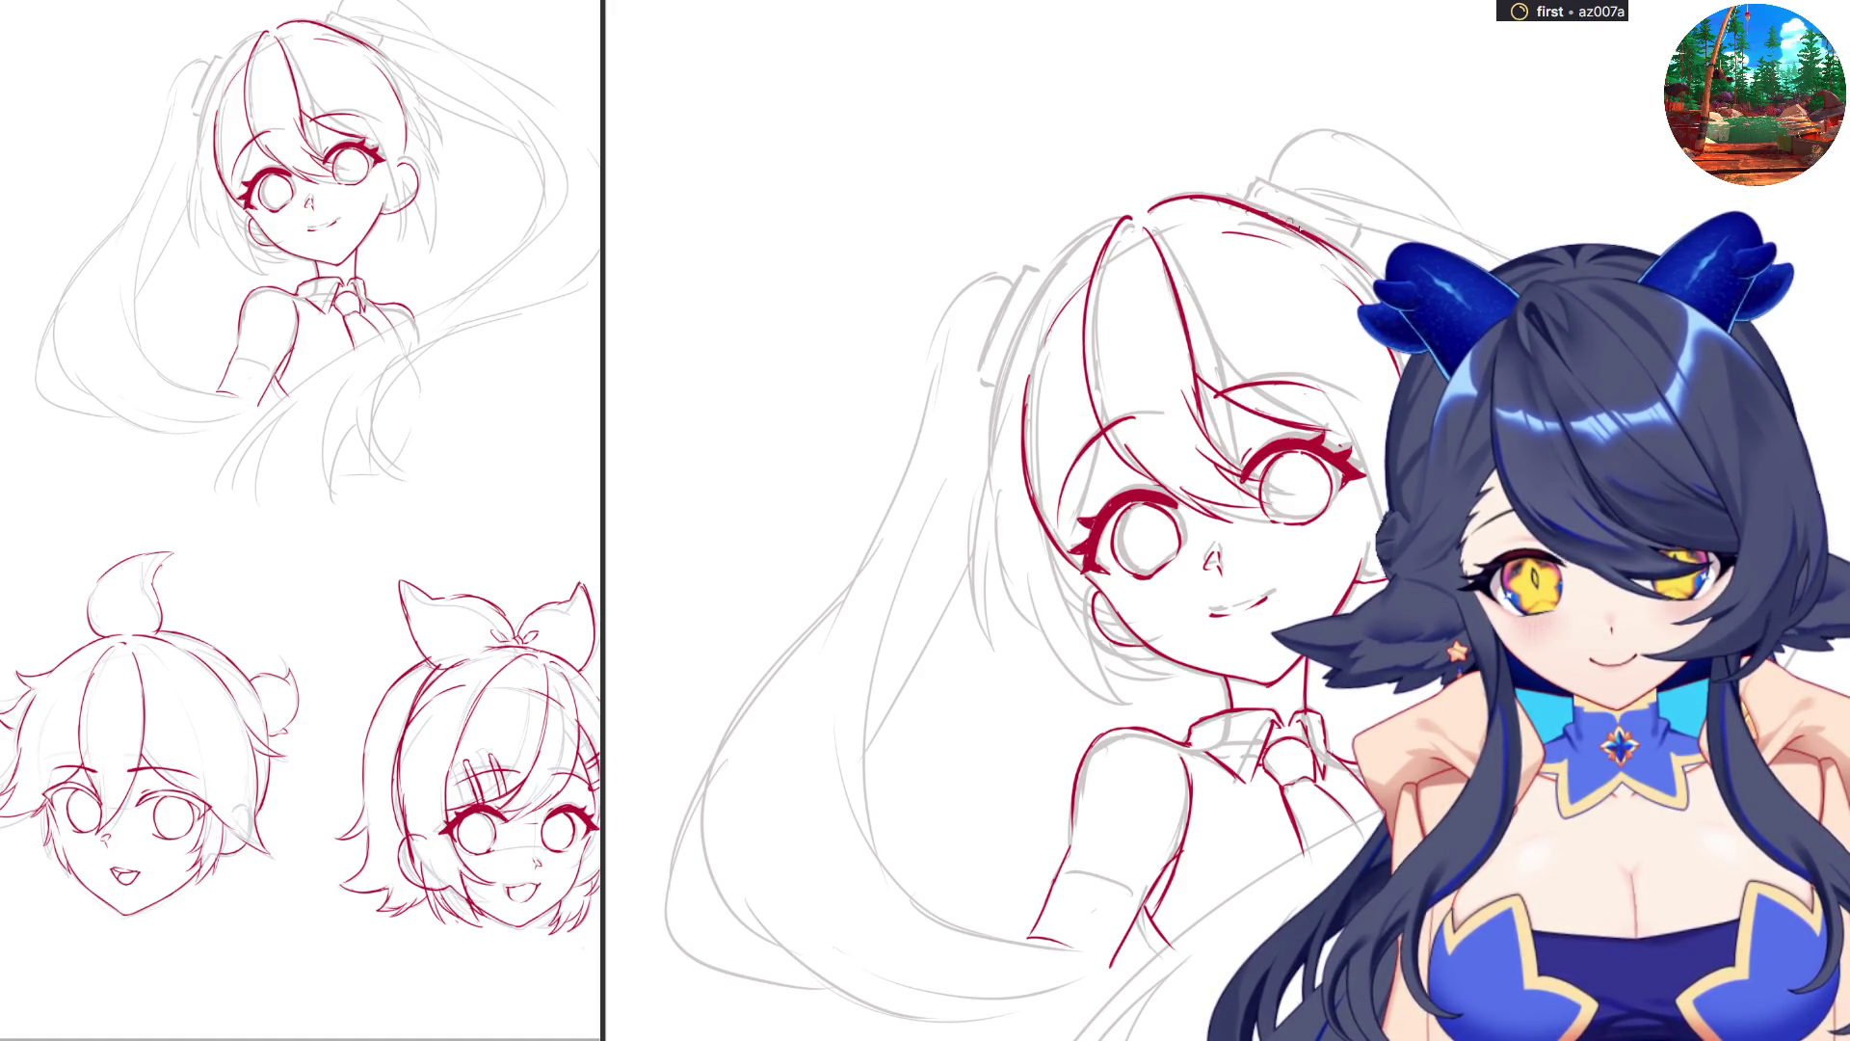
Extend the hair line across the top of the head and add strands left of the eye.
{"action": "mouse_move", "coordinate": [1264, 218]}
{"action": "left_mouse_down"}
{"action": "mouse_move", "coordinate": [1349, 279]}
{"action": "mouse_move", "coordinate": [1474, 432]}
{"action": "left_mouse_up"}
{"action": "key", "text": "equal"}
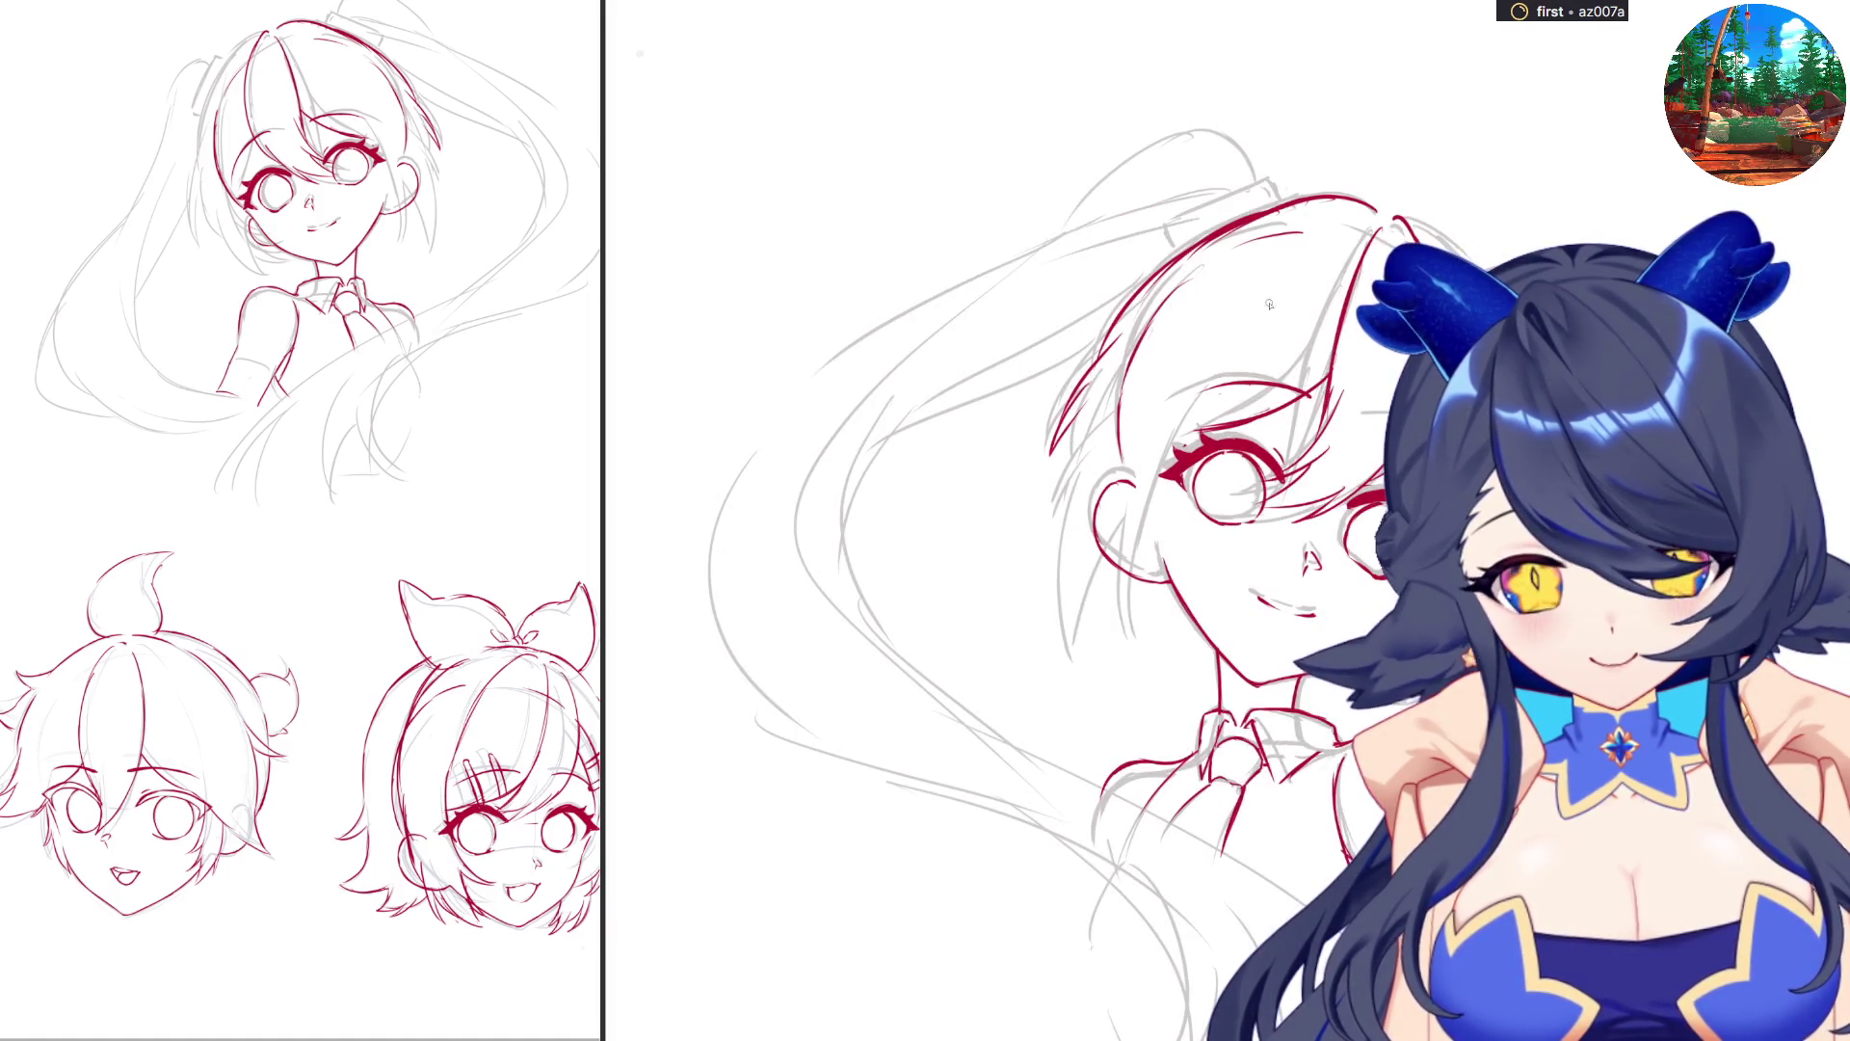
{"action": "left_click_drag", "start_coordinate": [1083, 415], "coordinate": [1052, 534]}
{"action": "mouse_move", "coordinate": [1147, 451]}
{"action": "left_mouse_down"}
{"action": "mouse_move", "coordinate": [1089, 482]}
{"action": "mouse_move", "coordinate": [1192, 448]}
{"action": "left_mouse_up"}
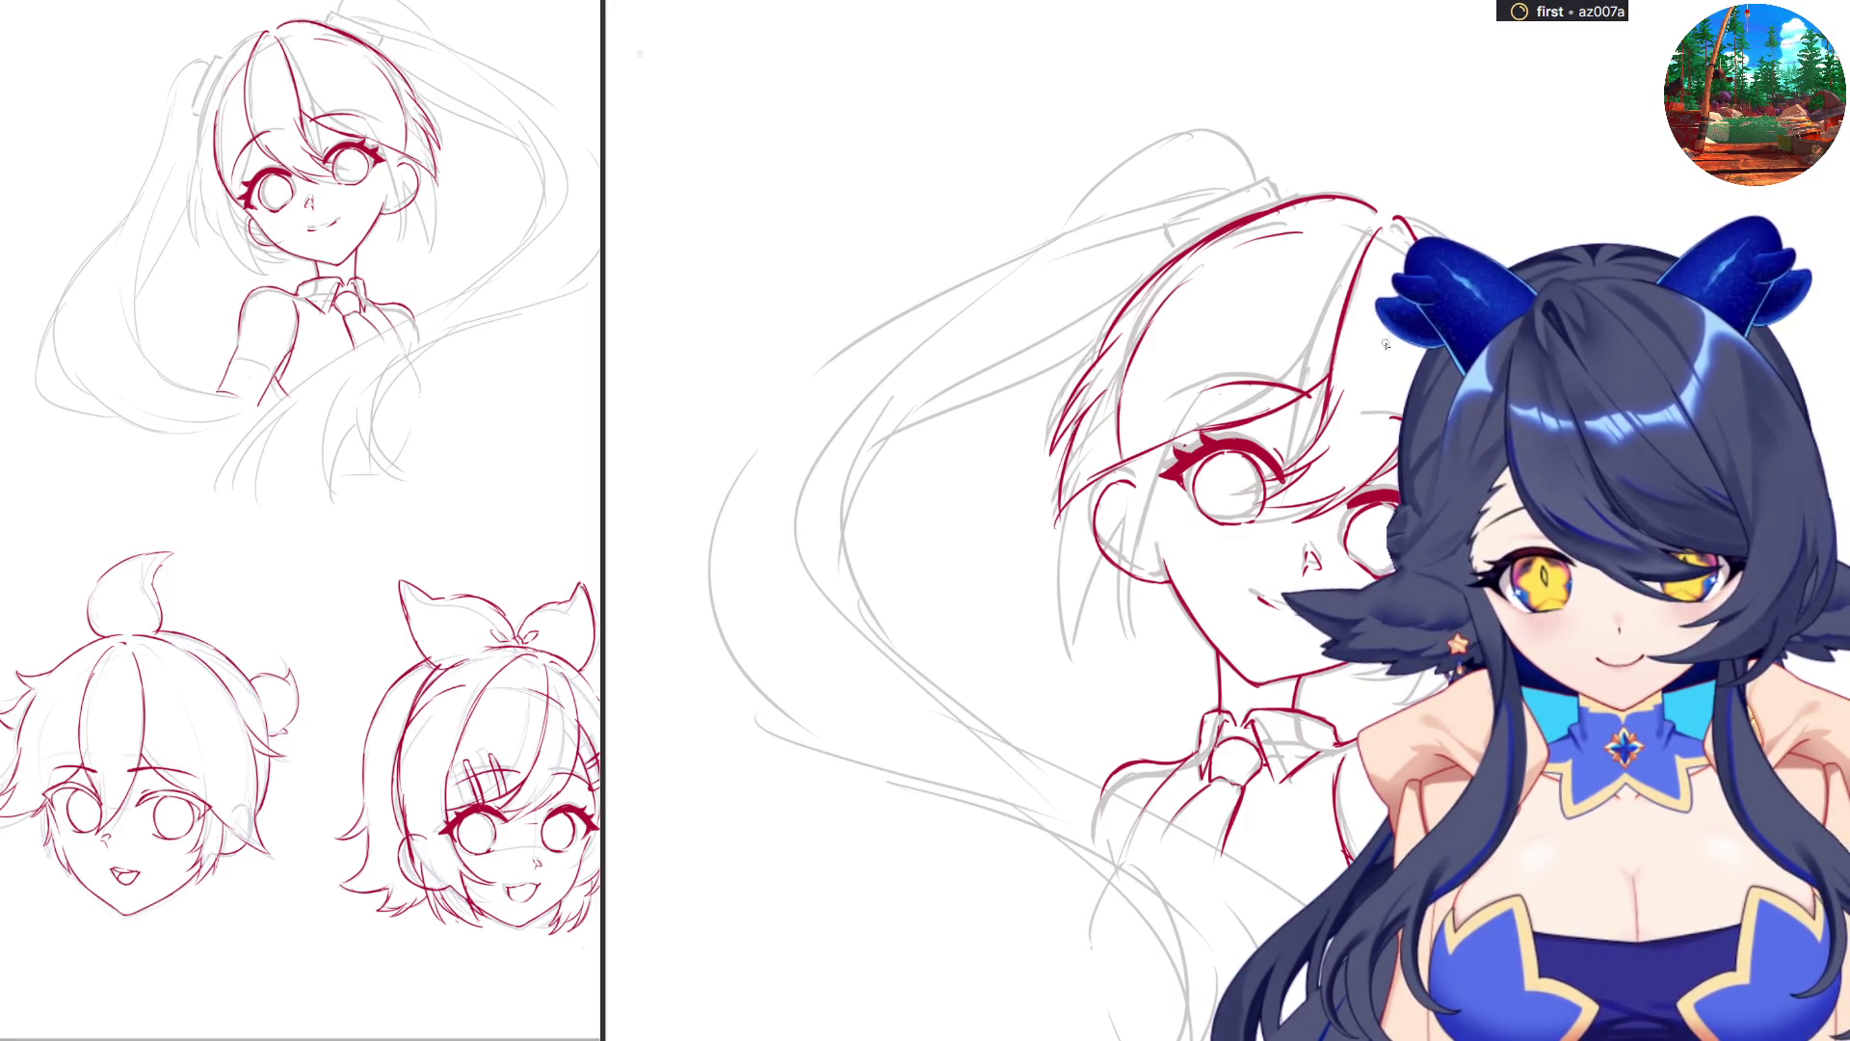
{"action": "key", "text": "minus"}
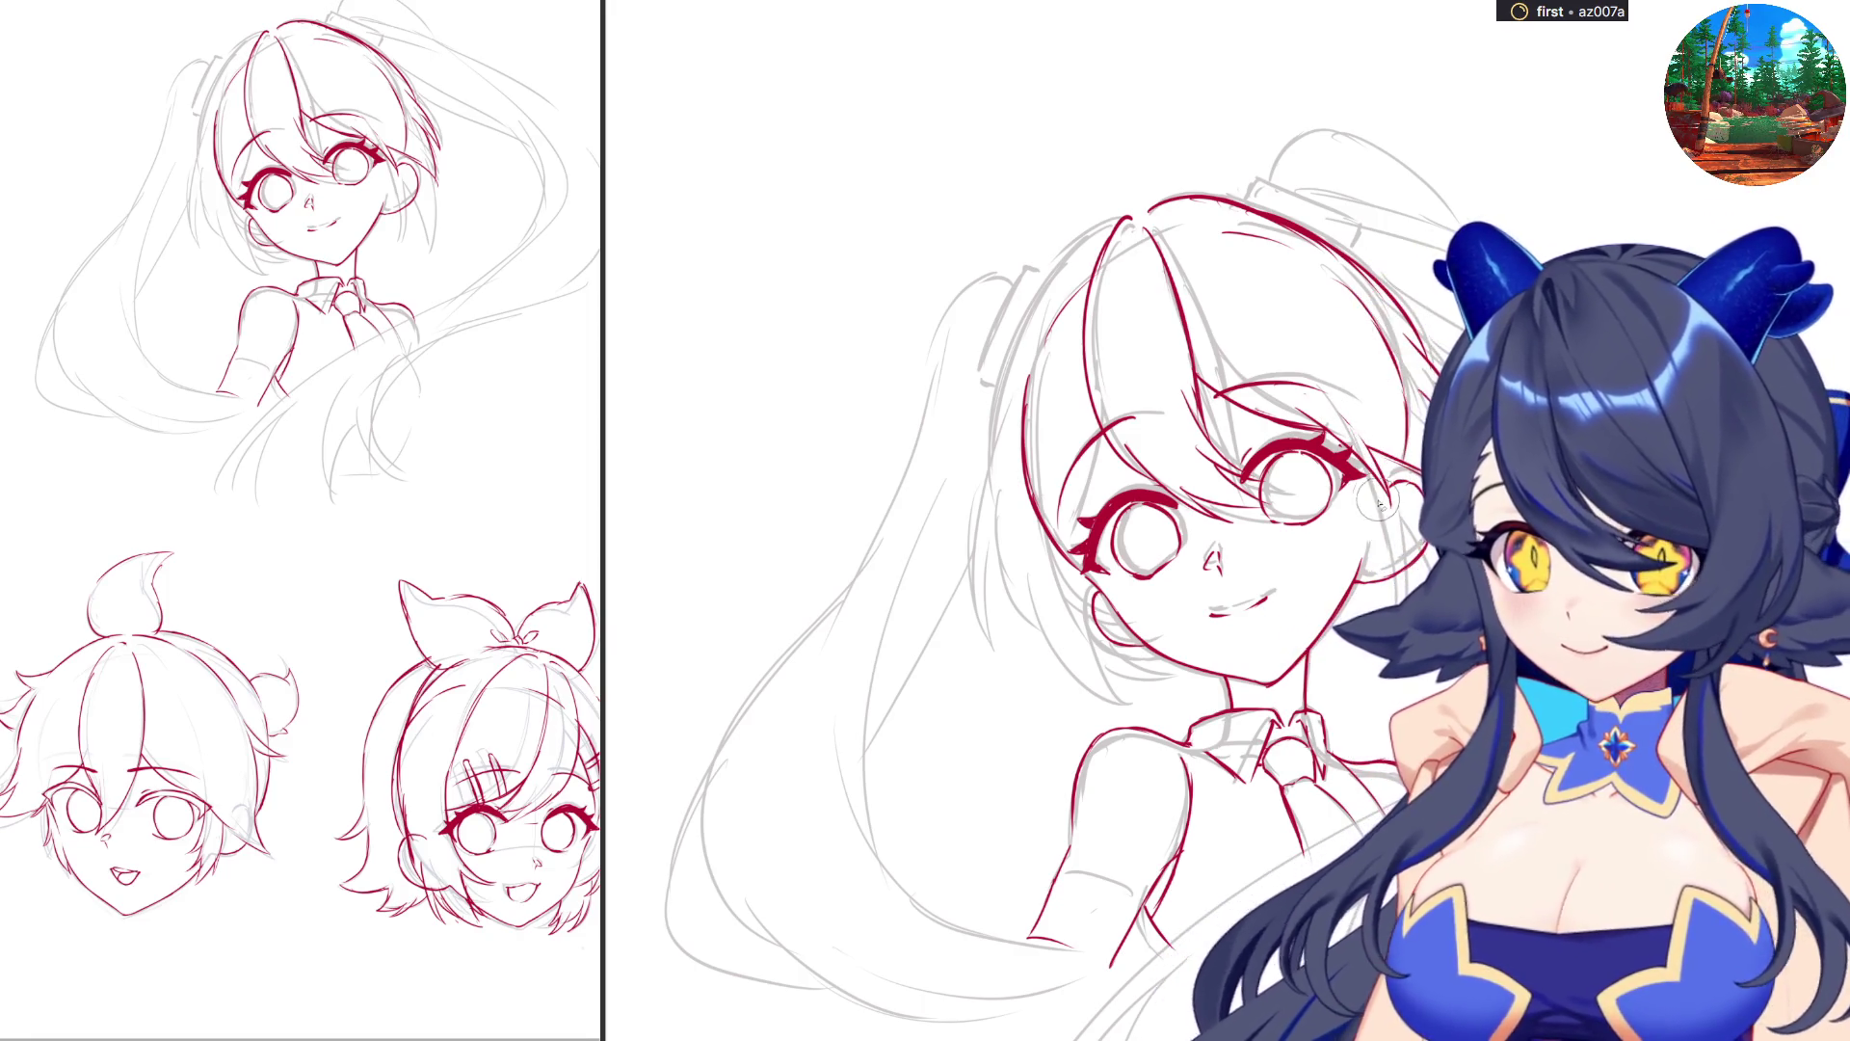
{"action": "key", "text": "^"}
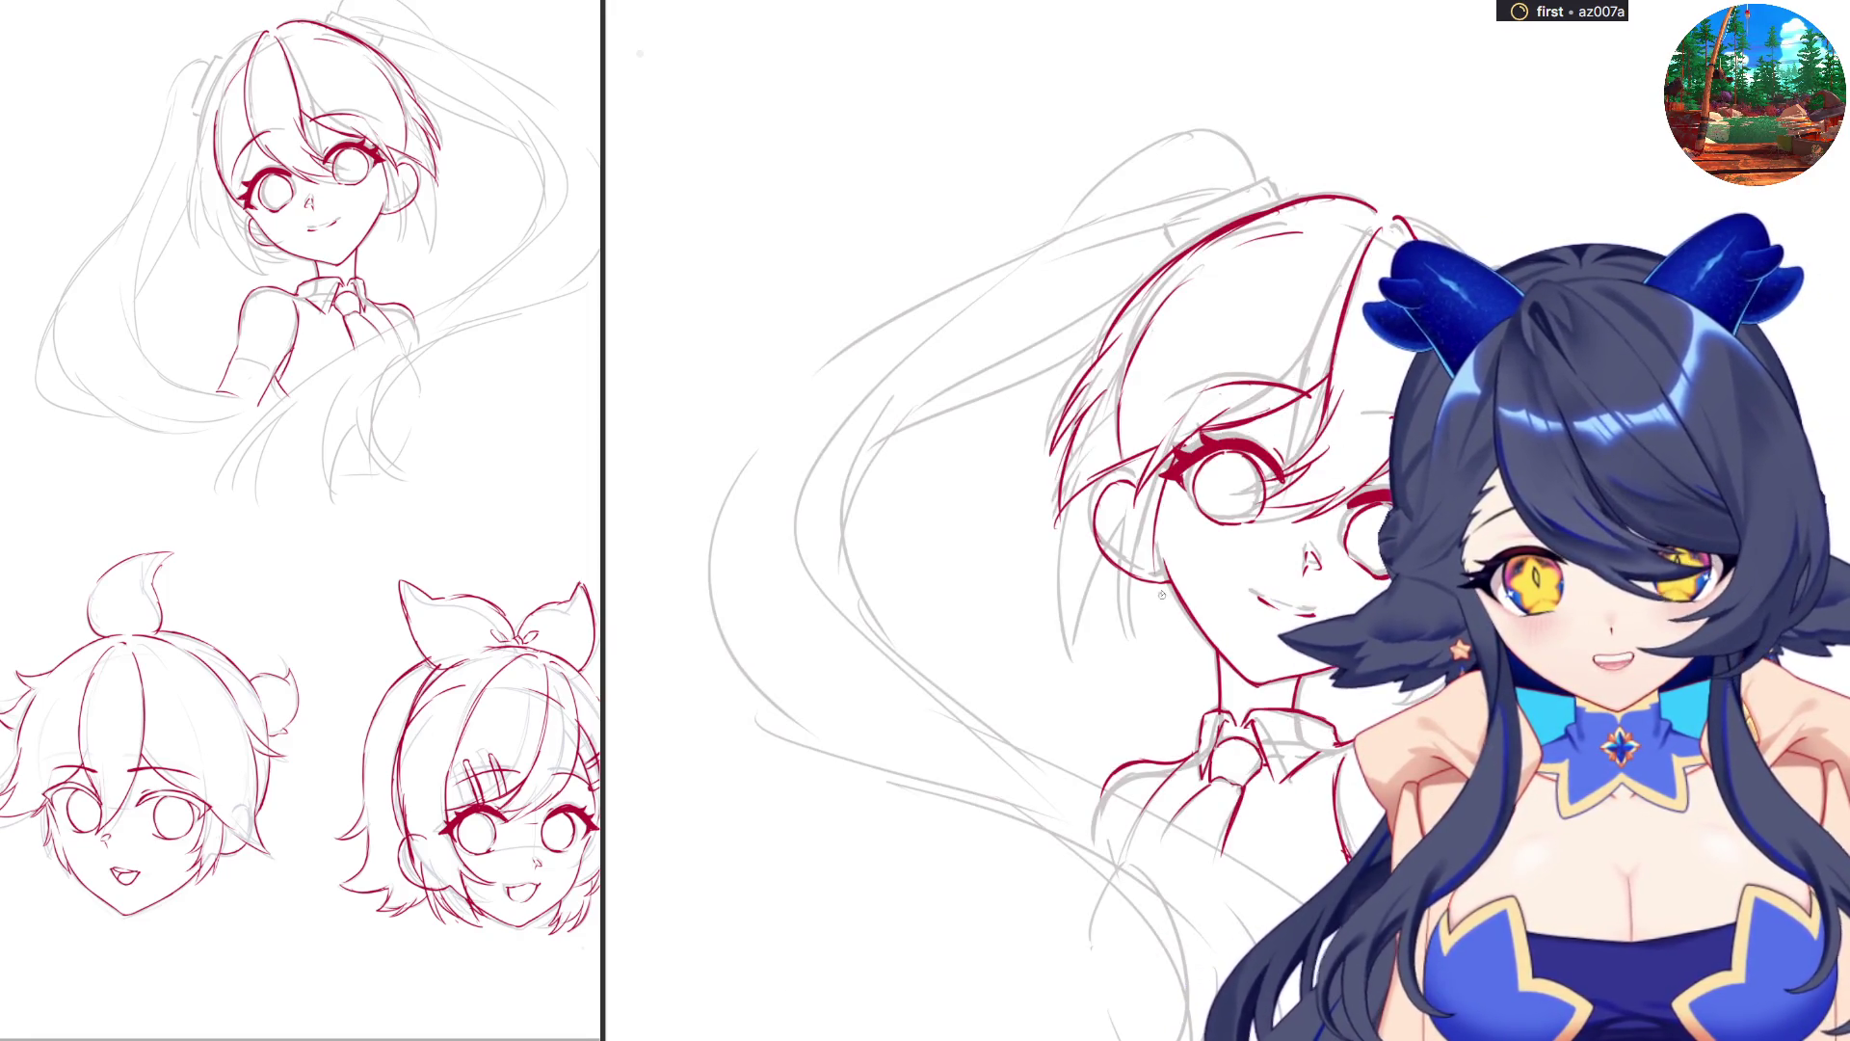
{"action": "key", "text": "minus"}
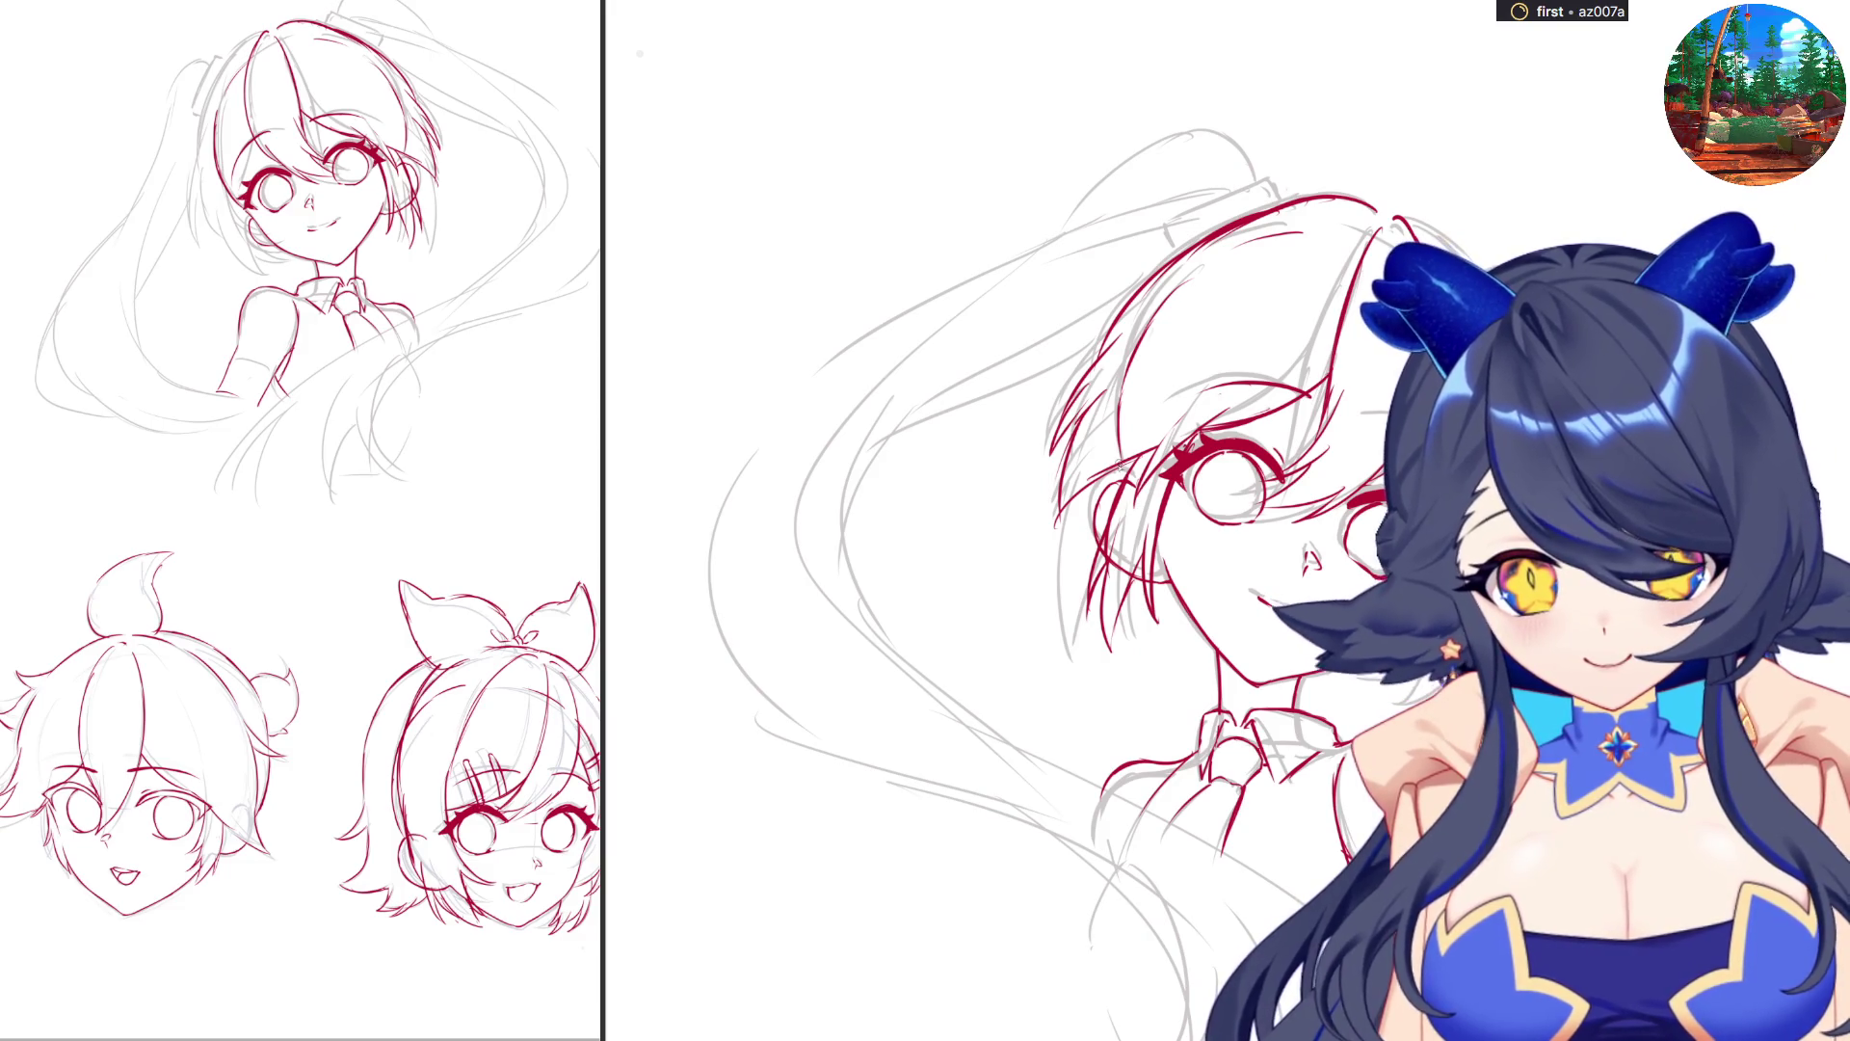
Rework the strokes by the left cheek and add red strokes along the left hair.
{"action": "left_click_drag", "start_coordinate": [1133, 448], "coordinate": [1103, 545]}
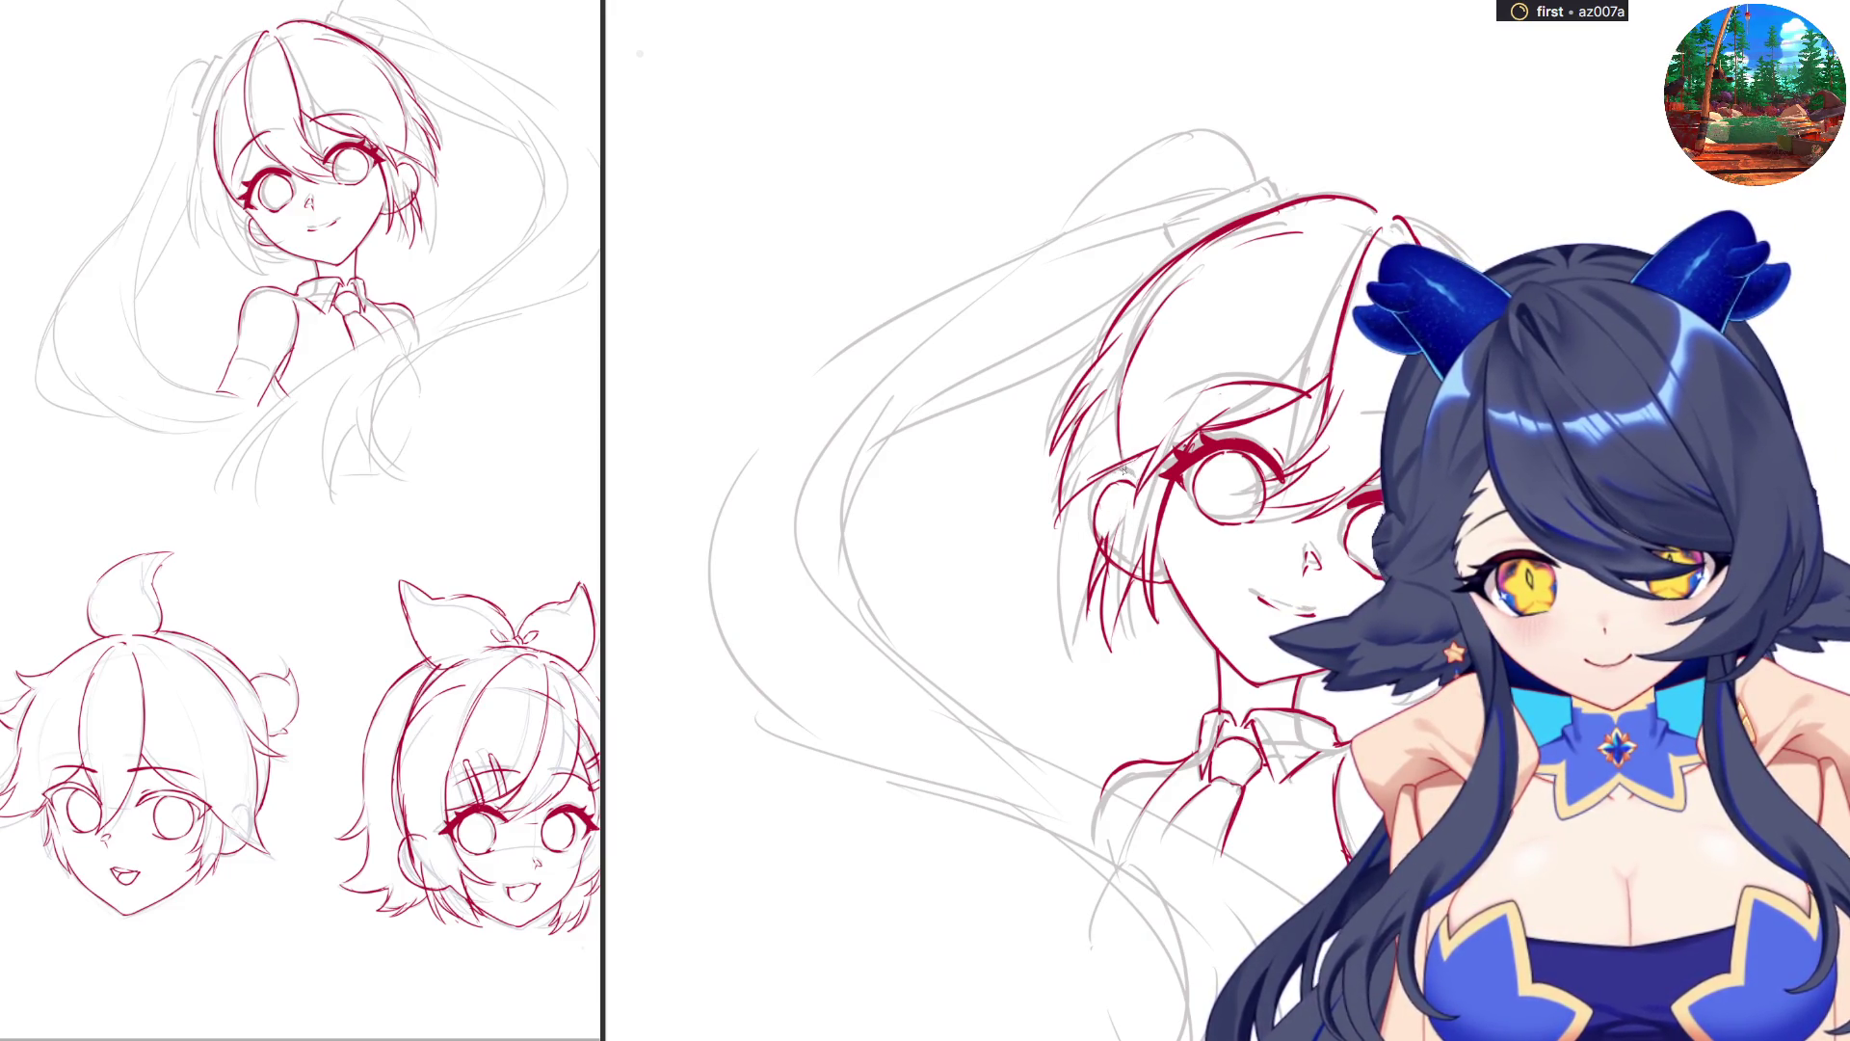
{"action": "left_click_drag", "start_coordinate": [1128, 464], "coordinate": [1102, 537]}
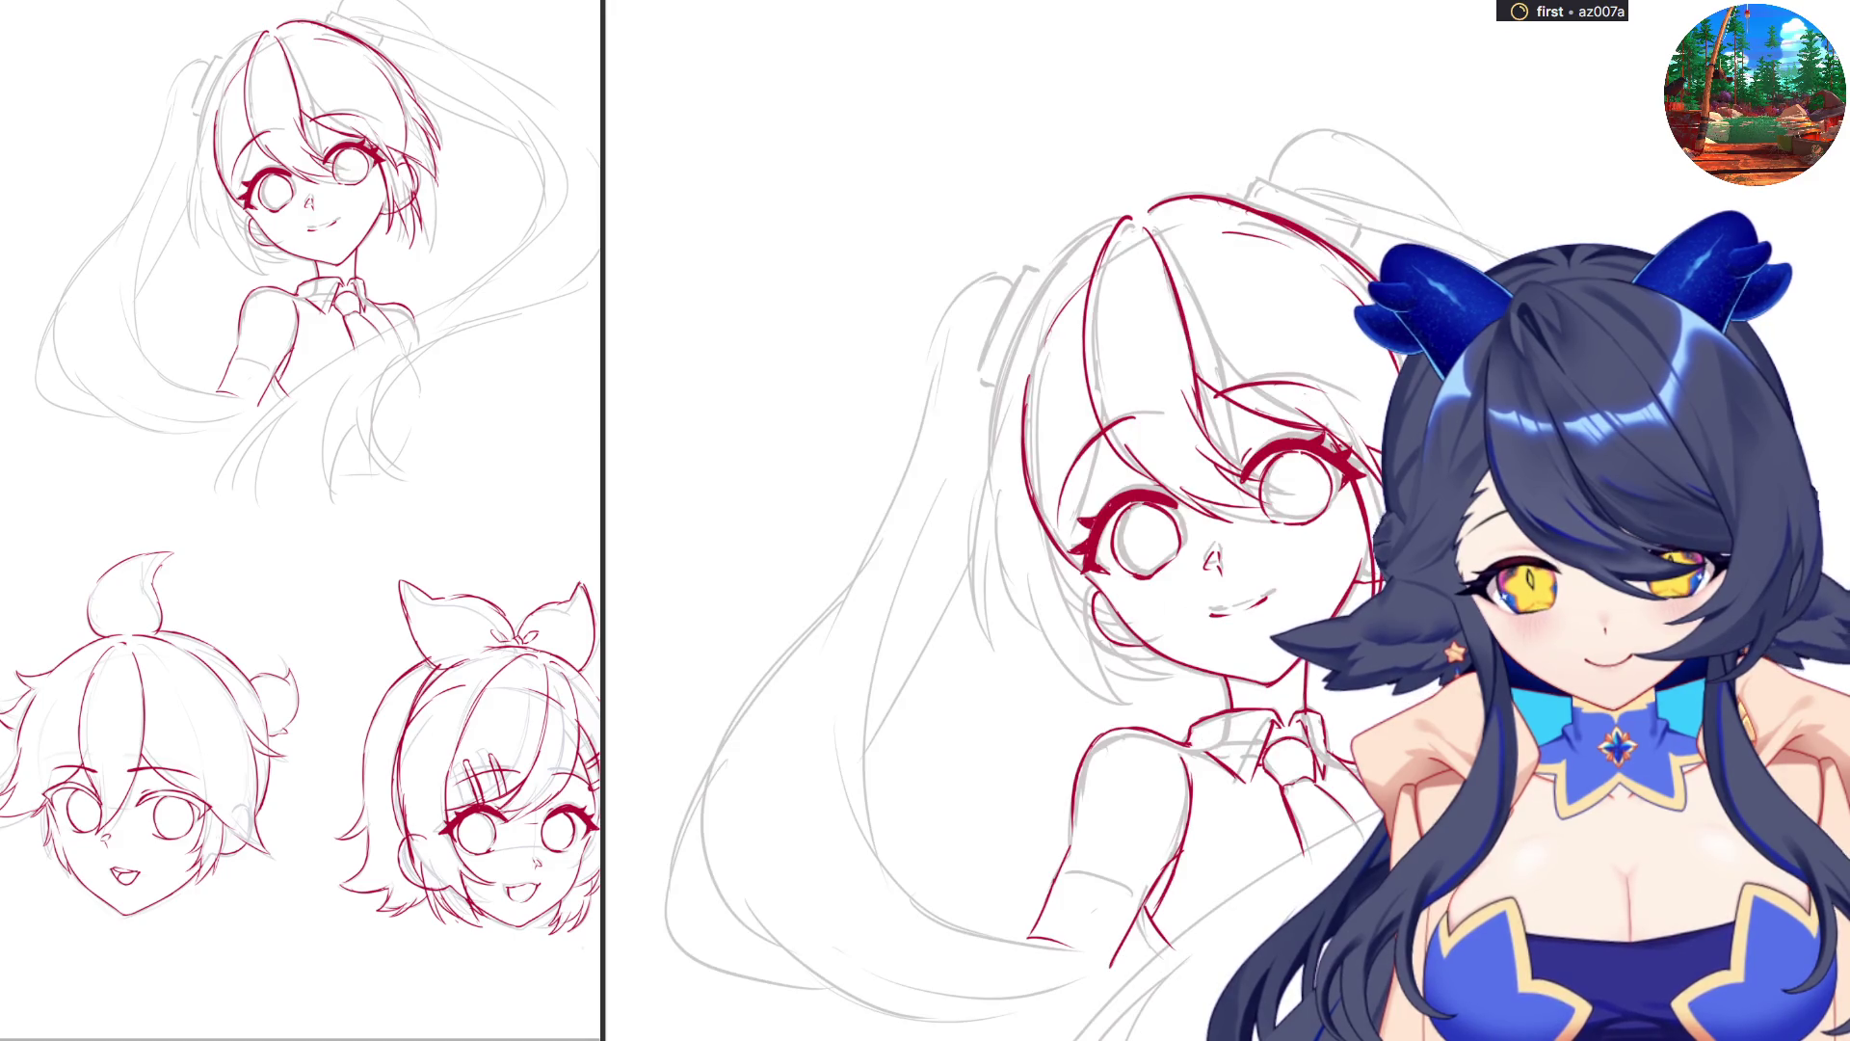
{"action": "left_click_drag", "start_coordinate": [1284, 213], "coordinate": [1281, 249]}
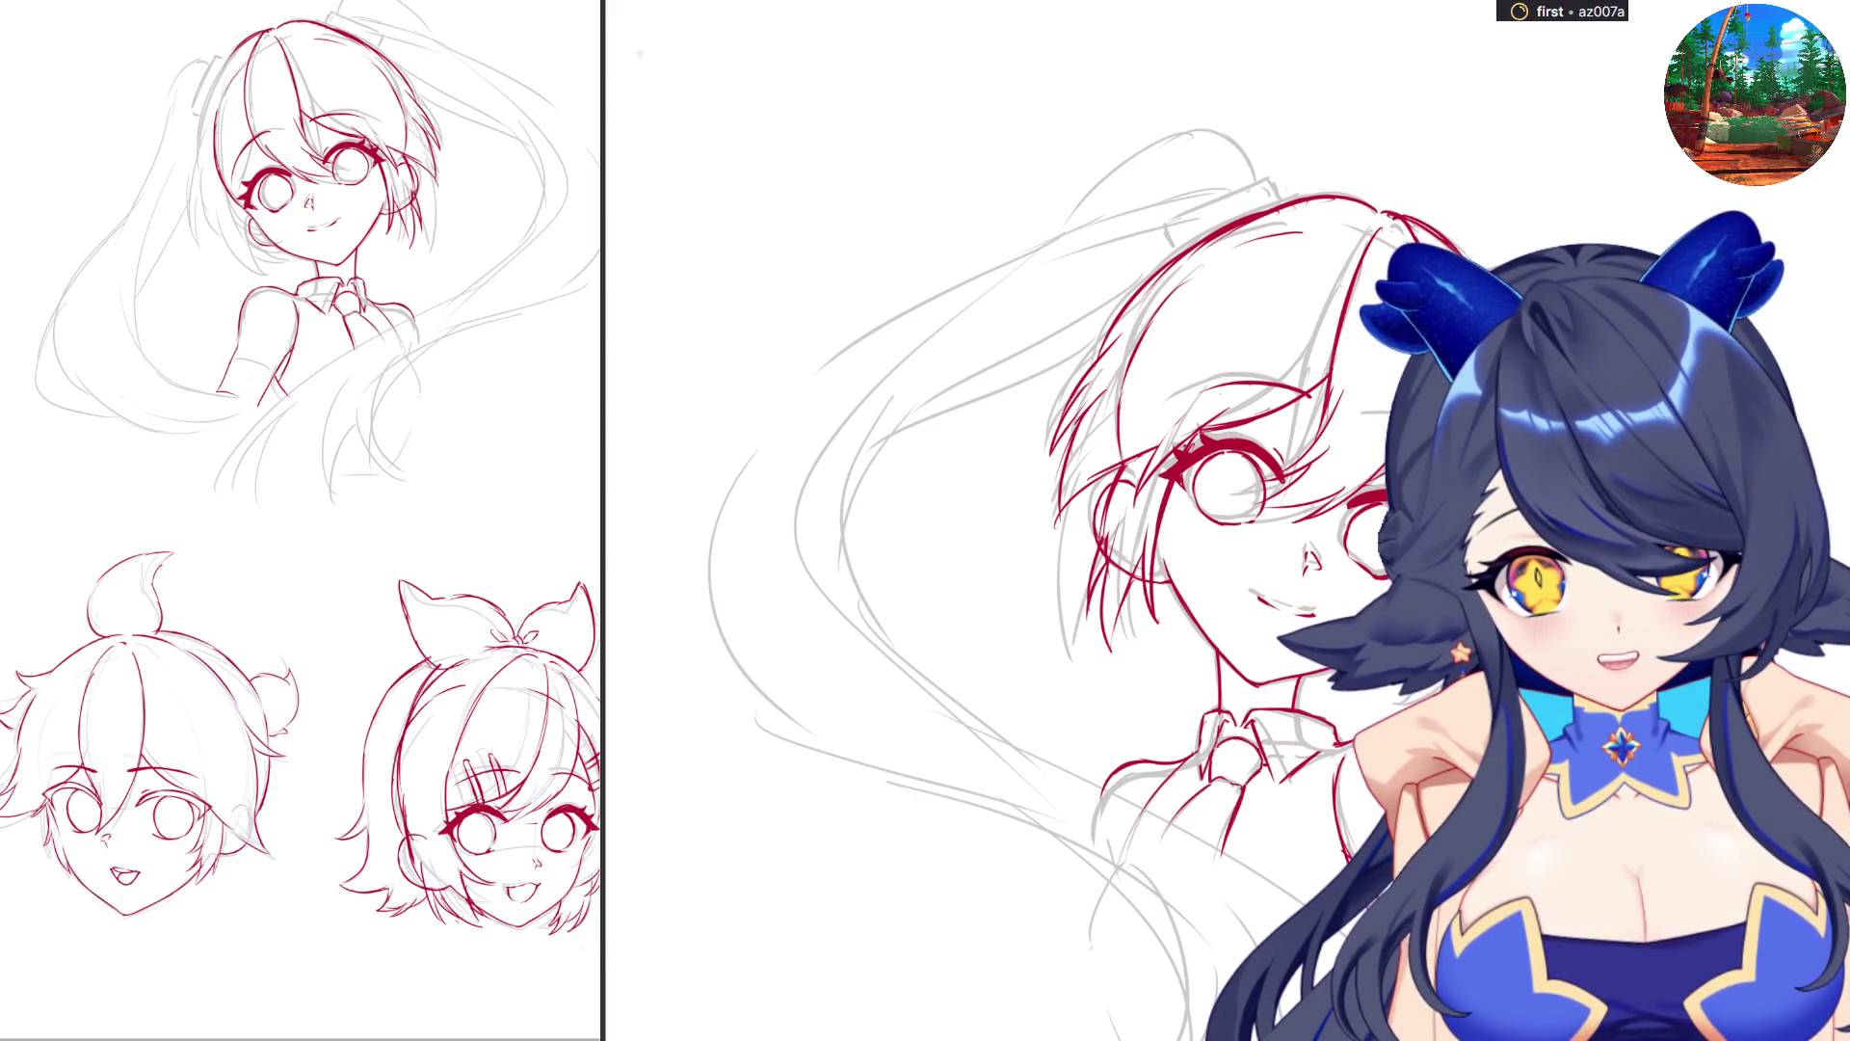
{"action": "key", "text": "5"}
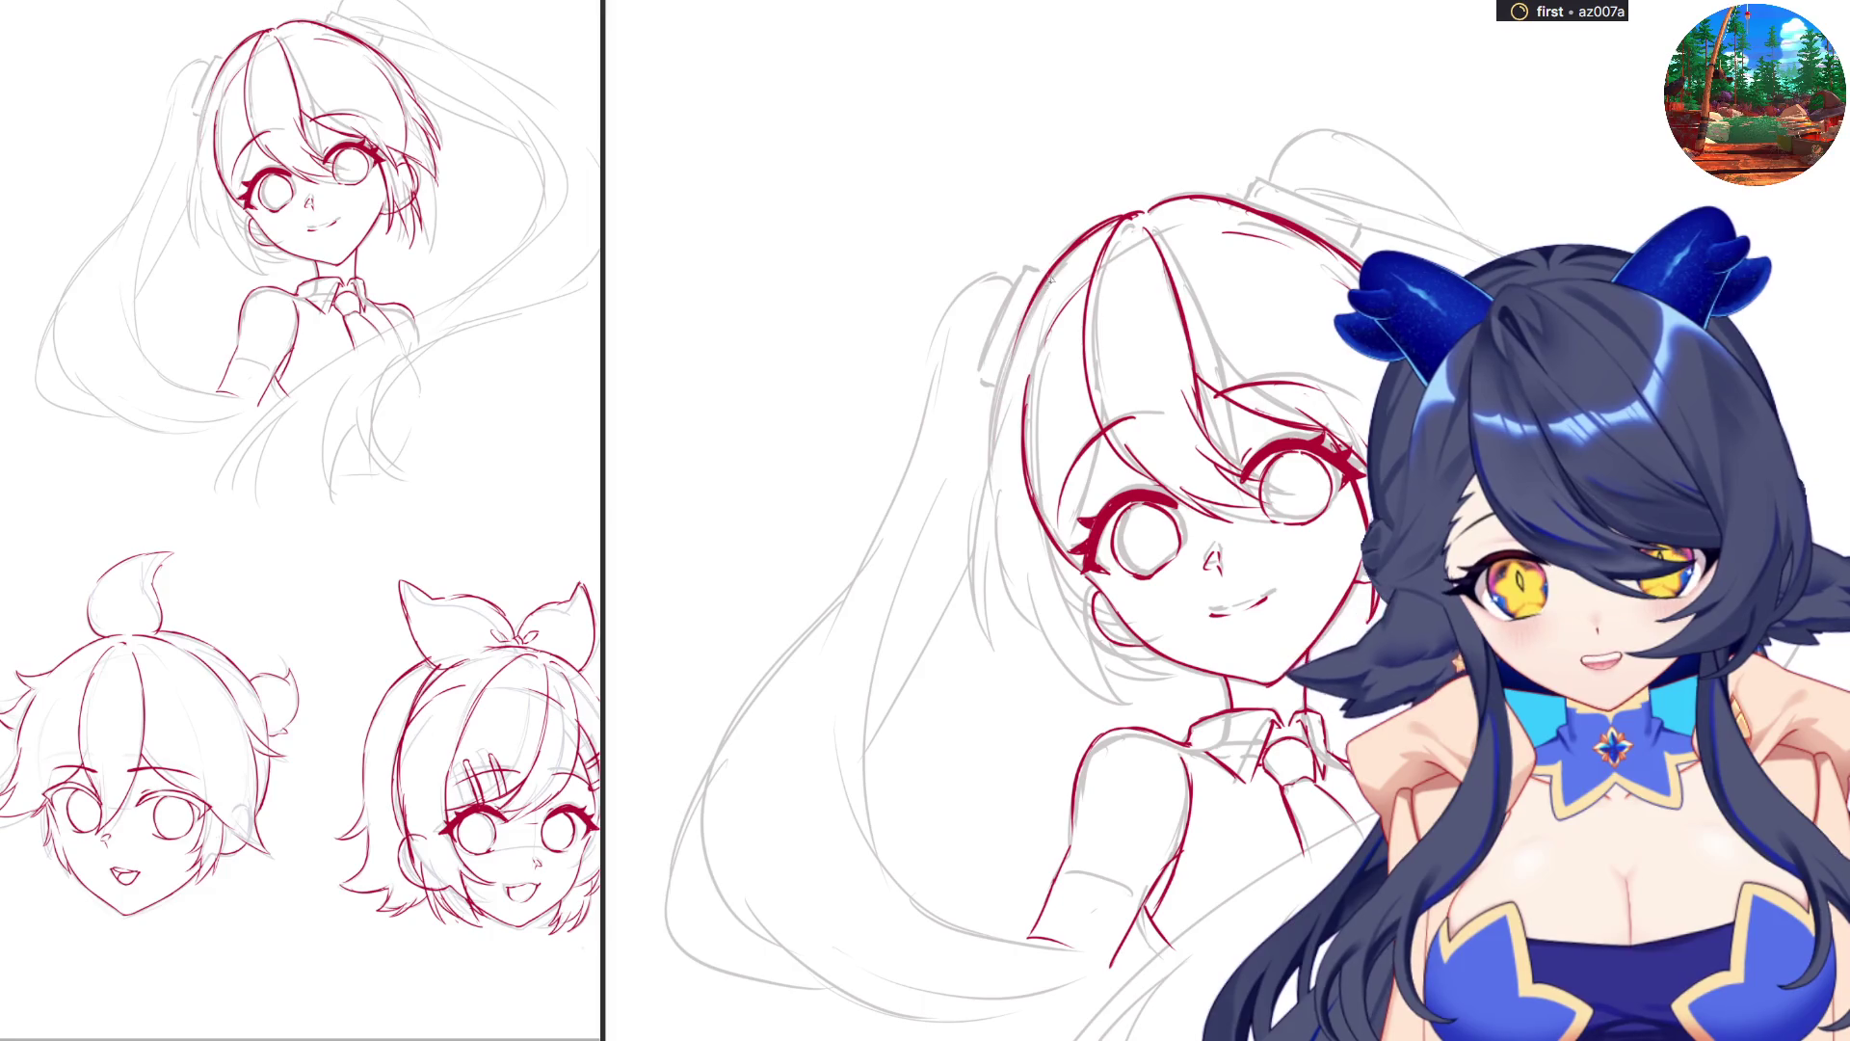
{"action": "left_click_drag", "start_coordinate": [1037, 287], "coordinate": [985, 465]}
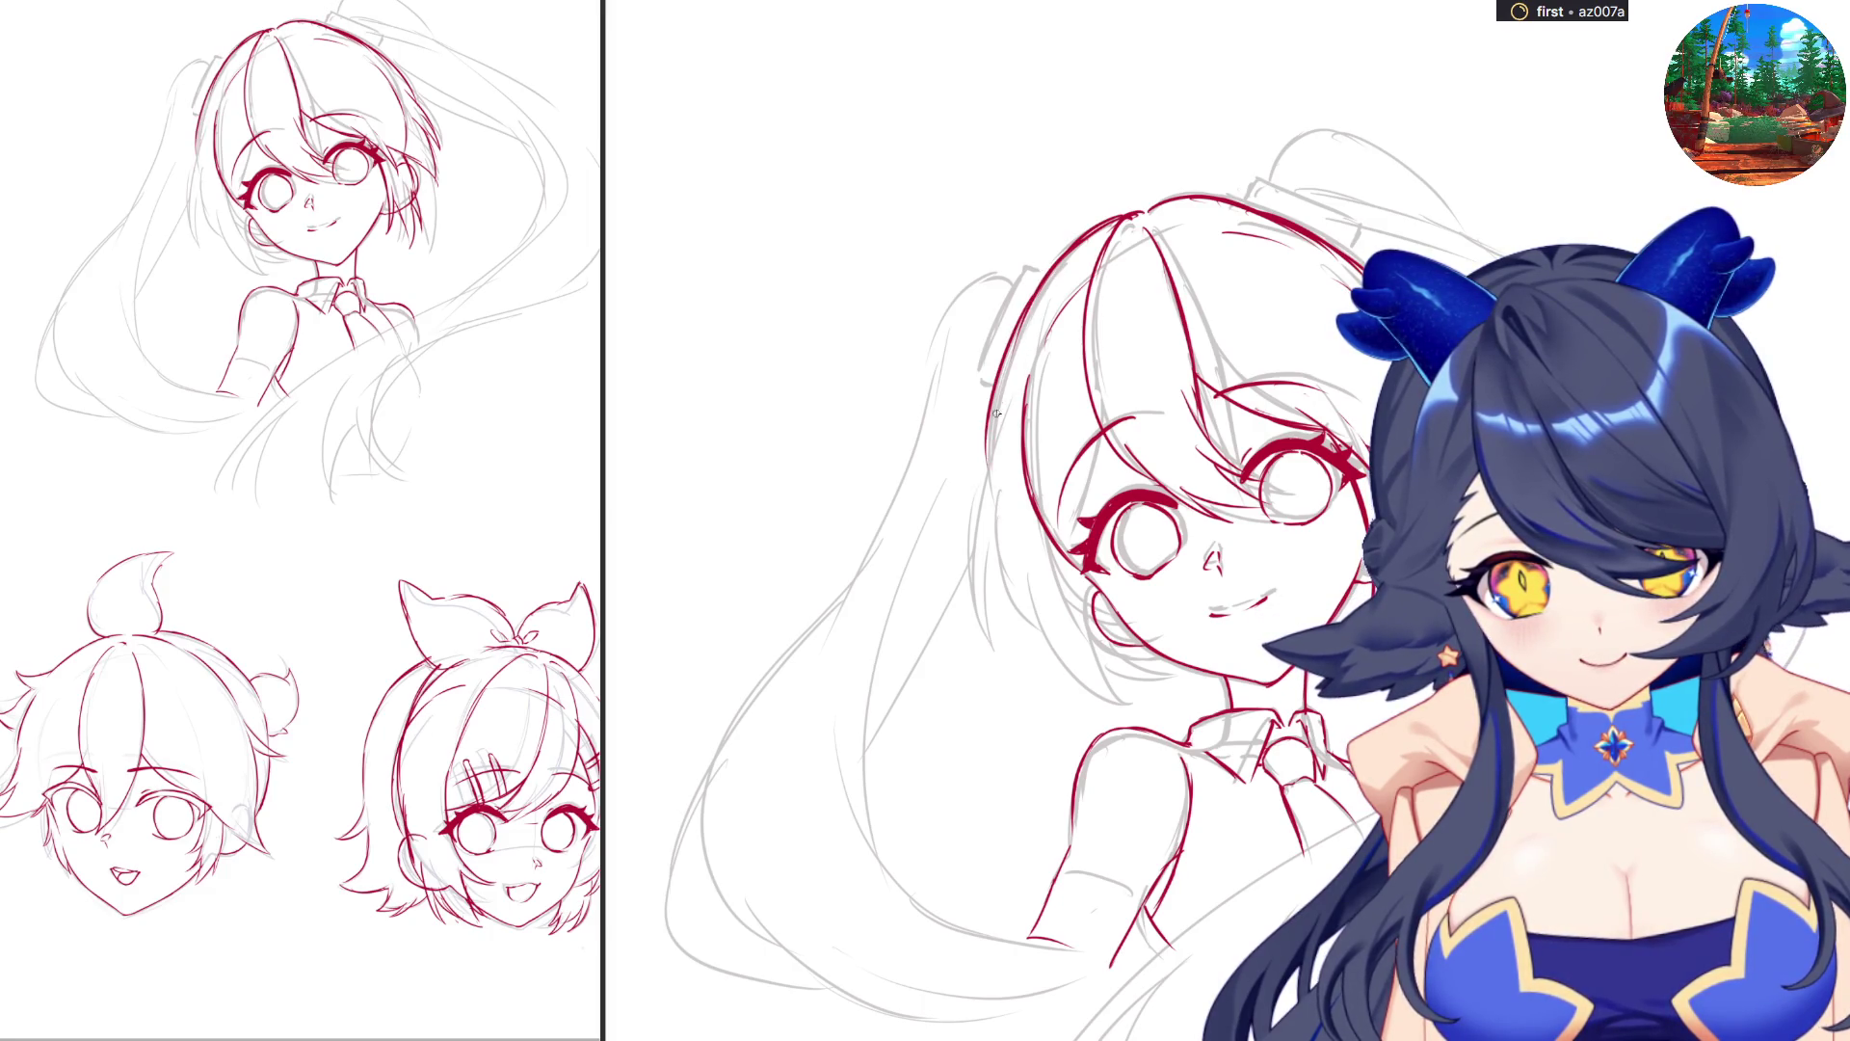
{"action": "left_click_drag", "start_coordinate": [993, 386], "coordinate": [983, 485]}
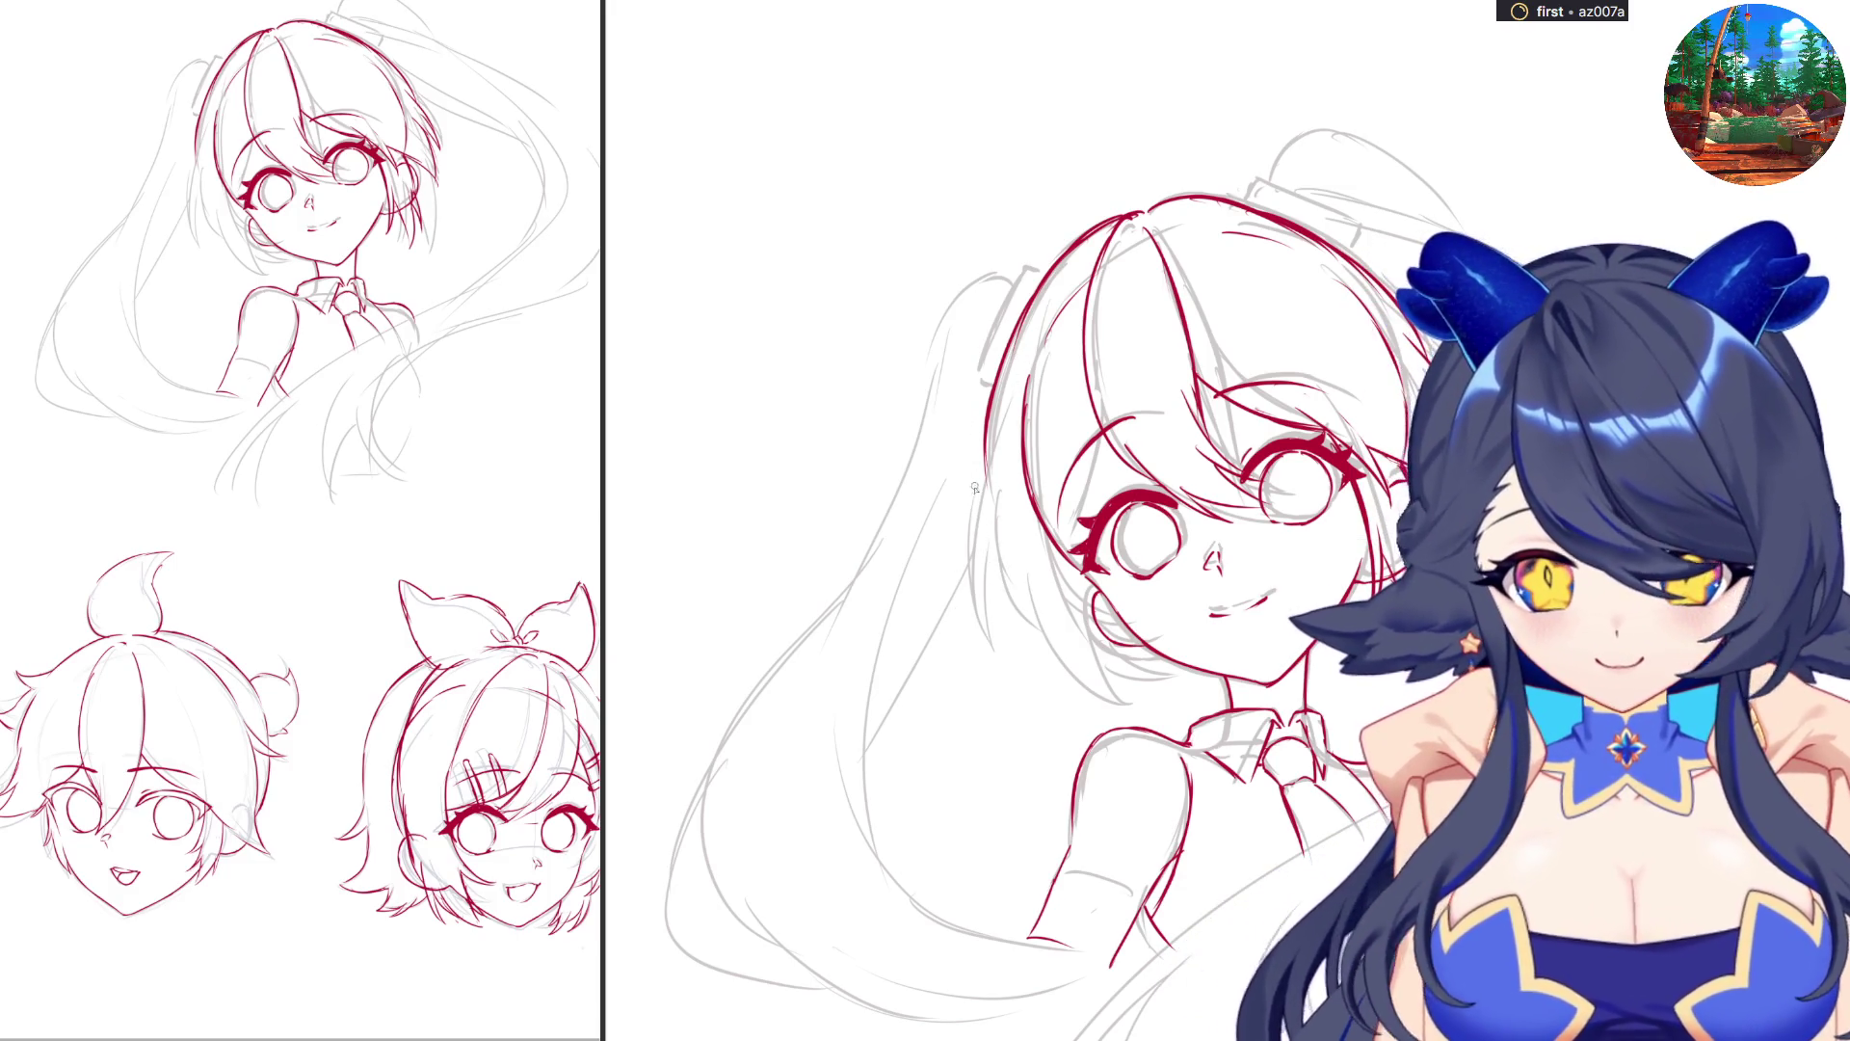
Draw strands down the left side of the hair, then hide the grey rough sketch.
{"action": "mouse_move", "coordinate": [999, 429]}
{"action": "left_mouse_down"}
{"action": "mouse_move", "coordinate": [975, 570]}
{"action": "mouse_move", "coordinate": [996, 658]}
{"action": "left_mouse_up"}
{"action": "key", "text": "ctrl+z"}
{"action": "left_click_drag", "start_coordinate": [990, 563], "coordinate": [1012, 672]}
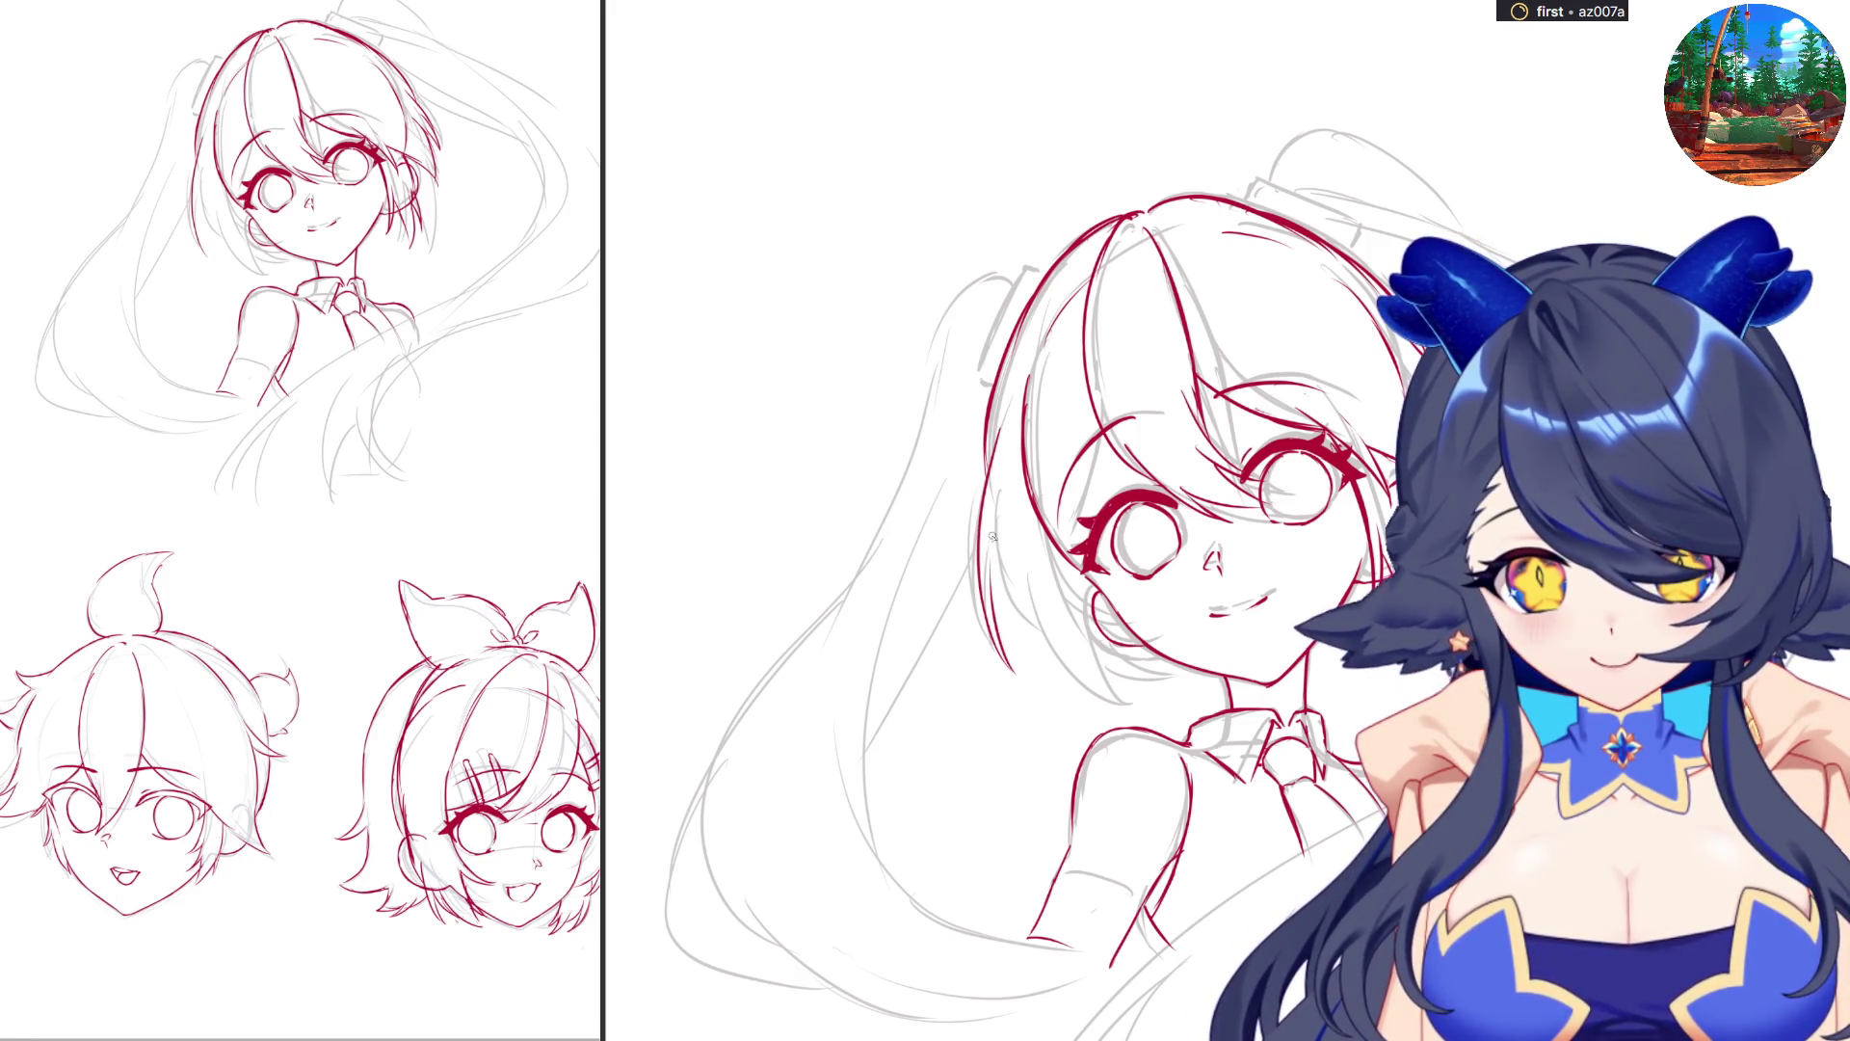
{"action": "mouse_move", "coordinate": [991, 531]}
{"action": "left_mouse_down"}
{"action": "mouse_move", "coordinate": [998, 611]}
{"action": "mouse_move", "coordinate": [1134, 713]}
{"action": "left_mouse_up"}
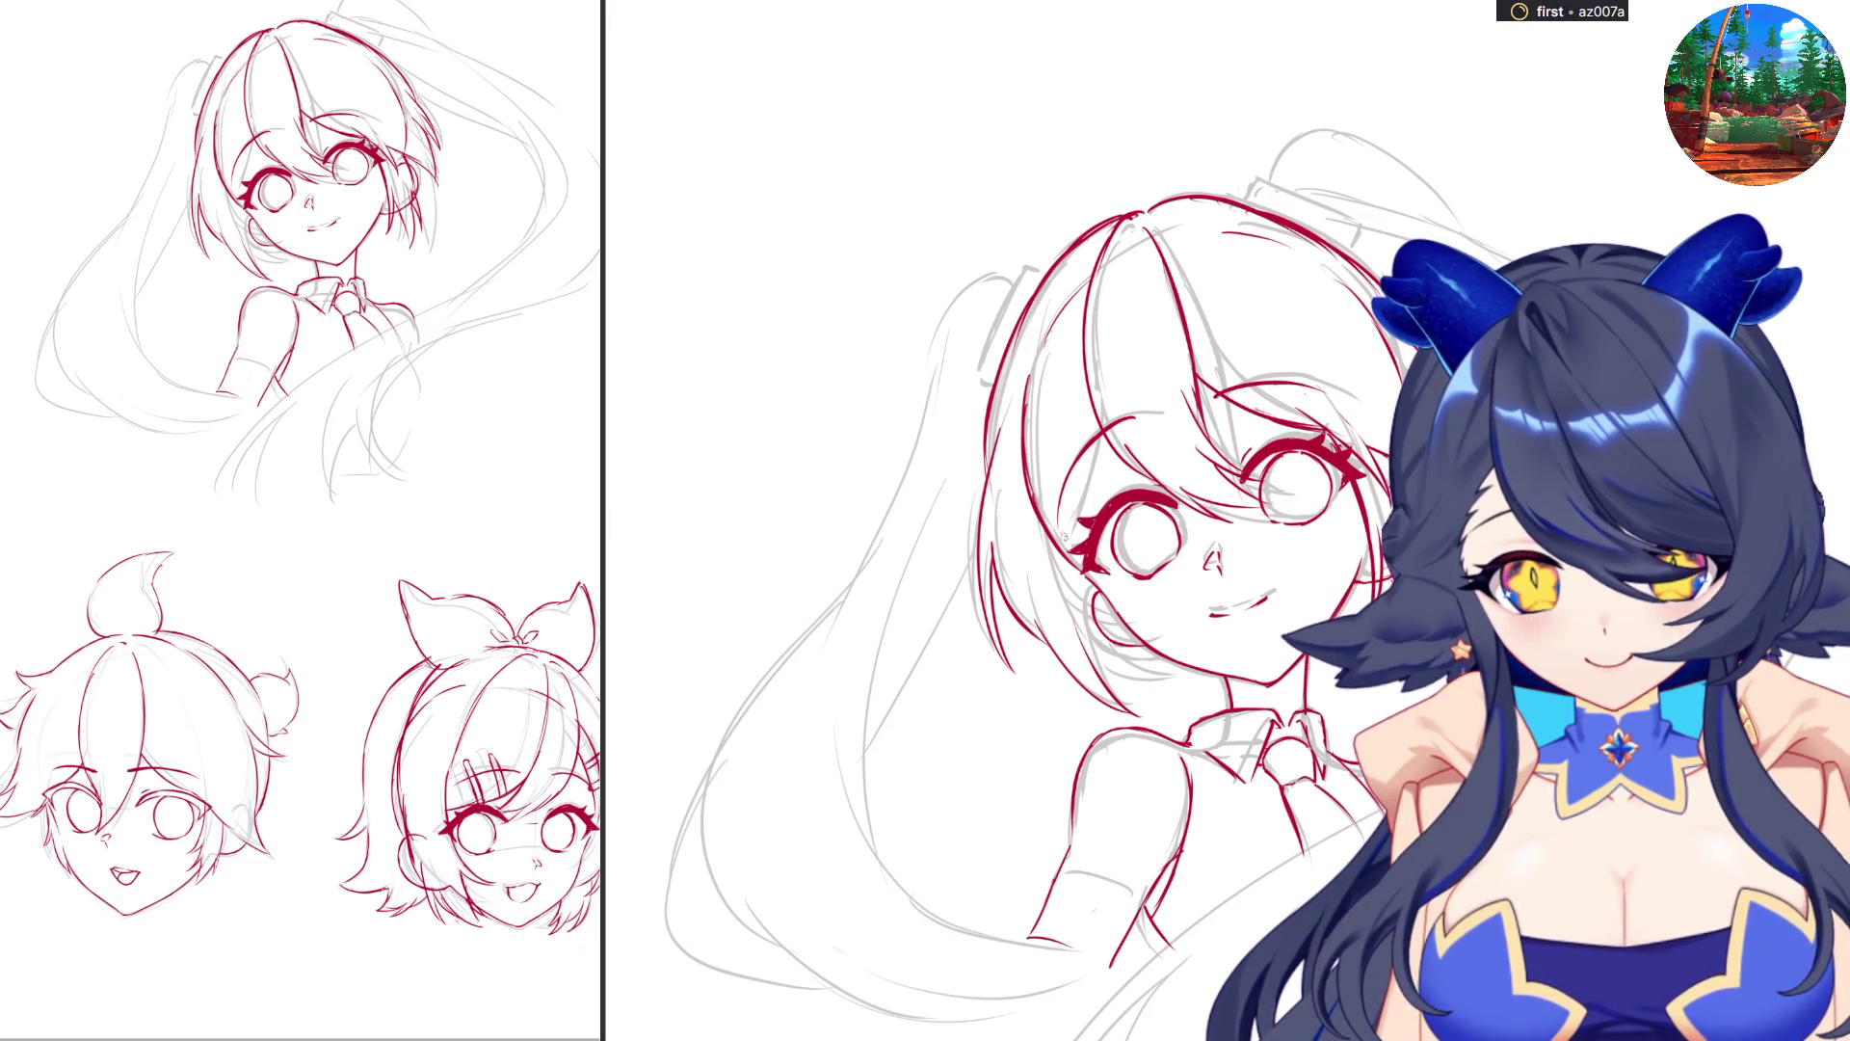
{"action": "mouse_move", "coordinate": [1099, 435]}
{"action": "left_mouse_down"}
{"action": "mouse_move", "coordinate": [1100, 513]}
{"action": "mouse_move", "coordinate": [1231, 334]}
{"action": "left_mouse_up"}
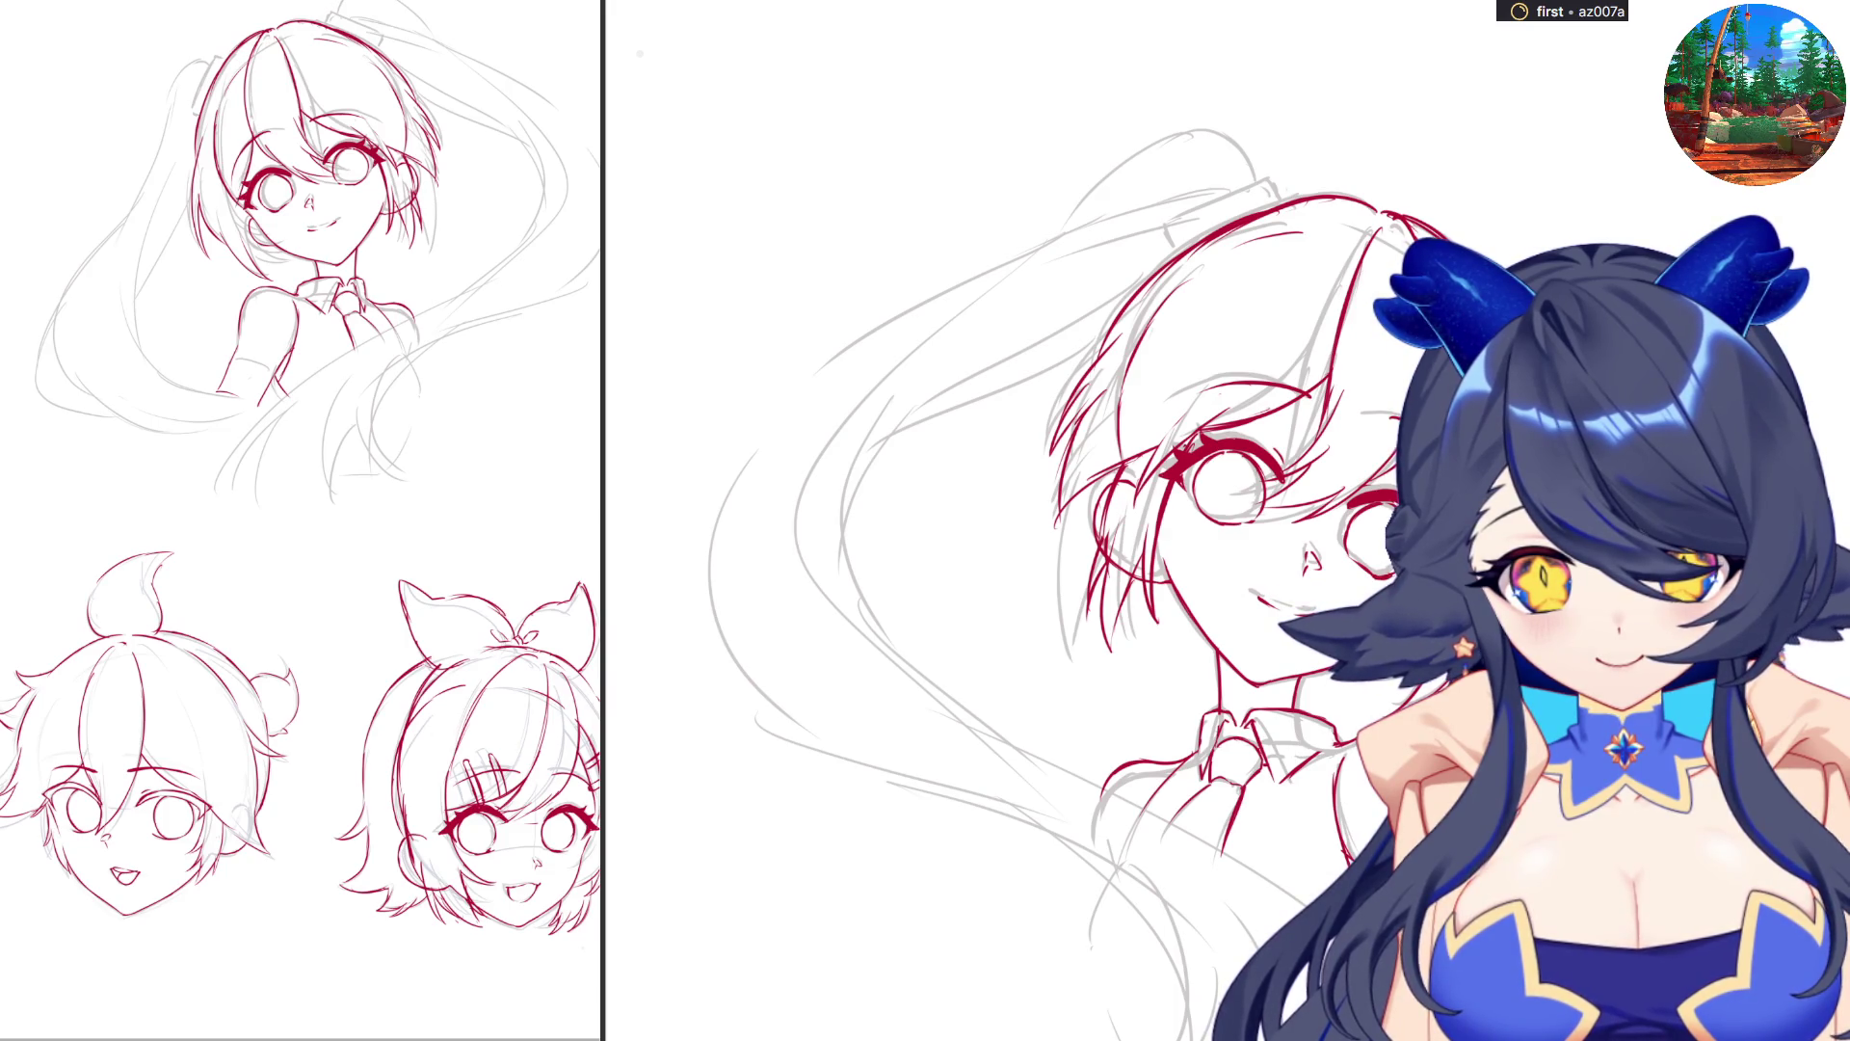
{"action": "left_click_drag", "start_coordinate": [1230, 333], "coordinate": [1130, 482]}
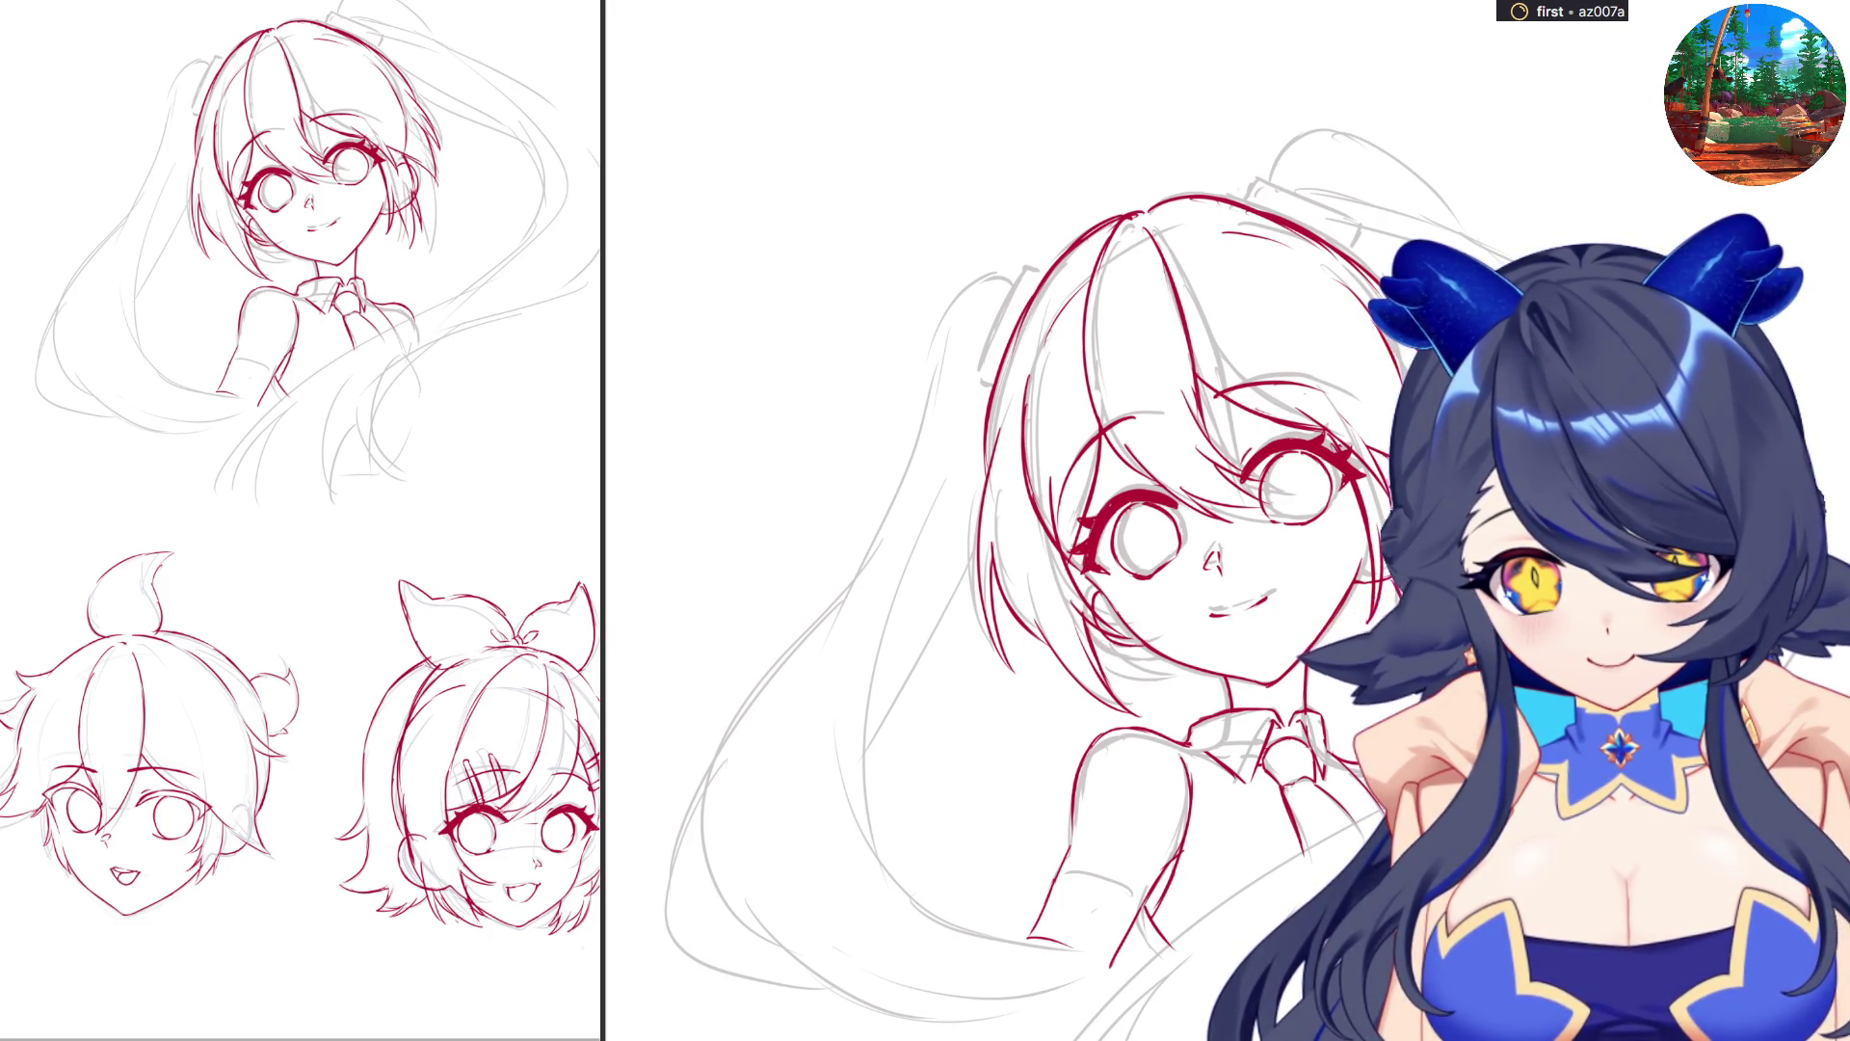
{"action": "key", "text": "Delete"}
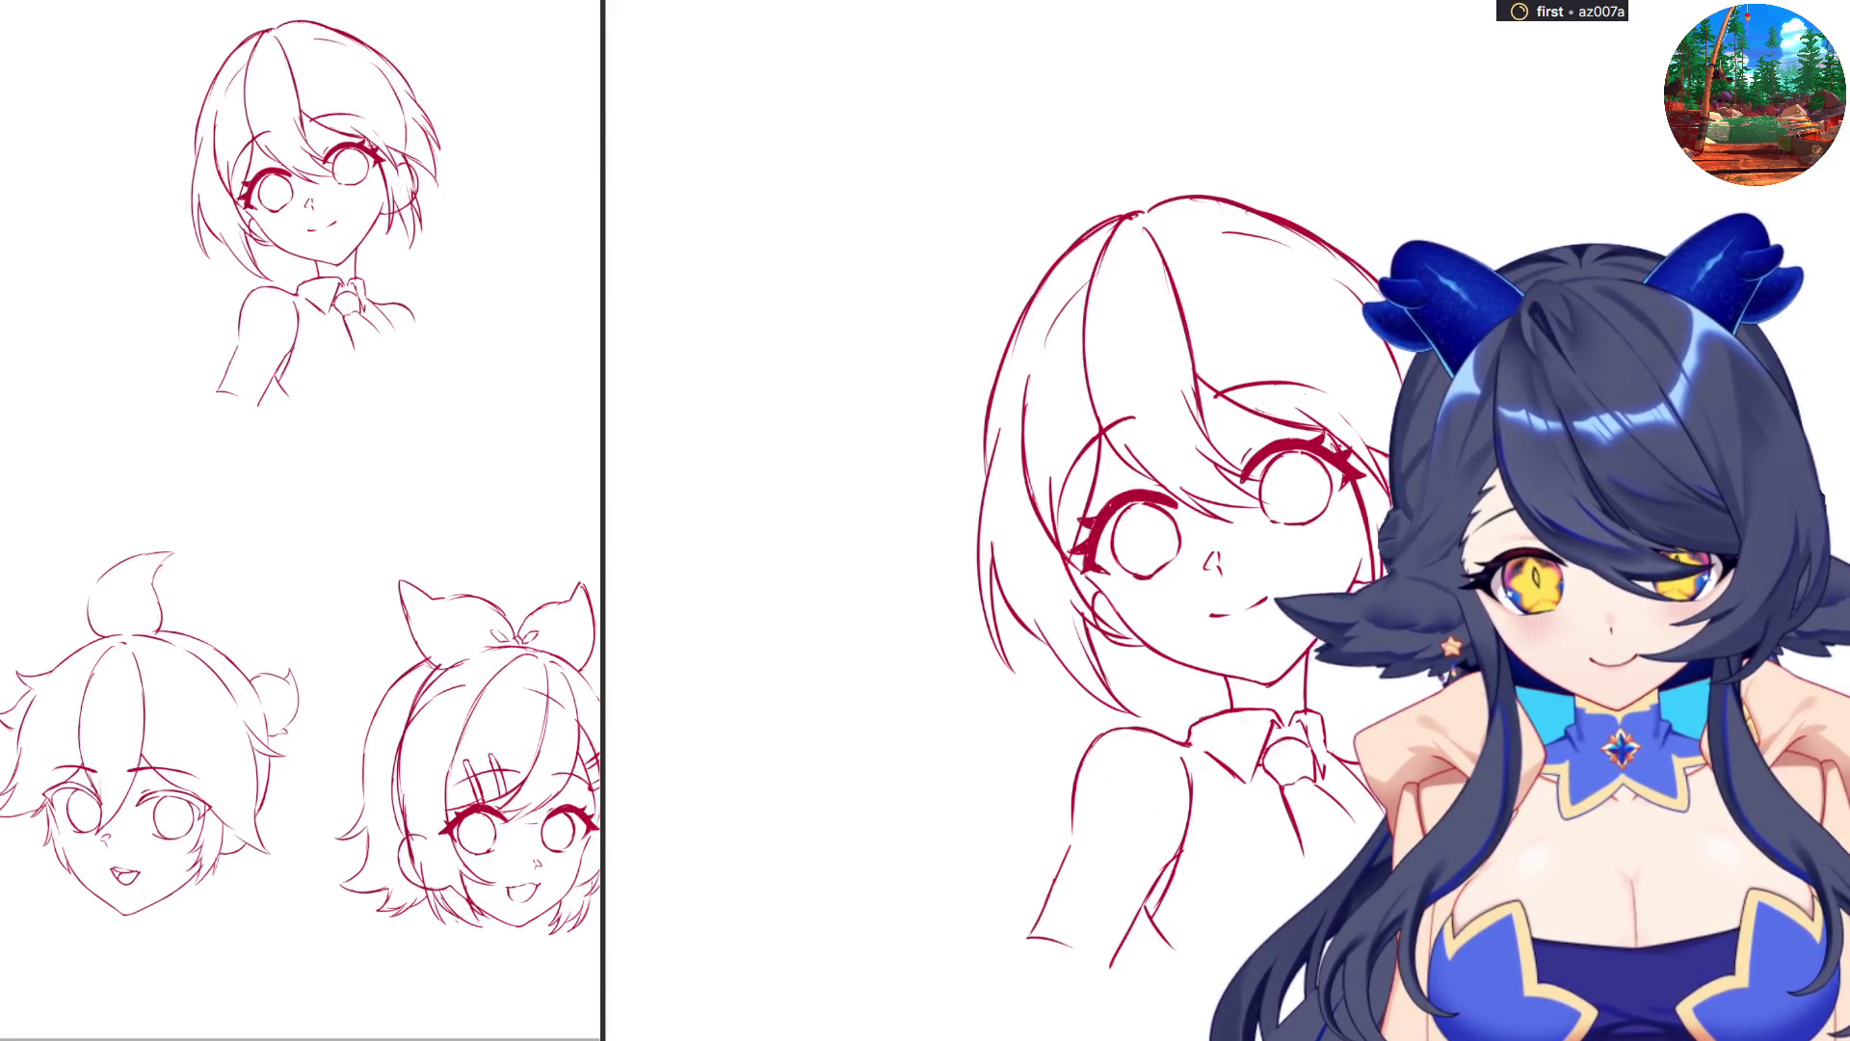
Restore the grey sketch and ink the left hair edge and the top of the head.
{"action": "key", "text": "ctrl+z"}
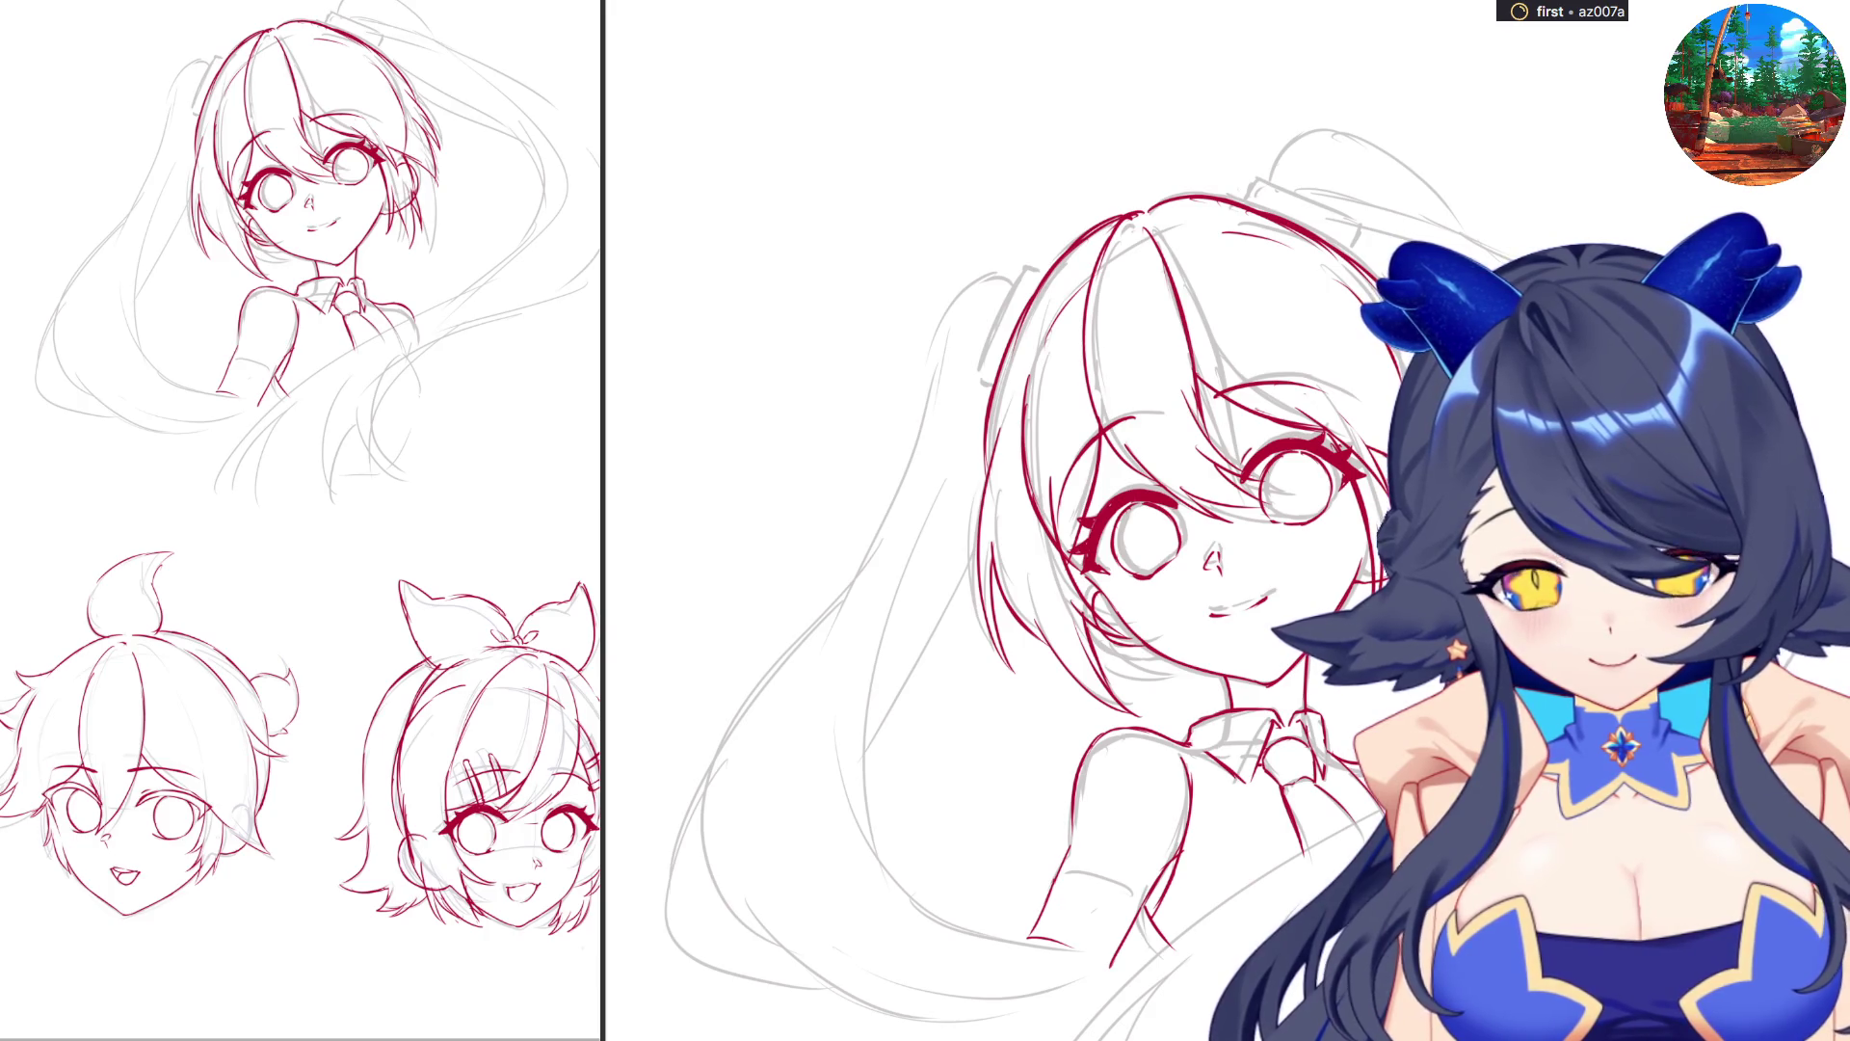
{"action": "mouse_move", "coordinate": [1031, 294]}
{"action": "left_mouse_down"}
{"action": "mouse_move", "coordinate": [967, 436]}
{"action": "mouse_move", "coordinate": [973, 538]}
{"action": "mouse_move", "coordinate": [985, 431]}
{"action": "left_mouse_up"}
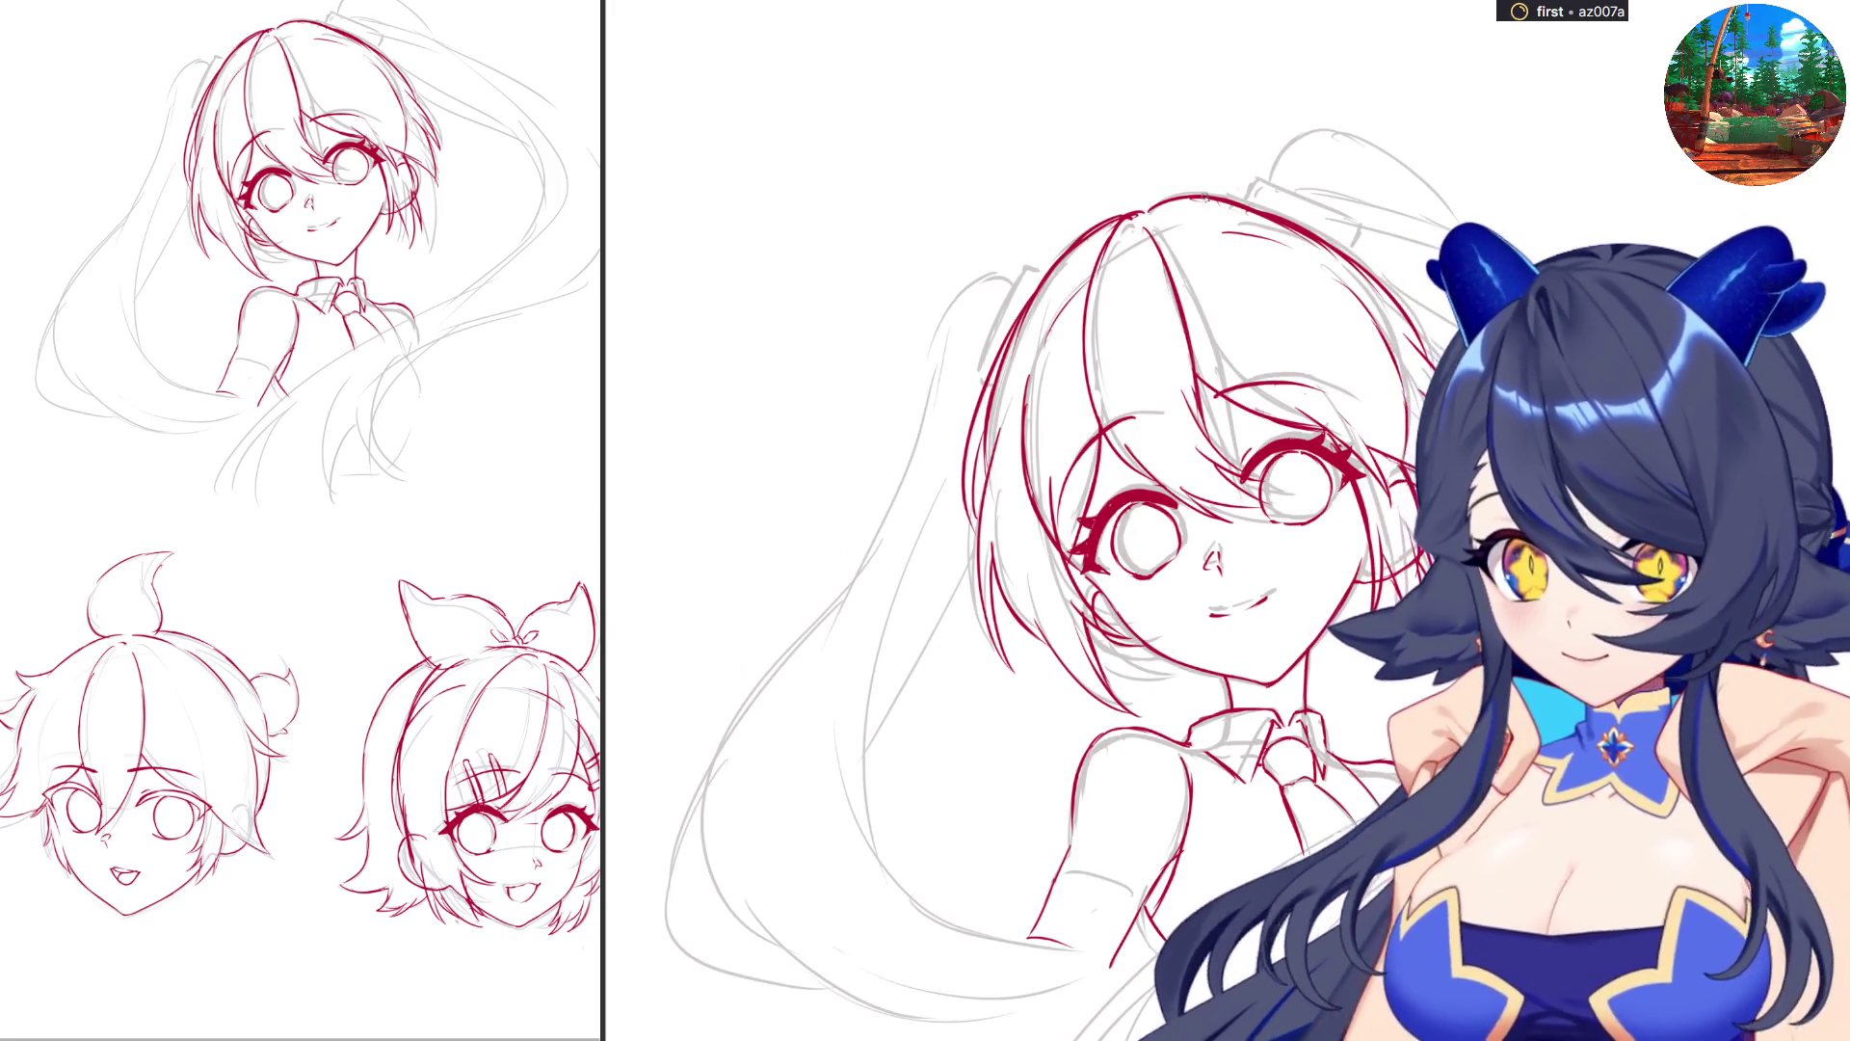
{"action": "mouse_move", "coordinate": [1246, 200]}
{"action": "left_mouse_down"}
{"action": "mouse_move", "coordinate": [1252, 179]}
{"action": "mouse_move", "coordinate": [1341, 216]}
{"action": "left_mouse_up"}
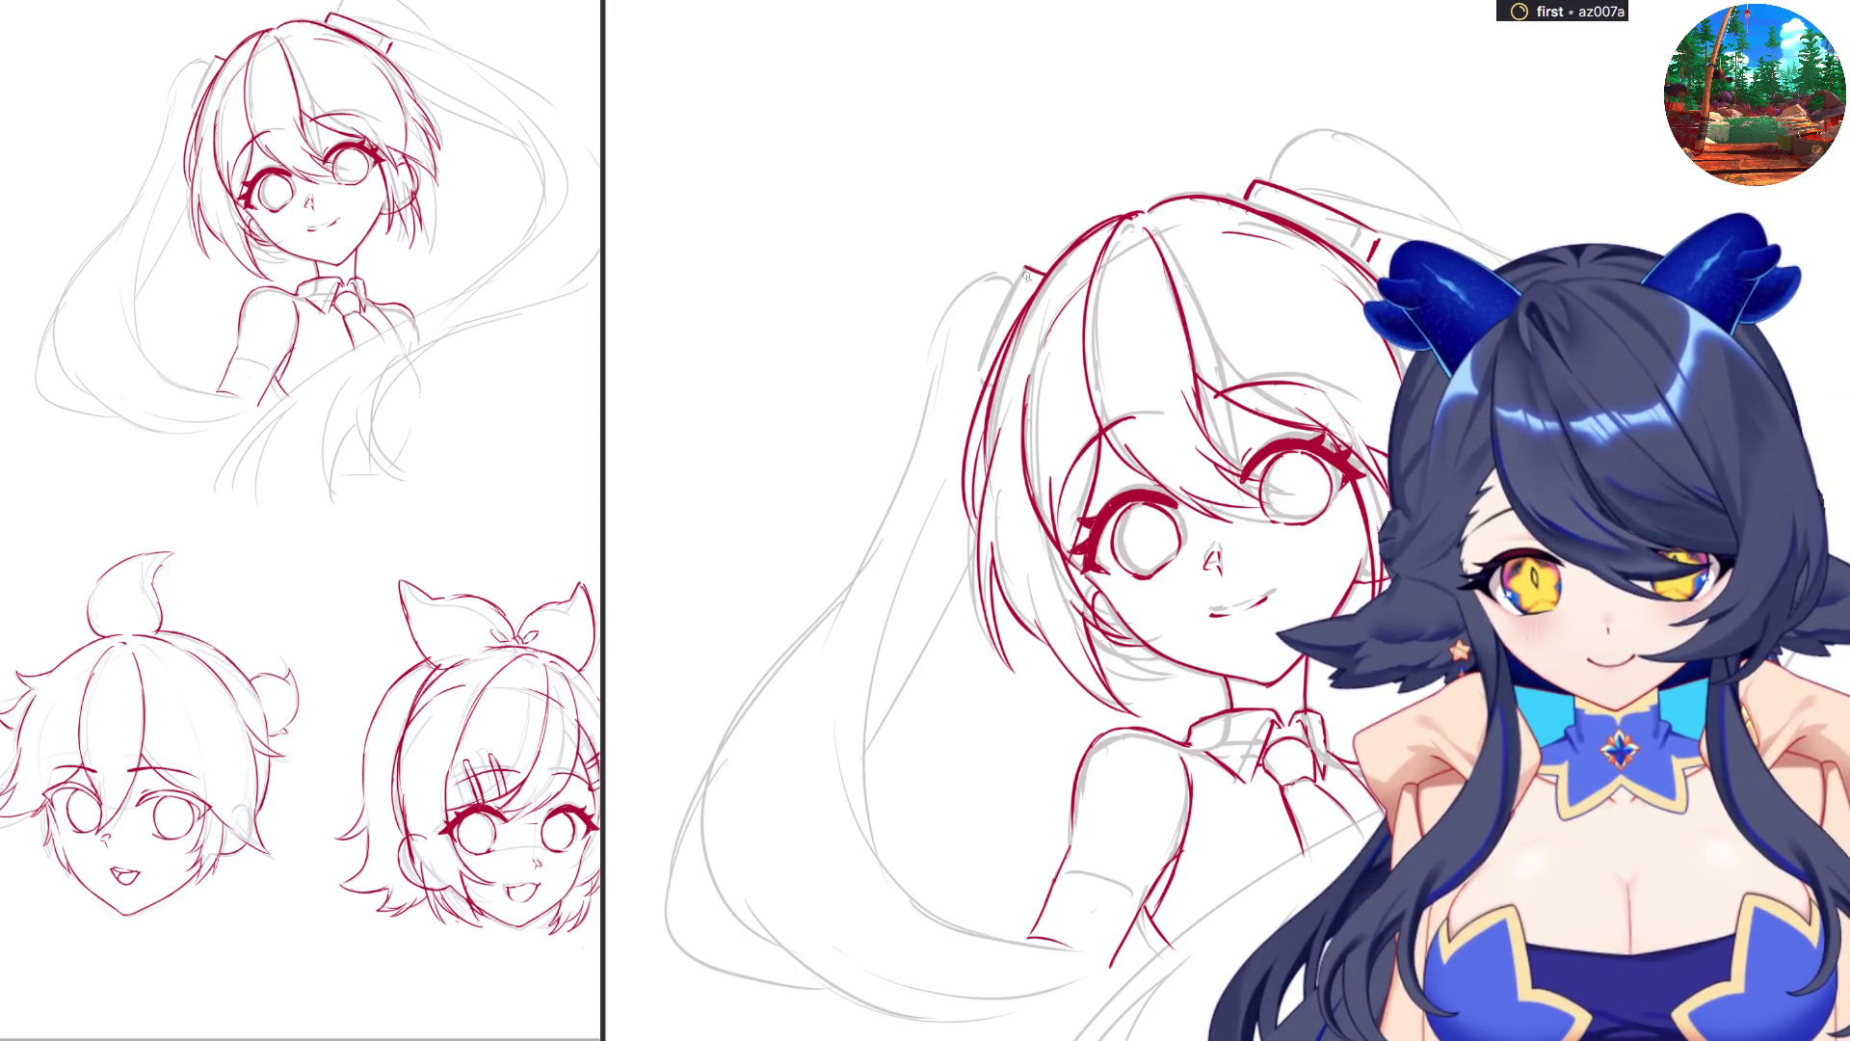
Ink the girl's left hair outline, discarding the misplaced strokes.
{"action": "left_click_drag", "start_coordinate": [1036, 269], "coordinate": [972, 370]}
{"action": "key", "text": "ctrl+z"}
{"action": "key", "text": "ctrl+z"}
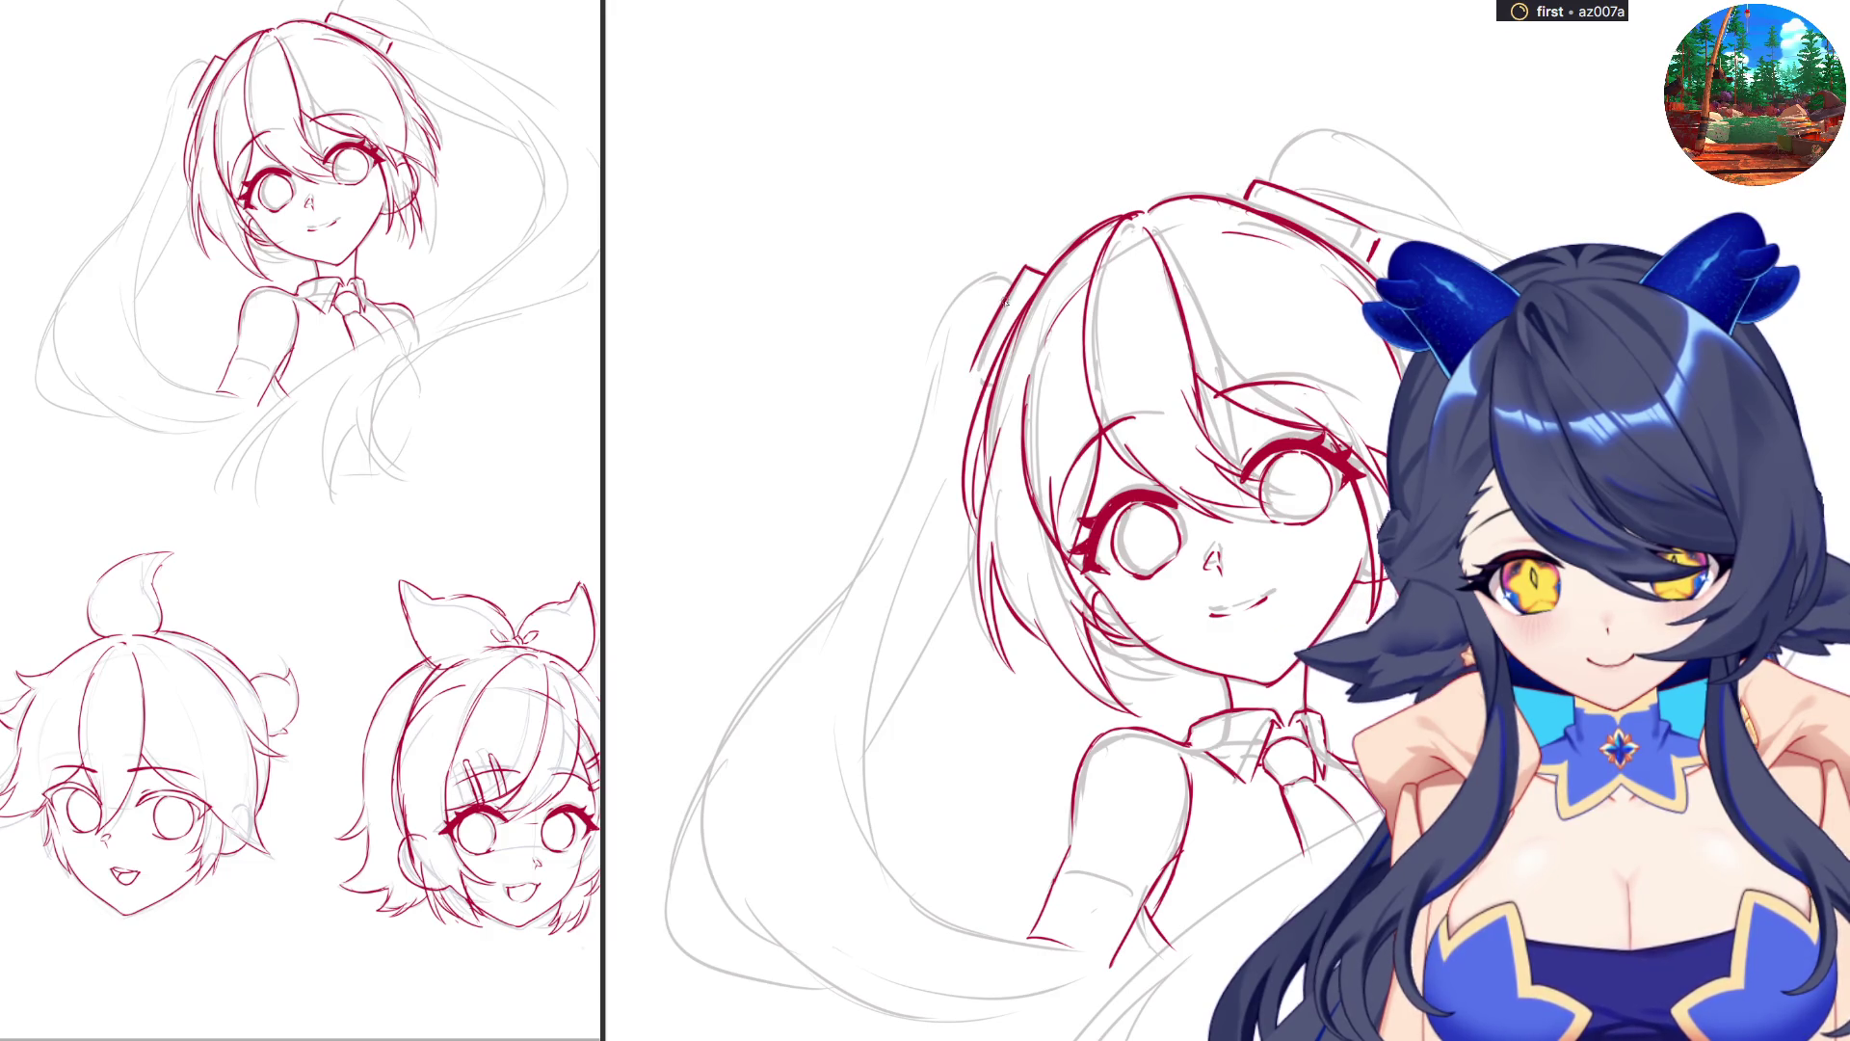
{"action": "key", "text": "ctrl+z"}
{"action": "left_click_drag", "start_coordinate": [1024, 272], "coordinate": [972, 398]}
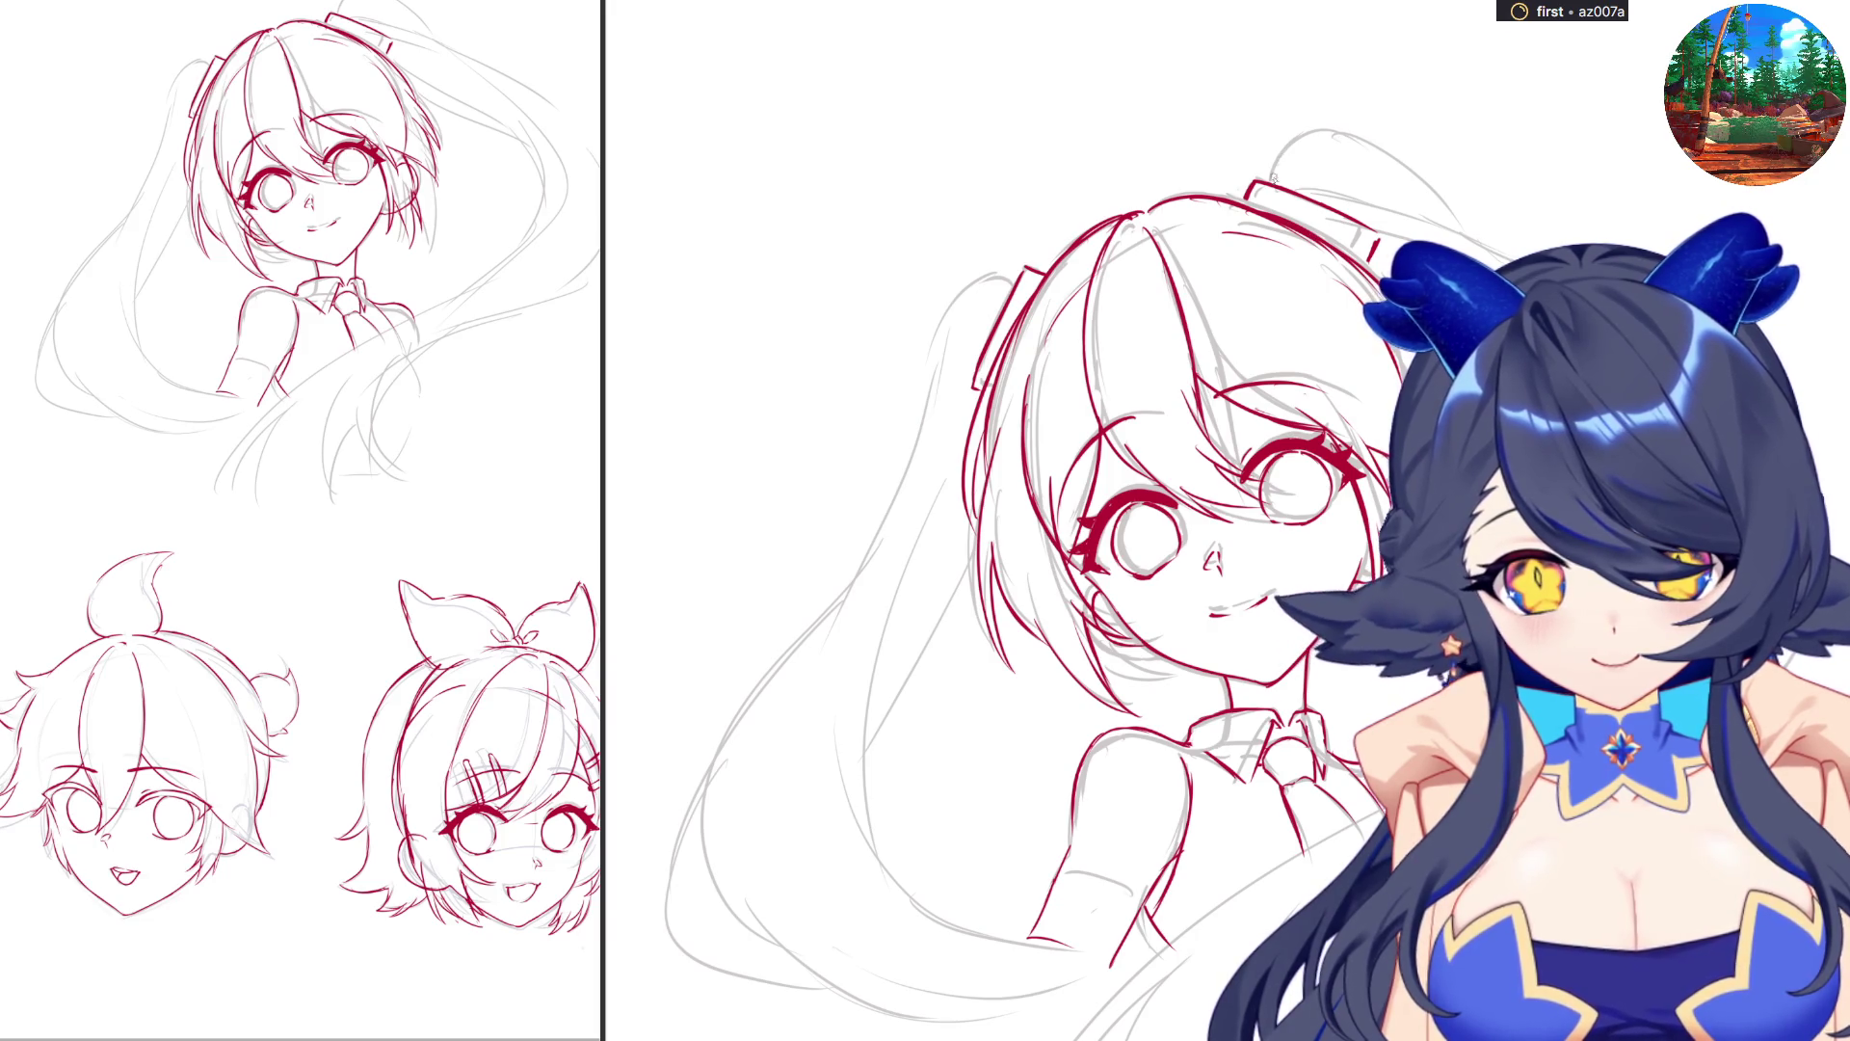
{"action": "mouse_move", "coordinate": [1277, 169]}
{"action": "left_mouse_down"}
{"action": "mouse_move", "coordinate": [1359, 140]}
{"action": "mouse_move", "coordinate": [1467, 233]}
{"action": "mouse_move", "coordinate": [1385, 252]}
{"action": "left_mouse_up"}
{"action": "key", "text": "ctrl+z"}
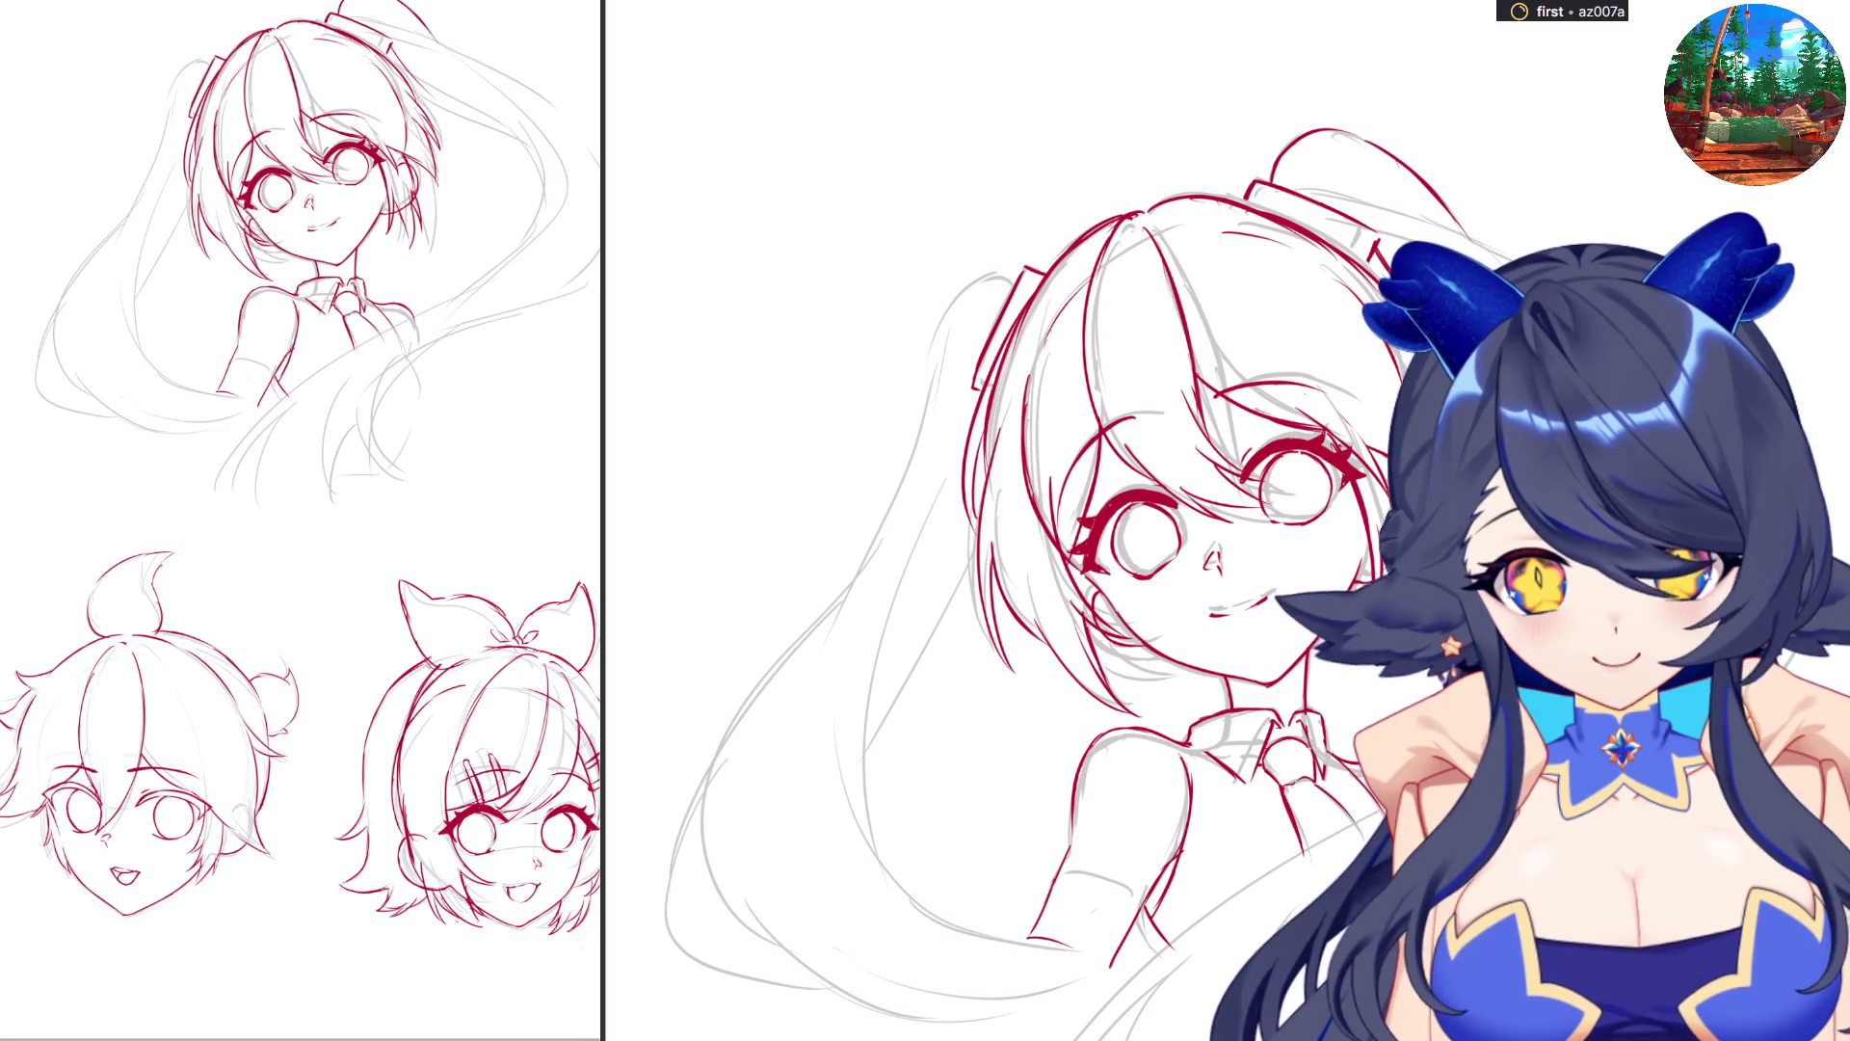
Ink the ponytail's upper-right edge and top with several small red strokes.
{"action": "mouse_move", "coordinate": [390, 46]}
{"action": "left_mouse_down"}
{"action": "mouse_move", "coordinate": [449, 107]}
{"action": "mouse_move", "coordinate": [535, 148]}
{"action": "left_mouse_up"}
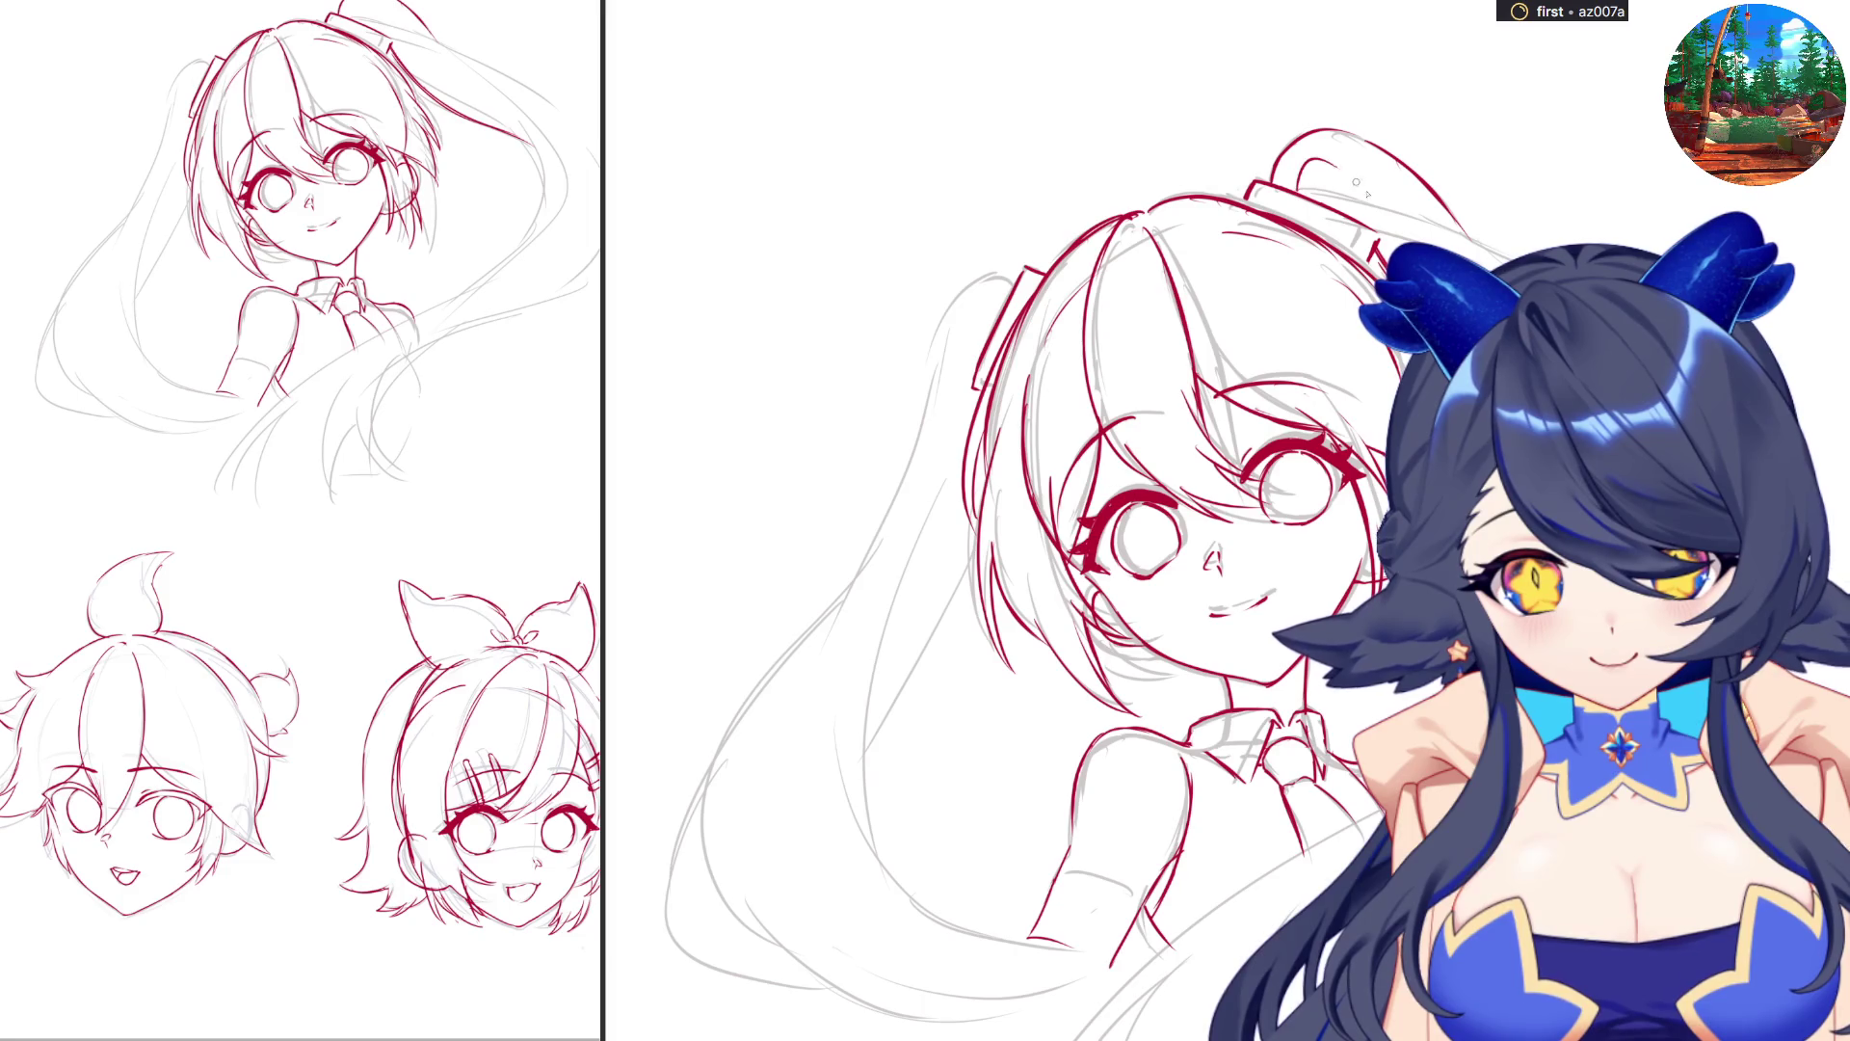
{"action": "left_click_drag", "start_coordinate": [410, 34], "coordinate": [468, 60]}
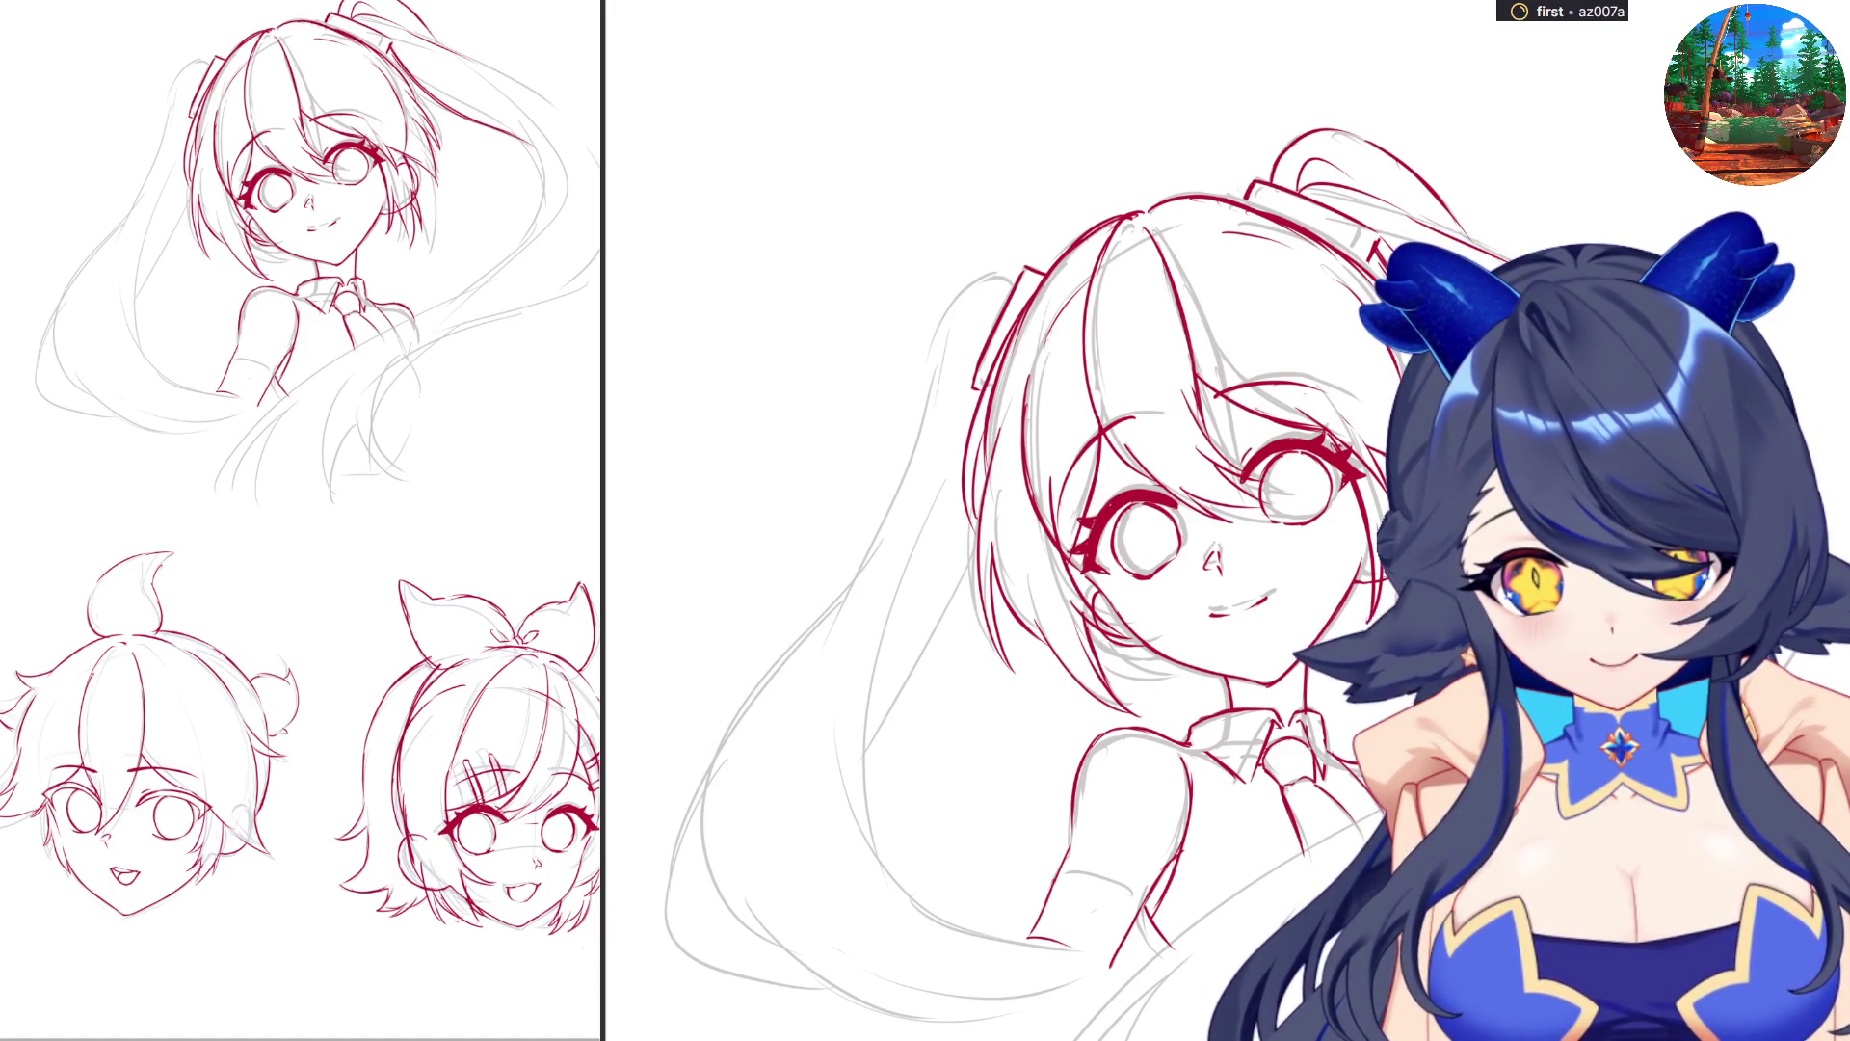
{"action": "left_click_drag", "start_coordinate": [395, 43], "coordinate": [549, 176]}
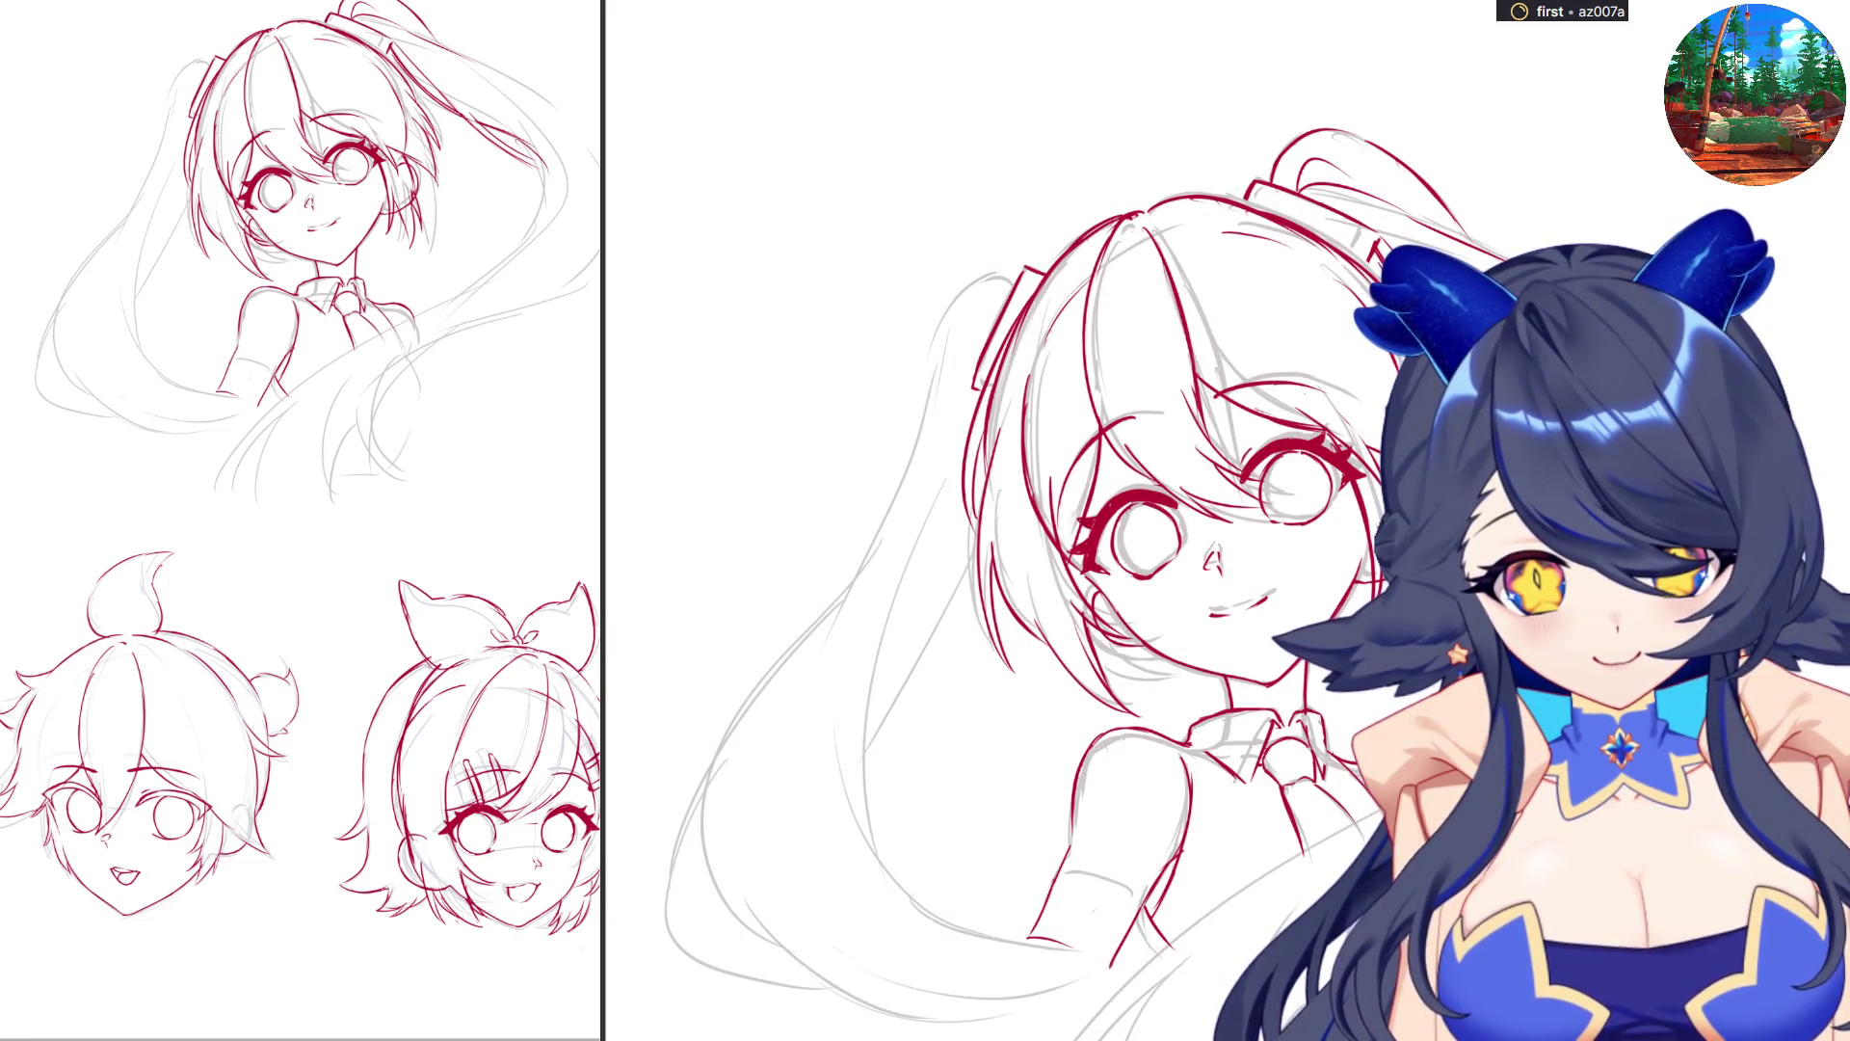
{"action": "mouse_move", "coordinate": [427, 31]}
{"action": "left_mouse_down"}
{"action": "mouse_move", "coordinate": [518, 85]}
{"action": "mouse_move", "coordinate": [598, 183]}
{"action": "left_mouse_up"}
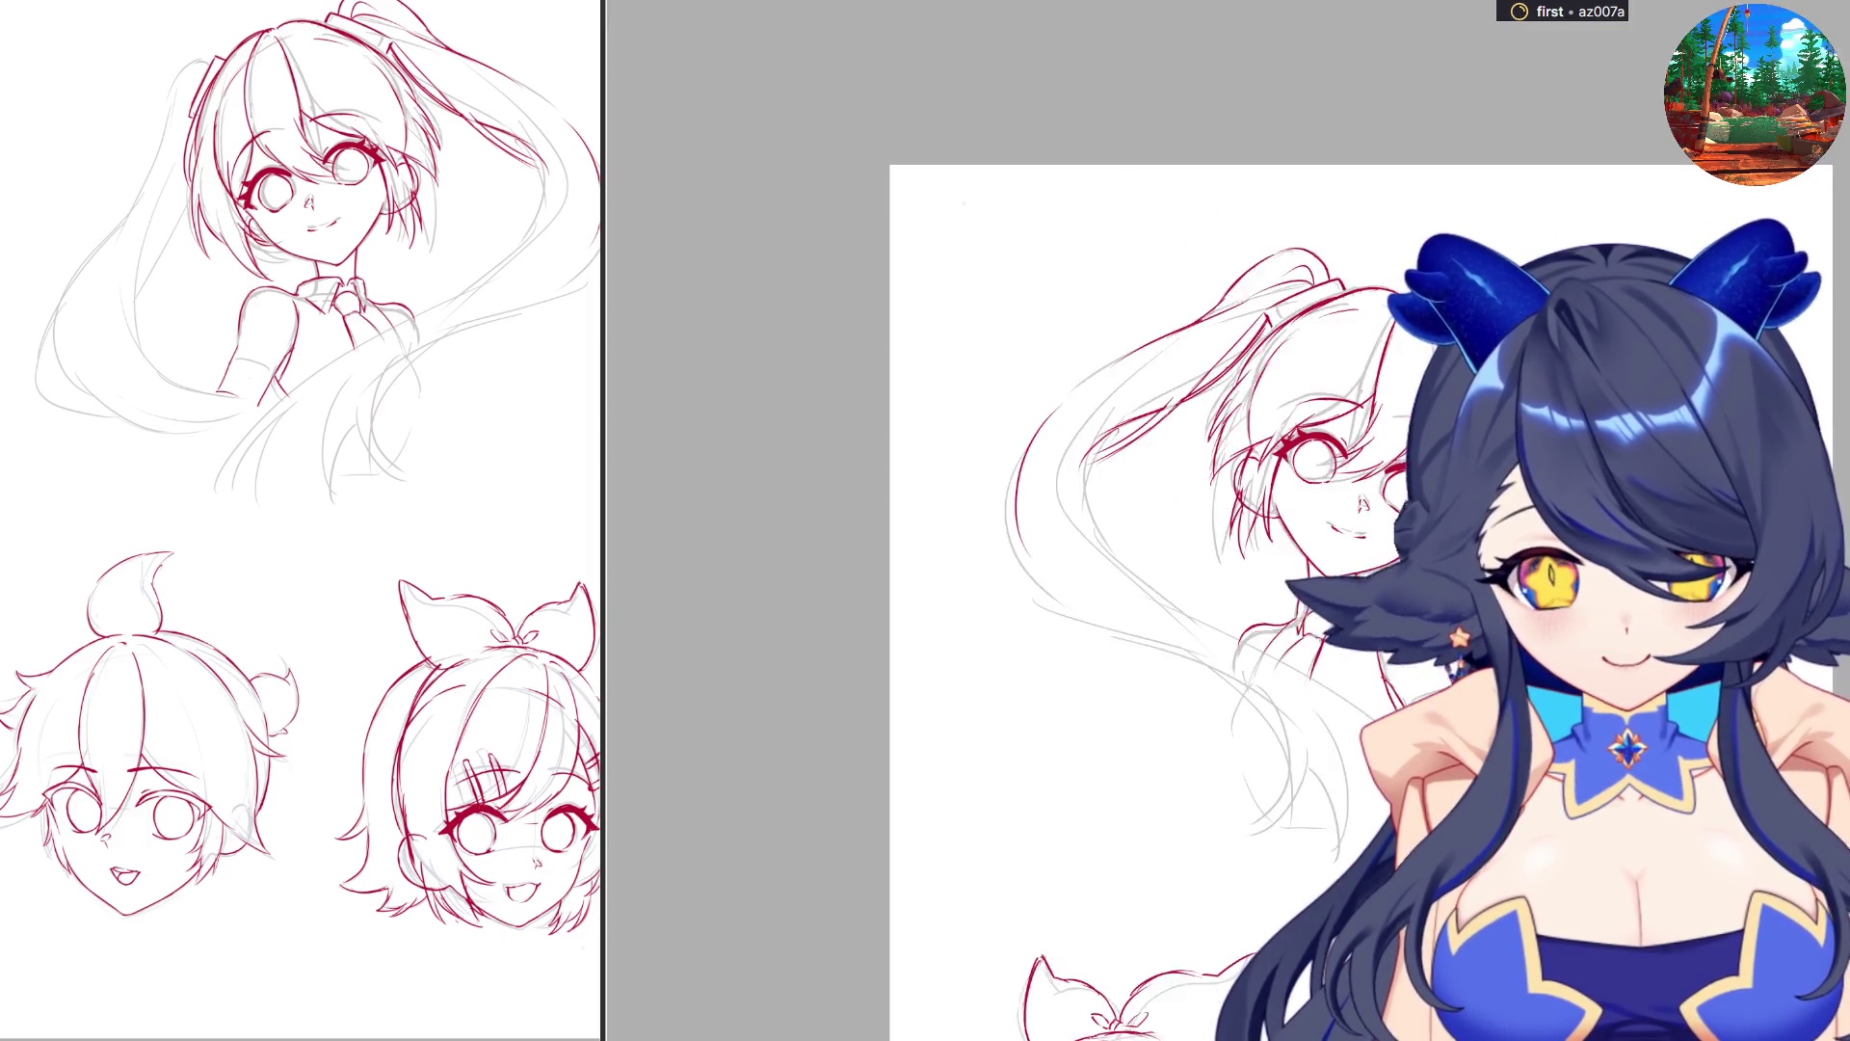
{"action": "left_click_drag", "start_coordinate": [1024, 800], "coordinate": [1227, 636]}
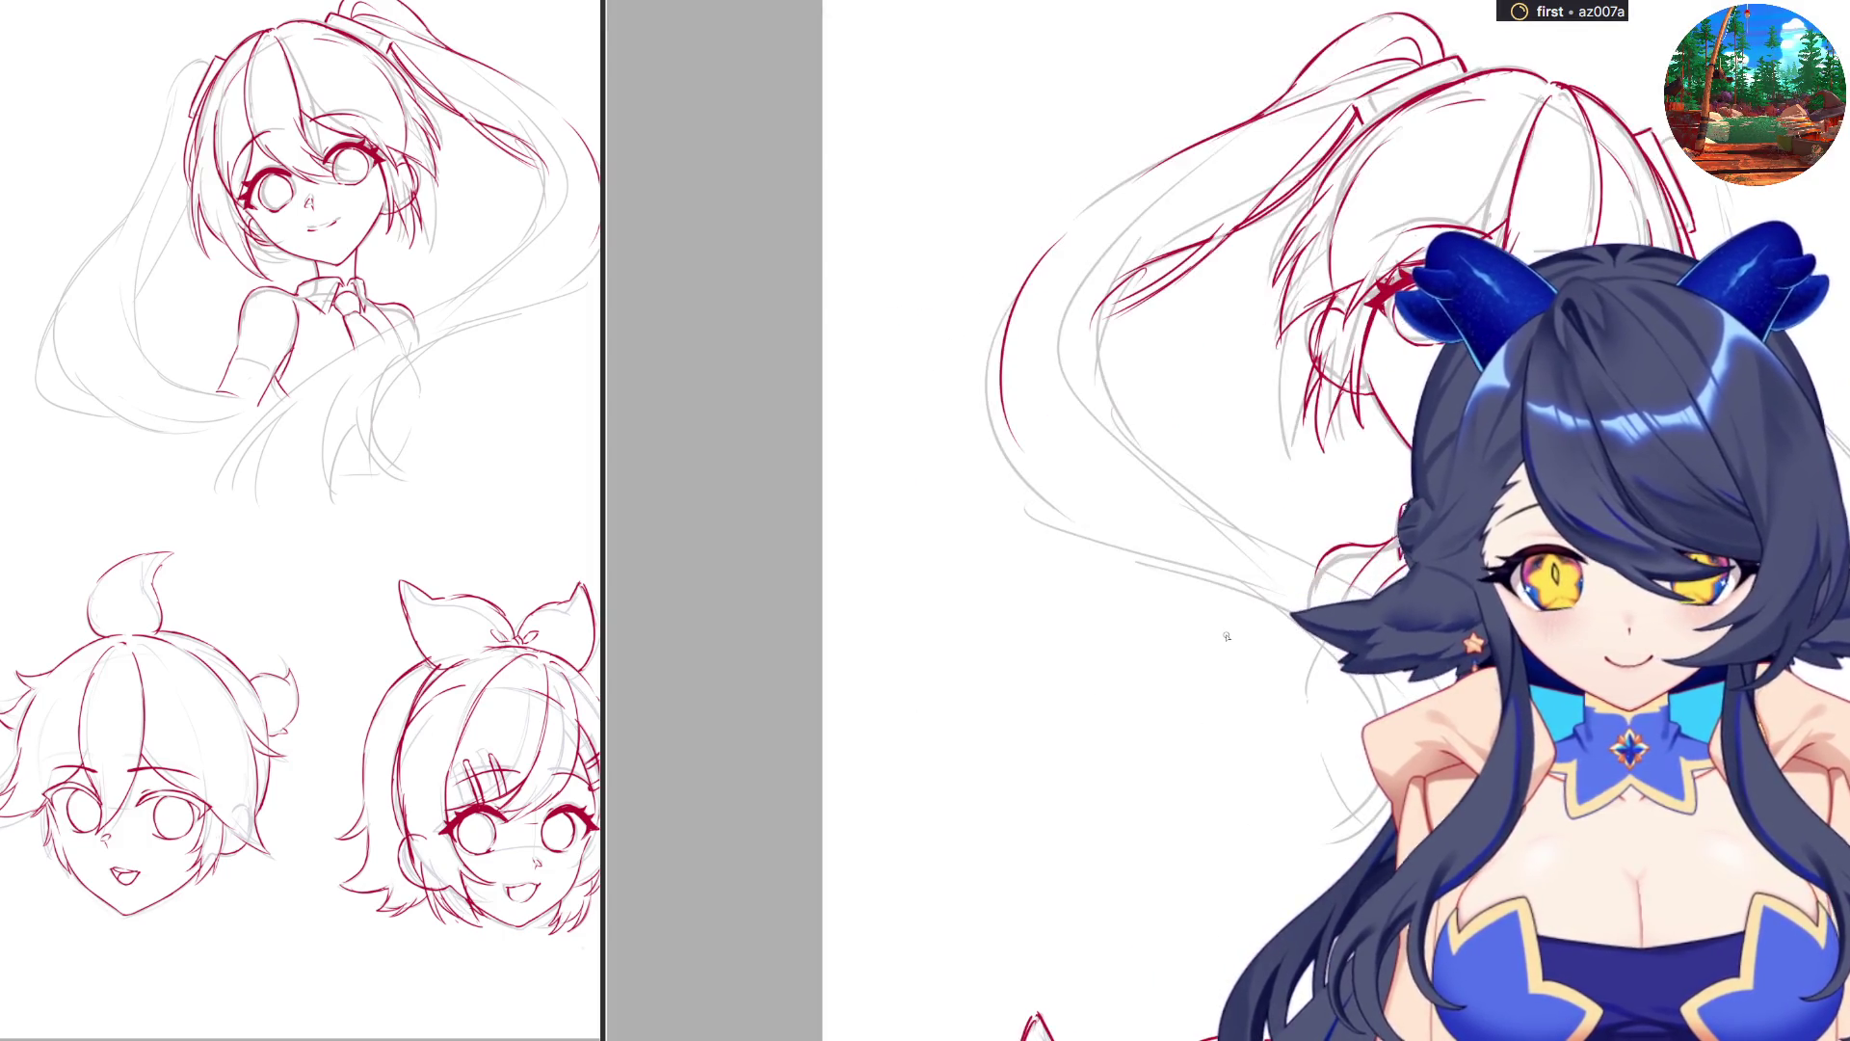
Ink the ponytail's left edge and bottom curve, redoing the bad strokes.
{"action": "key", "text": "ctrl+z"}
{"action": "mouse_move", "coordinate": [1060, 246]}
{"action": "left_mouse_down"}
{"action": "mouse_move", "coordinate": [1167, 162]}
{"action": "mouse_move", "coordinate": [998, 506]}
{"action": "left_mouse_up"}
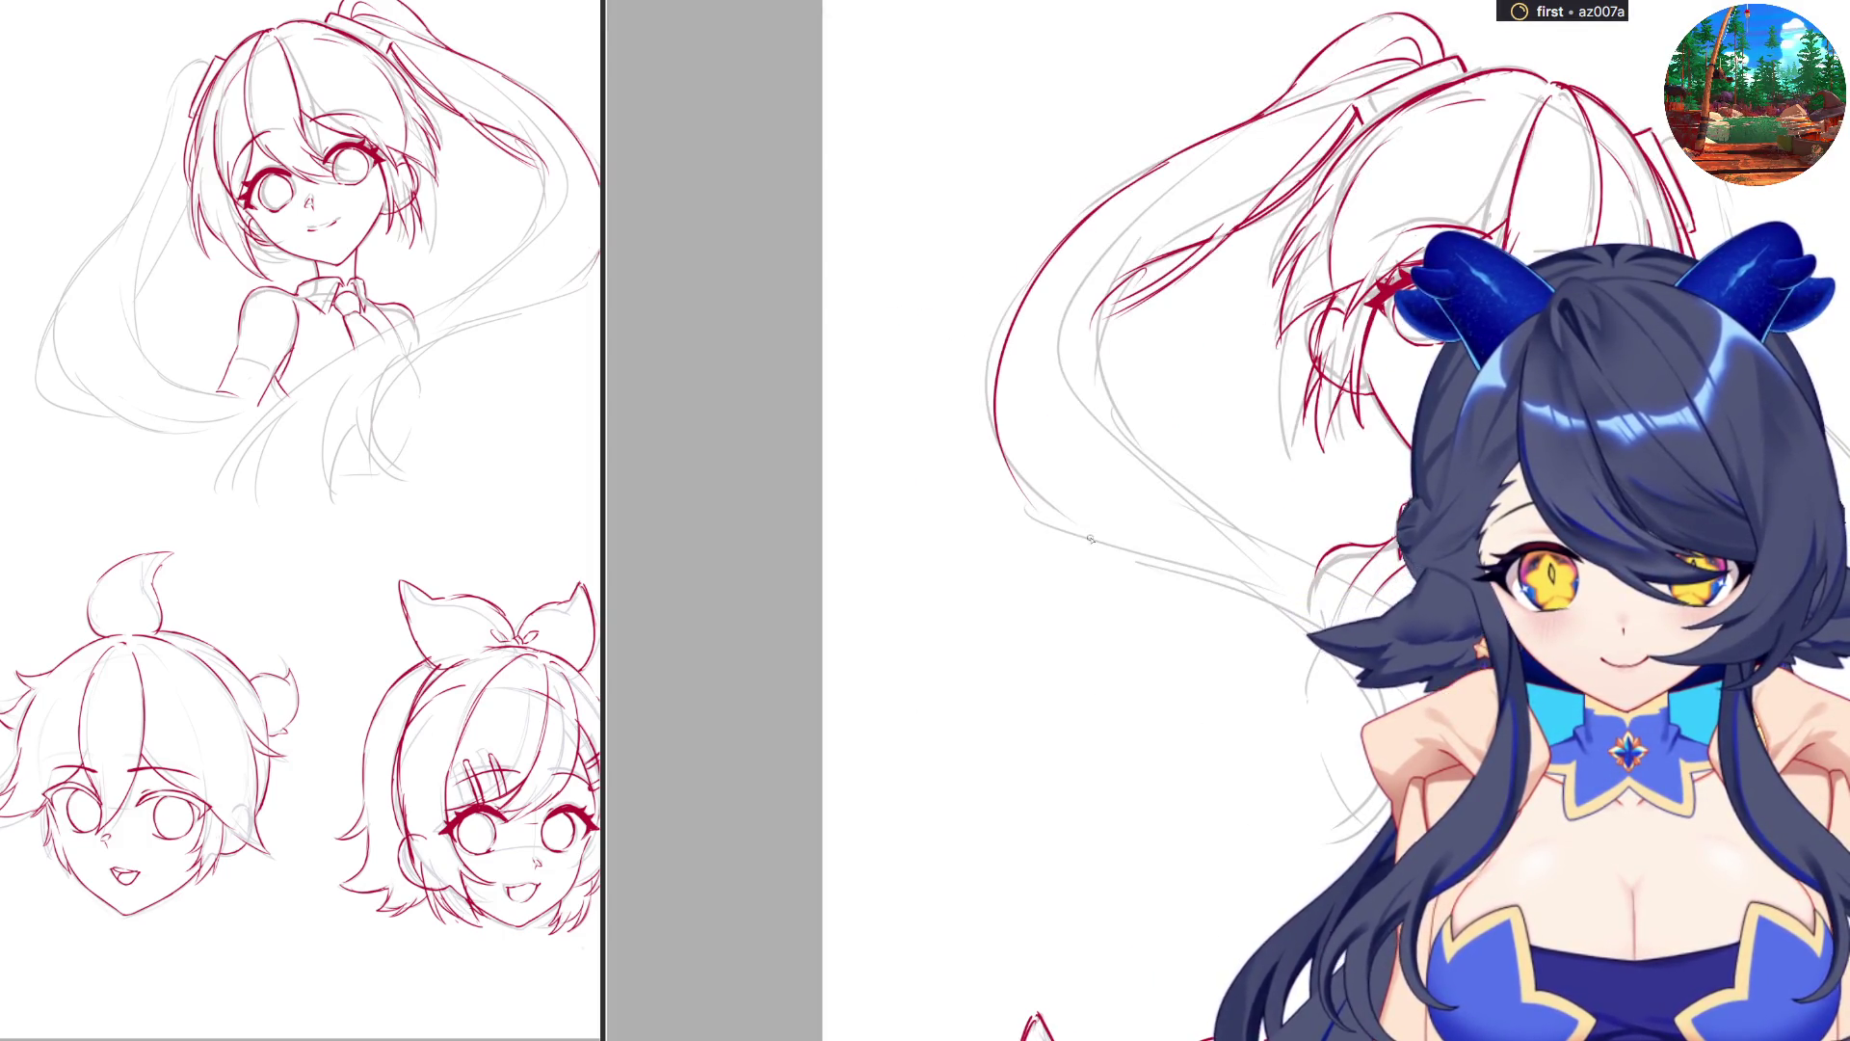
{"action": "key", "text": "ctrl+z"}
{"action": "left_click_drag", "start_coordinate": [1068, 237], "coordinate": [1106, 548]}
{"action": "mouse_move", "coordinate": [1026, 472]}
{"action": "left_mouse_down"}
{"action": "mouse_move", "coordinate": [1133, 563]}
{"action": "mouse_move", "coordinate": [1195, 575]}
{"action": "left_mouse_up"}
{"action": "left_click_drag", "start_coordinate": [1108, 222], "coordinate": [1099, 453]}
{"action": "key", "text": "ctrl+z"}
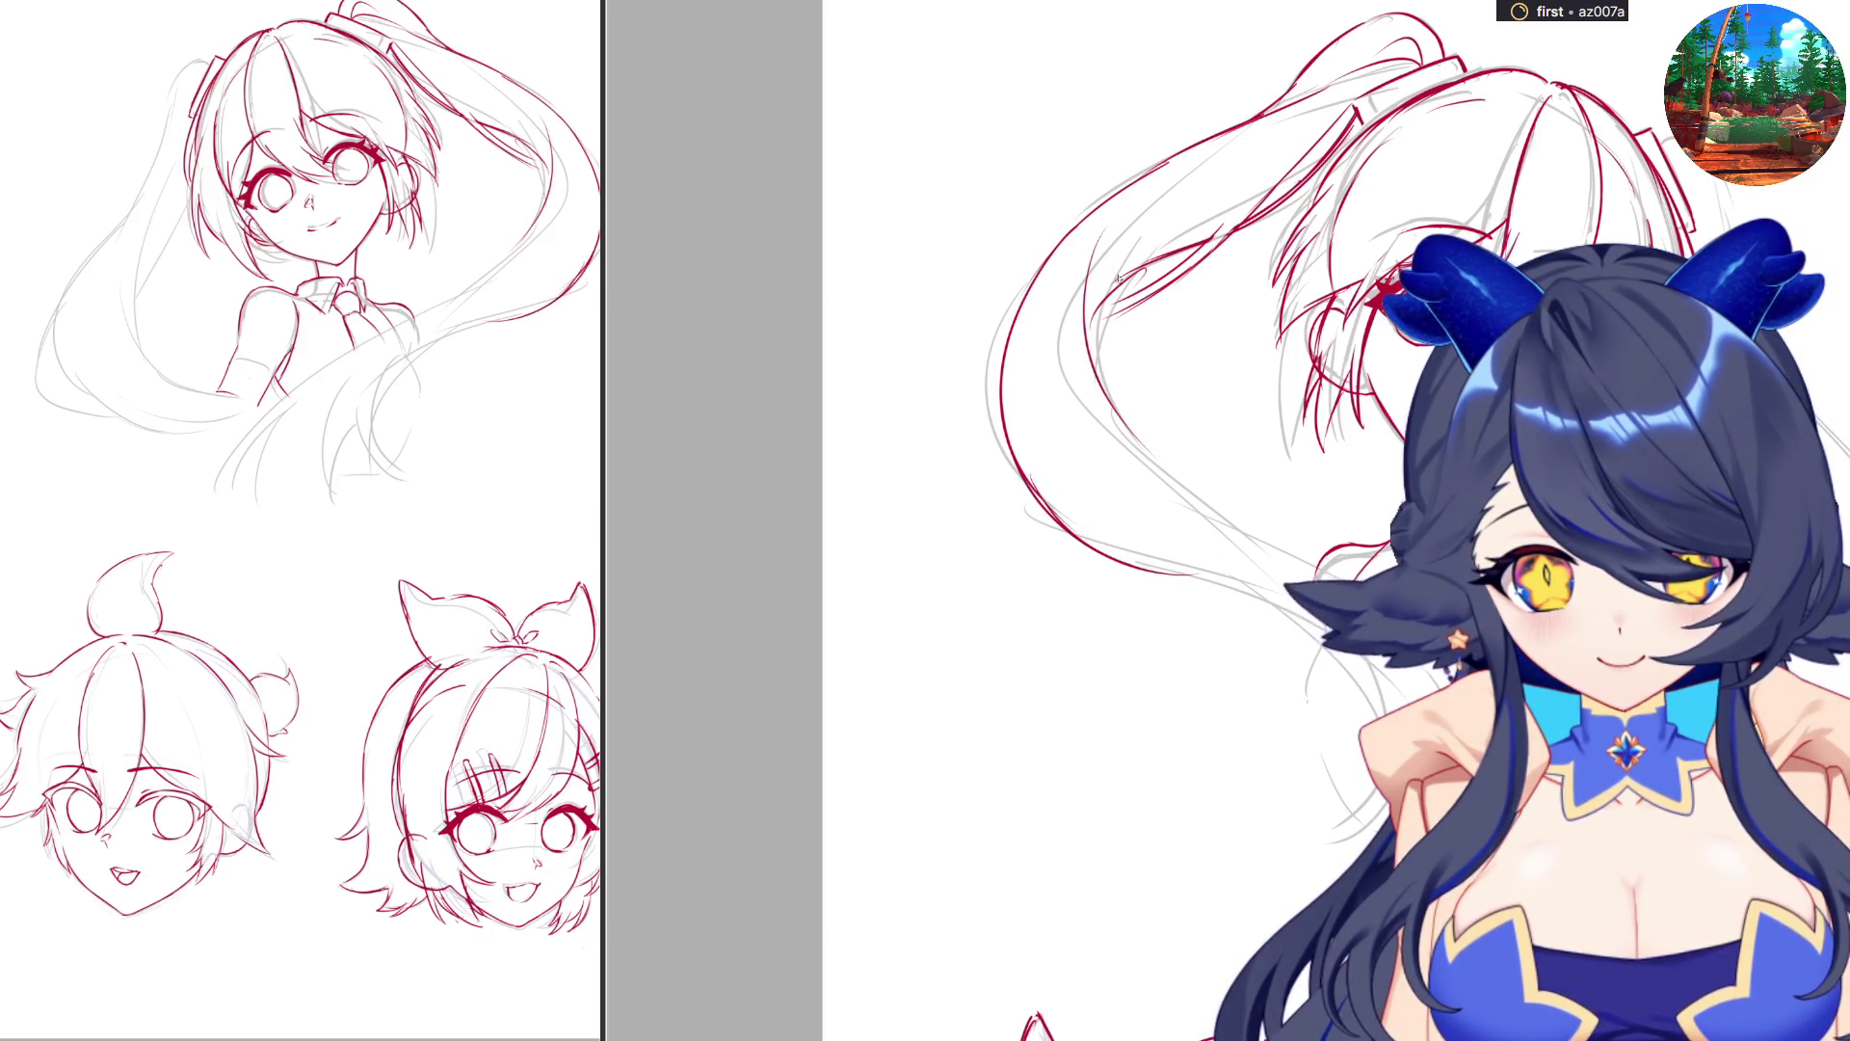
{"action": "key", "text": "ctrl+z"}
Curve red strokes down the ponytail toward its lower right end.
{"action": "key", "text": "ctrl+z"}
{"action": "mouse_move", "coordinate": [1109, 236]}
{"action": "left_mouse_down"}
{"action": "mouse_move", "coordinate": [1099, 429]}
{"action": "mouse_move", "coordinate": [1151, 472]}
{"action": "left_mouse_up"}
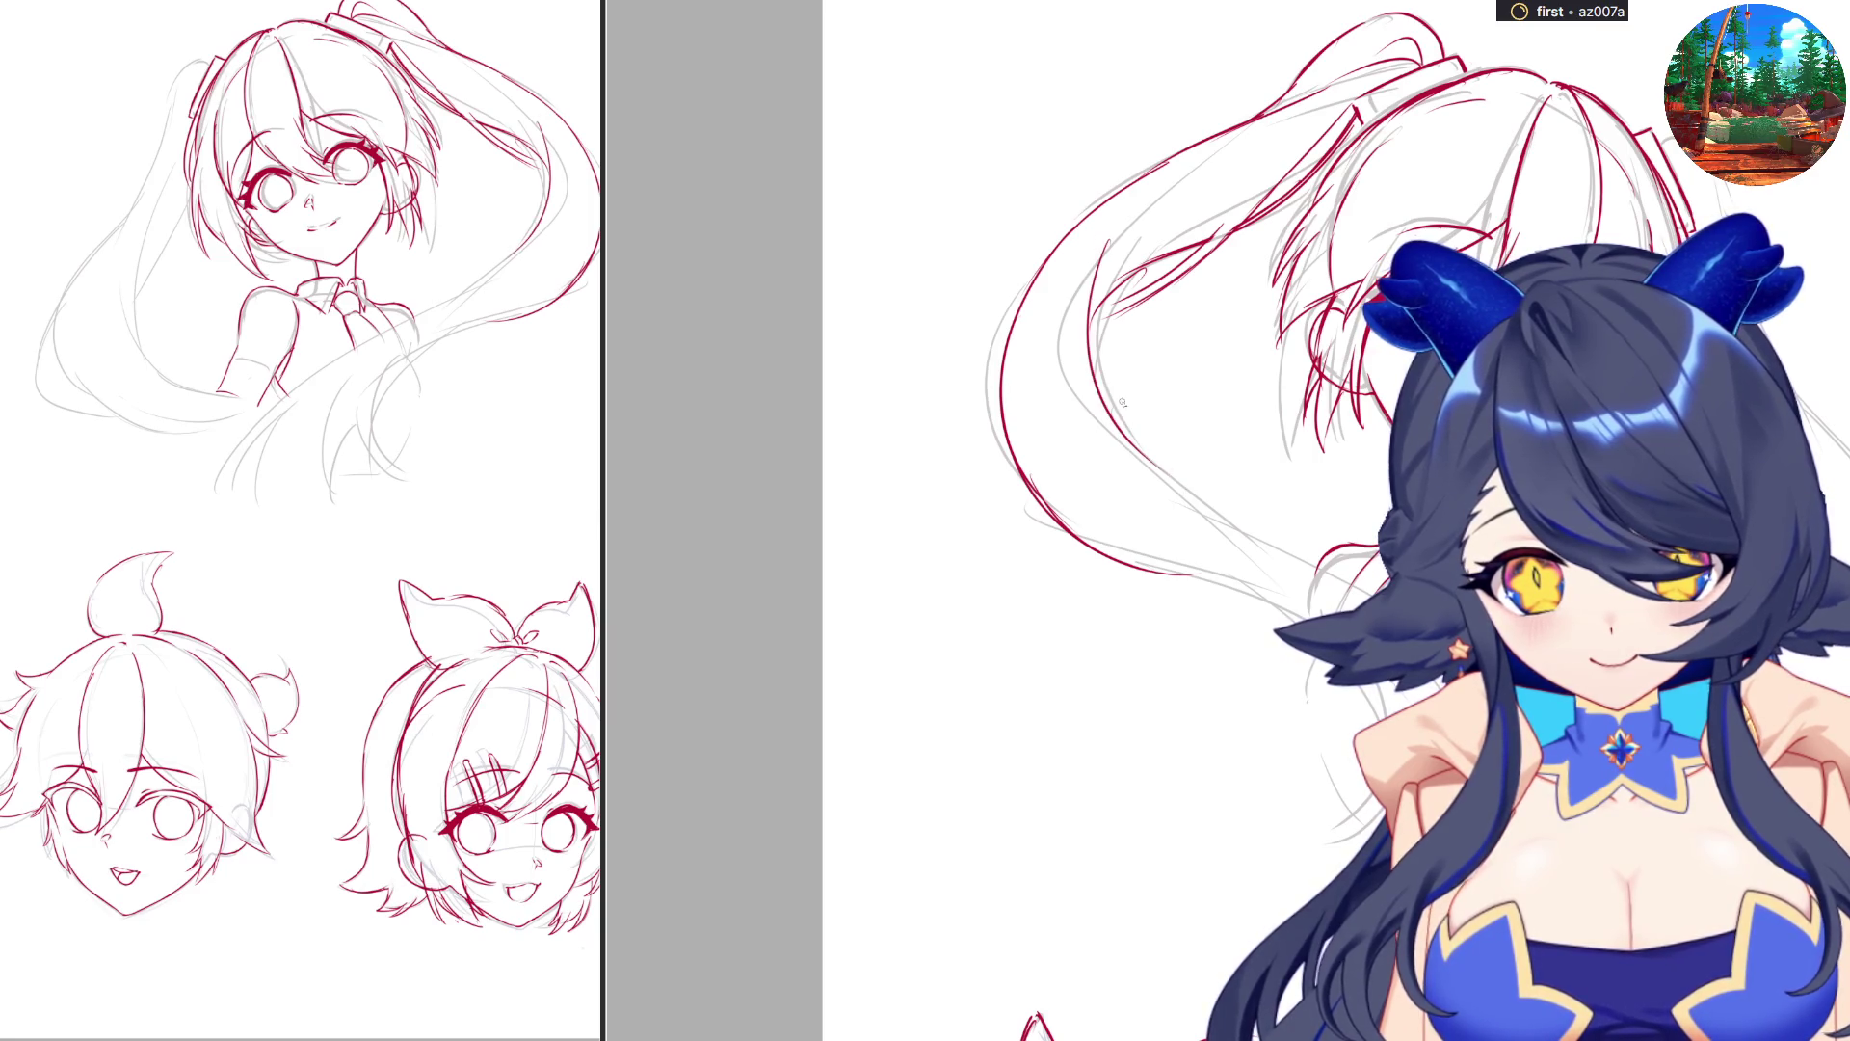
{"action": "left_click_drag", "start_coordinate": [1099, 361], "coordinate": [1252, 541]}
{"action": "key", "text": "ctrl+z"}
{"action": "left_click_drag", "start_coordinate": [1127, 439], "coordinate": [1262, 538]}
{"action": "left_click_drag", "start_coordinate": [1185, 486], "coordinate": [1290, 555]}
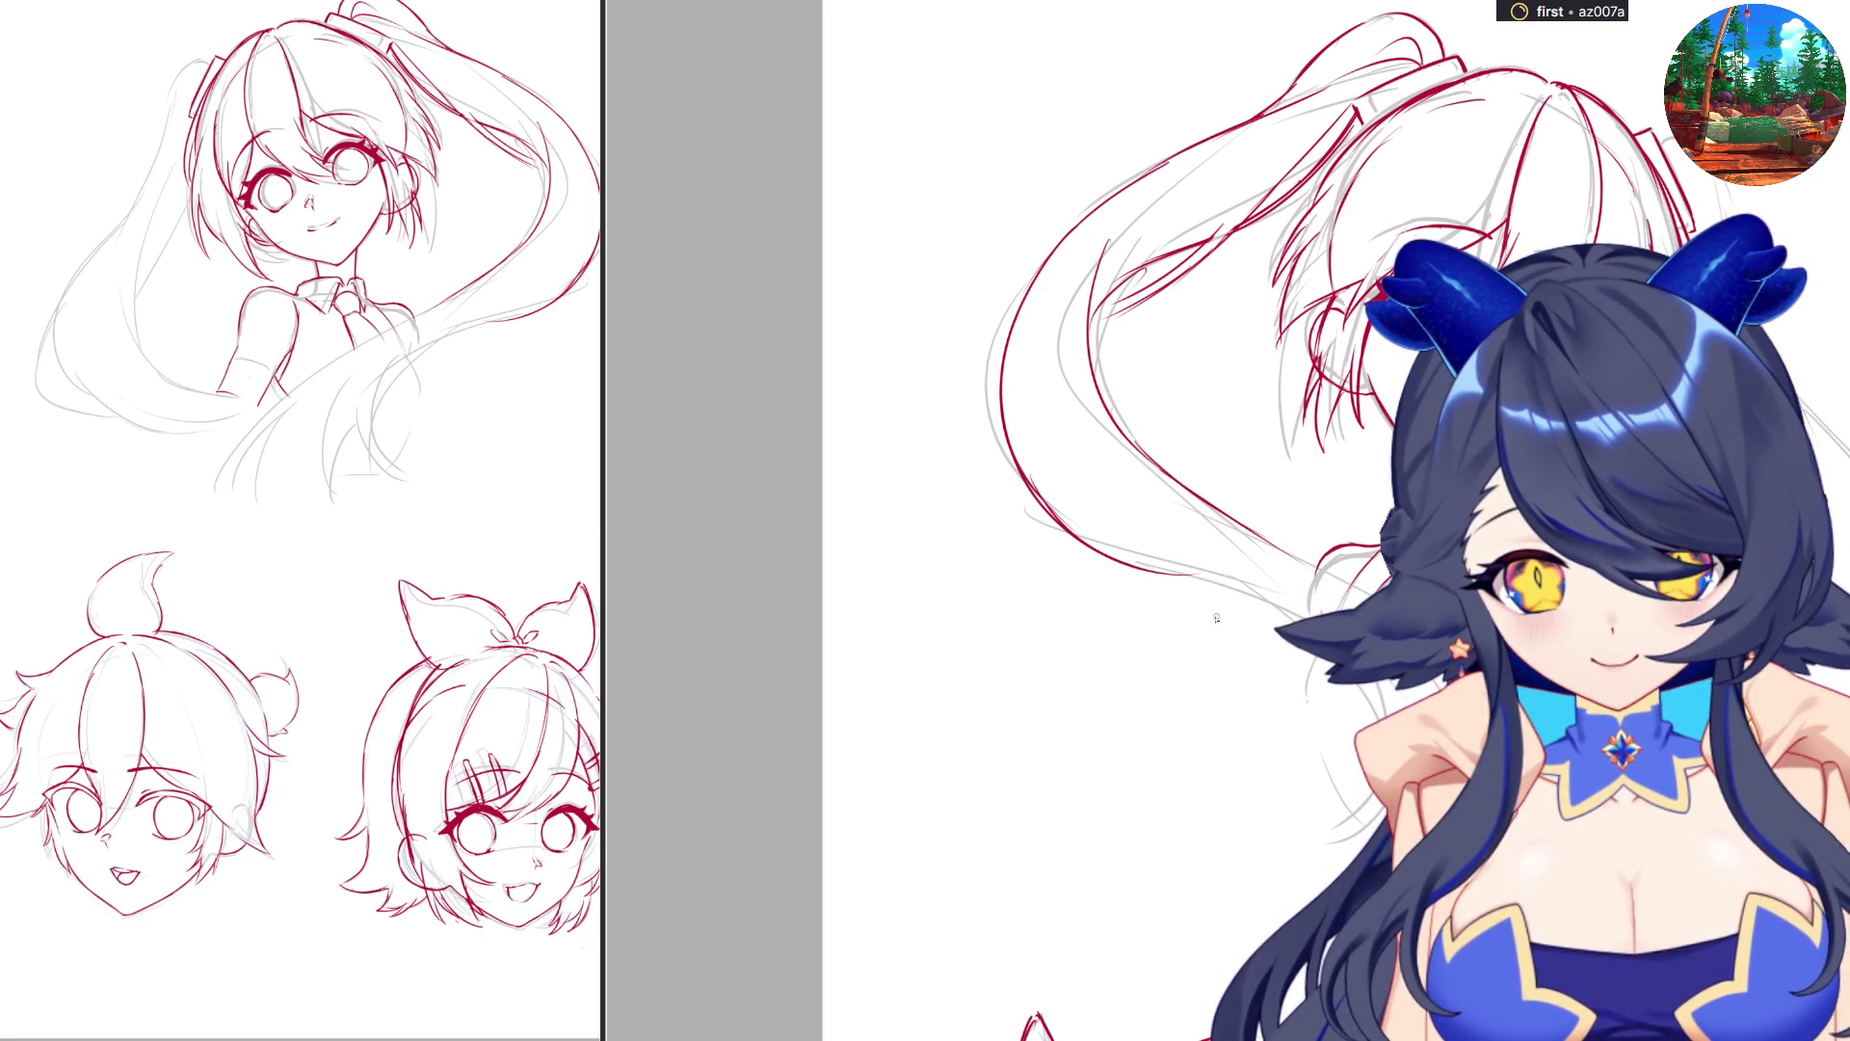
{"action": "mouse_move", "coordinate": [1122, 566]}
{"action": "left_mouse_down"}
{"action": "mouse_move", "coordinate": [1373, 578]}
{"action": "mouse_move", "coordinate": [1341, 724]}
{"action": "left_mouse_up"}
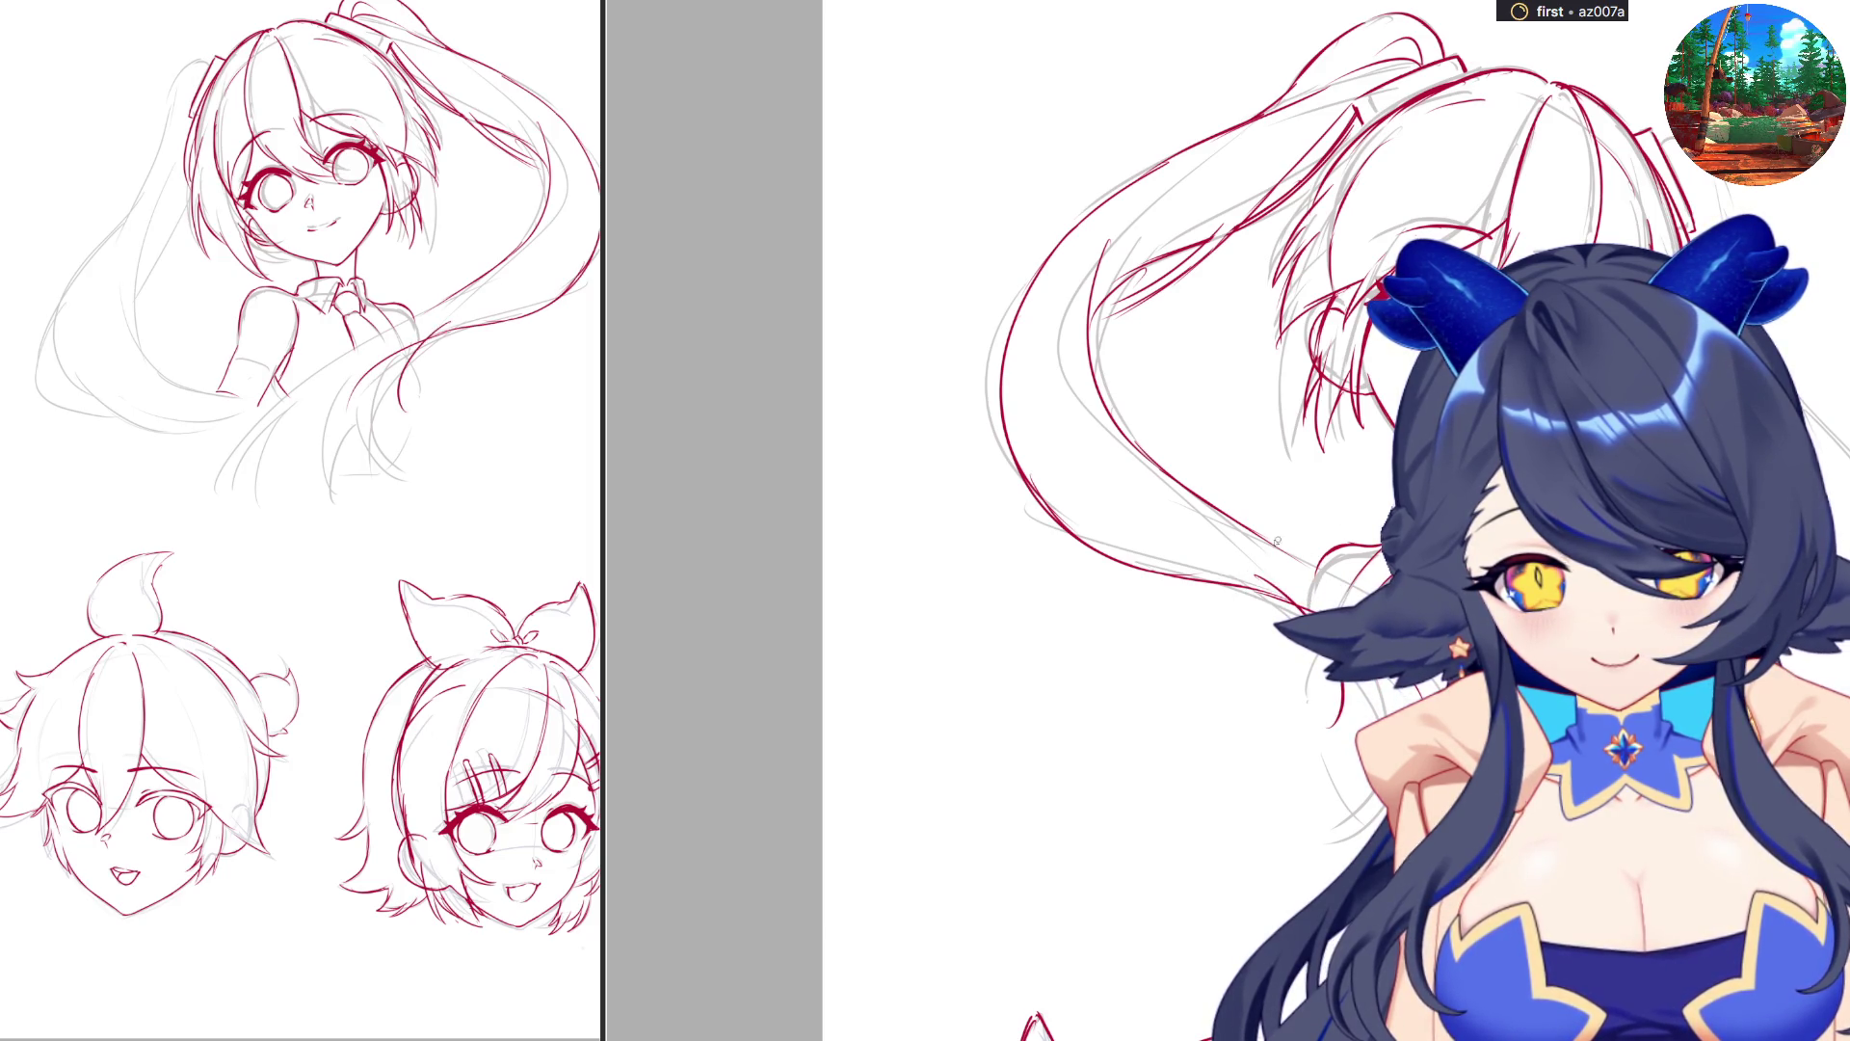
{"action": "left_click_drag", "start_coordinate": [1254, 536], "coordinate": [1292, 555]}
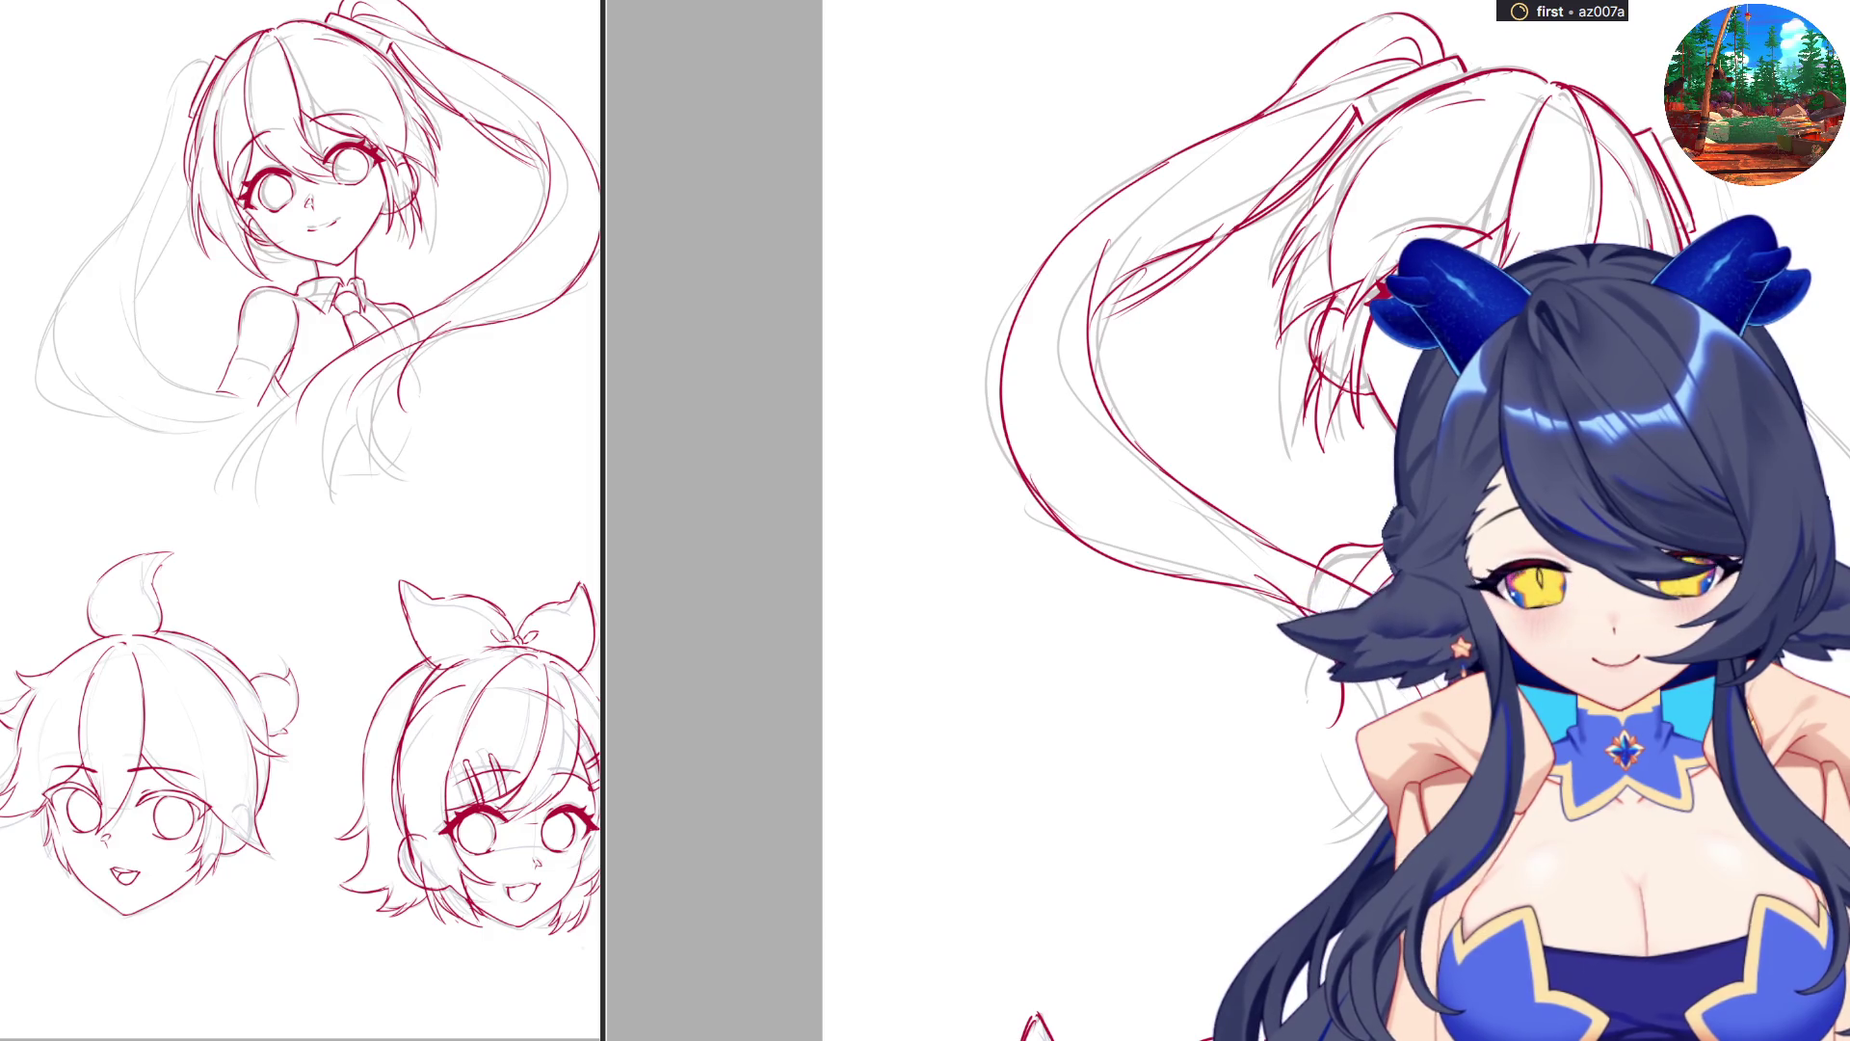
Add strand lines near the ponytail end and beside the shoulder.
{"action": "left_click_drag", "start_coordinate": [1436, 644], "coordinate": [1405, 776]}
{"action": "left_click_drag", "start_coordinate": [1445, 709], "coordinate": [1397, 796]}
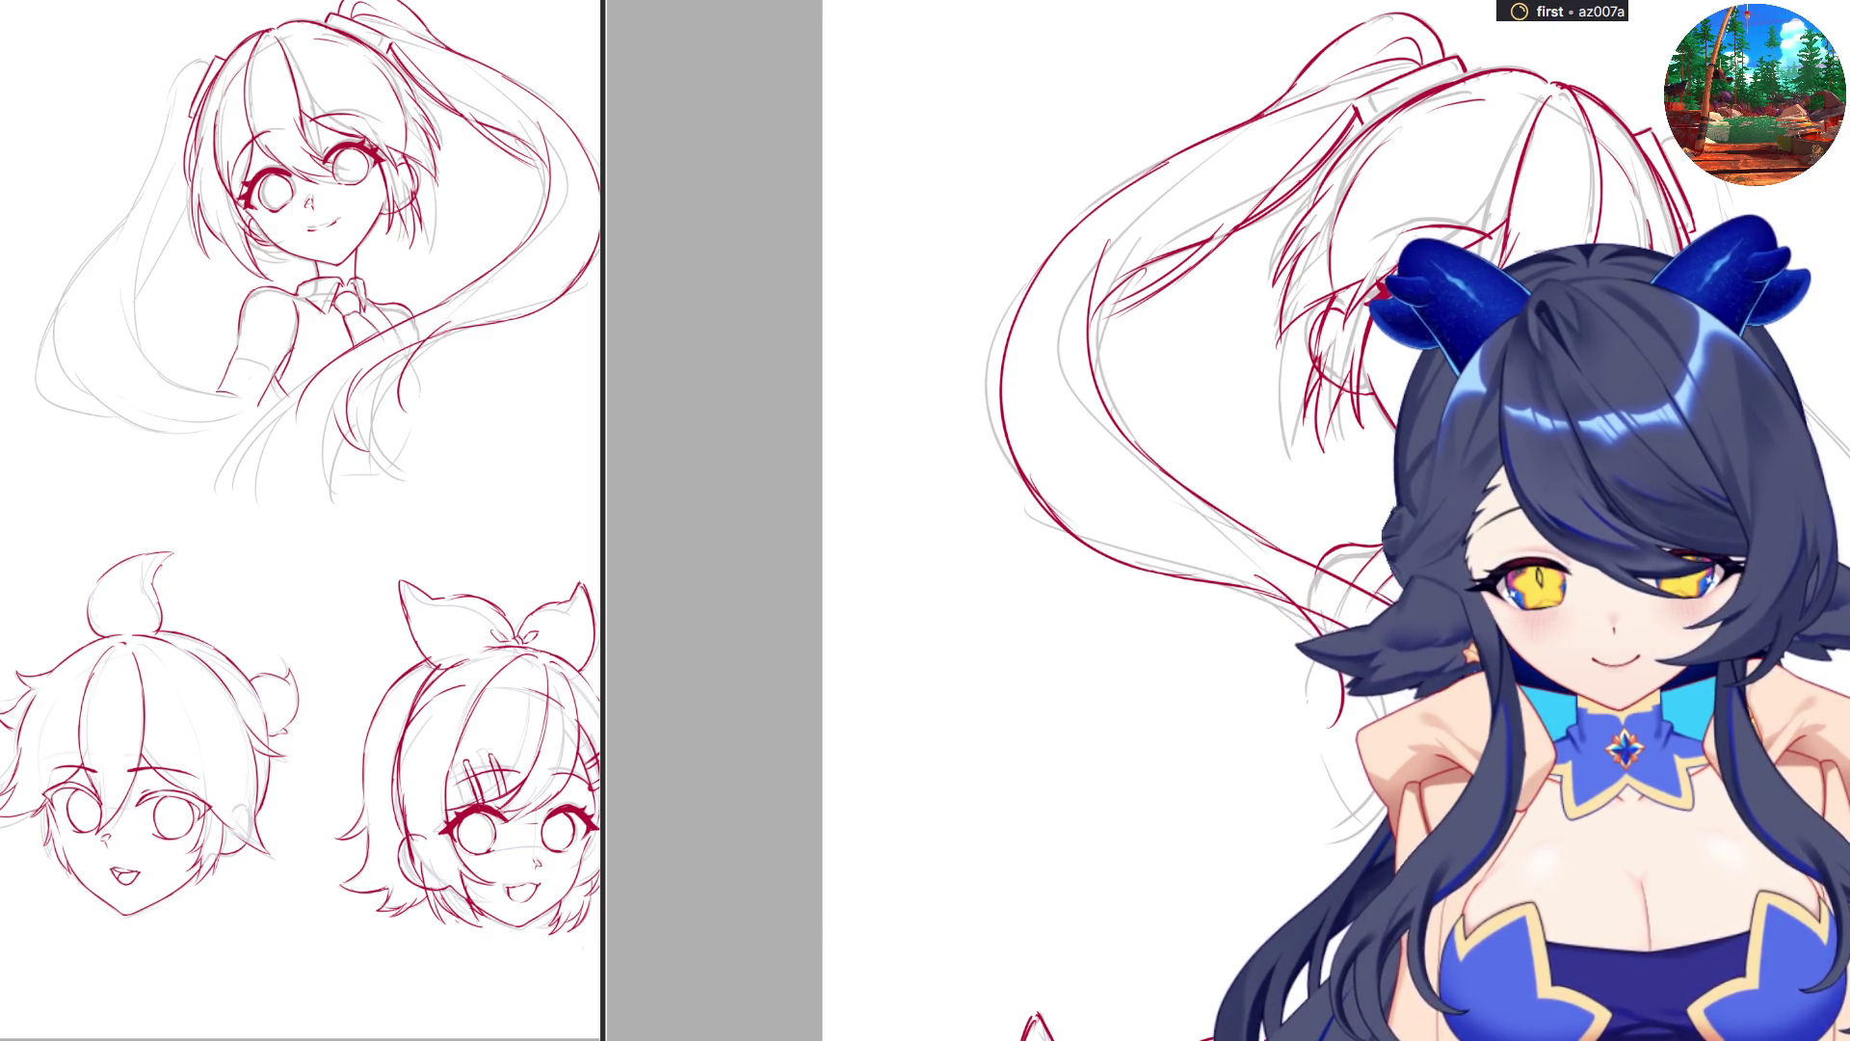
{"action": "left_click_drag", "start_coordinate": [1399, 726], "coordinate": [1324, 792]}
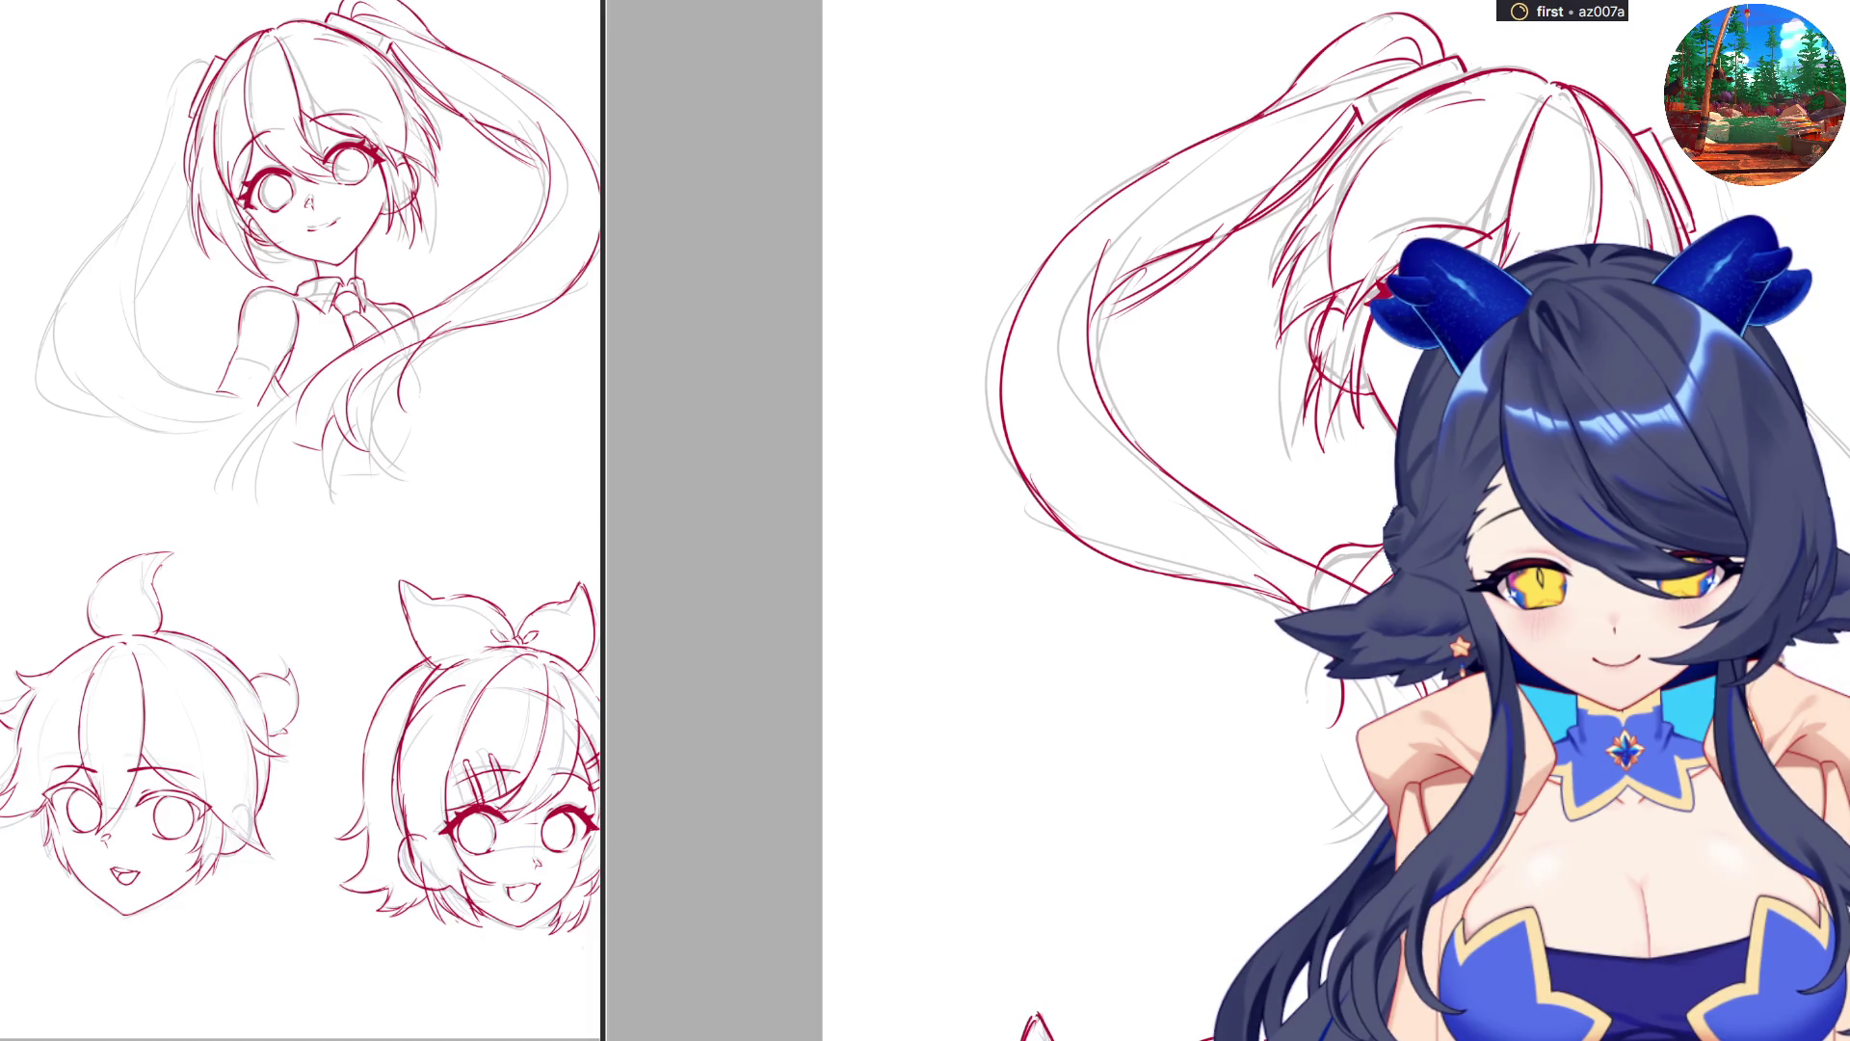
{"action": "left_click_drag", "start_coordinate": [1333, 716], "coordinate": [1323, 792]}
{"action": "left_click_drag", "start_coordinate": [1334, 676], "coordinate": [1298, 722]}
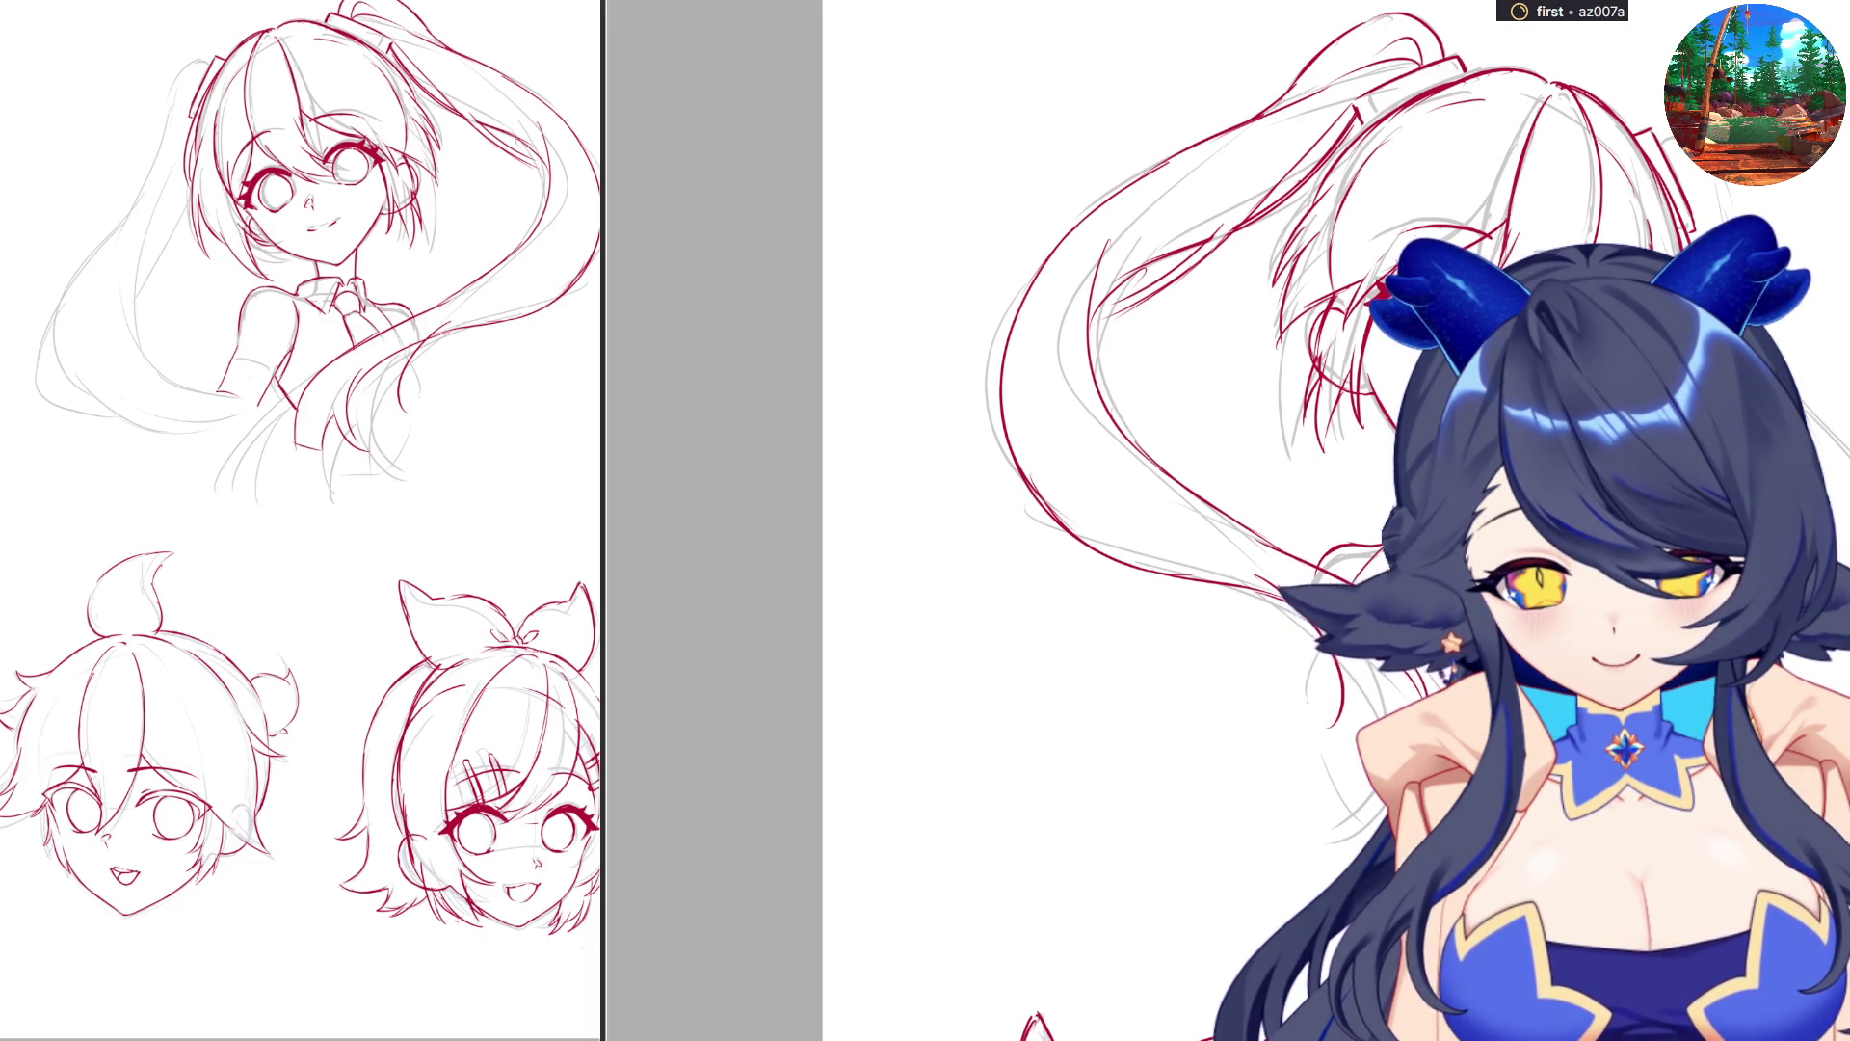
{"action": "left_click_drag", "start_coordinate": [1532, 592], "coordinate": [1498, 722]}
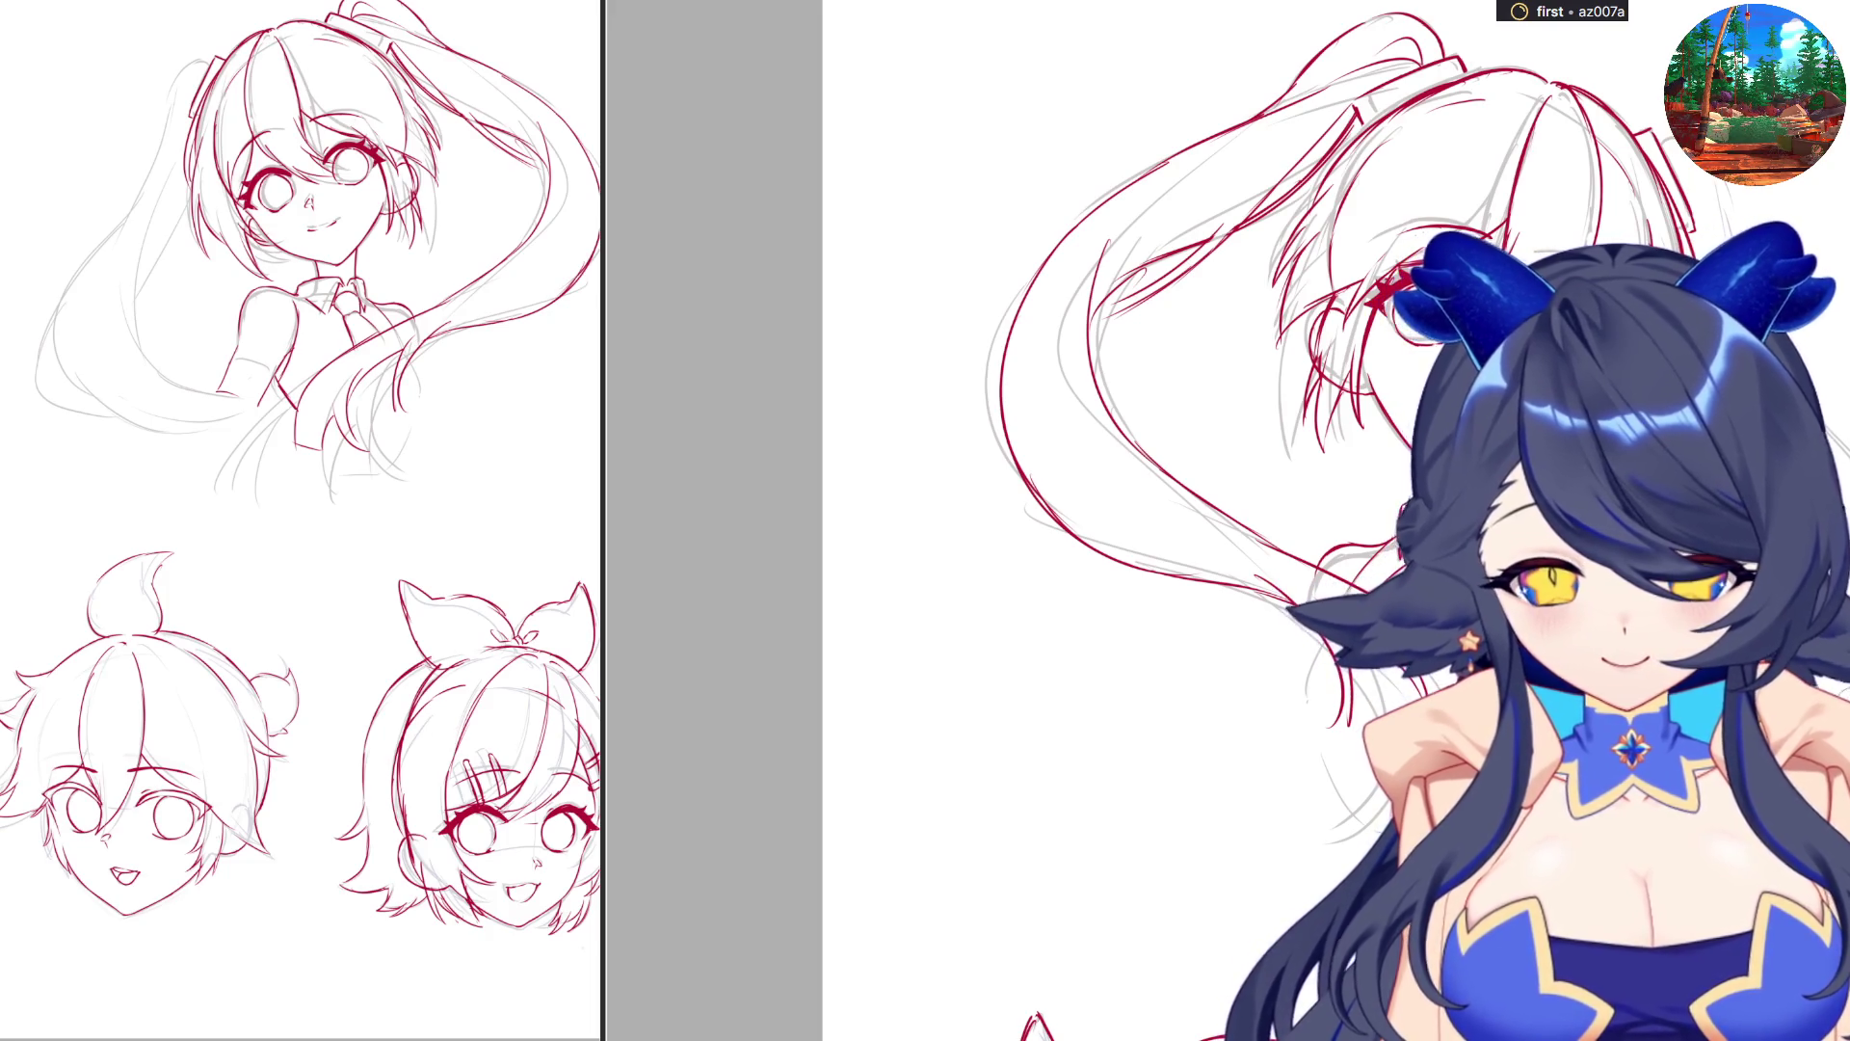
Ink strands across the lower hair, redrawing several attempts.
{"action": "left_click_drag", "start_coordinate": [1211, 690], "coordinate": [1344, 750]}
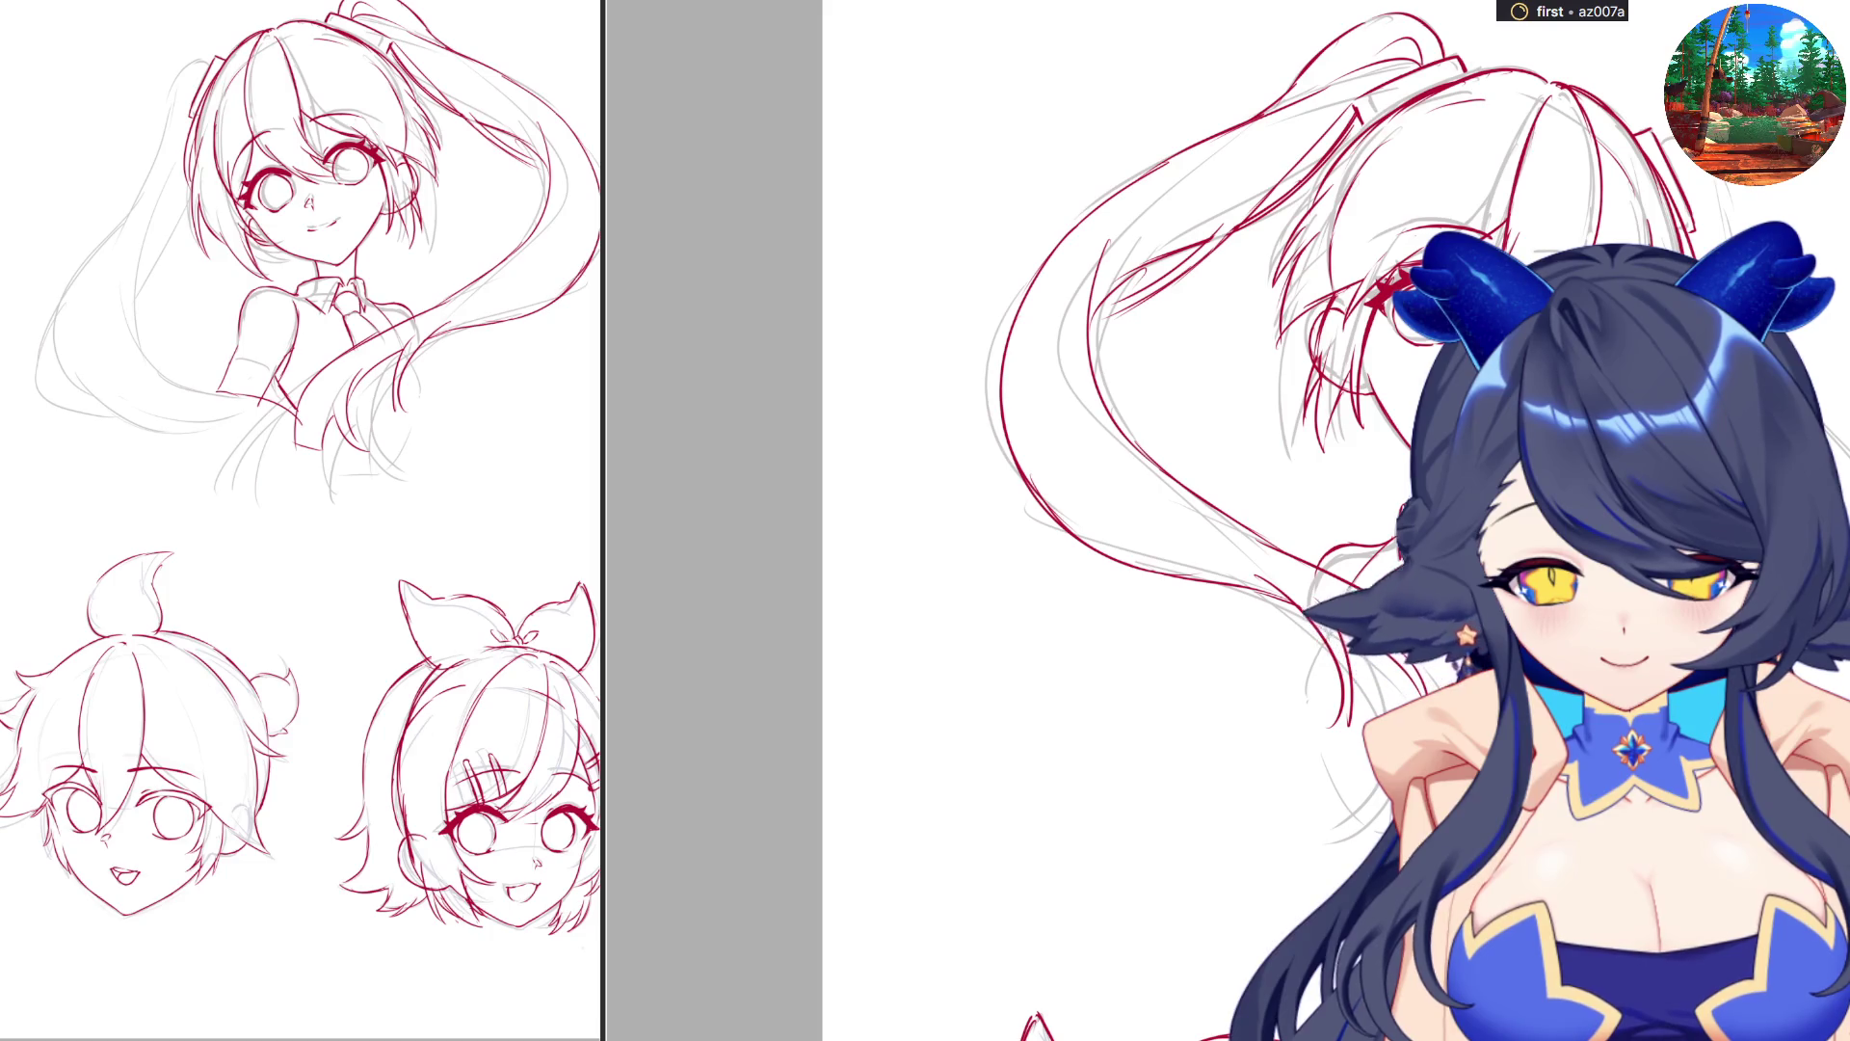
{"action": "key", "text": "ctrl+z"}
{"action": "left_click_drag", "start_coordinate": [1195, 690], "coordinate": [1340, 732]}
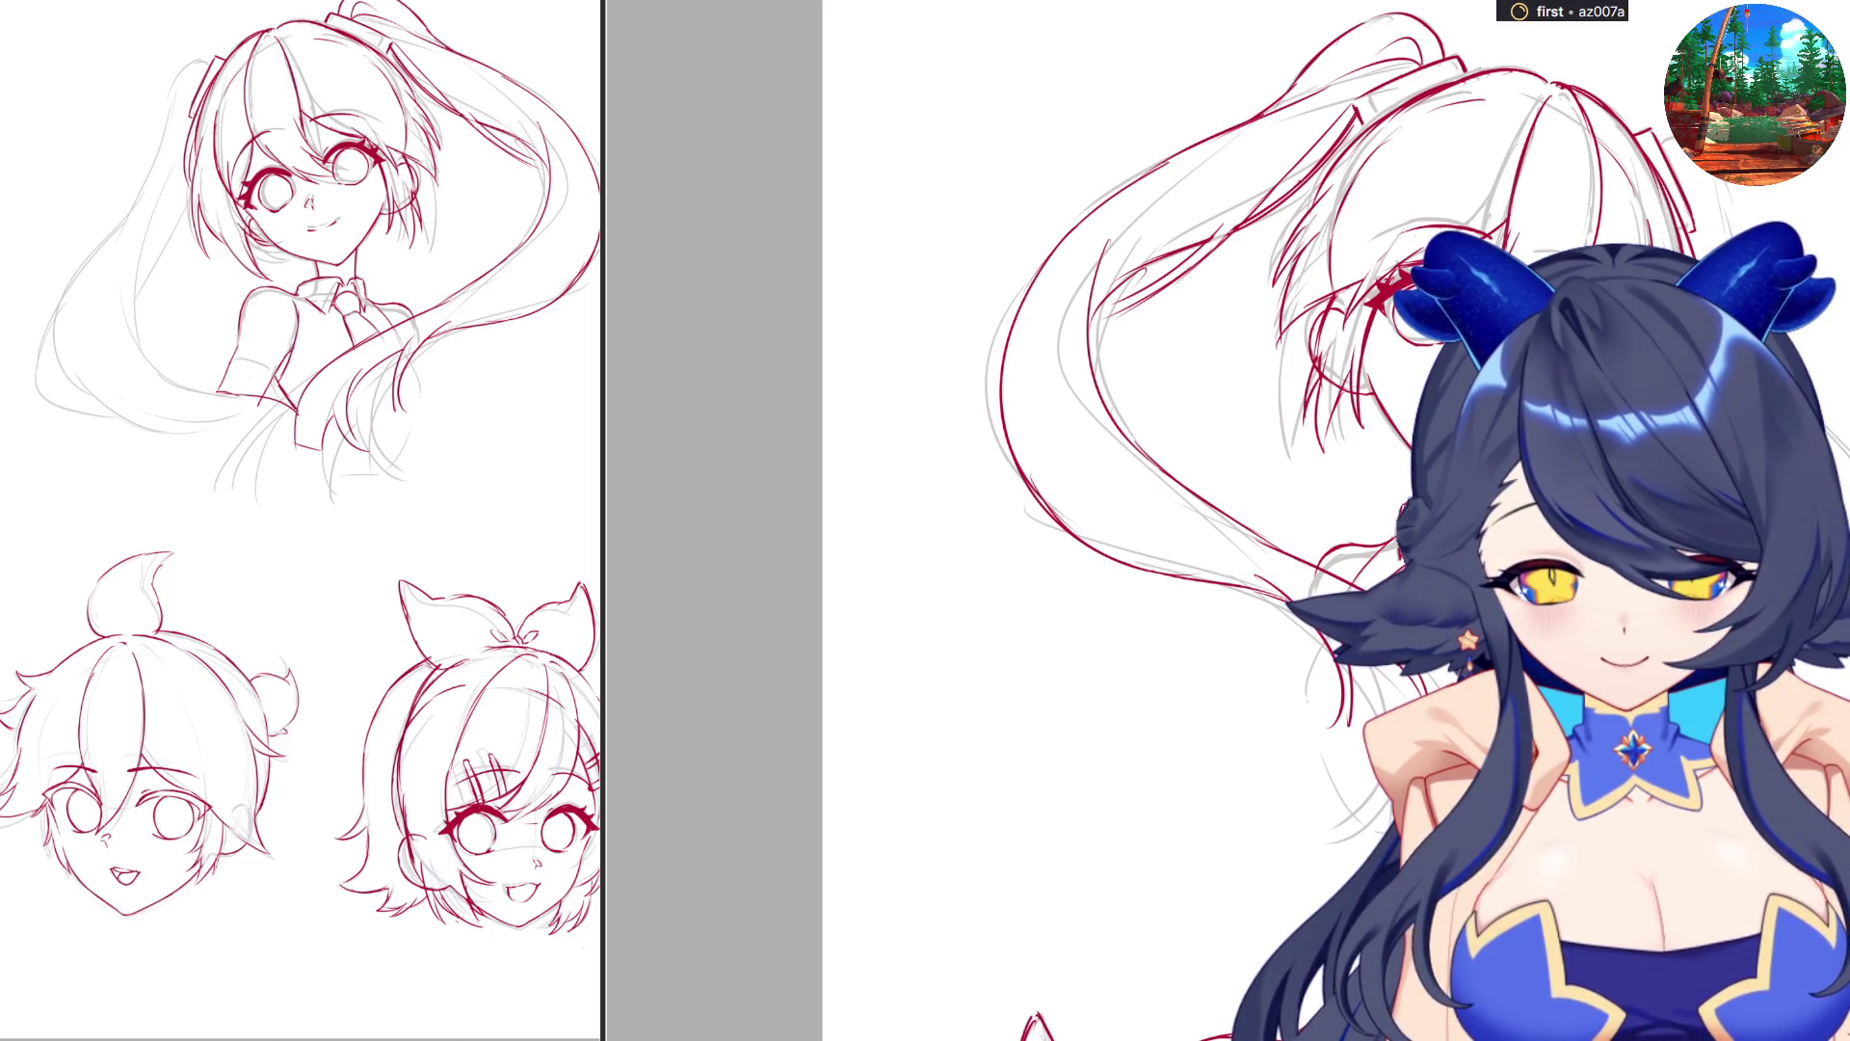
{"action": "left_click_drag", "start_coordinate": [1147, 737], "coordinate": [1320, 780]}
{"action": "key", "text": "ctrl+z"}
{"action": "mouse_move", "coordinate": [1156, 733]}
{"action": "left_mouse_down"}
{"action": "mouse_move", "coordinate": [1320, 771]}
{"action": "mouse_move", "coordinate": [1397, 732]}
{"action": "left_mouse_up"}
{"action": "key", "text": "ctrl+z"}
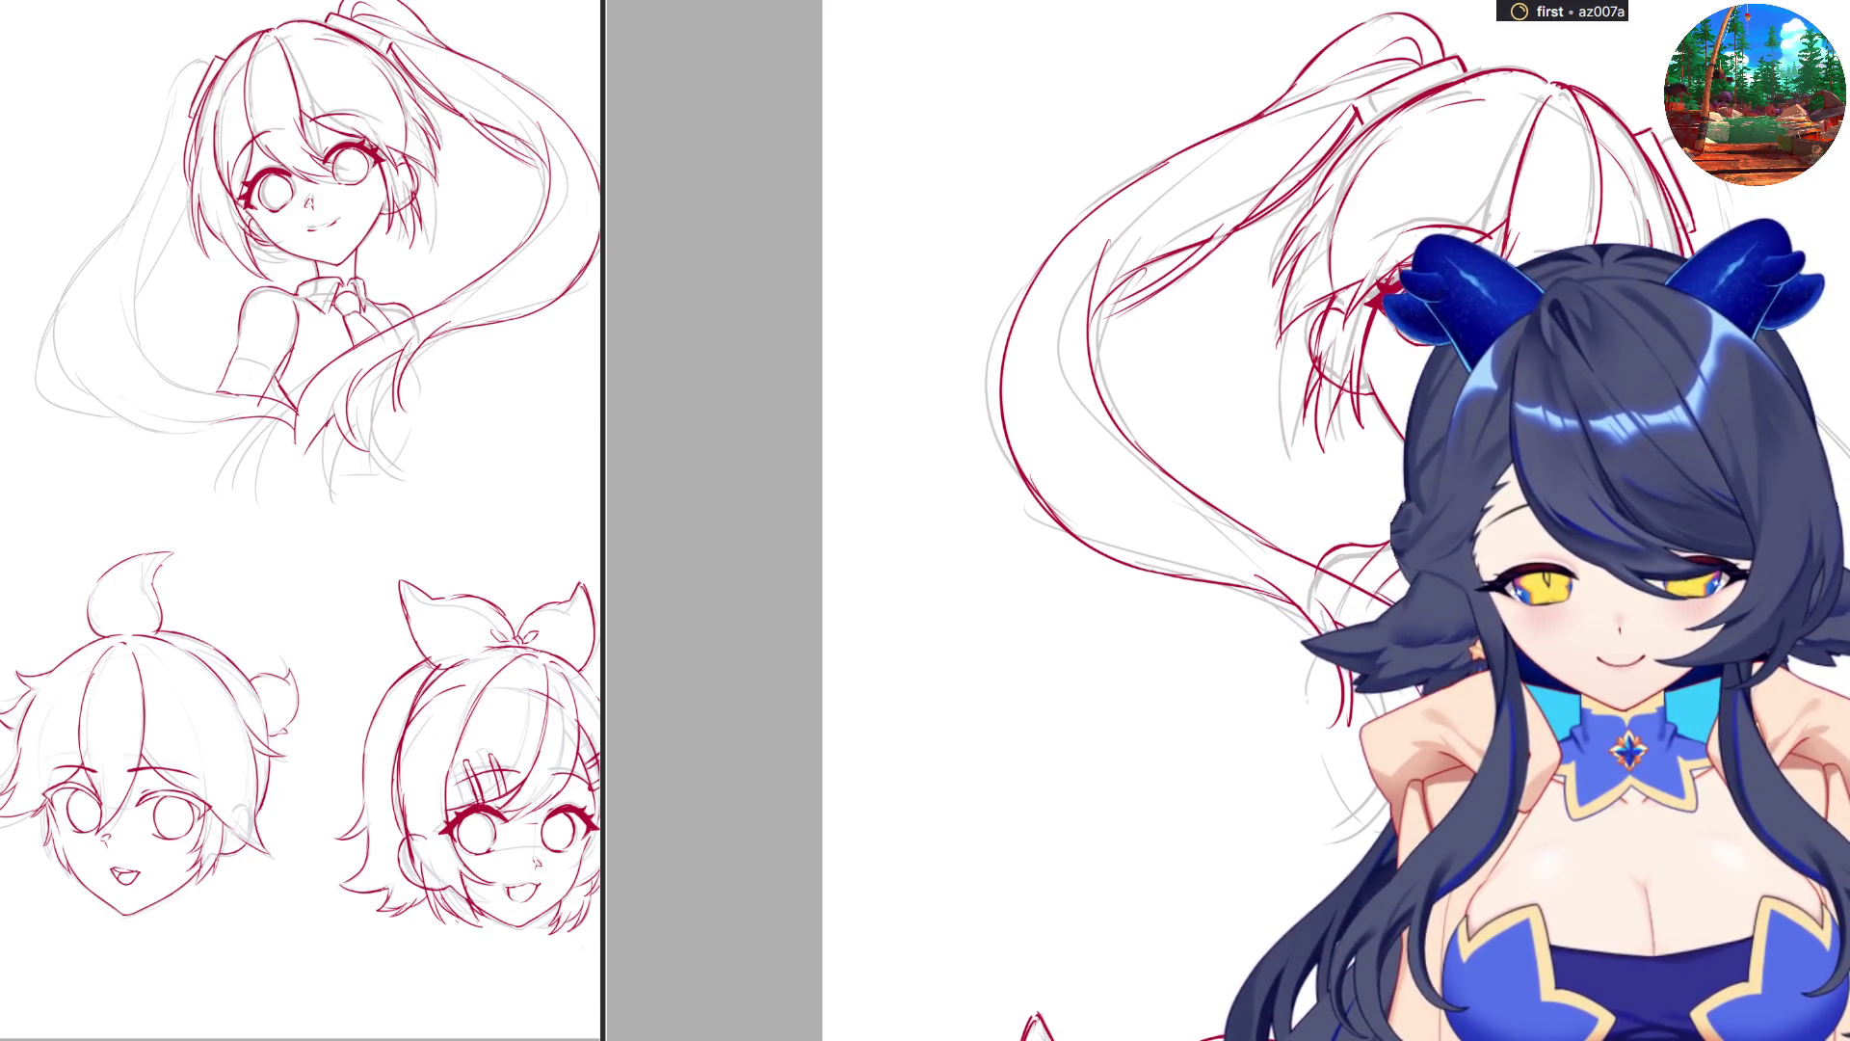
{"action": "scroll", "coordinate": [1224, 521], "scroll_direction": "down", "scroll_amount": 2}
Mirror the view and ink the left edge of the girl's head and outer hair.
{"action": "scroll", "coordinate": [951, 735], "scroll_direction": "down", "scroll_amount": 2}
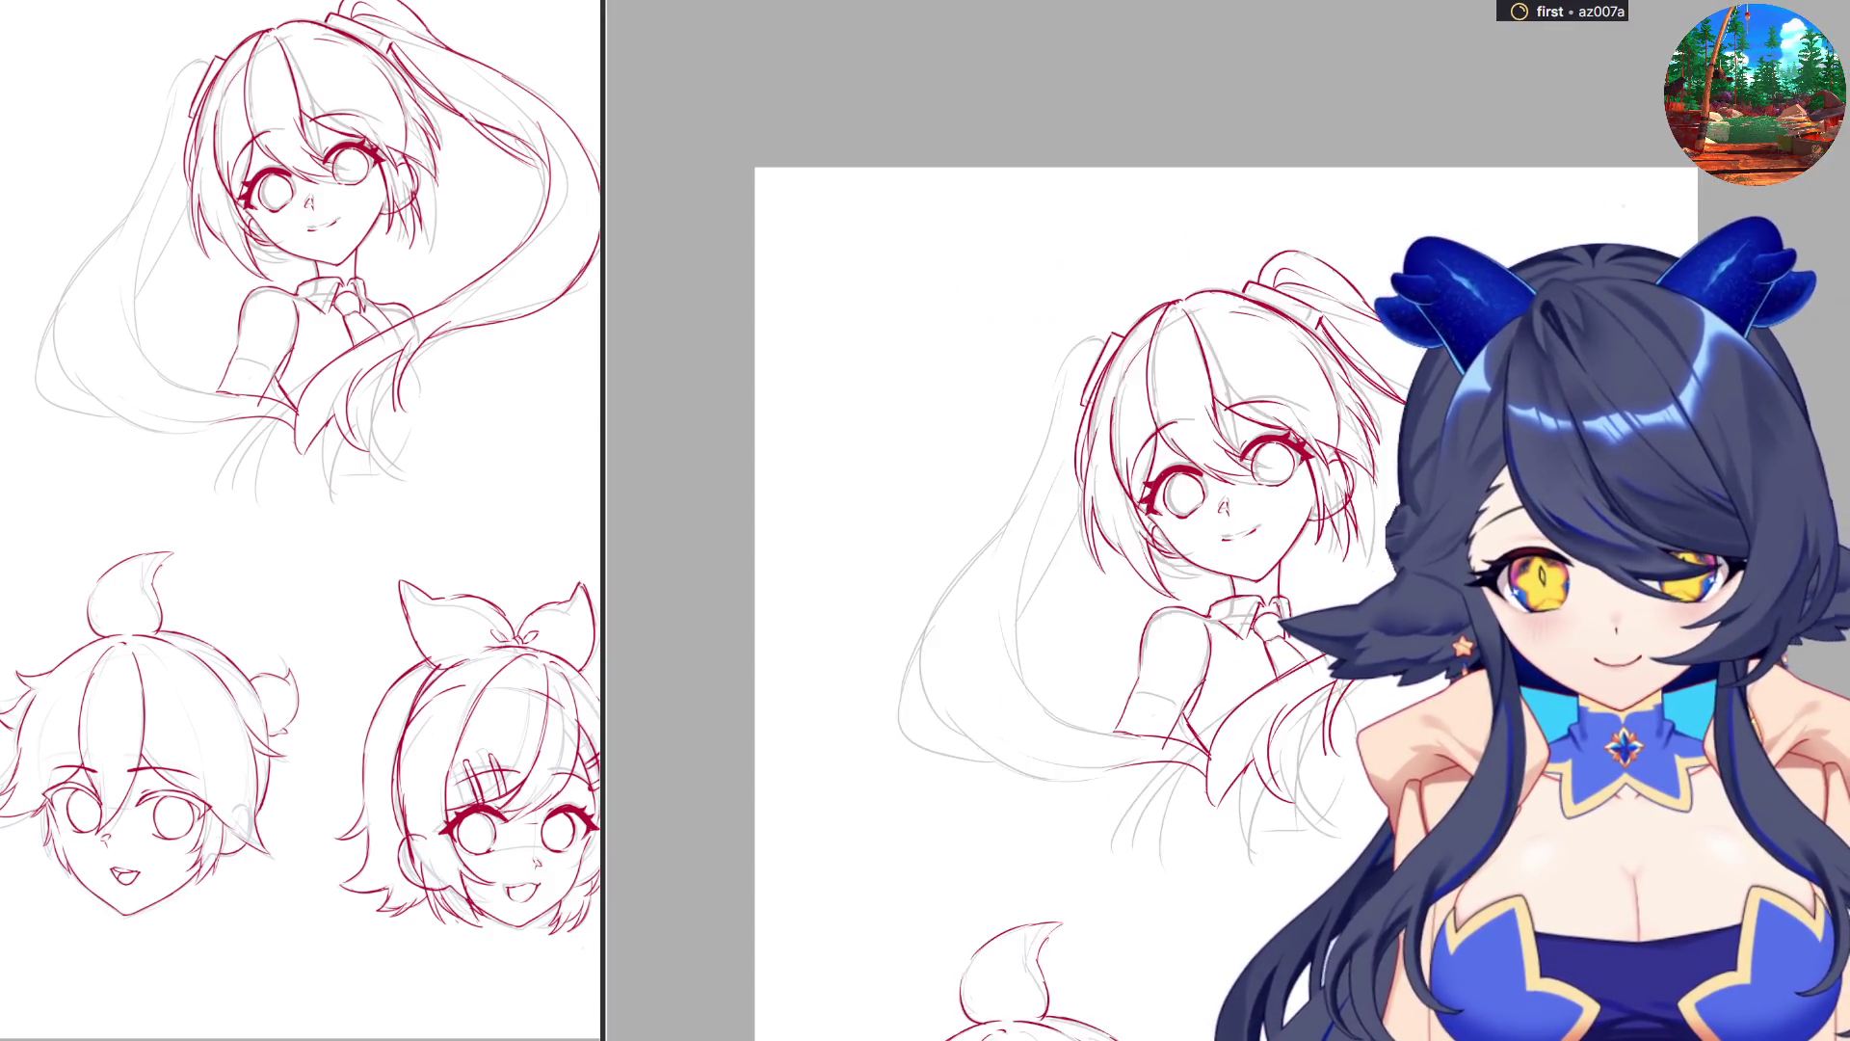
{"action": "scroll", "coordinate": [951, 736], "scroll_direction": "up", "scroll_amount": 2}
{"action": "key", "text": "h"}
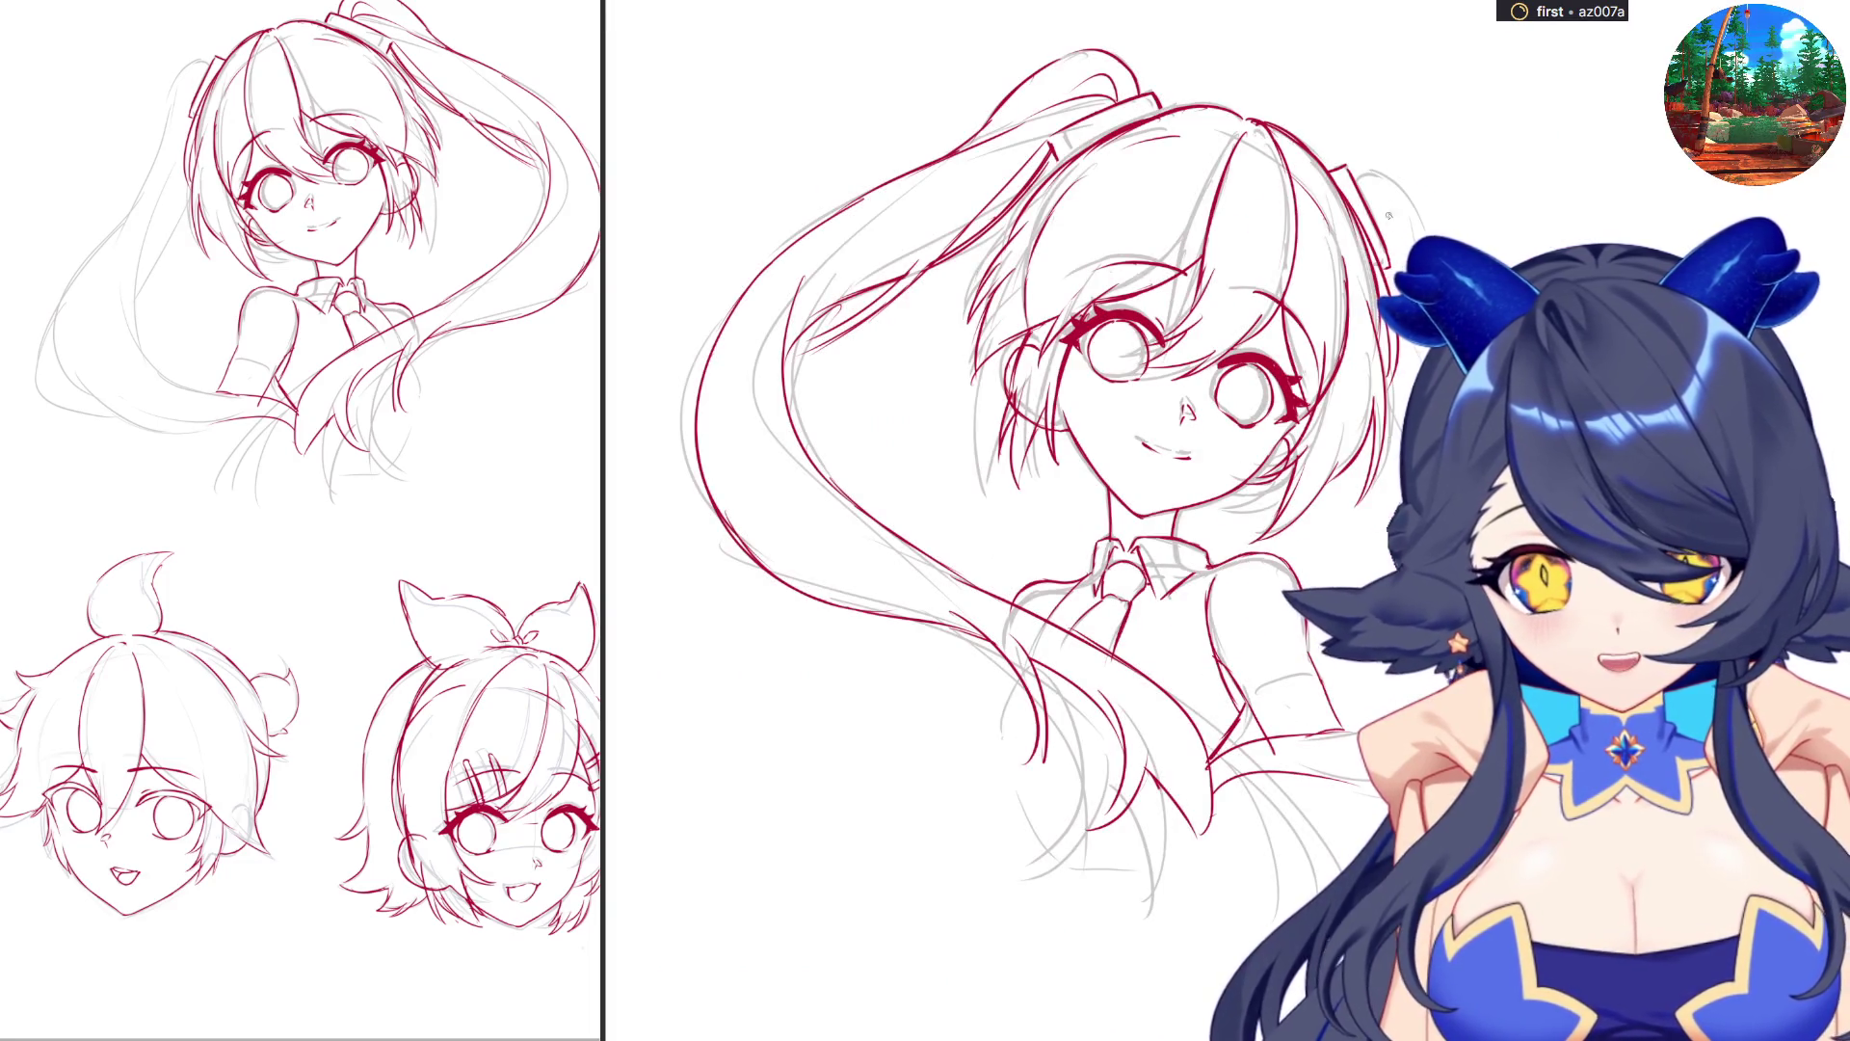
{"action": "mouse_move", "coordinate": [207, 61]}
{"action": "left_mouse_down"}
{"action": "mouse_move", "coordinate": [171, 79]}
{"action": "mouse_move", "coordinate": [158, 156]}
{"action": "left_mouse_up"}
{"action": "mouse_move", "coordinate": [200, 77]}
{"action": "left_mouse_down"}
{"action": "mouse_move", "coordinate": [152, 166]}
{"action": "mouse_move", "coordinate": [176, 217]}
{"action": "mouse_move", "coordinate": [139, 286]}
{"action": "left_mouse_up"}
{"action": "left_click_drag", "start_coordinate": [165, 150], "coordinate": [49, 318]}
{"action": "key", "text": "m"}
{"action": "key", "text": "ctrl+z"}
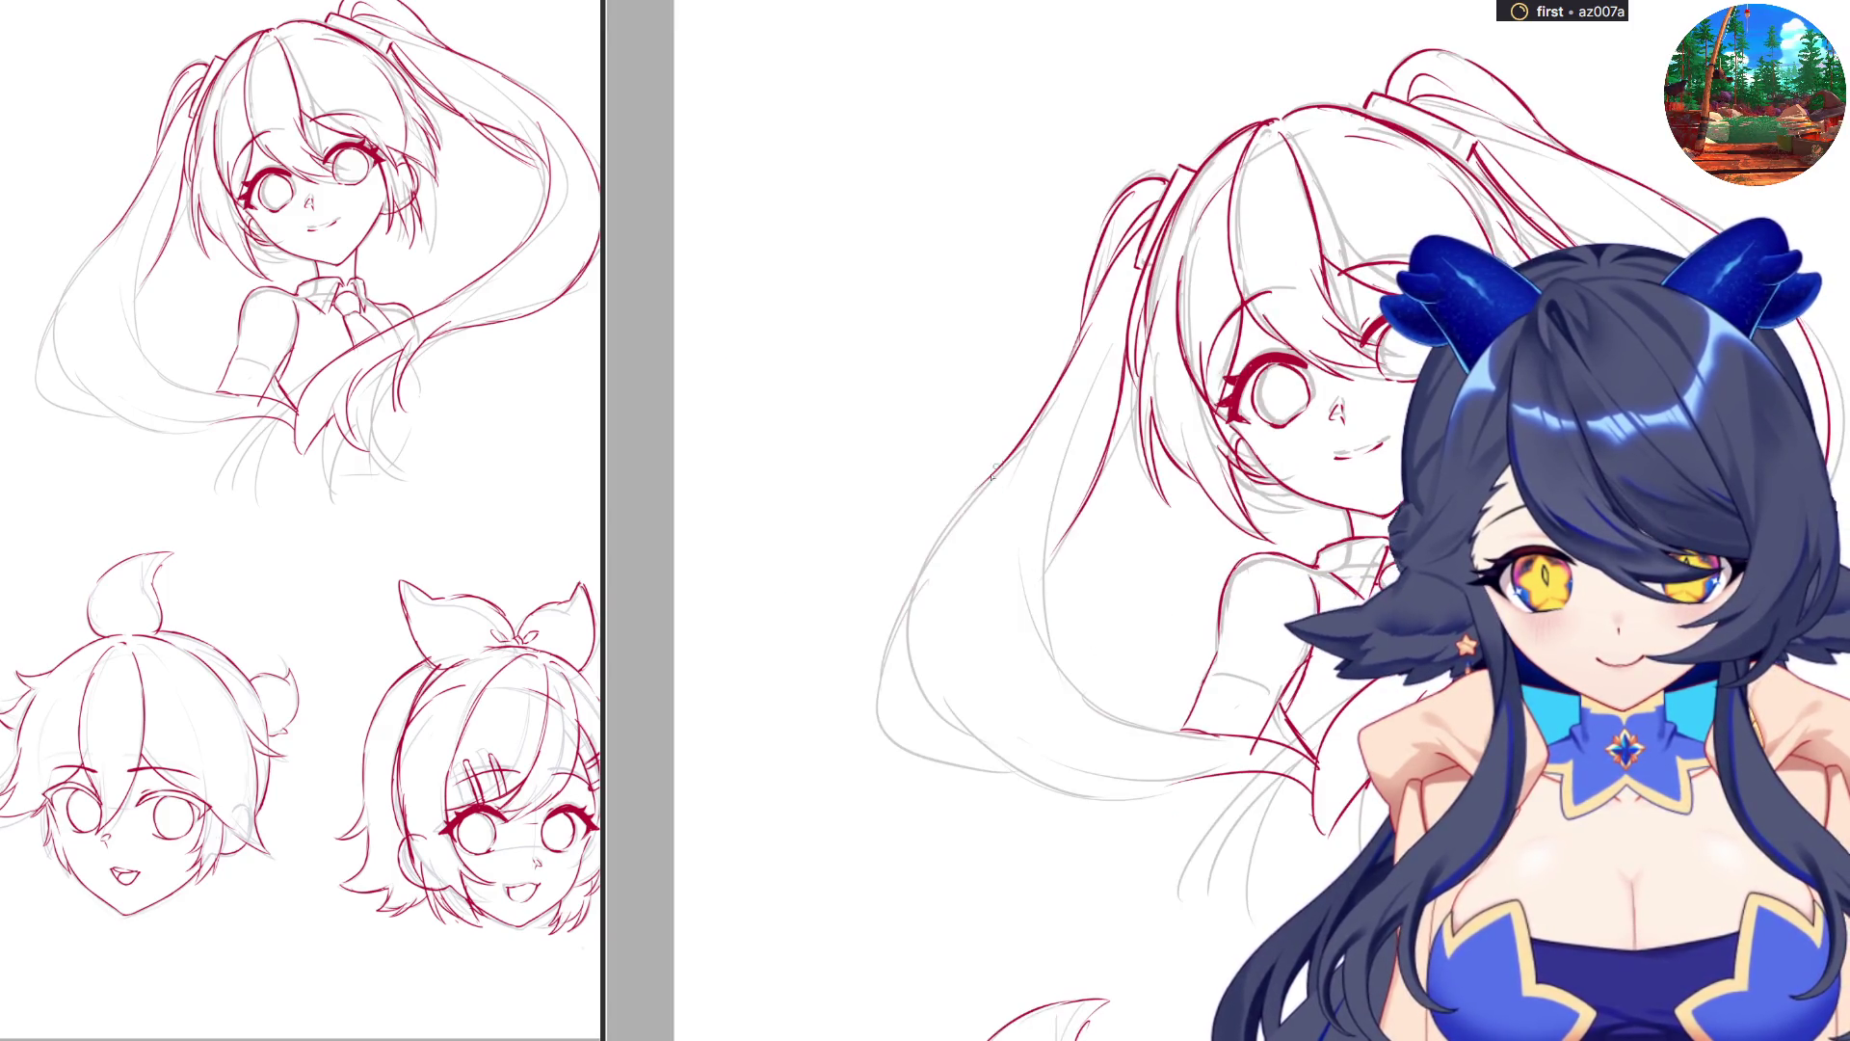
Ink the long lower-left hair stroke and its lower edge, redoing attempts.
{"action": "left_click_drag", "start_coordinate": [926, 631], "coordinate": [1046, 777]}
{"action": "key", "text": "ctrl+z"}
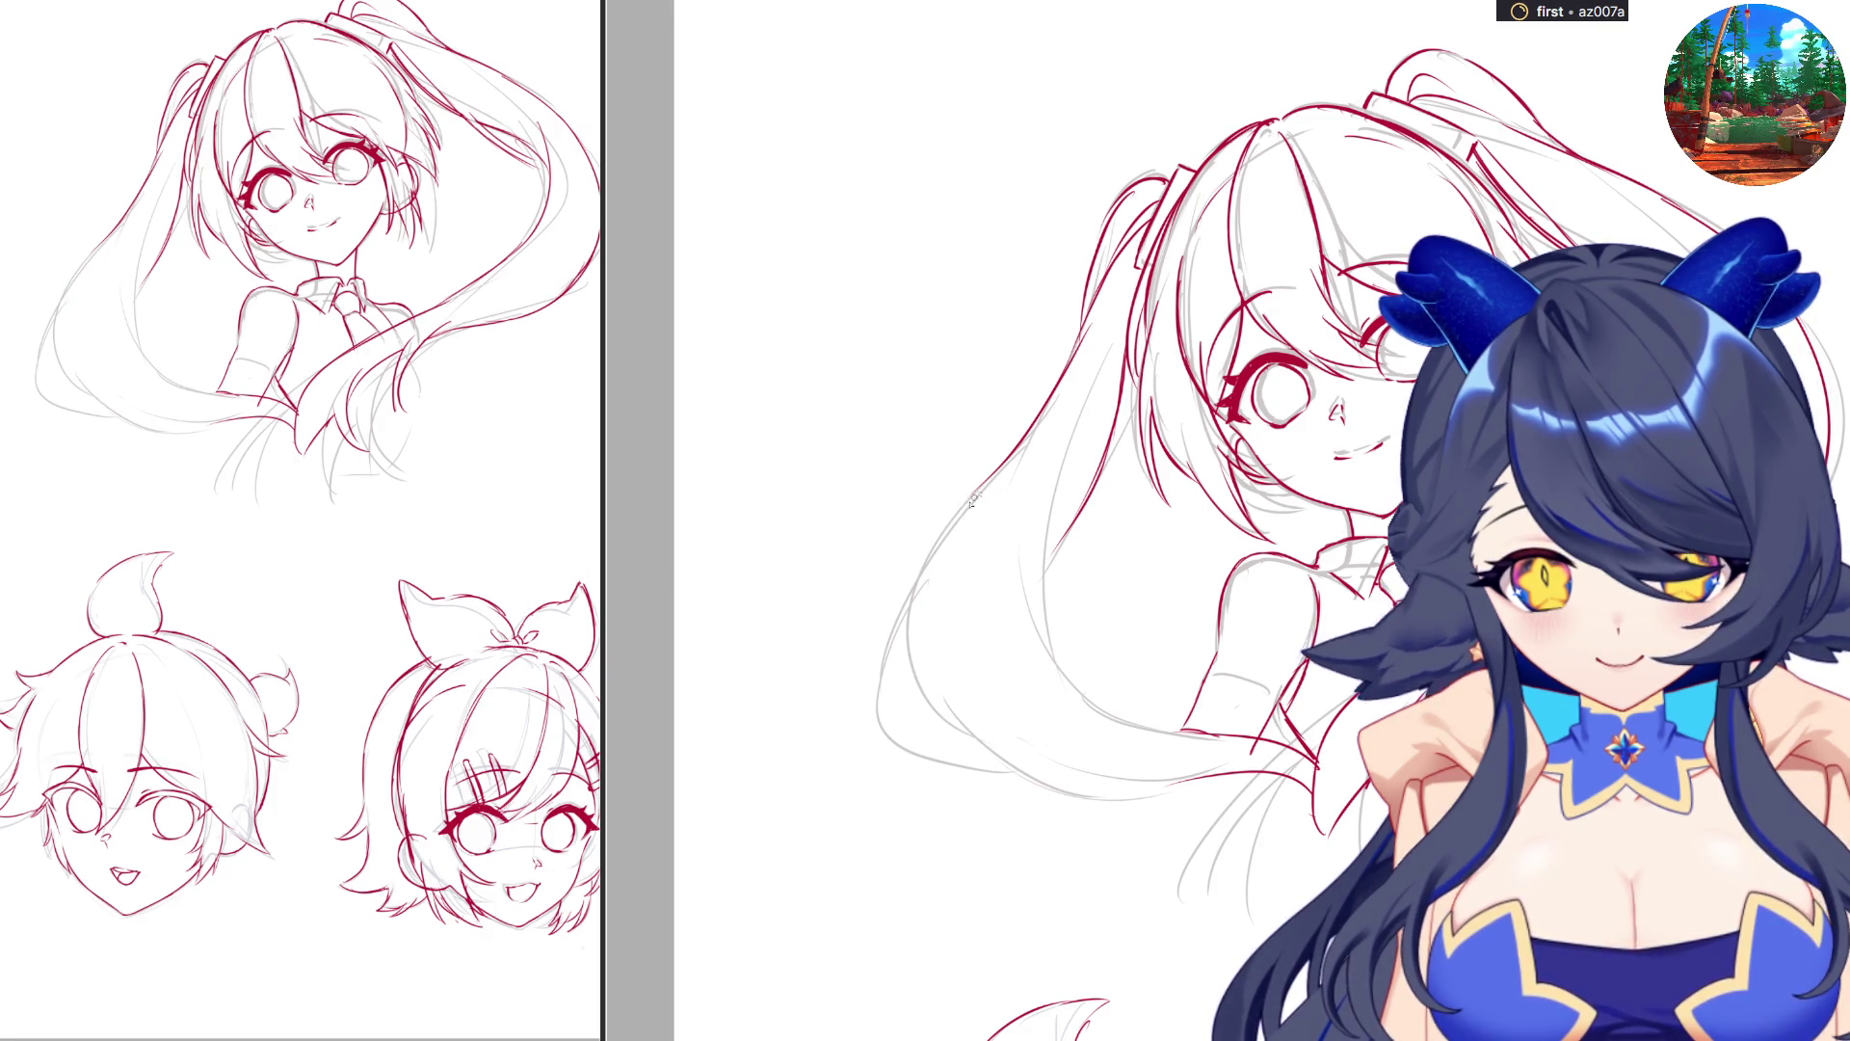
{"action": "key", "text": "ctrl+z"}
{"action": "mouse_move", "coordinate": [979, 493]}
{"action": "left_mouse_down"}
{"action": "mouse_move", "coordinate": [930, 685]}
{"action": "mouse_move", "coordinate": [983, 747]}
{"action": "left_mouse_up"}
{"action": "key", "text": "ctrl+z"}
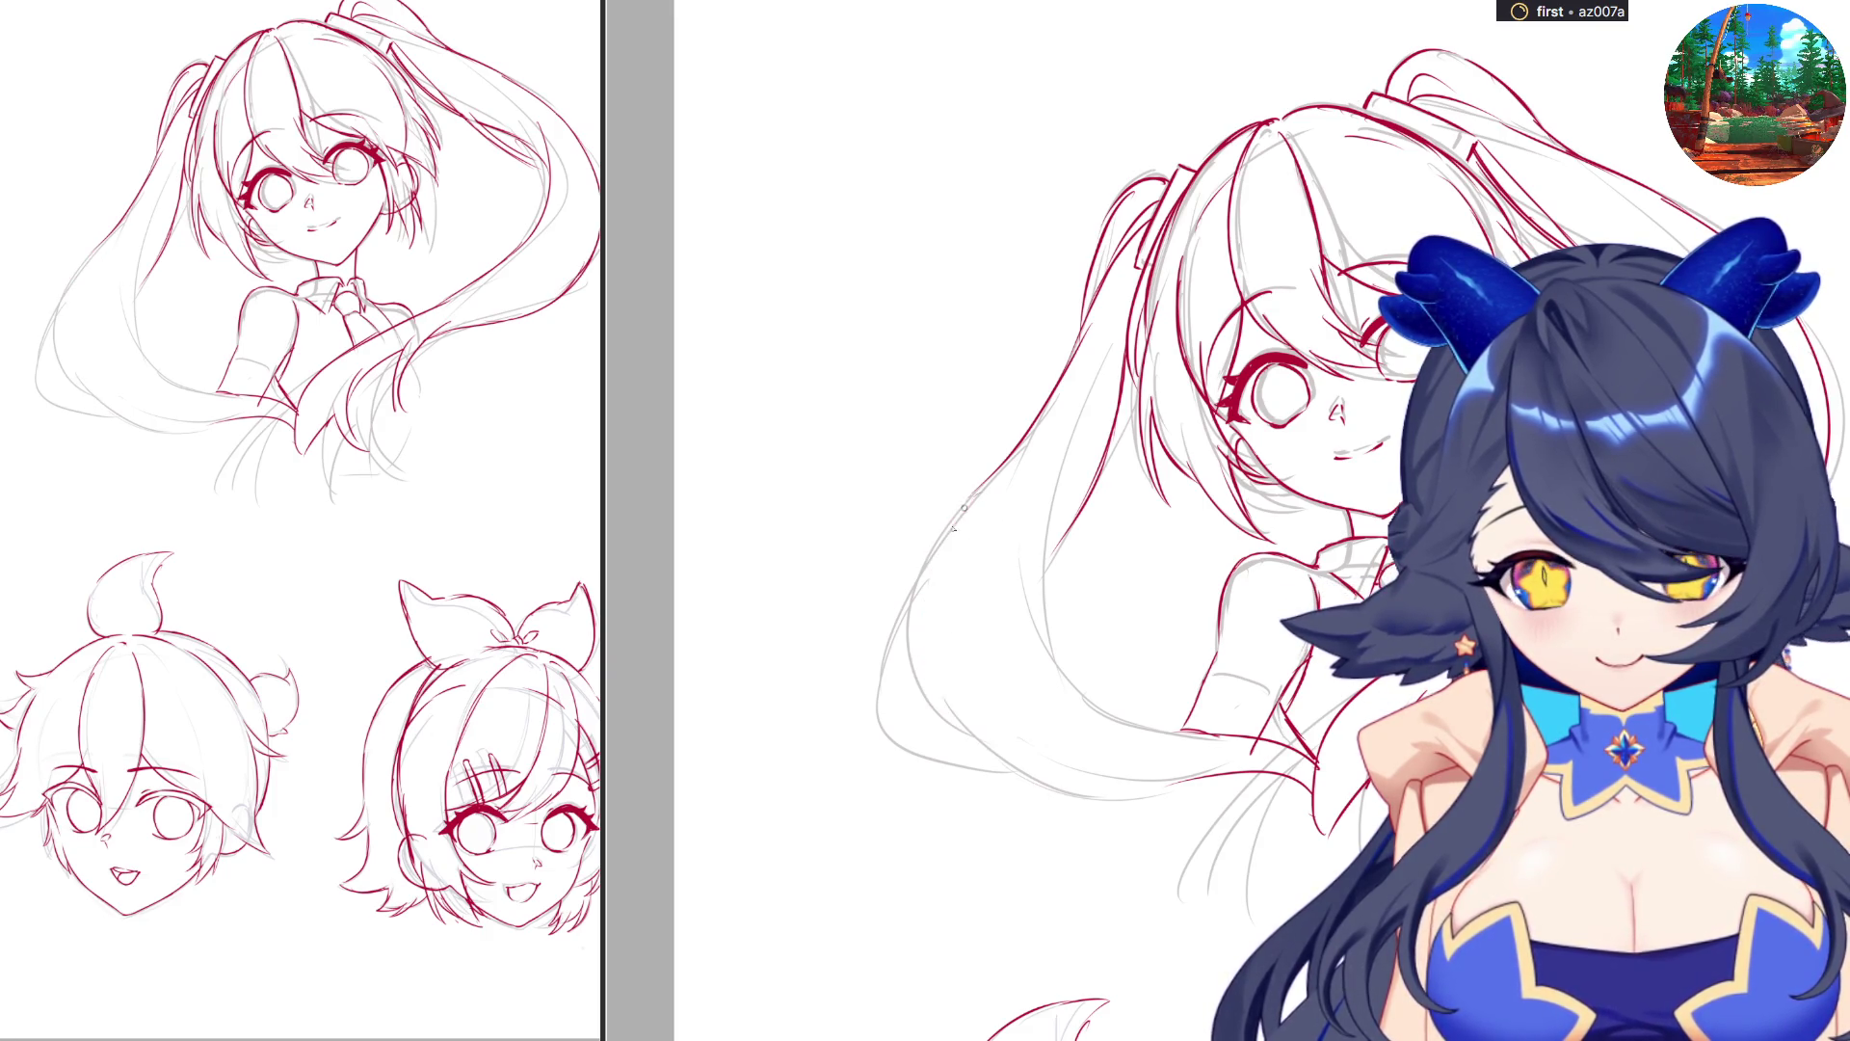
{"action": "mouse_move", "coordinate": [978, 497]}
{"action": "left_mouse_down"}
{"action": "mouse_move", "coordinate": [993, 721]}
{"action": "mouse_move", "coordinate": [1098, 776]}
{"action": "left_mouse_up"}
{"action": "key", "text": "ctrl+z"}
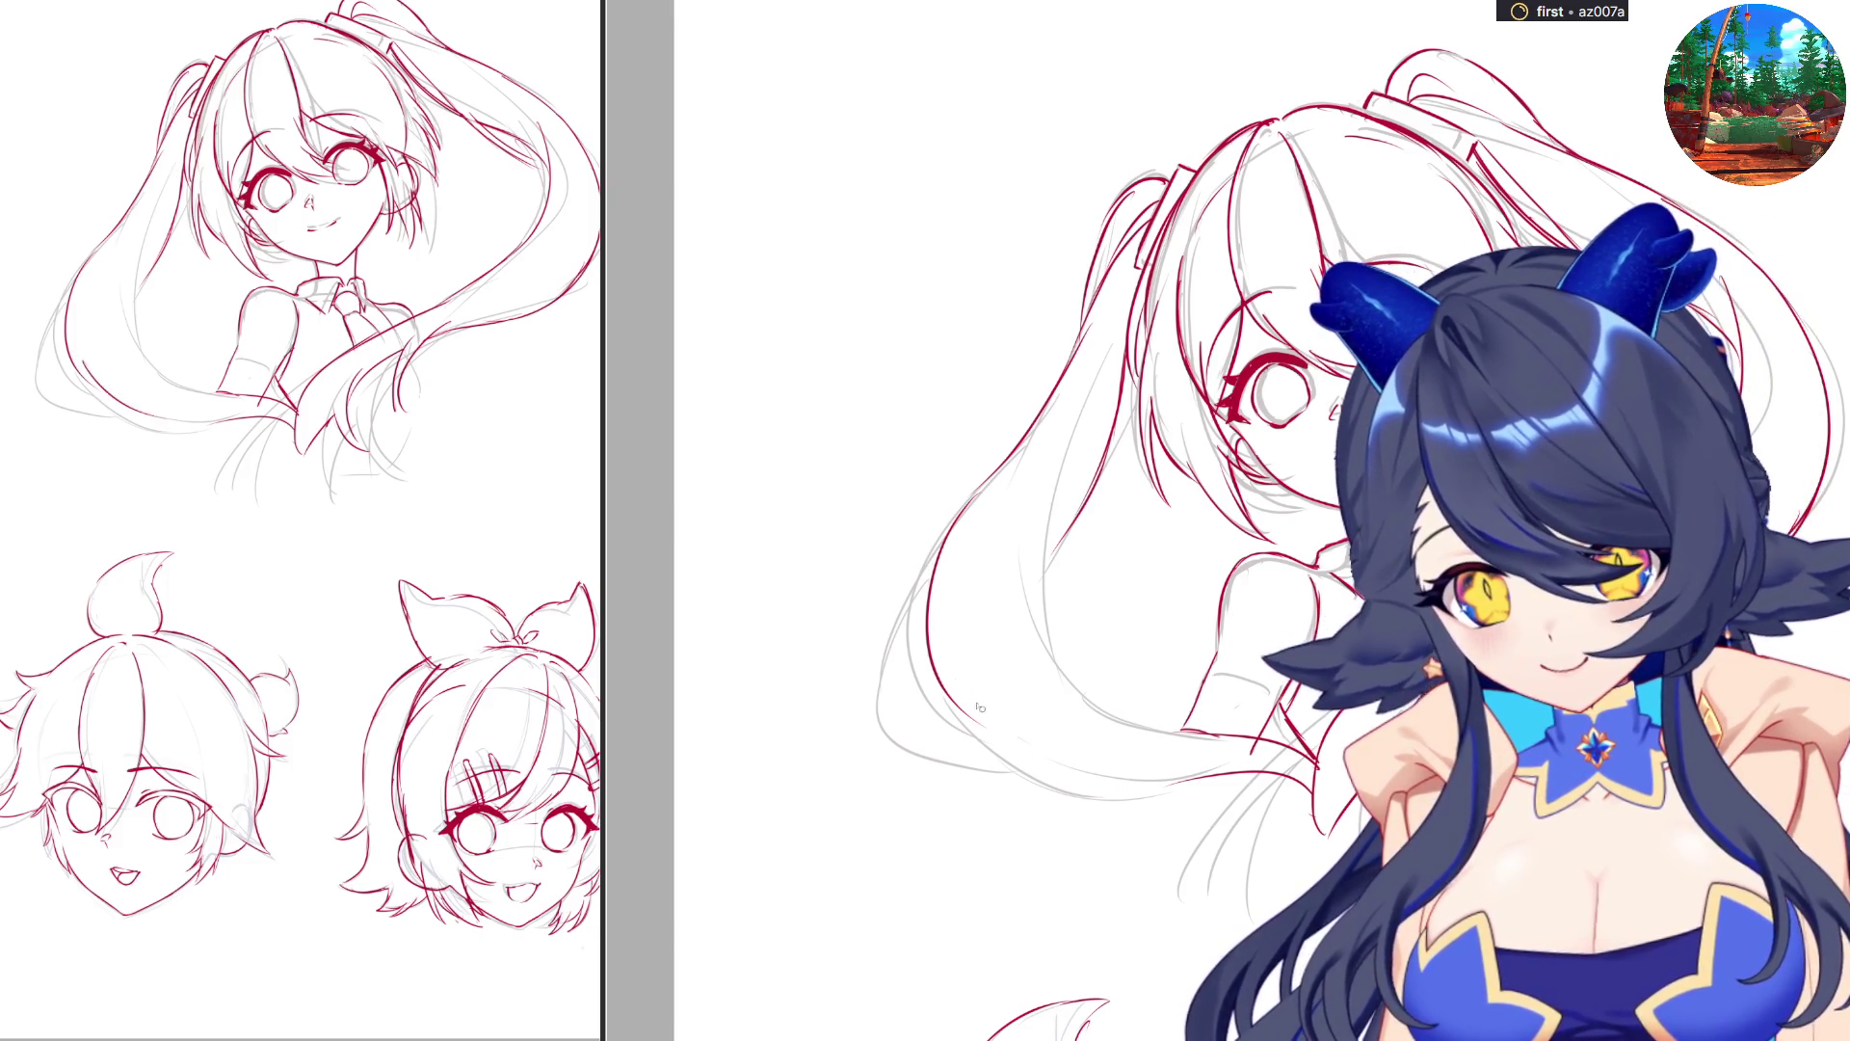
{"action": "mouse_move", "coordinate": [962, 686]}
{"action": "left_mouse_down"}
{"action": "mouse_move", "coordinate": [1080, 784]}
{"action": "mouse_move", "coordinate": [1229, 777]}
{"action": "left_mouse_up"}
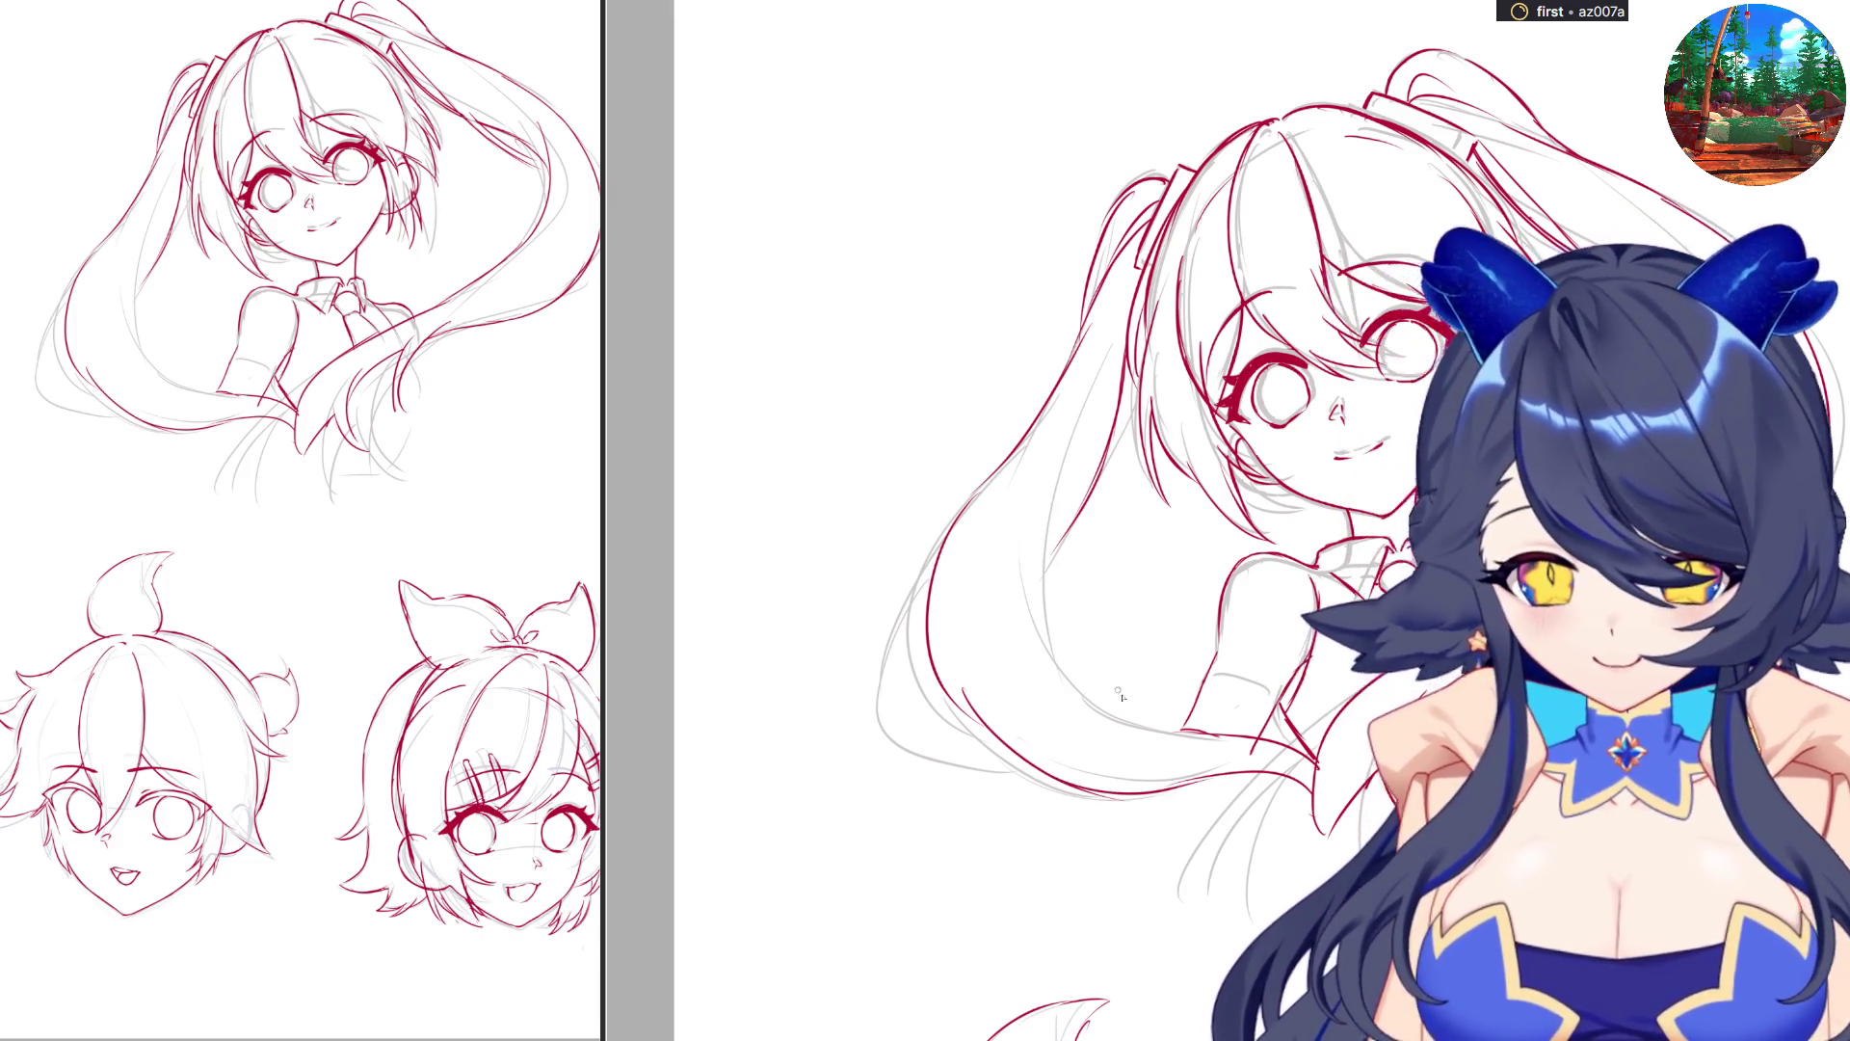
Add strokes along the left hair edge and continue the lower hair edge lines.
{"action": "left_click_drag", "start_coordinate": [1073, 662], "coordinate": [1055, 690]}
{"action": "mouse_move", "coordinate": [1085, 603]}
{"action": "left_mouse_down"}
{"action": "mouse_move", "coordinate": [1025, 694]}
{"action": "mouse_move", "coordinate": [1088, 431]}
{"action": "left_mouse_up"}
{"action": "left_click_drag", "start_coordinate": [1046, 576], "coordinate": [1095, 497]}
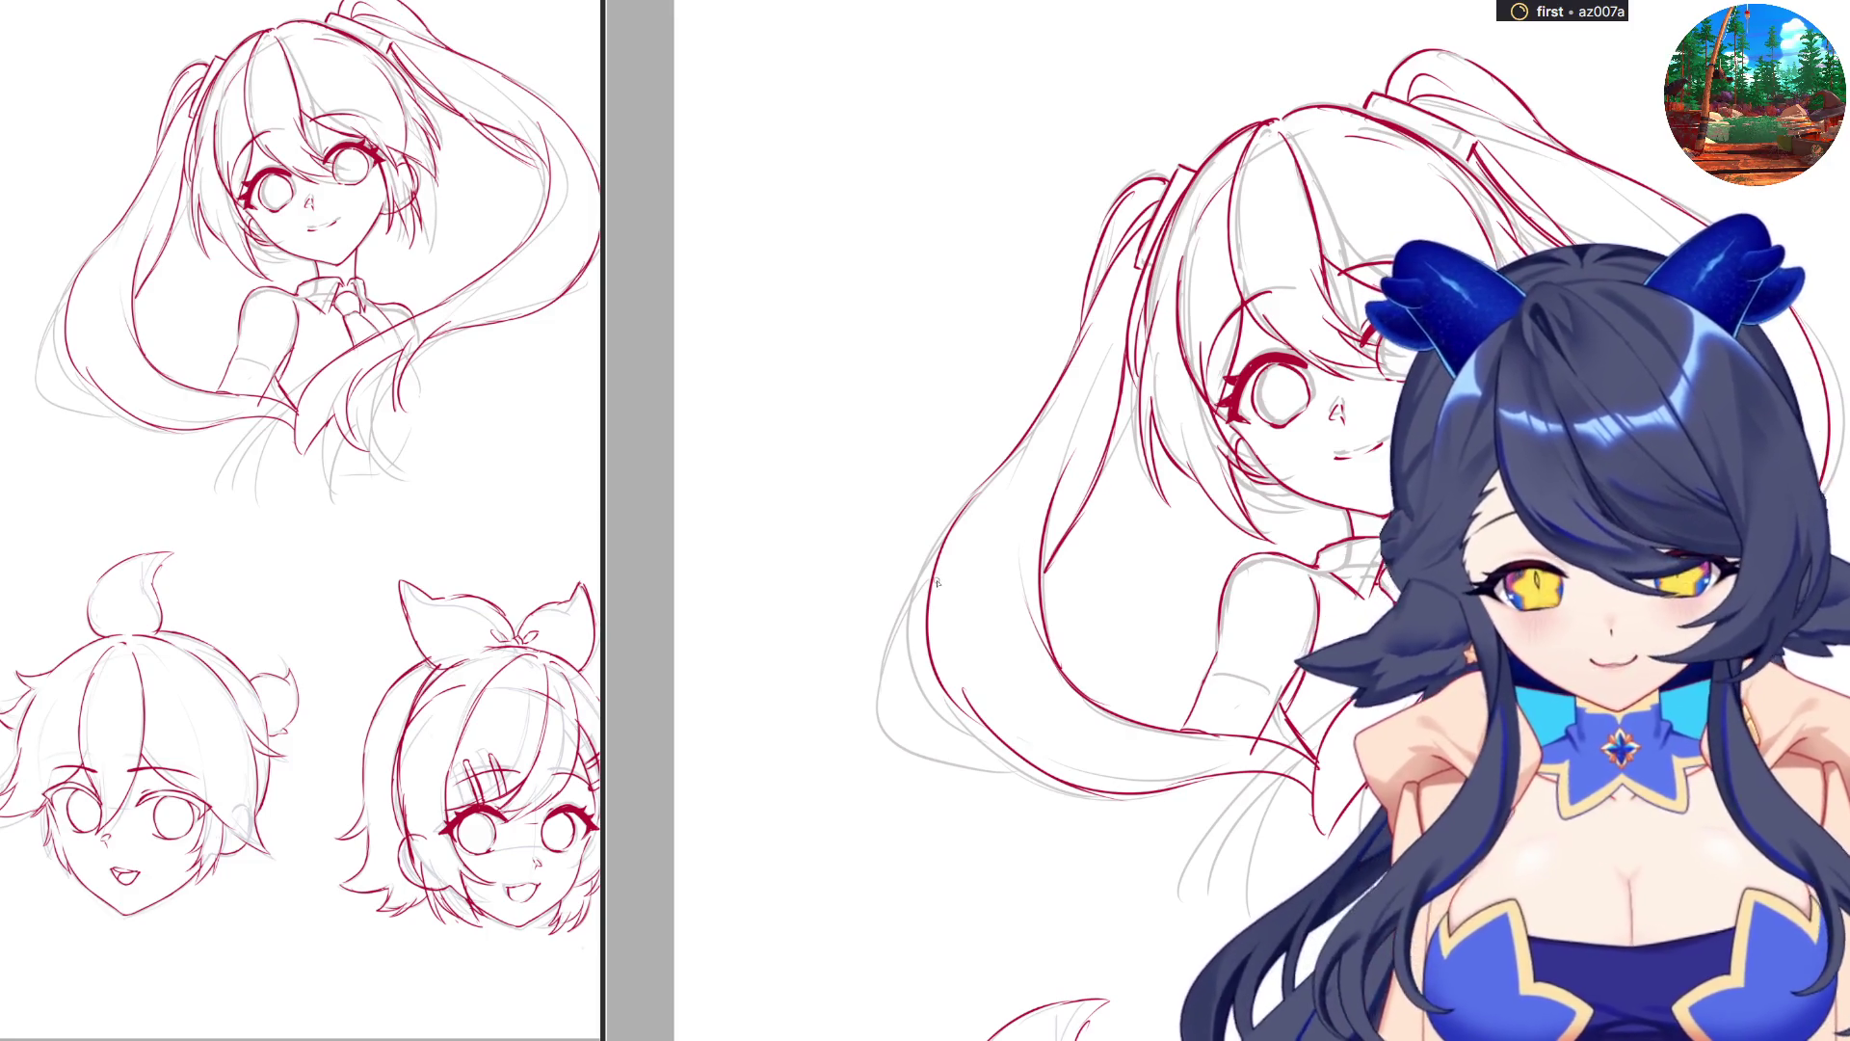
{"action": "left_click_drag", "start_coordinate": [959, 512], "coordinate": [906, 686]}
{"action": "key", "text": "ctrl+z"}
{"action": "mouse_move", "coordinate": [916, 604]}
{"action": "left_mouse_down"}
{"action": "mouse_move", "coordinate": [904, 716]}
{"action": "mouse_move", "coordinate": [1028, 767]}
{"action": "left_mouse_up"}
{"action": "left_click_drag", "start_coordinate": [945, 718], "coordinate": [1027, 759]}
{"action": "key", "text": "ctrl+z"}
{"action": "mouse_move", "coordinate": [940, 701]}
{"action": "left_mouse_down"}
{"action": "mouse_move", "coordinate": [931, 670]}
{"action": "mouse_move", "coordinate": [967, 750]}
{"action": "left_mouse_up"}
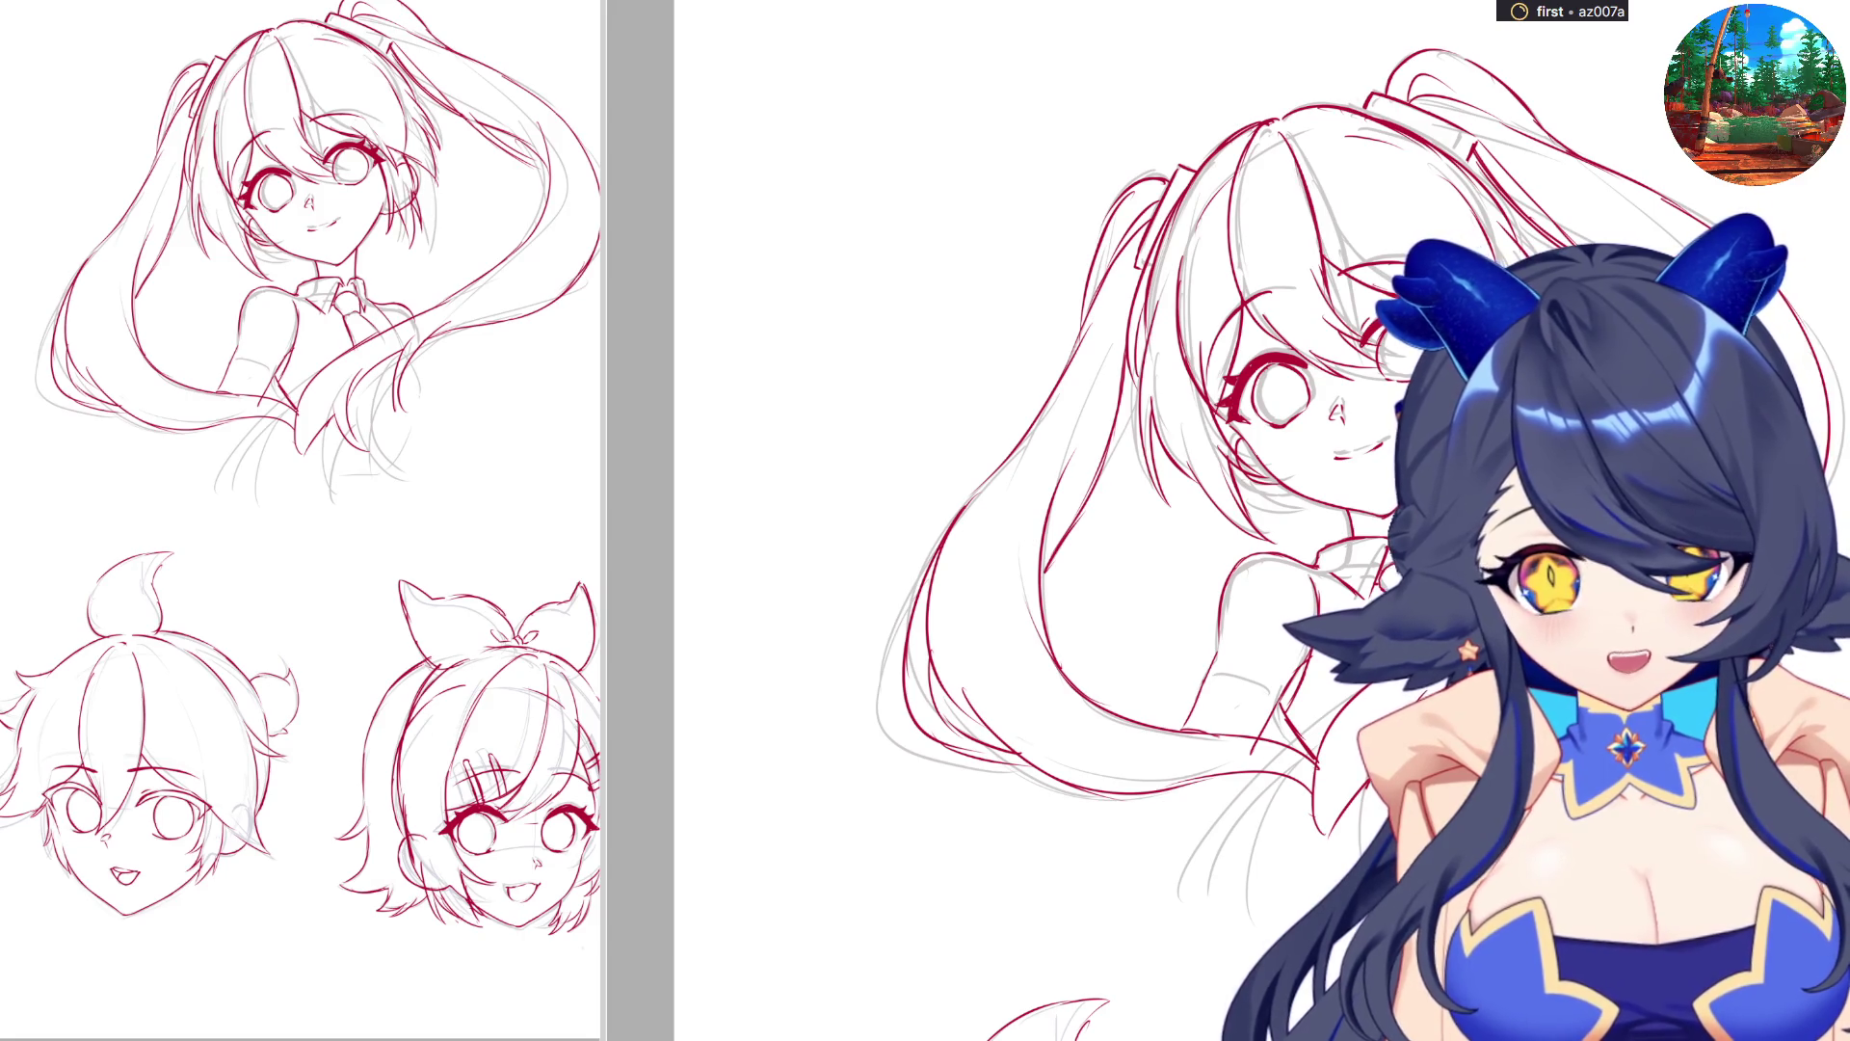
Move down to the boy and draw his neck line under the chin, redoing attempts.
{"action": "scroll", "coordinate": [1253, 521], "scroll_direction": "down", "scroll_amount": 3}
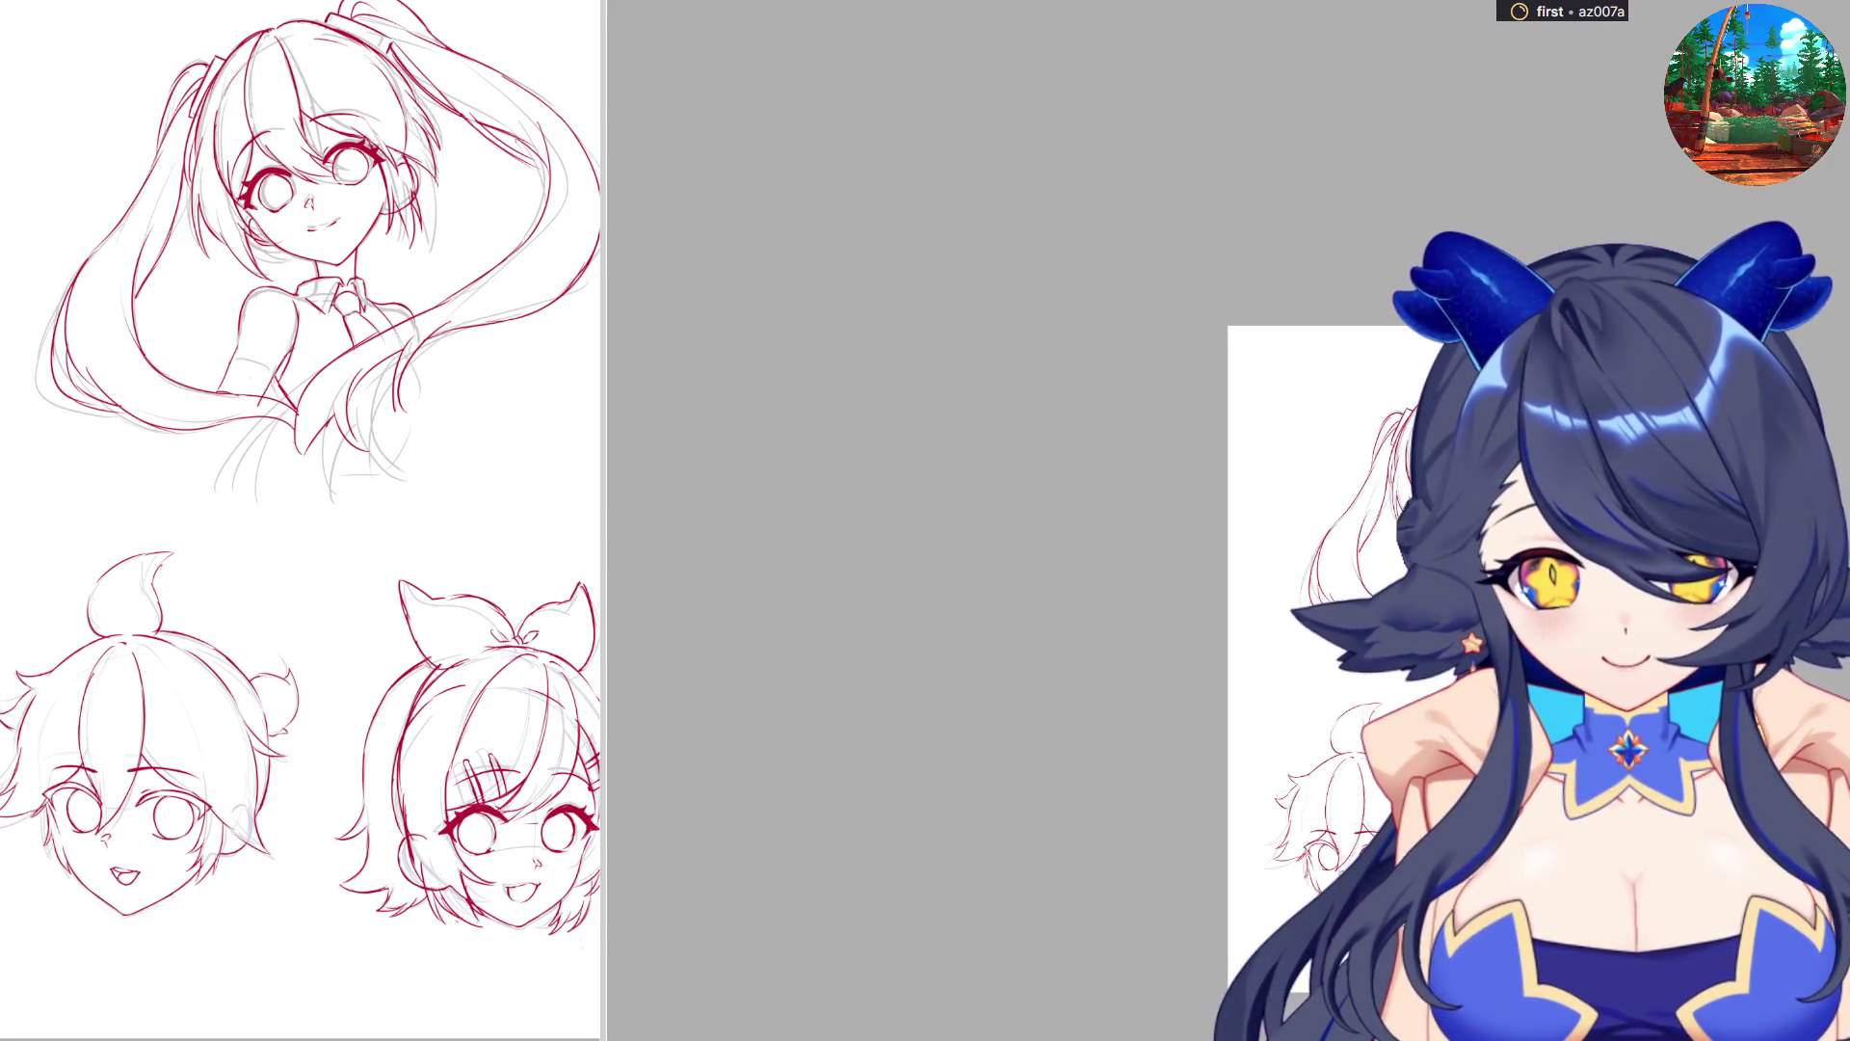
{"action": "scroll", "coordinate": [1253, 521], "scroll_direction": "down", "scroll_amount": 2}
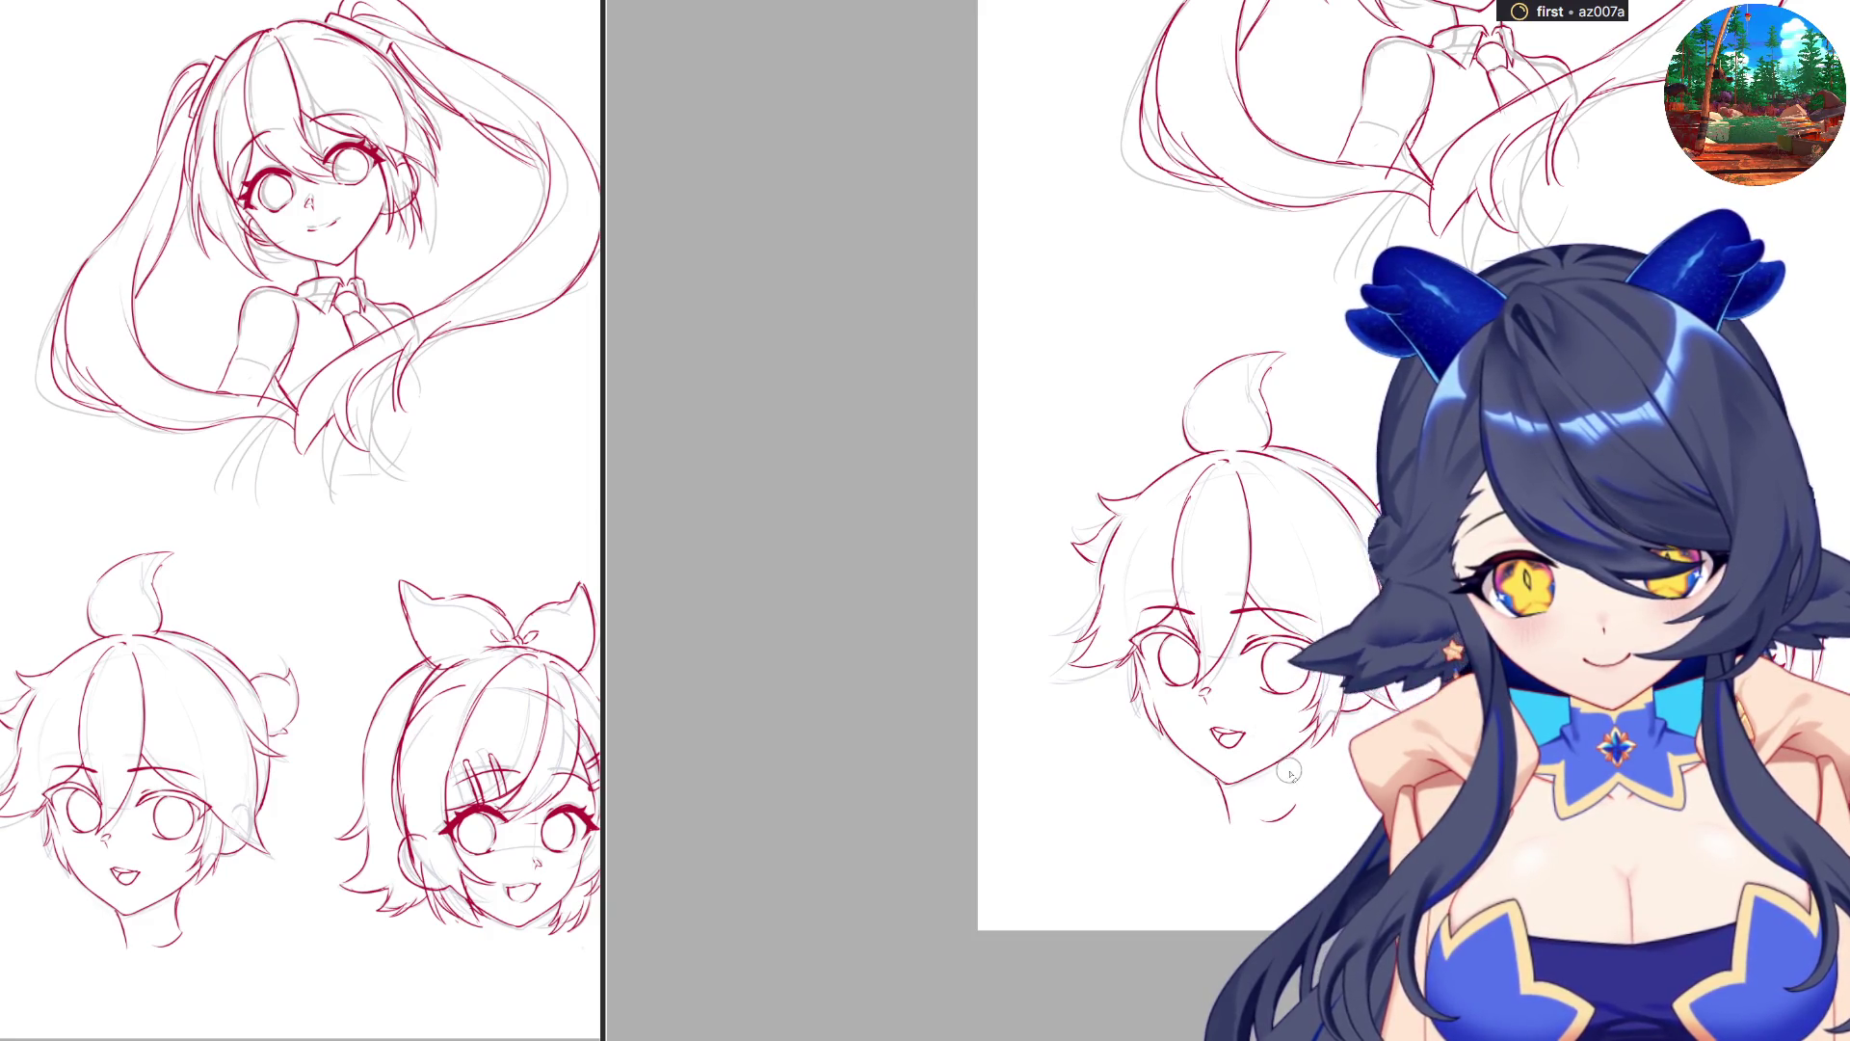
{"action": "left_click_drag", "start_coordinate": [1284, 768], "coordinate": [1295, 807]}
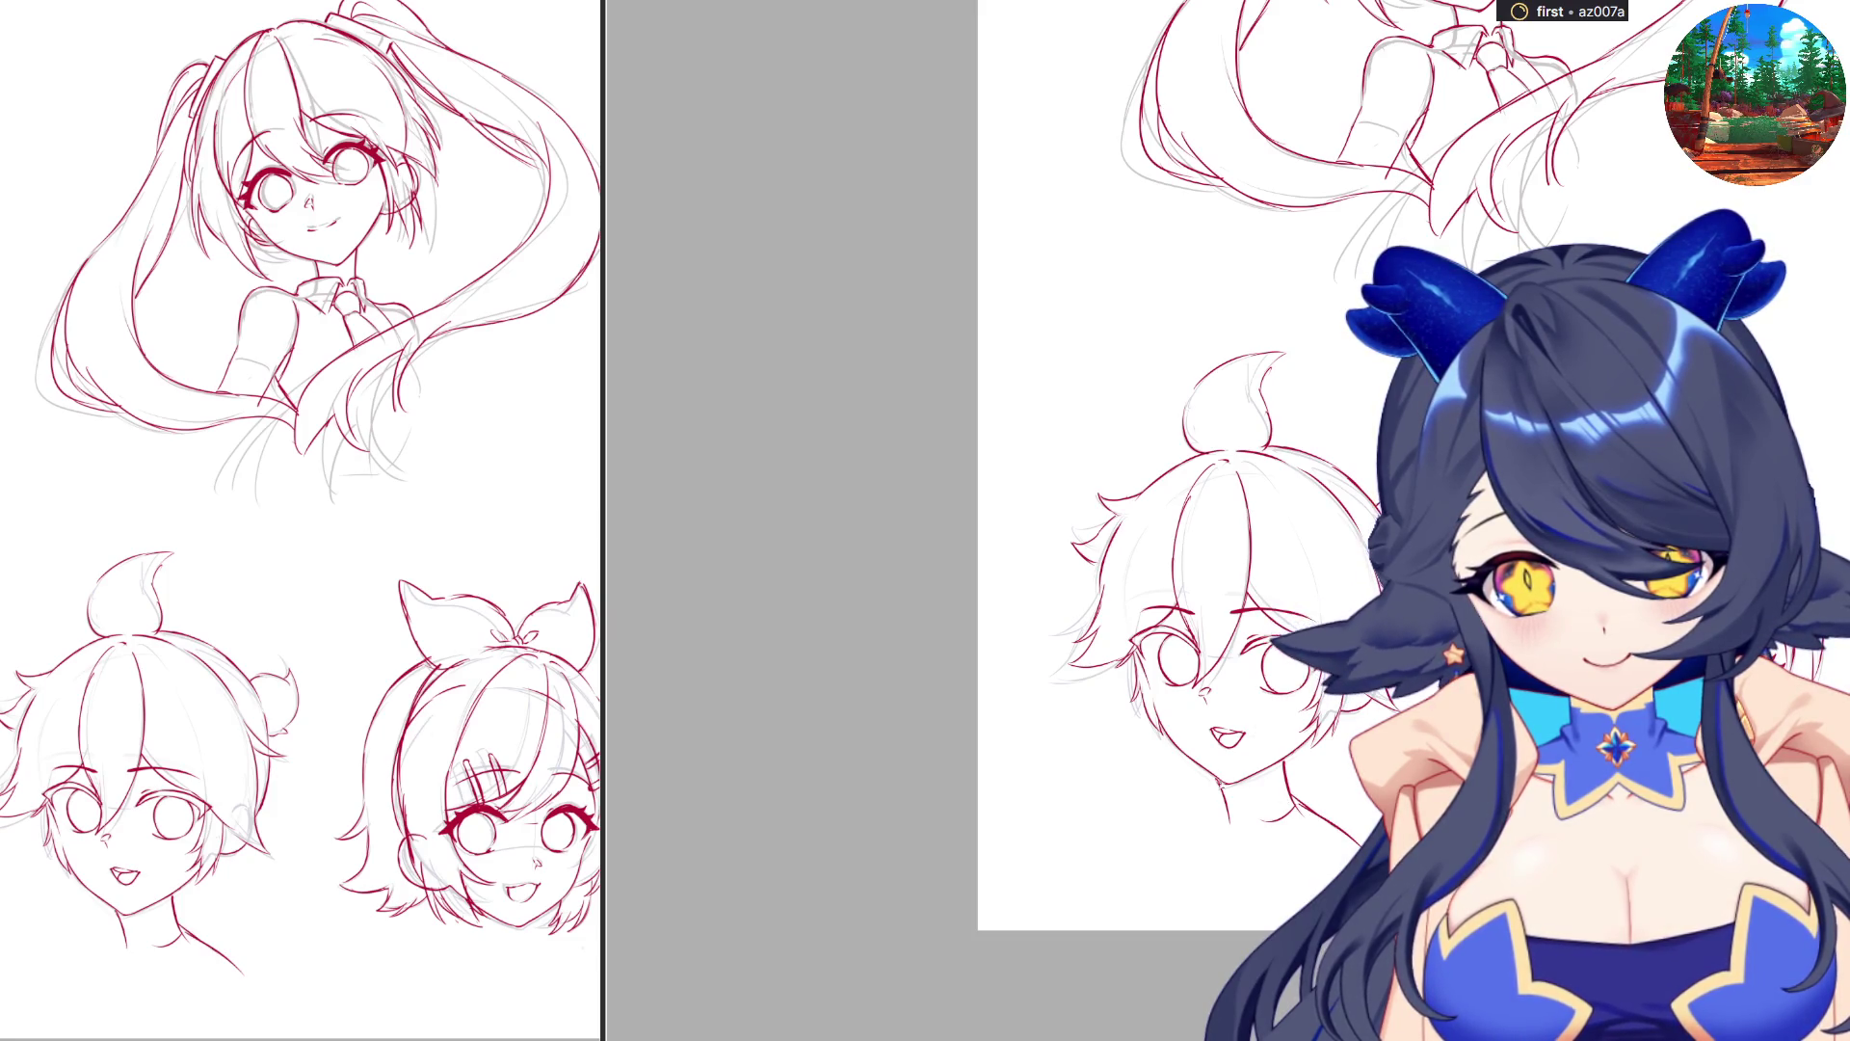
{"action": "key", "text": "ctrl+z"}
{"action": "mouse_move", "coordinate": [1285, 751]}
{"action": "left_mouse_down"}
{"action": "mouse_move", "coordinate": [1294, 805]}
{"action": "mouse_move", "coordinate": [1153, 817]}
{"action": "mouse_move", "coordinate": [1167, 848]}
{"action": "mouse_move", "coordinate": [1301, 872]}
{"action": "mouse_move", "coordinate": [1342, 844]}
{"action": "mouse_move", "coordinate": [1342, 865]}
{"action": "left_mouse_up"}
{"action": "key", "text": "ctrl+z"}
{"action": "mouse_move", "coordinate": [1238, 800]}
{"action": "left_mouse_down"}
{"action": "mouse_move", "coordinate": [1212, 826]}
{"action": "mouse_move", "coordinate": [1220, 891]}
{"action": "mouse_move", "coordinate": [1333, 811]}
{"action": "mouse_move", "coordinate": [1311, 793]}
{"action": "mouse_move", "coordinate": [1398, 865]}
{"action": "mouse_move", "coordinate": [1322, 855]}
{"action": "left_mouse_up"}
{"action": "key", "text": "ctrl+z"}
{"action": "key", "text": "ctrl+z"}
{"action": "key", "text": "ctrl+z"}
{"action": "key", "text": "ctrl+z"}
{"action": "key", "text": "ctrl+z"}
{"action": "key", "text": "ctrl+z"}
{"action": "key", "text": "ctrl+z"}
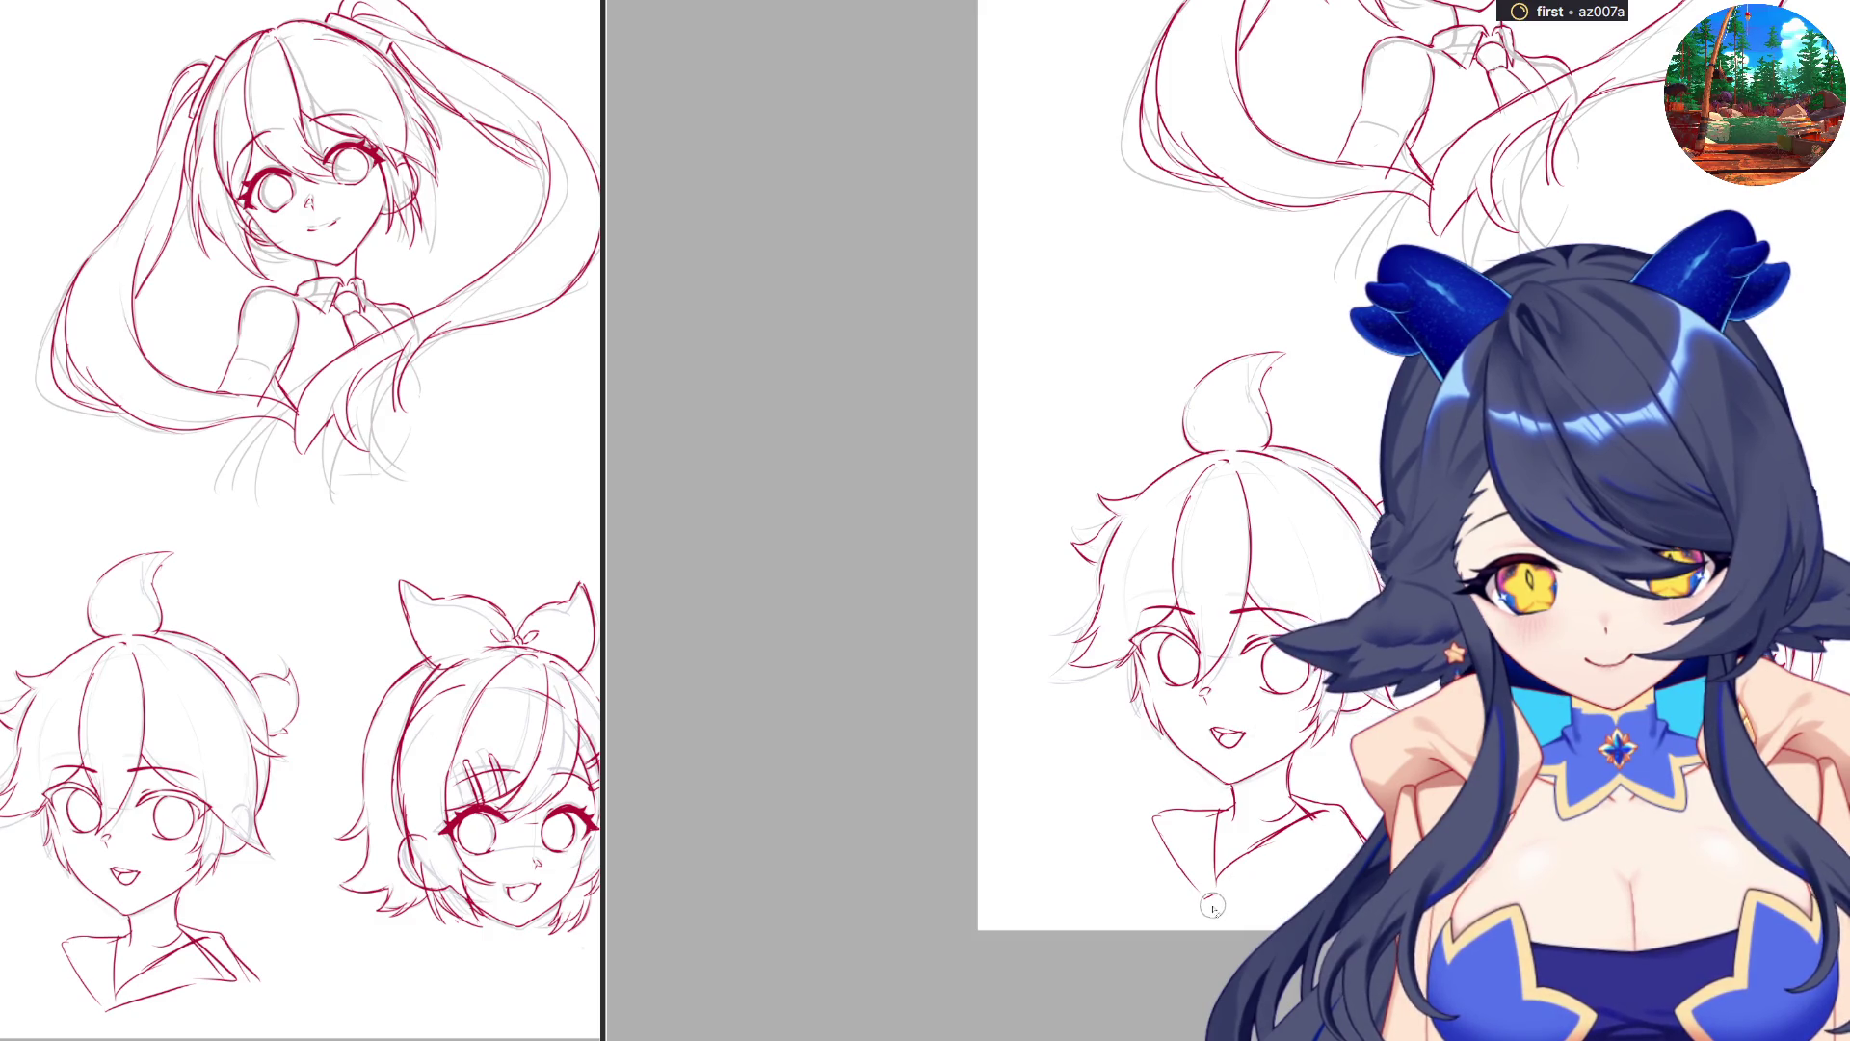
Draw a rising collar line with short strokes and check it in a mirrored view.
{"action": "left_click_drag", "start_coordinate": [1211, 910], "coordinate": [1353, 866]}
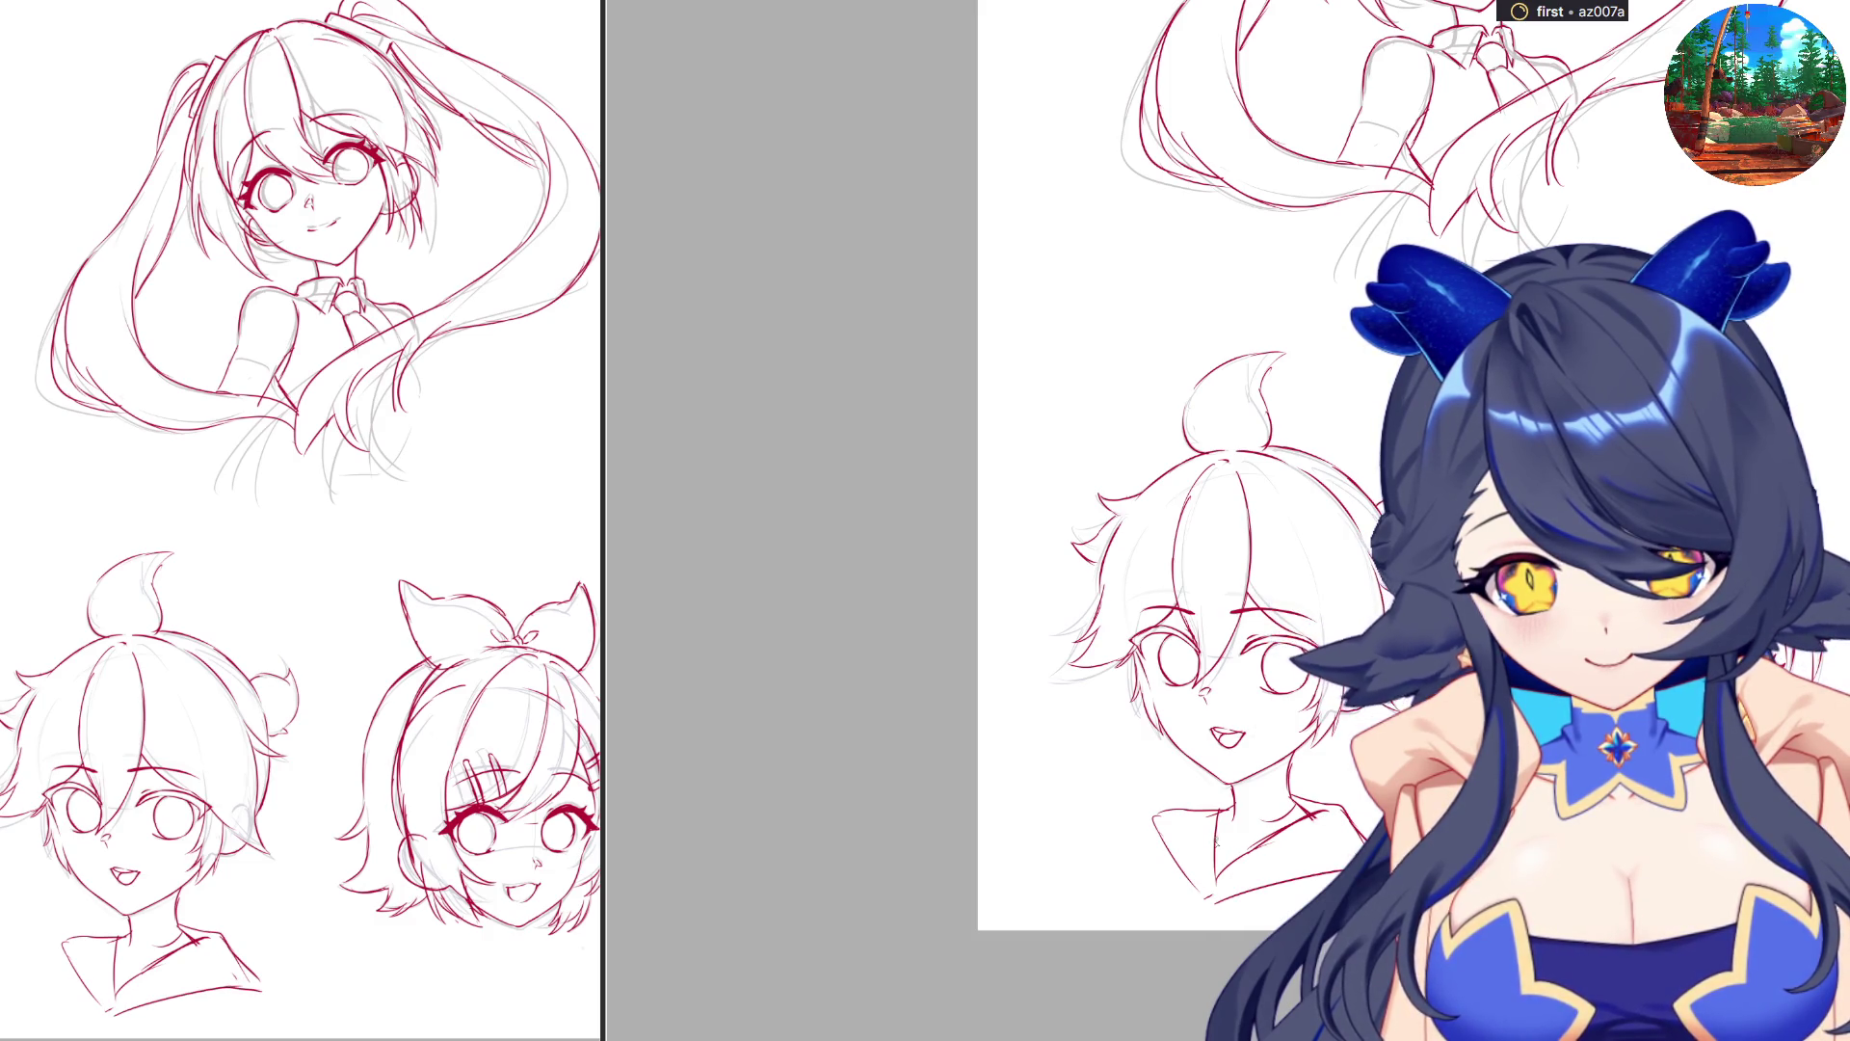
{"action": "mouse_move", "coordinate": [1216, 850]}
{"action": "left_mouse_down"}
{"action": "mouse_move", "coordinate": [1353, 803]}
{"action": "mouse_move", "coordinate": [1339, 853]}
{"action": "left_mouse_up"}
{"action": "key", "text": "m"}
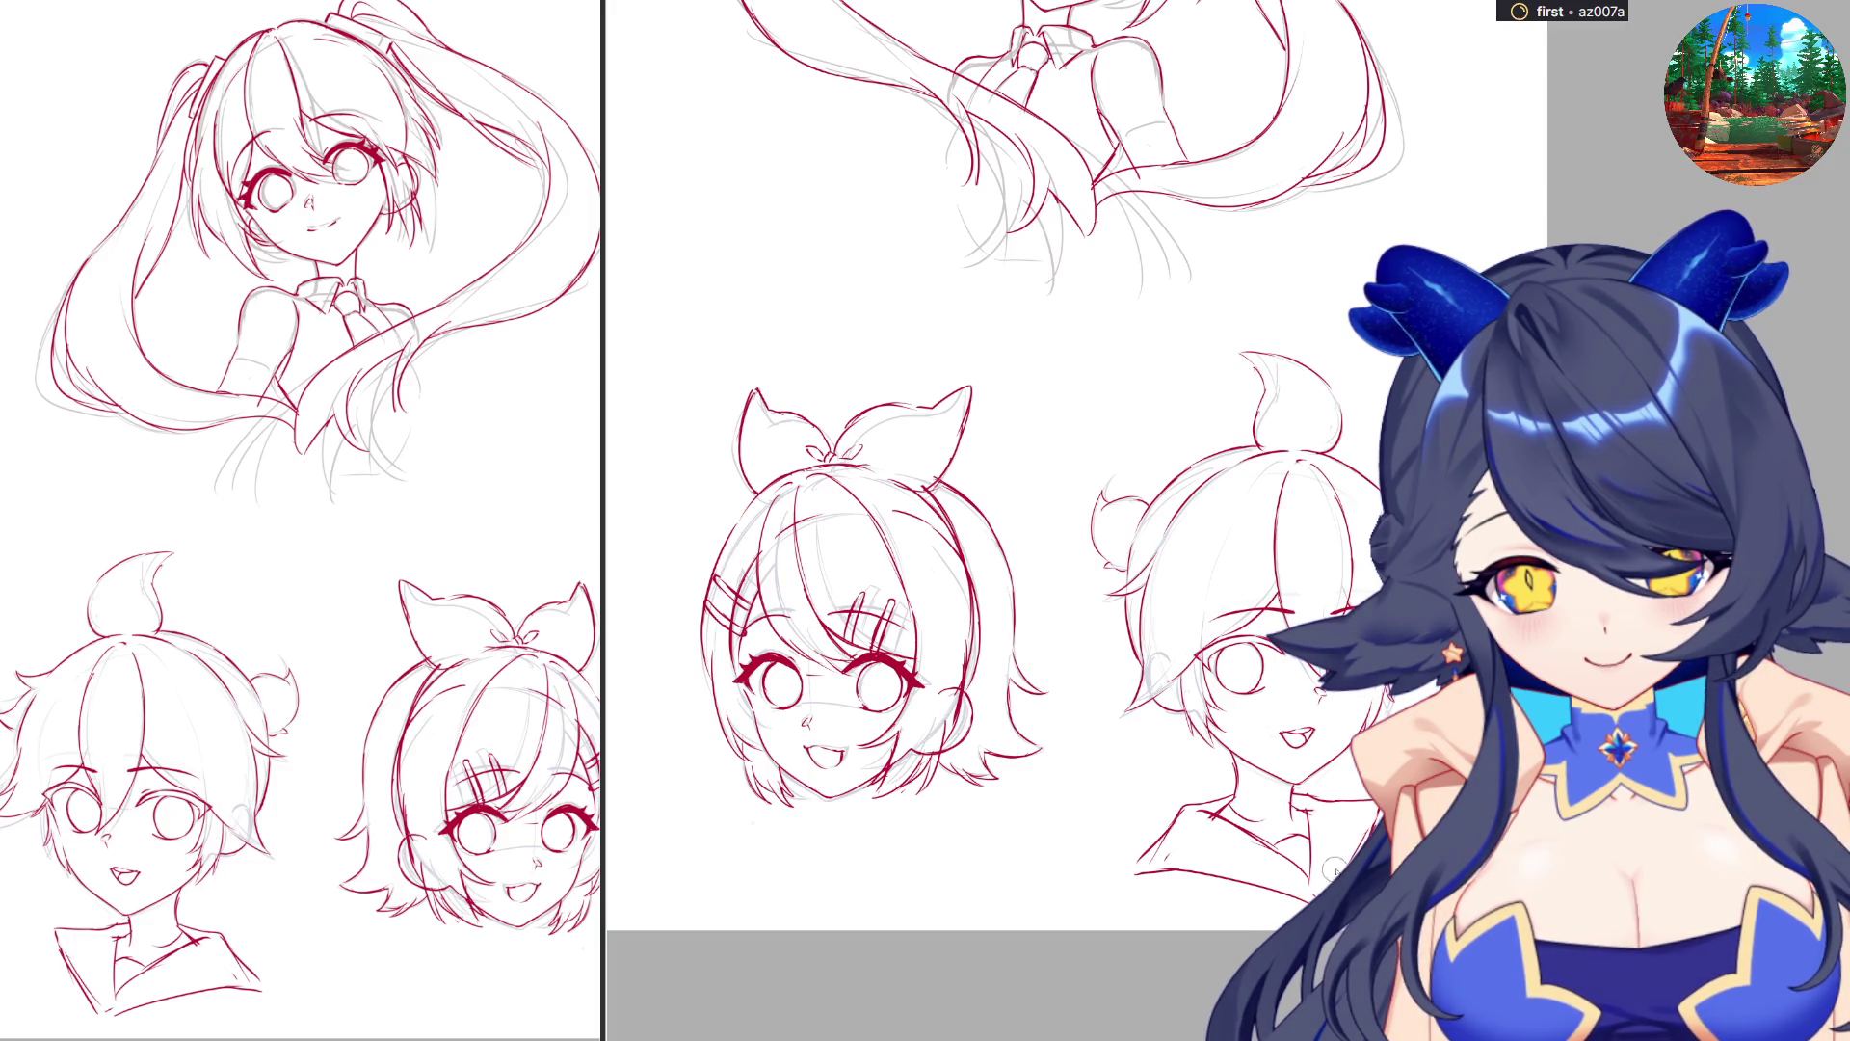
{"action": "key", "text": "m"}
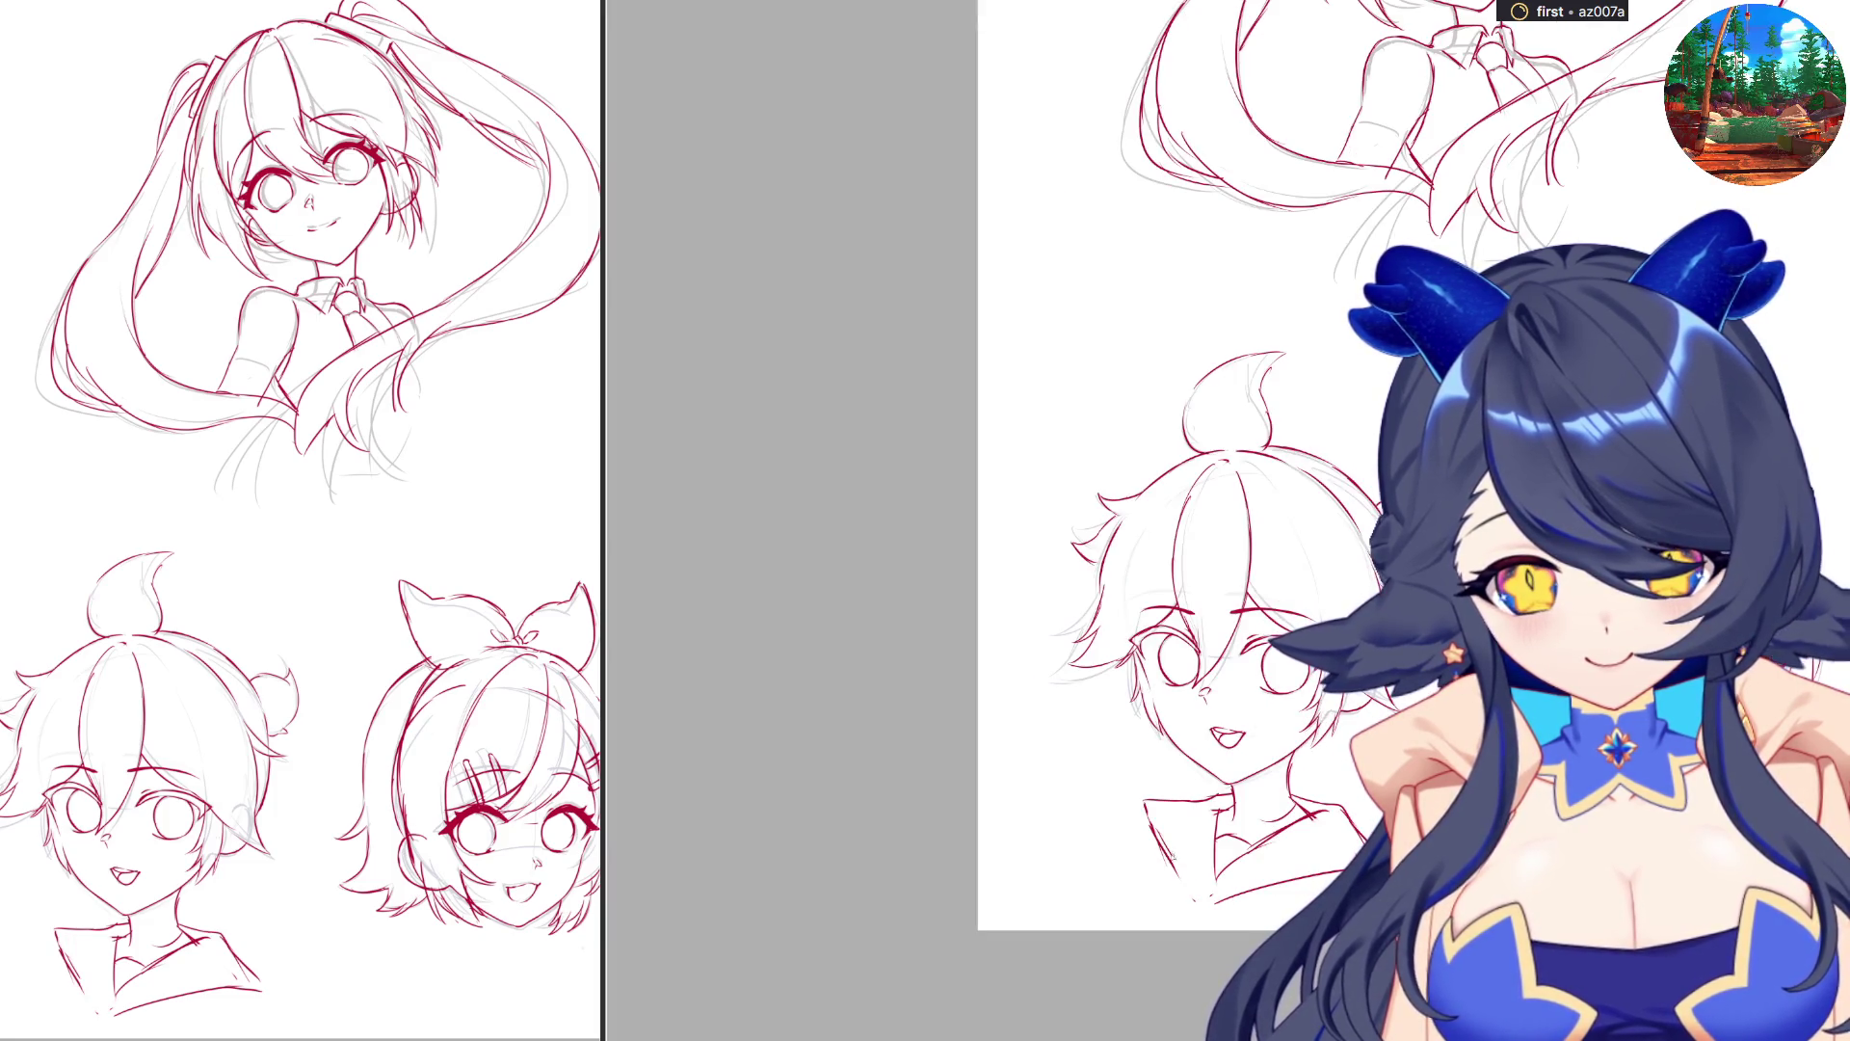
{"action": "left_click_drag", "start_coordinate": [1177, 874], "coordinate": [1204, 907]}
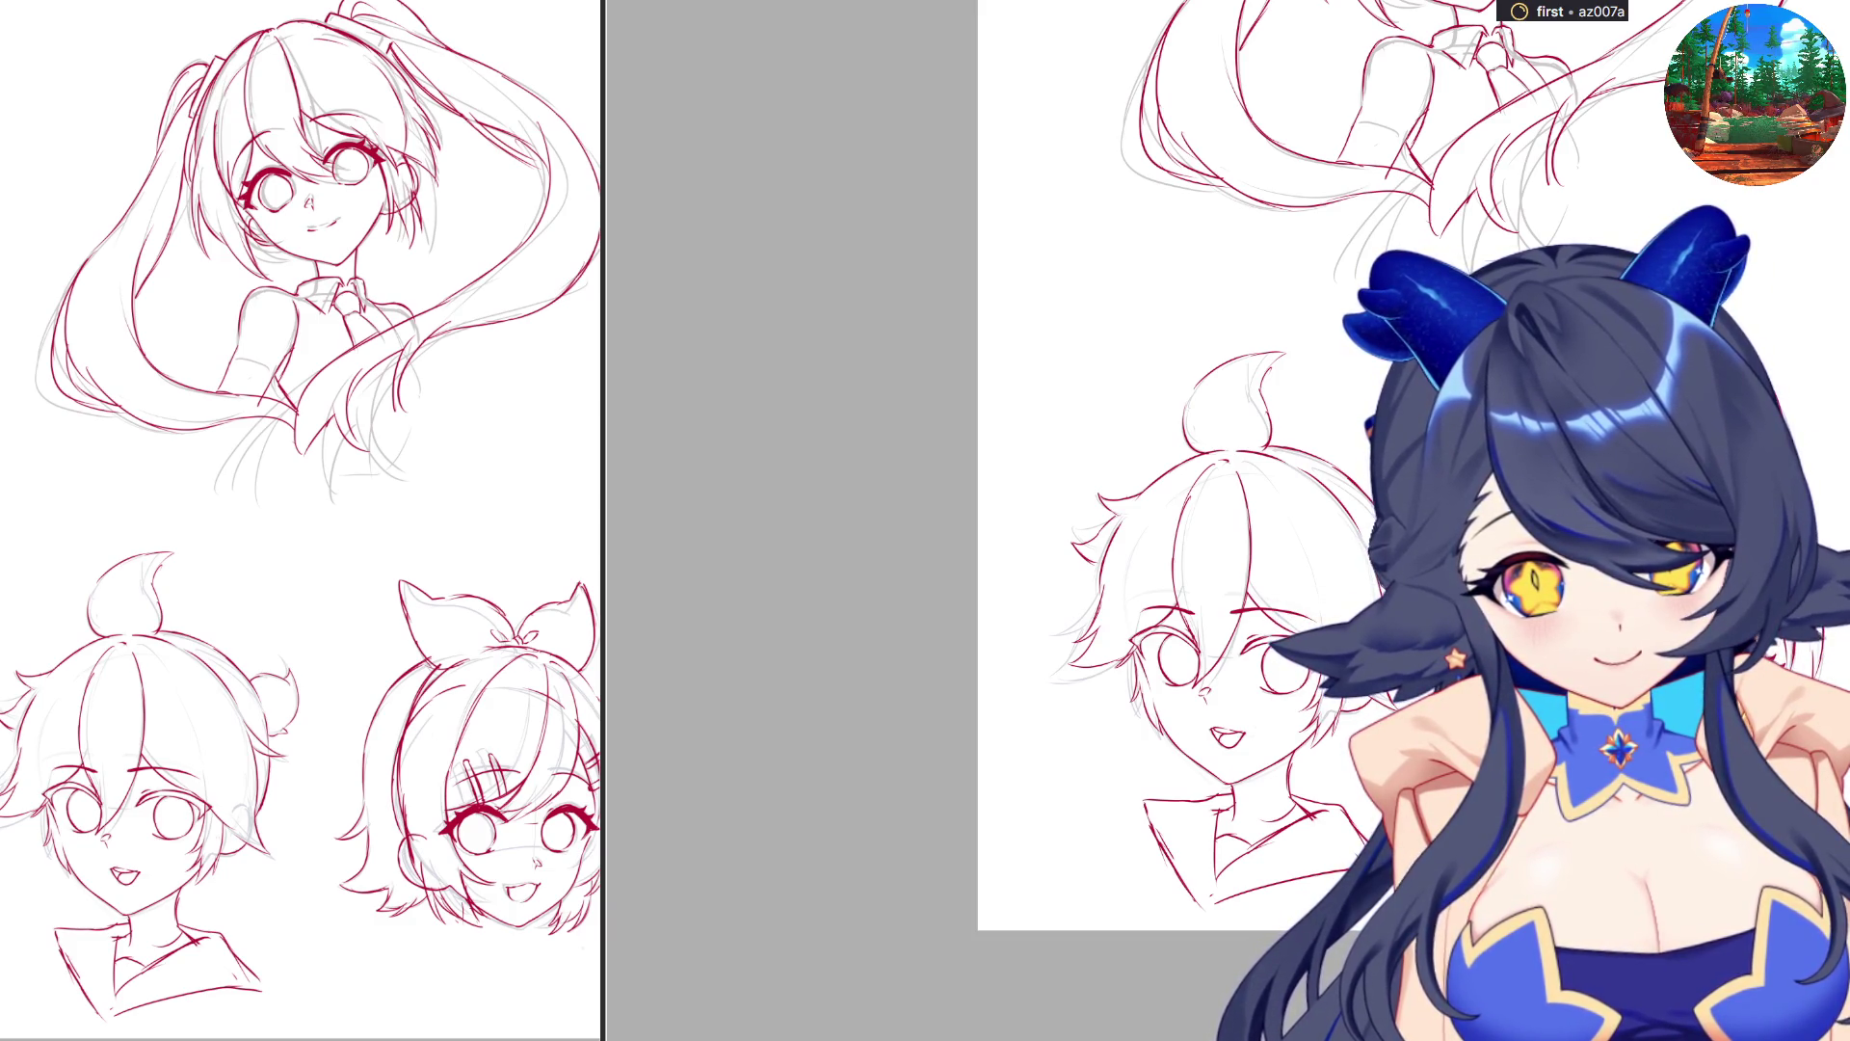
Add short detail strokes to the right side of the boy's collar.
{"action": "left_click_drag", "start_coordinate": [1571, 789], "coordinate": [1549, 851]}
{"action": "mouse_move", "coordinate": [1706, 806]}
{"action": "left_mouse_down"}
{"action": "mouse_move", "coordinate": [1718, 838]}
{"action": "mouse_move", "coordinate": [1589, 832]}
{"action": "mouse_move", "coordinate": [1540, 876]}
{"action": "left_mouse_up"}
{"action": "key", "text": "ctrl+z"}
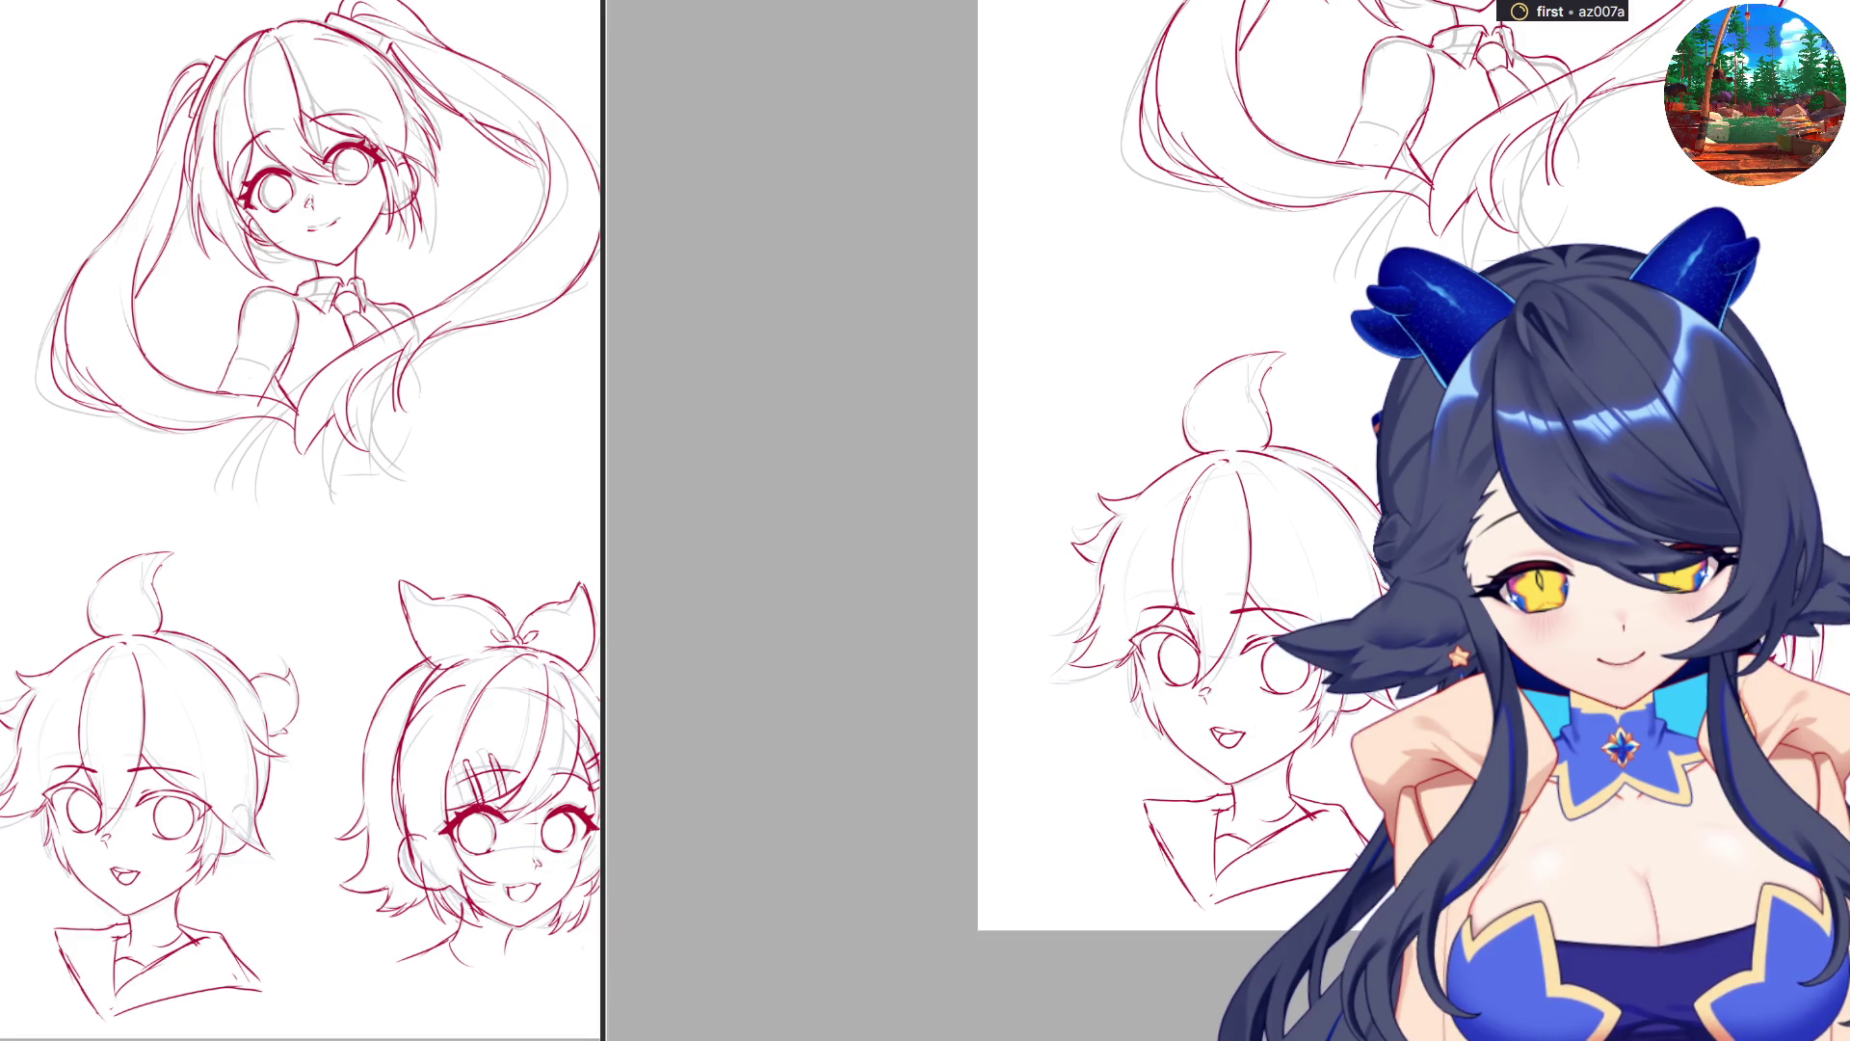
{"action": "left_click_drag", "start_coordinate": [1617, 808], "coordinate": [1679, 891]}
{"action": "left_click_drag", "start_coordinate": [1696, 825], "coordinate": [1683, 877]}
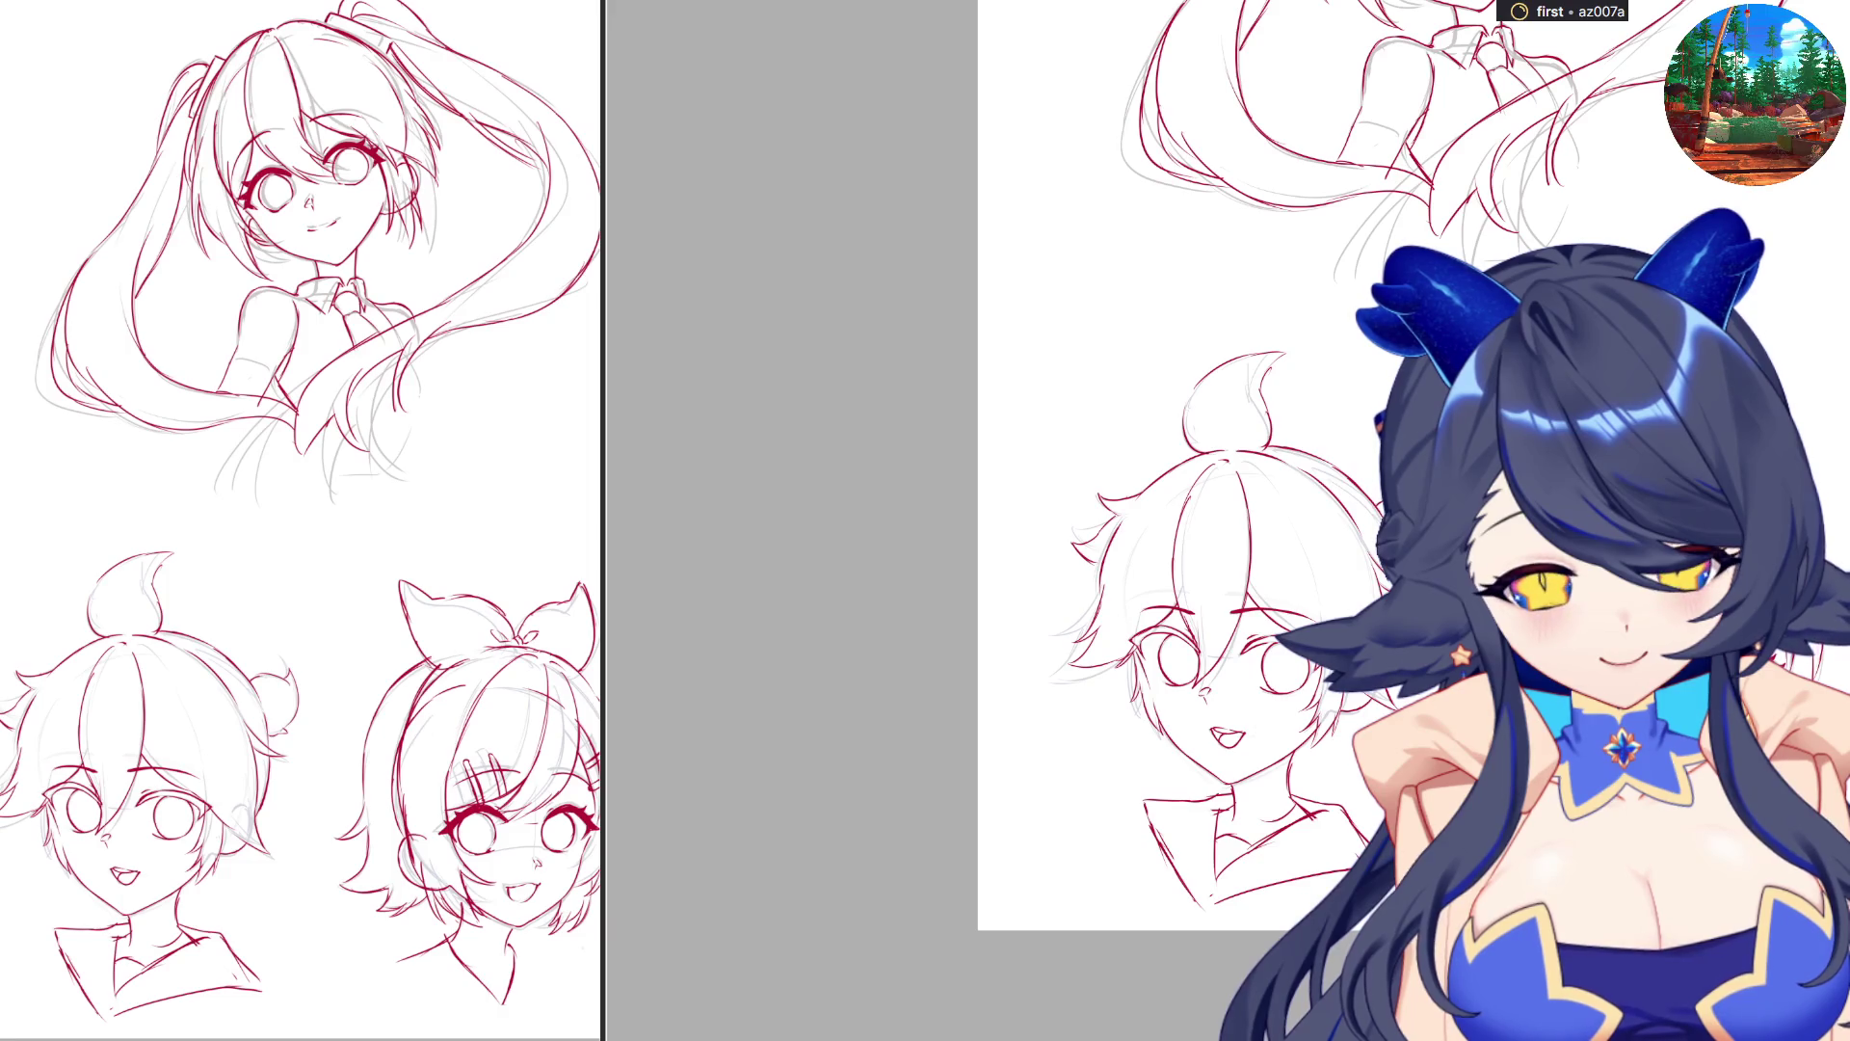
{"action": "left_click_drag", "start_coordinate": [1703, 801], "coordinate": [1770, 847]}
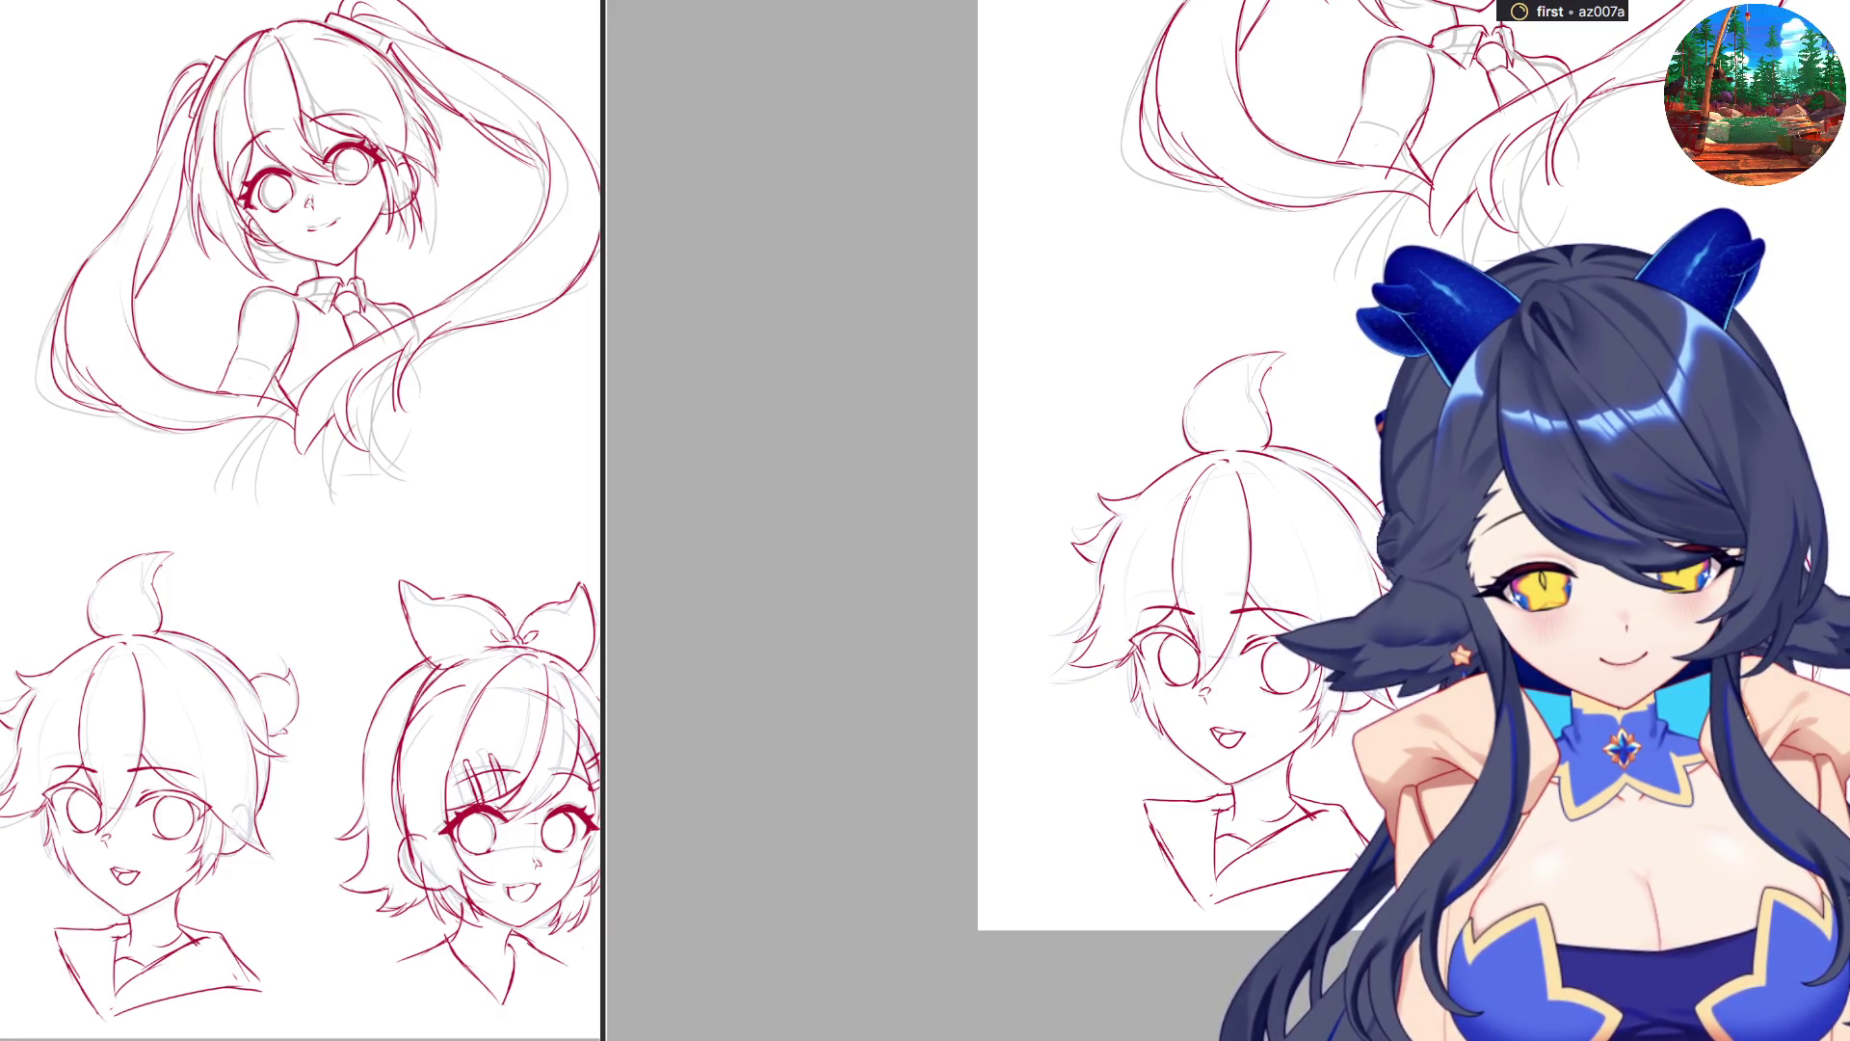
{"action": "left_click_drag", "start_coordinate": [1591, 828], "coordinate": [1638, 801]}
{"action": "mouse_move", "coordinate": [1550, 846]}
{"action": "left_mouse_down"}
{"action": "mouse_move", "coordinate": [1622, 814]}
{"action": "mouse_move", "coordinate": [1717, 908]}
{"action": "mouse_move", "coordinate": [1760, 846]}
{"action": "mouse_move", "coordinate": [1716, 853]}
{"action": "left_mouse_up"}
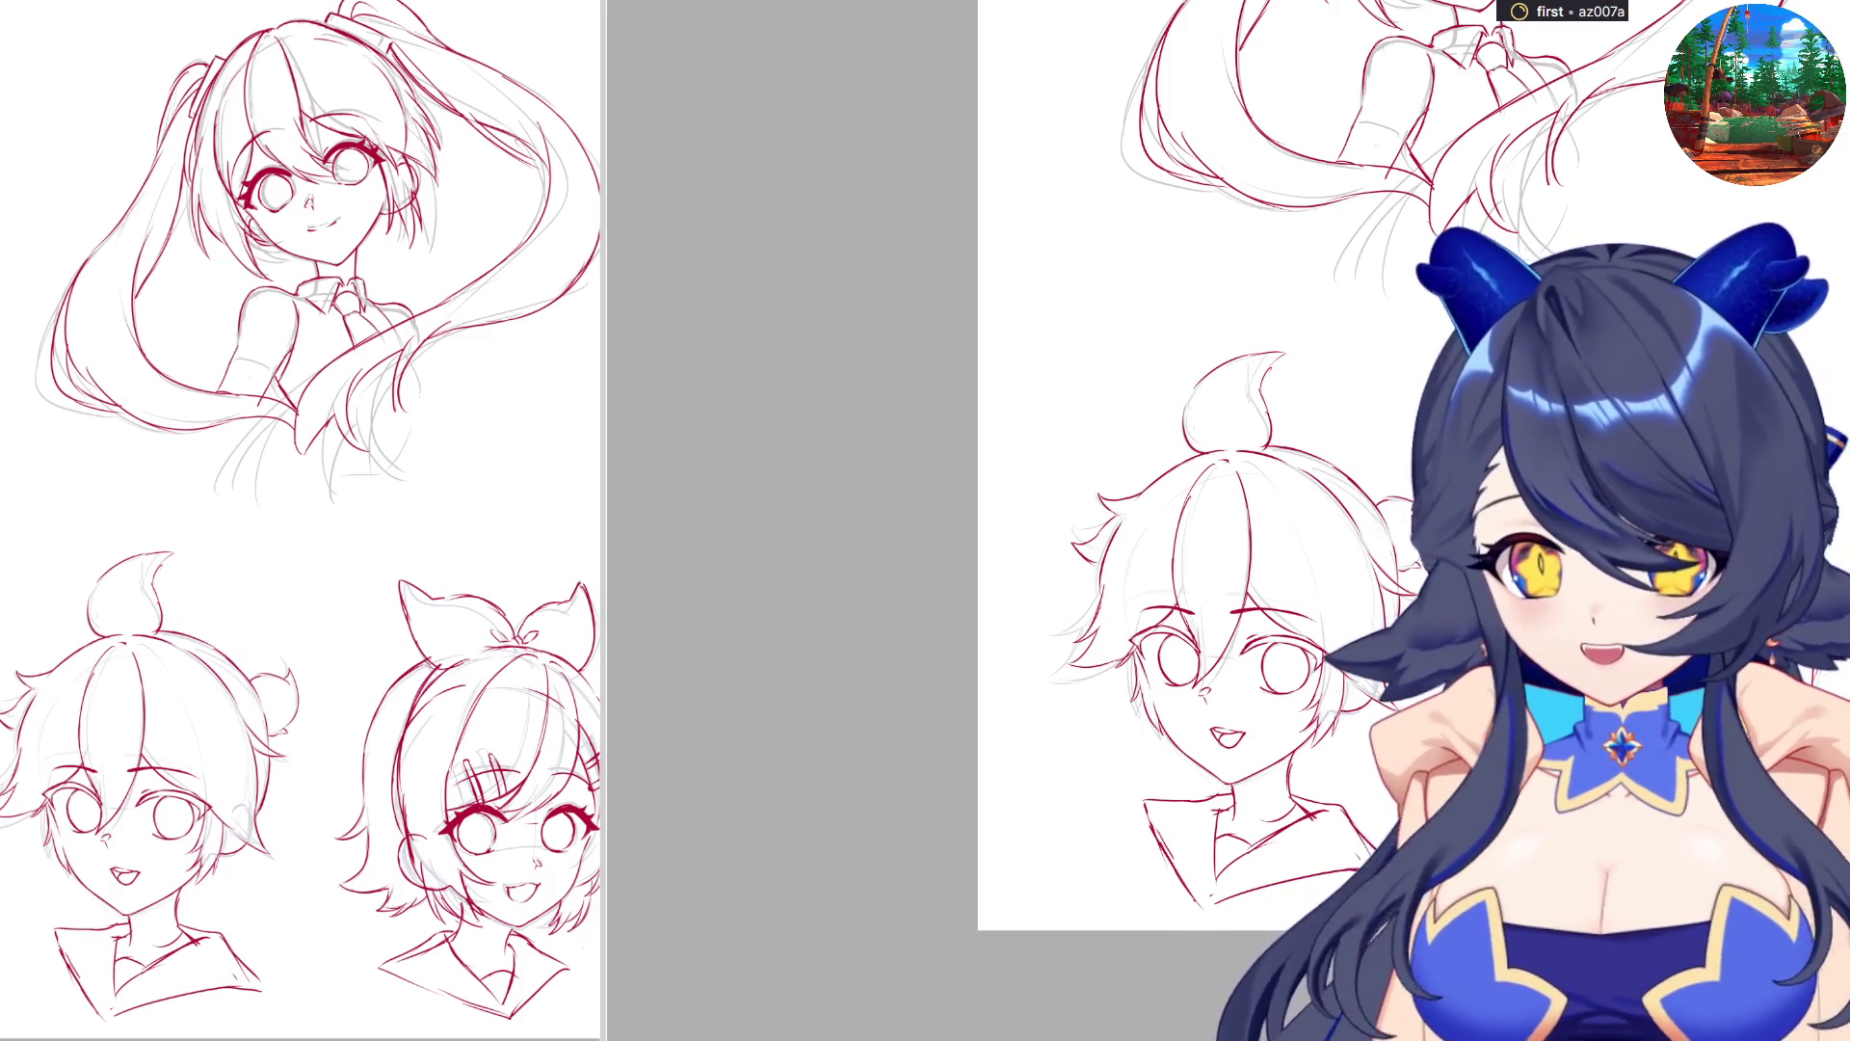
Move the boy's head slightly up and hide the grey rough sketch layer.
{"action": "scroll", "coordinate": [1342, 777], "scroll_direction": "down", "scroll_amount": 2}
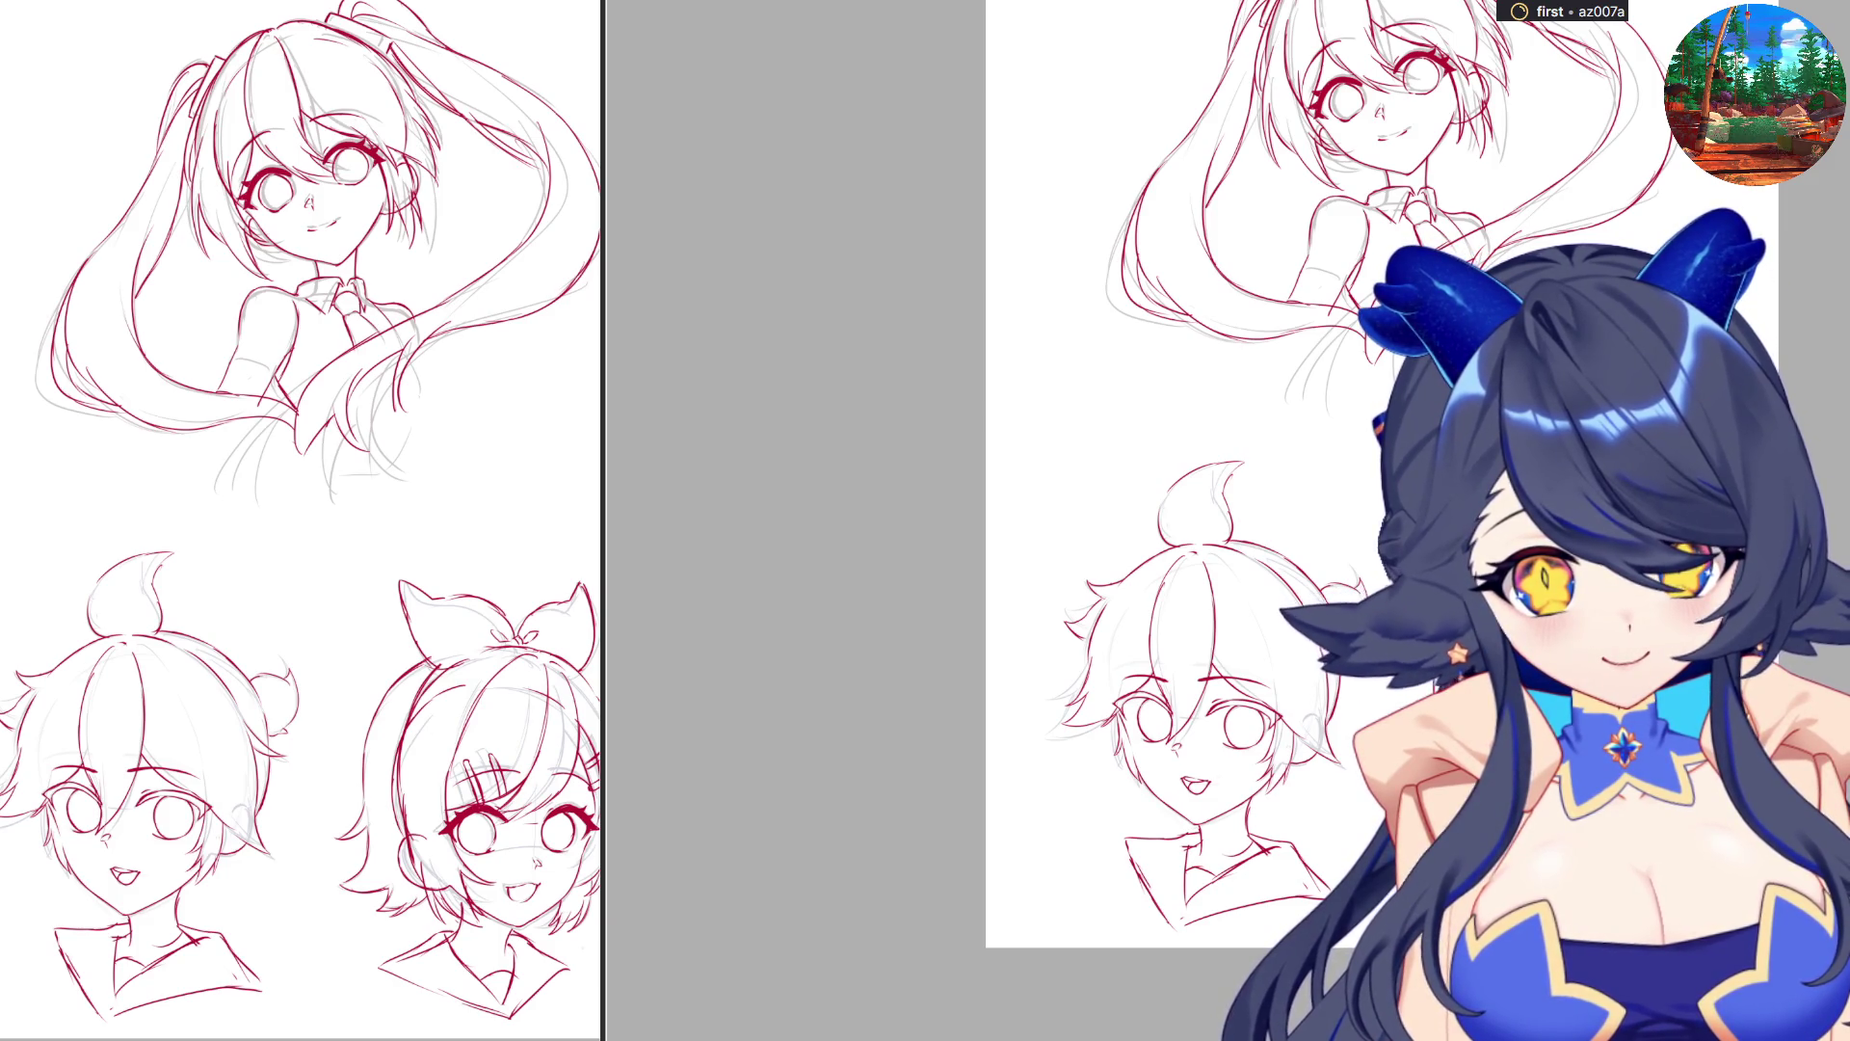
{"action": "mouse_move", "coordinate": [1015, 451]}
{"action": "left_mouse_down"}
{"action": "mouse_move", "coordinate": [1105, 558]}
{"action": "mouse_move", "coordinate": [1341, 949]}
{"action": "left_mouse_up"}
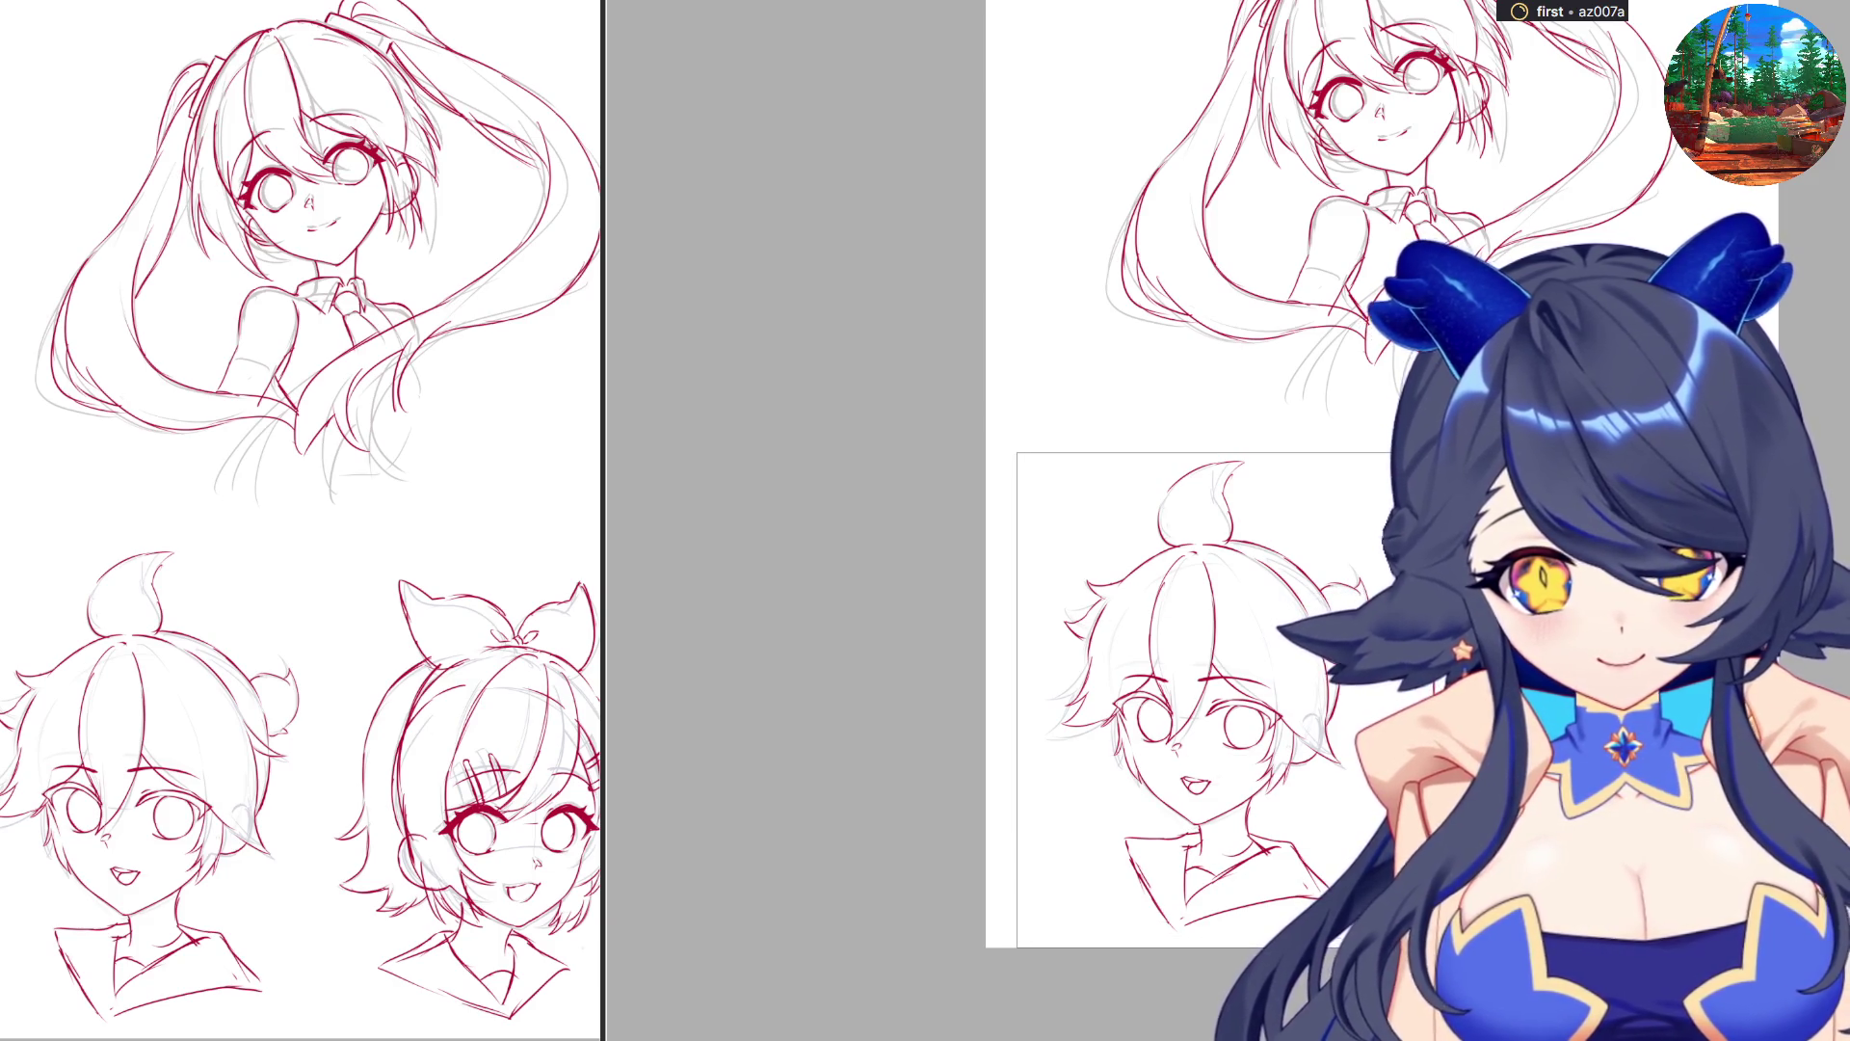
{"action": "key", "text": "ctrl+t"}
{"action": "left_click_drag", "start_coordinate": [1205, 675], "coordinate": [1204, 620]}
{"action": "key", "text": "Return"}
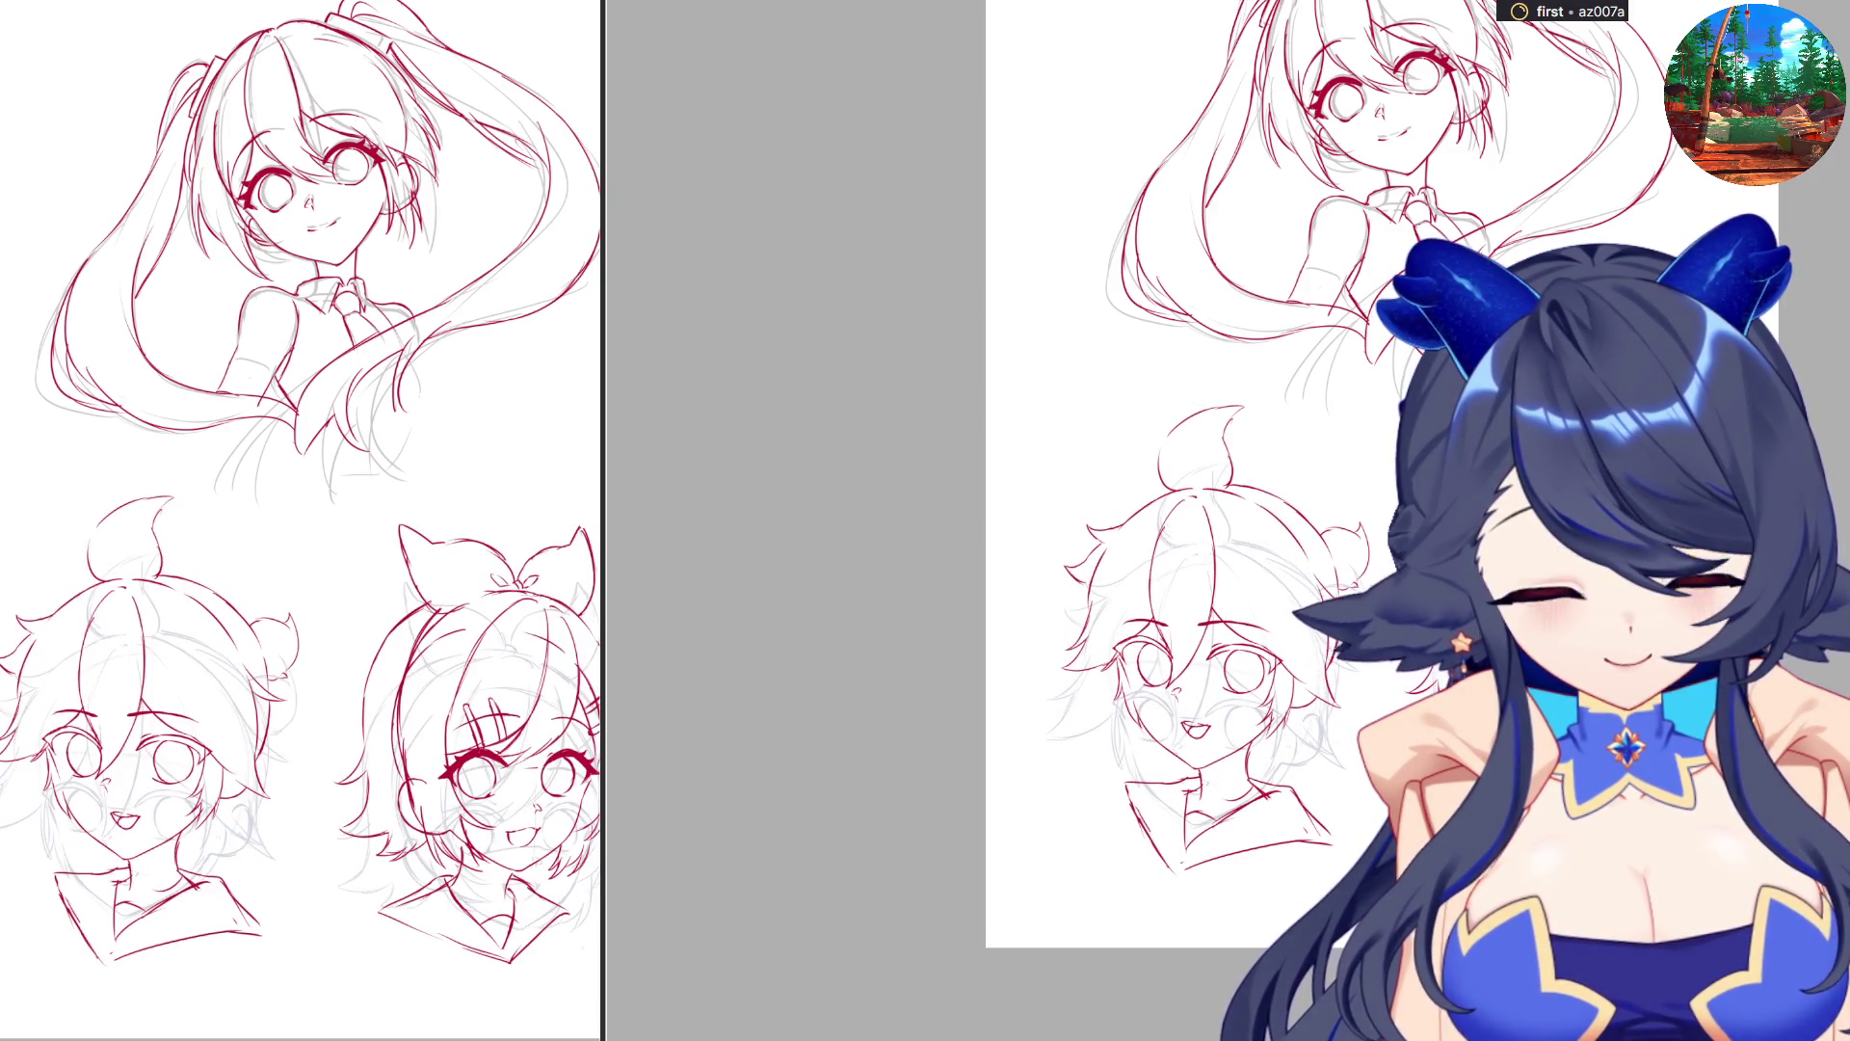
{"action": "key", "text": "ctrl+comma"}
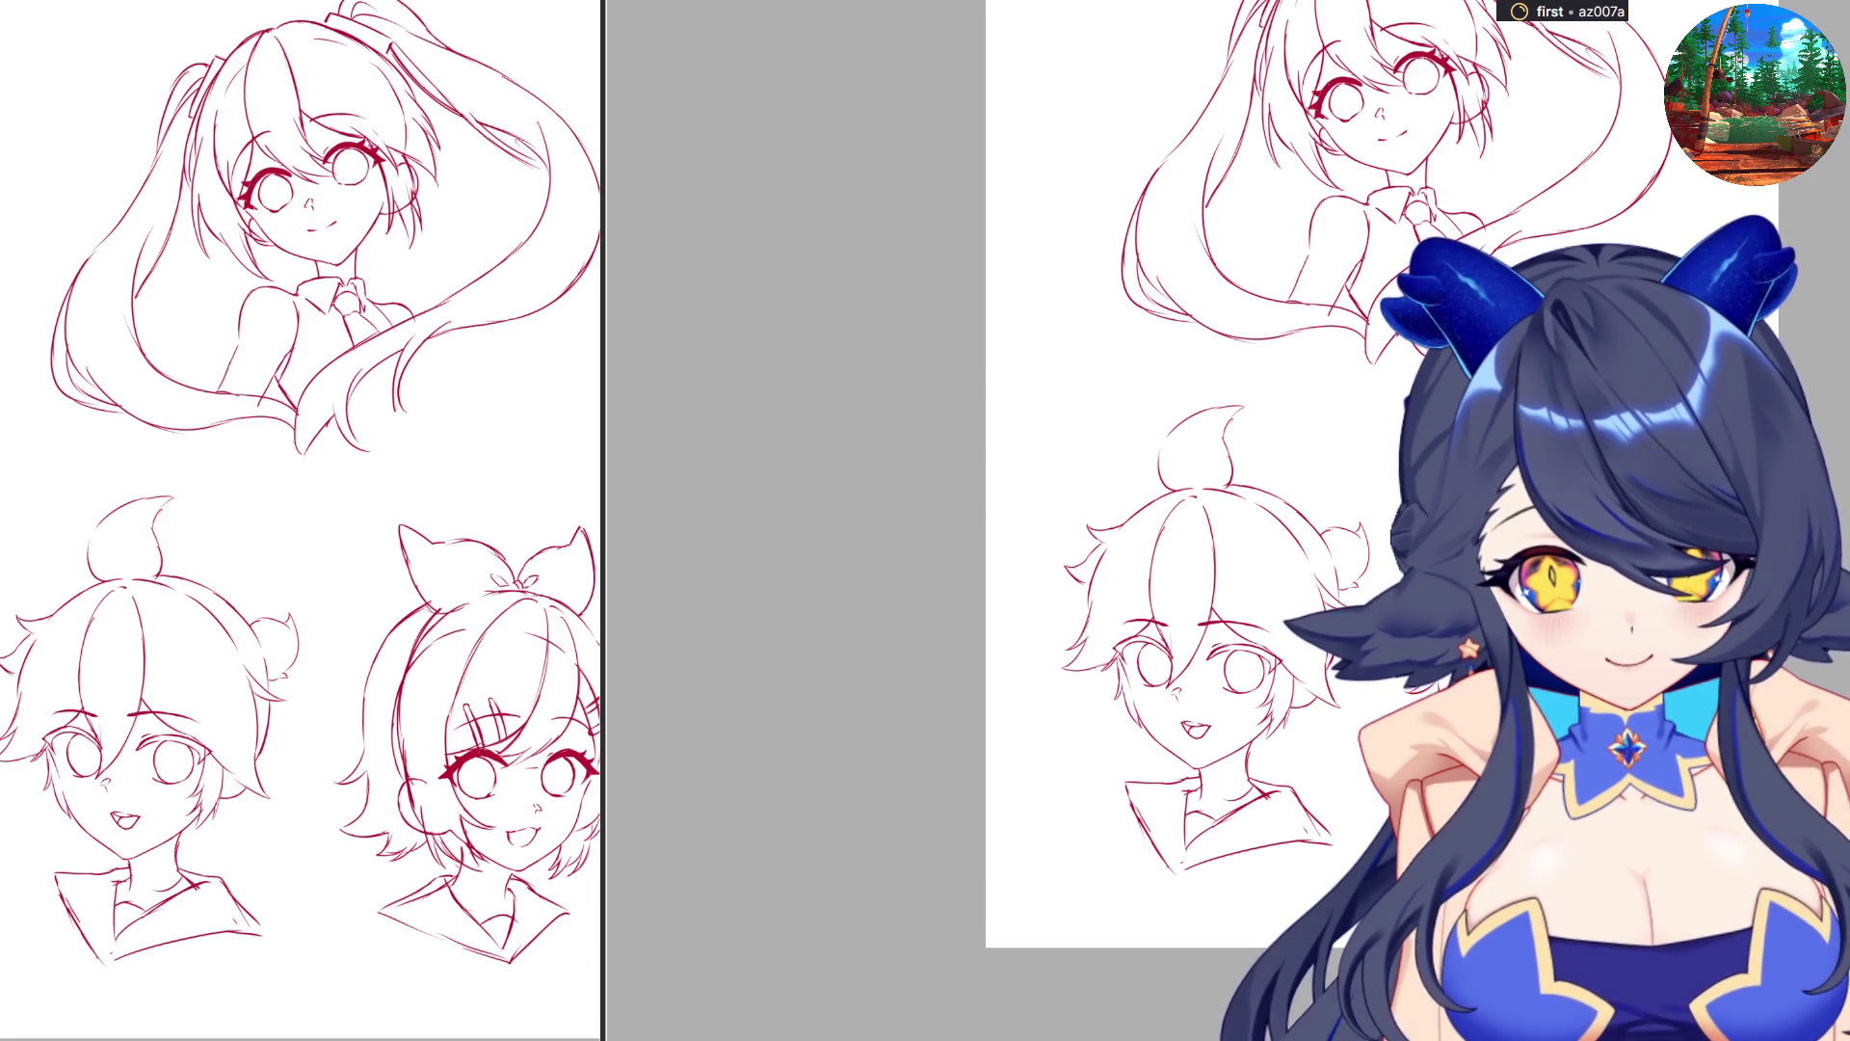
{"action": "key", "text": "ctrl+0"}
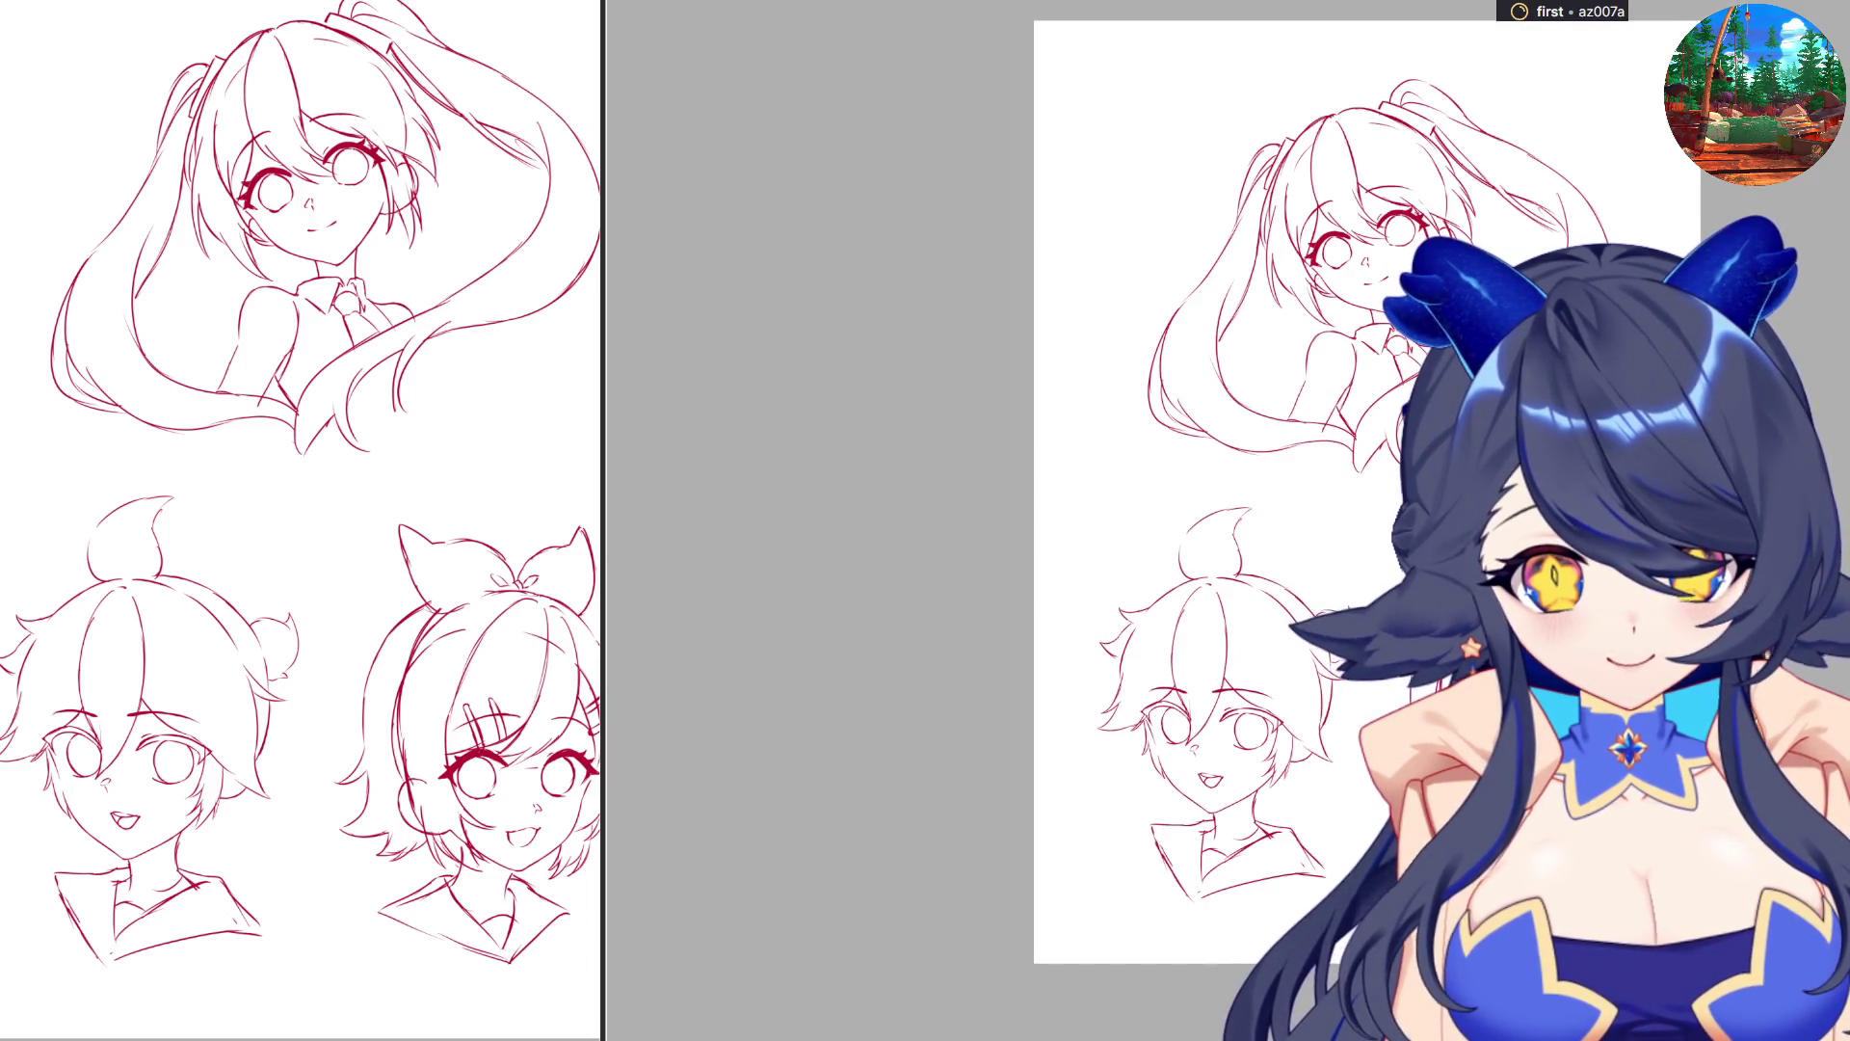
Shift the boy's head slightly left, then select a rectangular region of the drawing.
{"action": "mouse_move", "coordinate": [954, 487]}
{"action": "left_mouse_down"}
{"action": "mouse_move", "coordinate": [1137, 661]}
{"action": "mouse_move", "coordinate": [1381, 954]}
{"action": "left_mouse_up"}
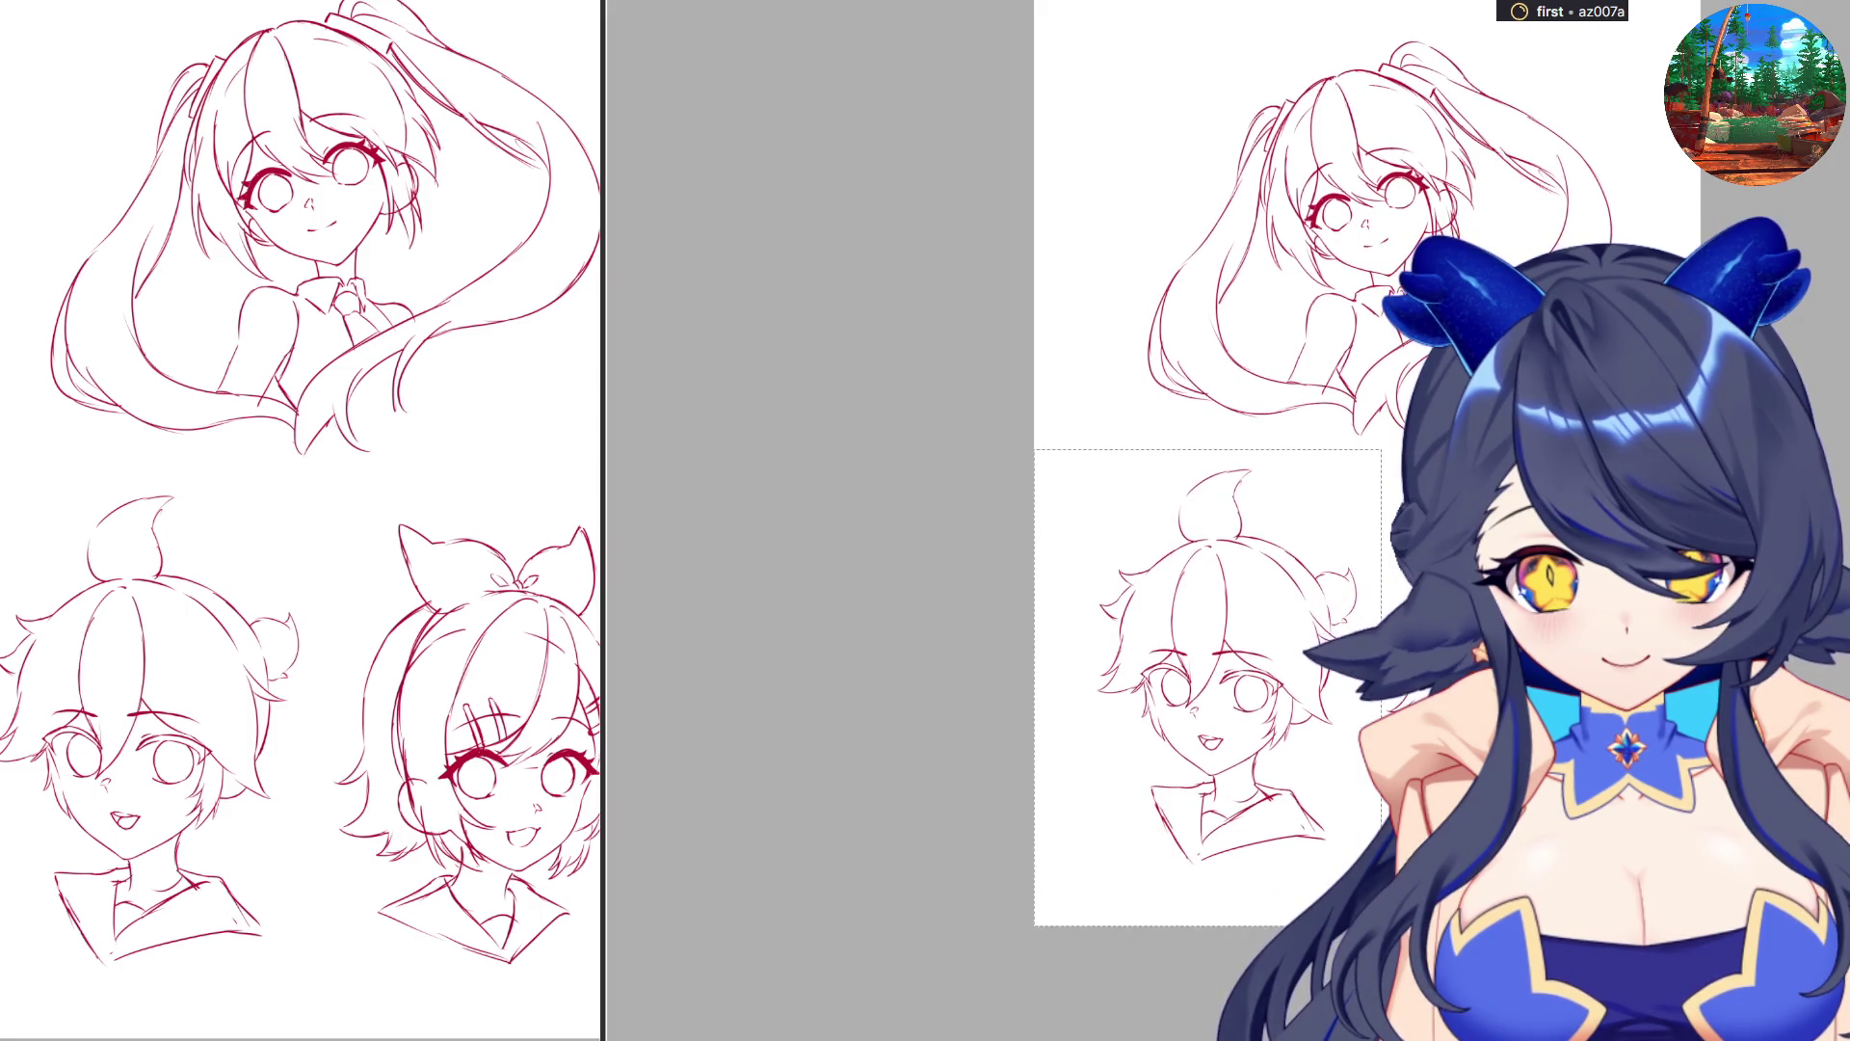
{"action": "key", "text": "ctrl+t"}
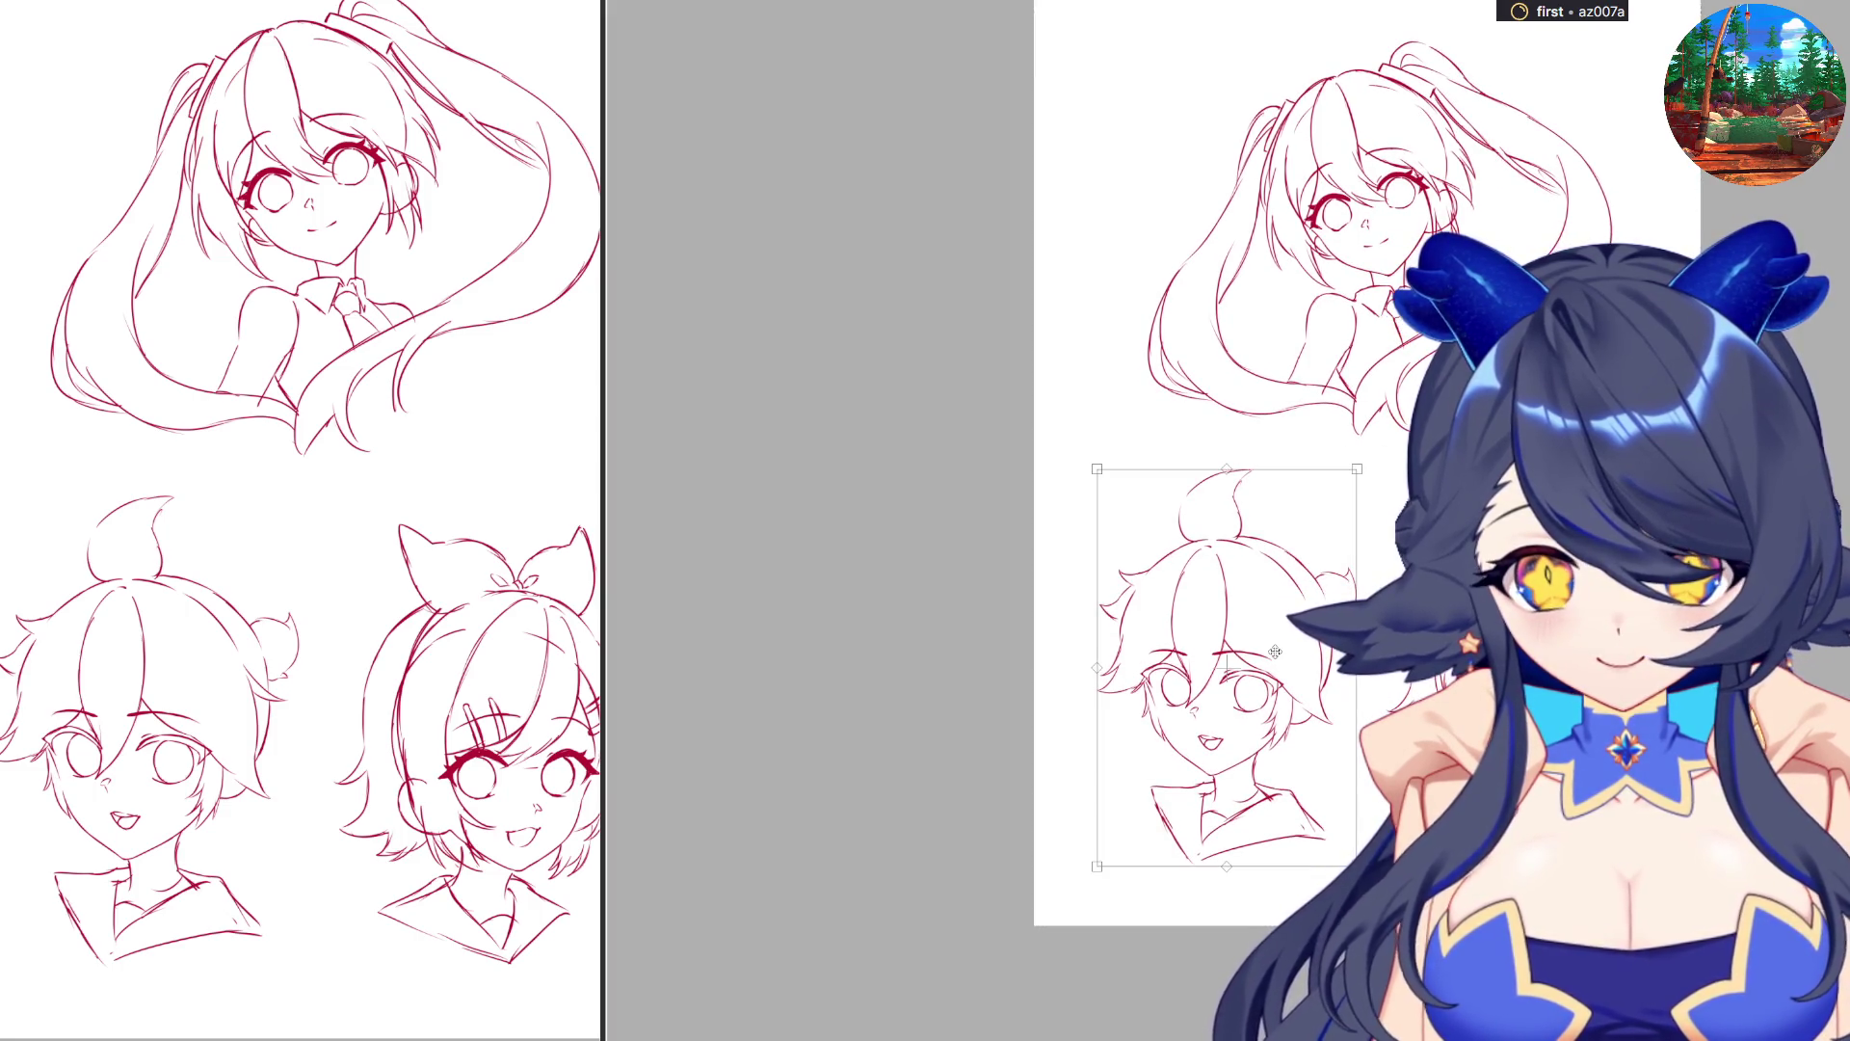
{"action": "left_click_drag", "start_coordinate": [1275, 653], "coordinate": [1252, 643]}
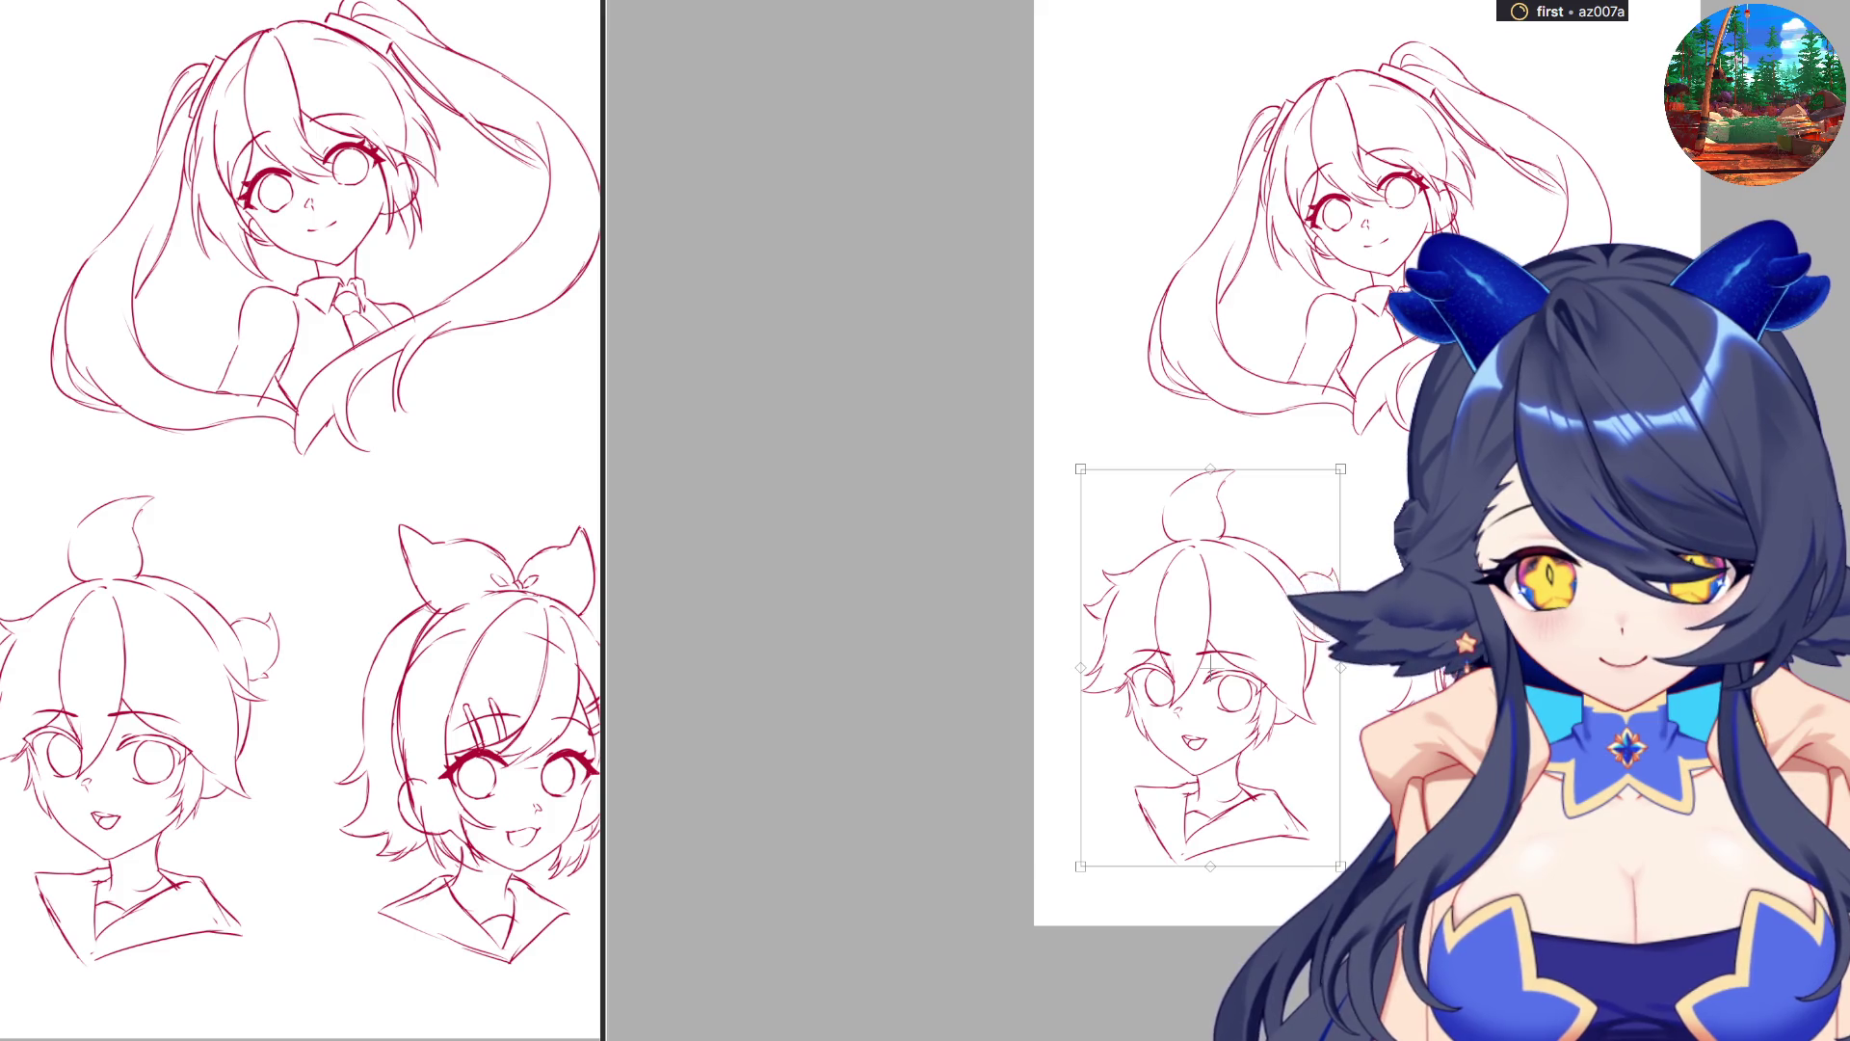
{"action": "key", "text": "Return"}
{"action": "scroll", "coordinate": [1252, 463], "scroll_direction": "up", "scroll_amount": 3}
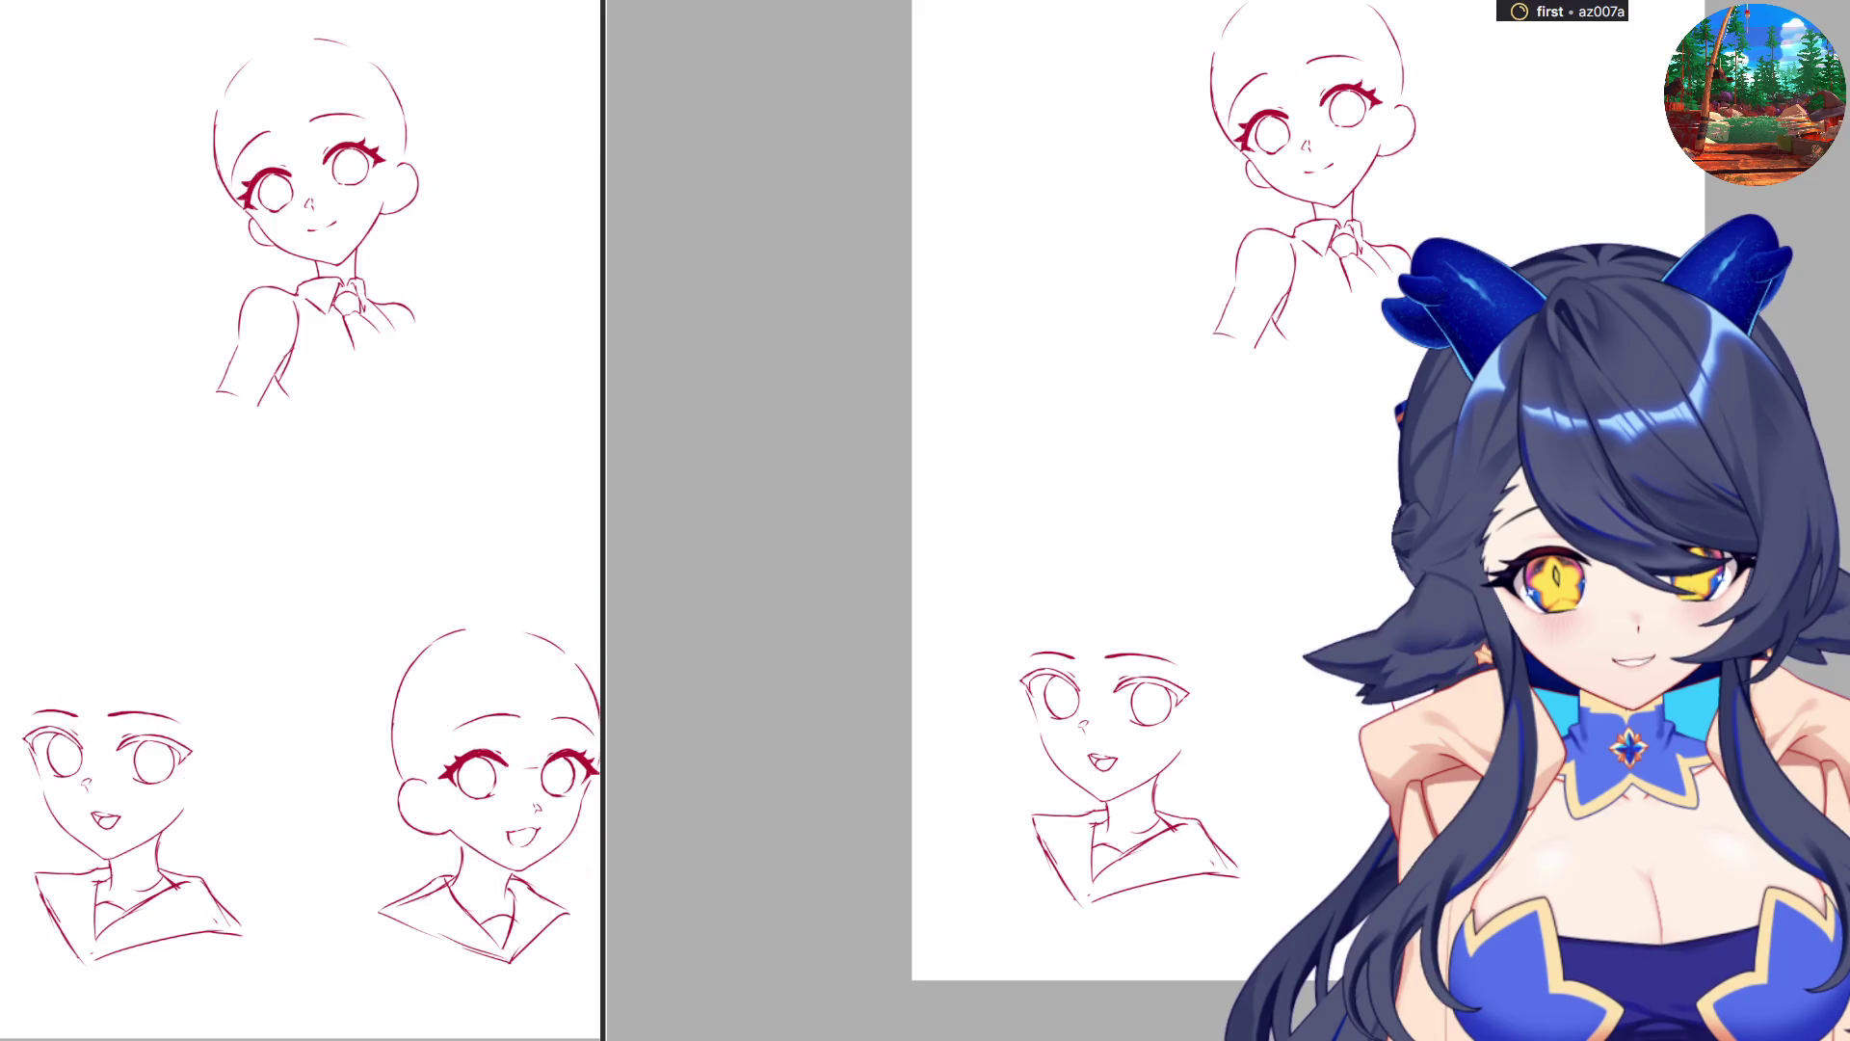
{"action": "left_click_drag", "start_coordinate": [1338, 437], "coordinate": [1445, 656]}
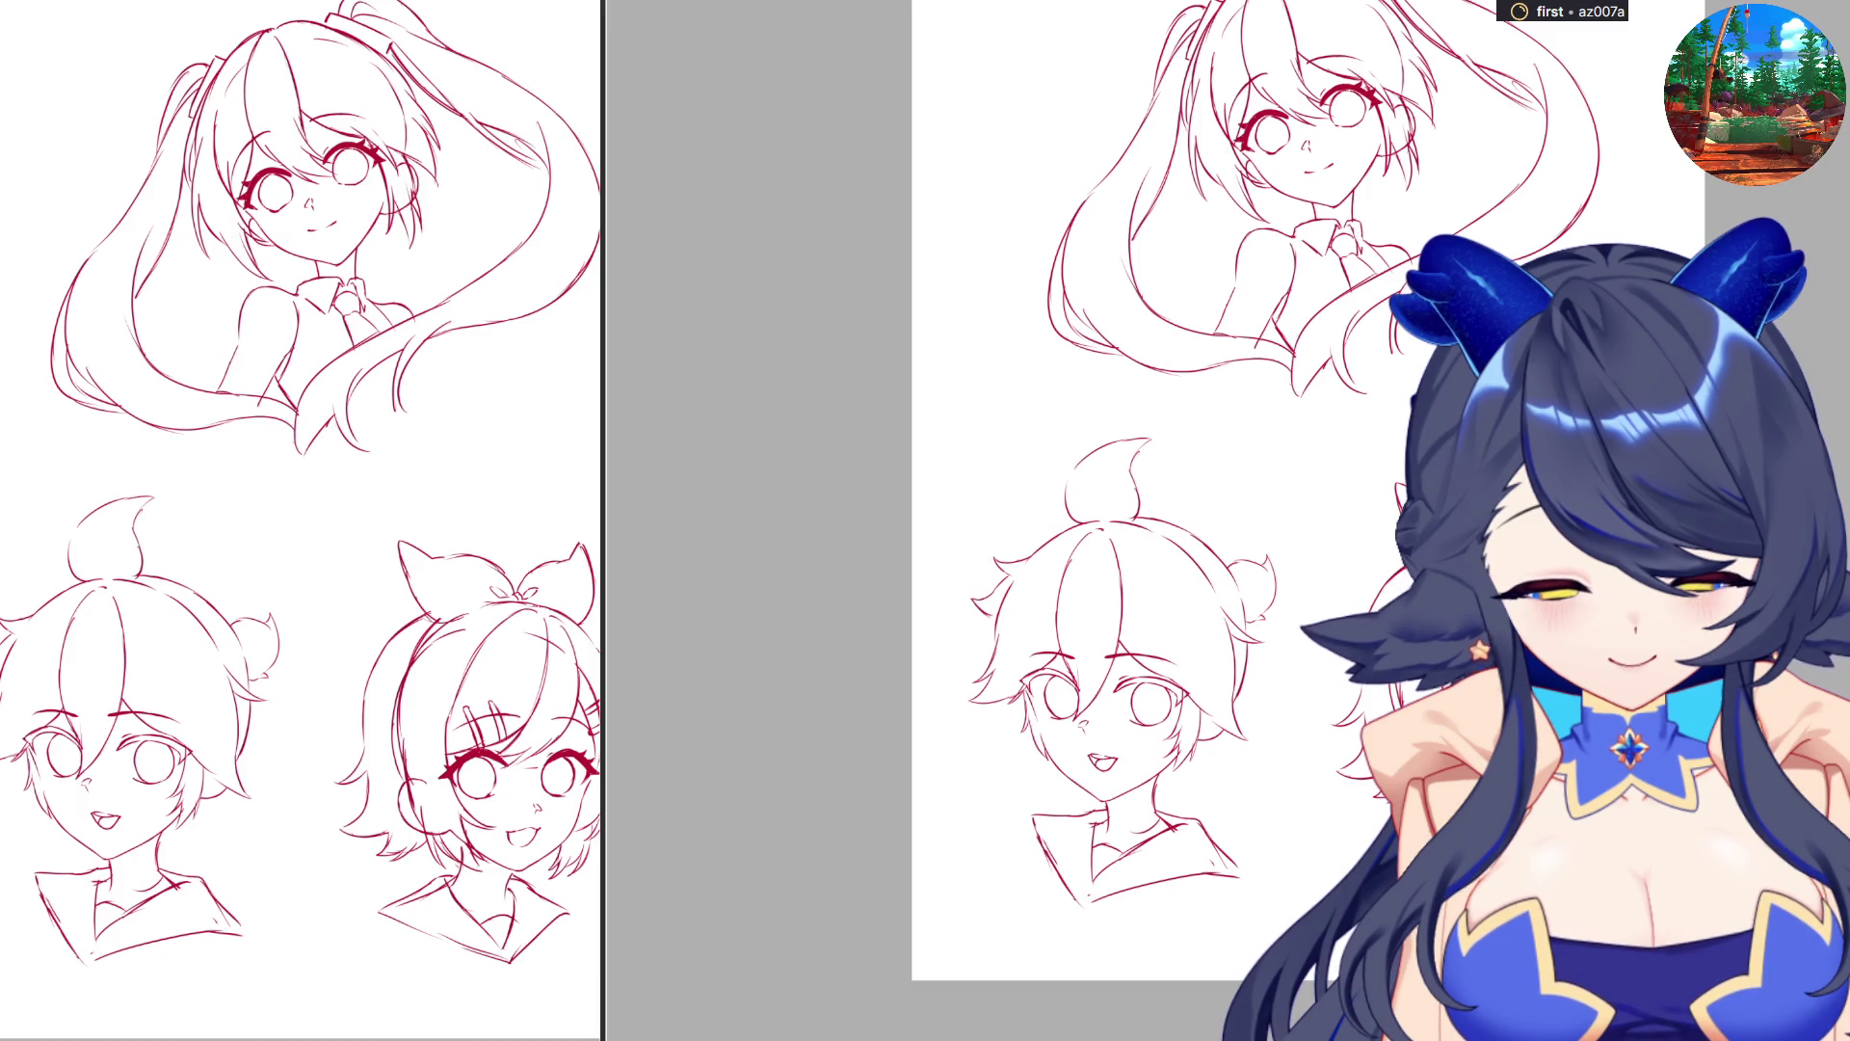
Scroll the page down and back up to review the three heads' lineart.
{"action": "scroll", "coordinate": [1253, 482], "scroll_direction": "down", "scroll_amount": 2}
{"action": "scroll", "coordinate": [1253, 482], "scroll_direction": "up", "scroll_amount": 3}
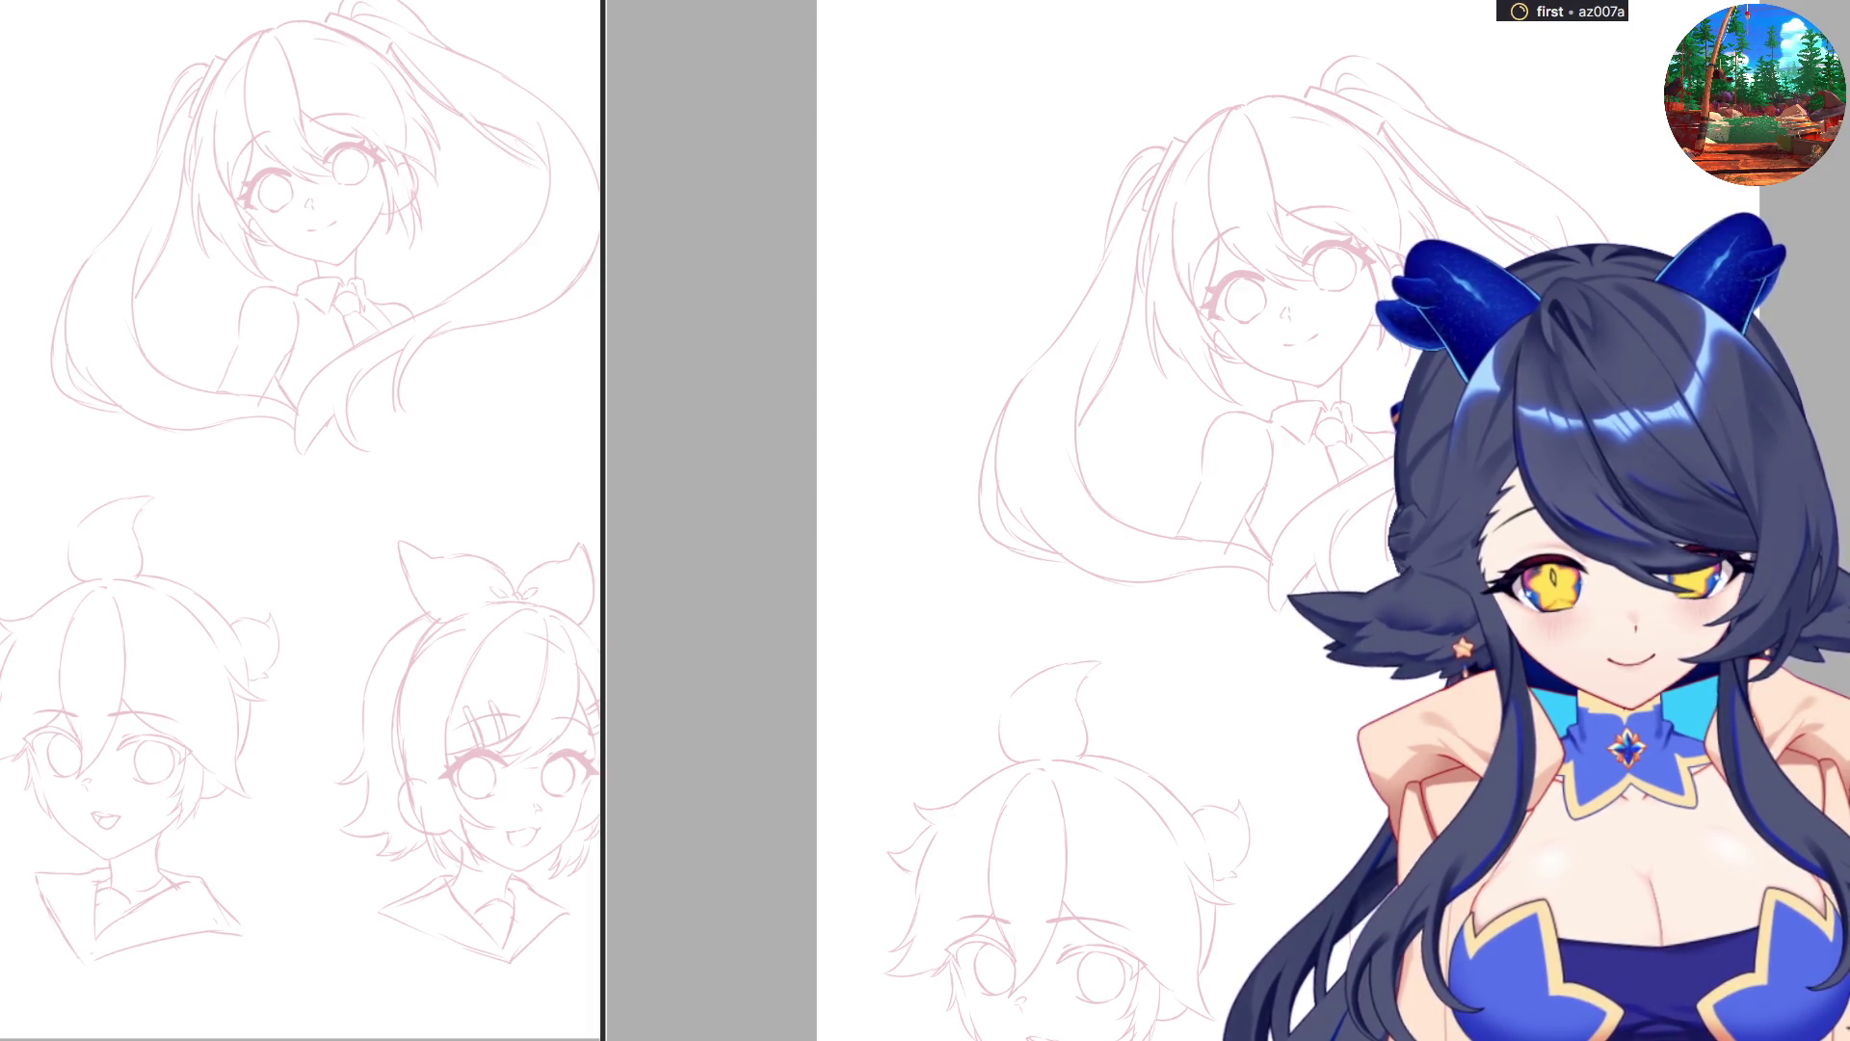
Zoom in on the twin-tail girl's eye and try a longer dark stroke beside it, then undo it.
{"action": "scroll", "coordinate": [1220, 547], "scroll_direction": "up", "scroll_amount": 1}
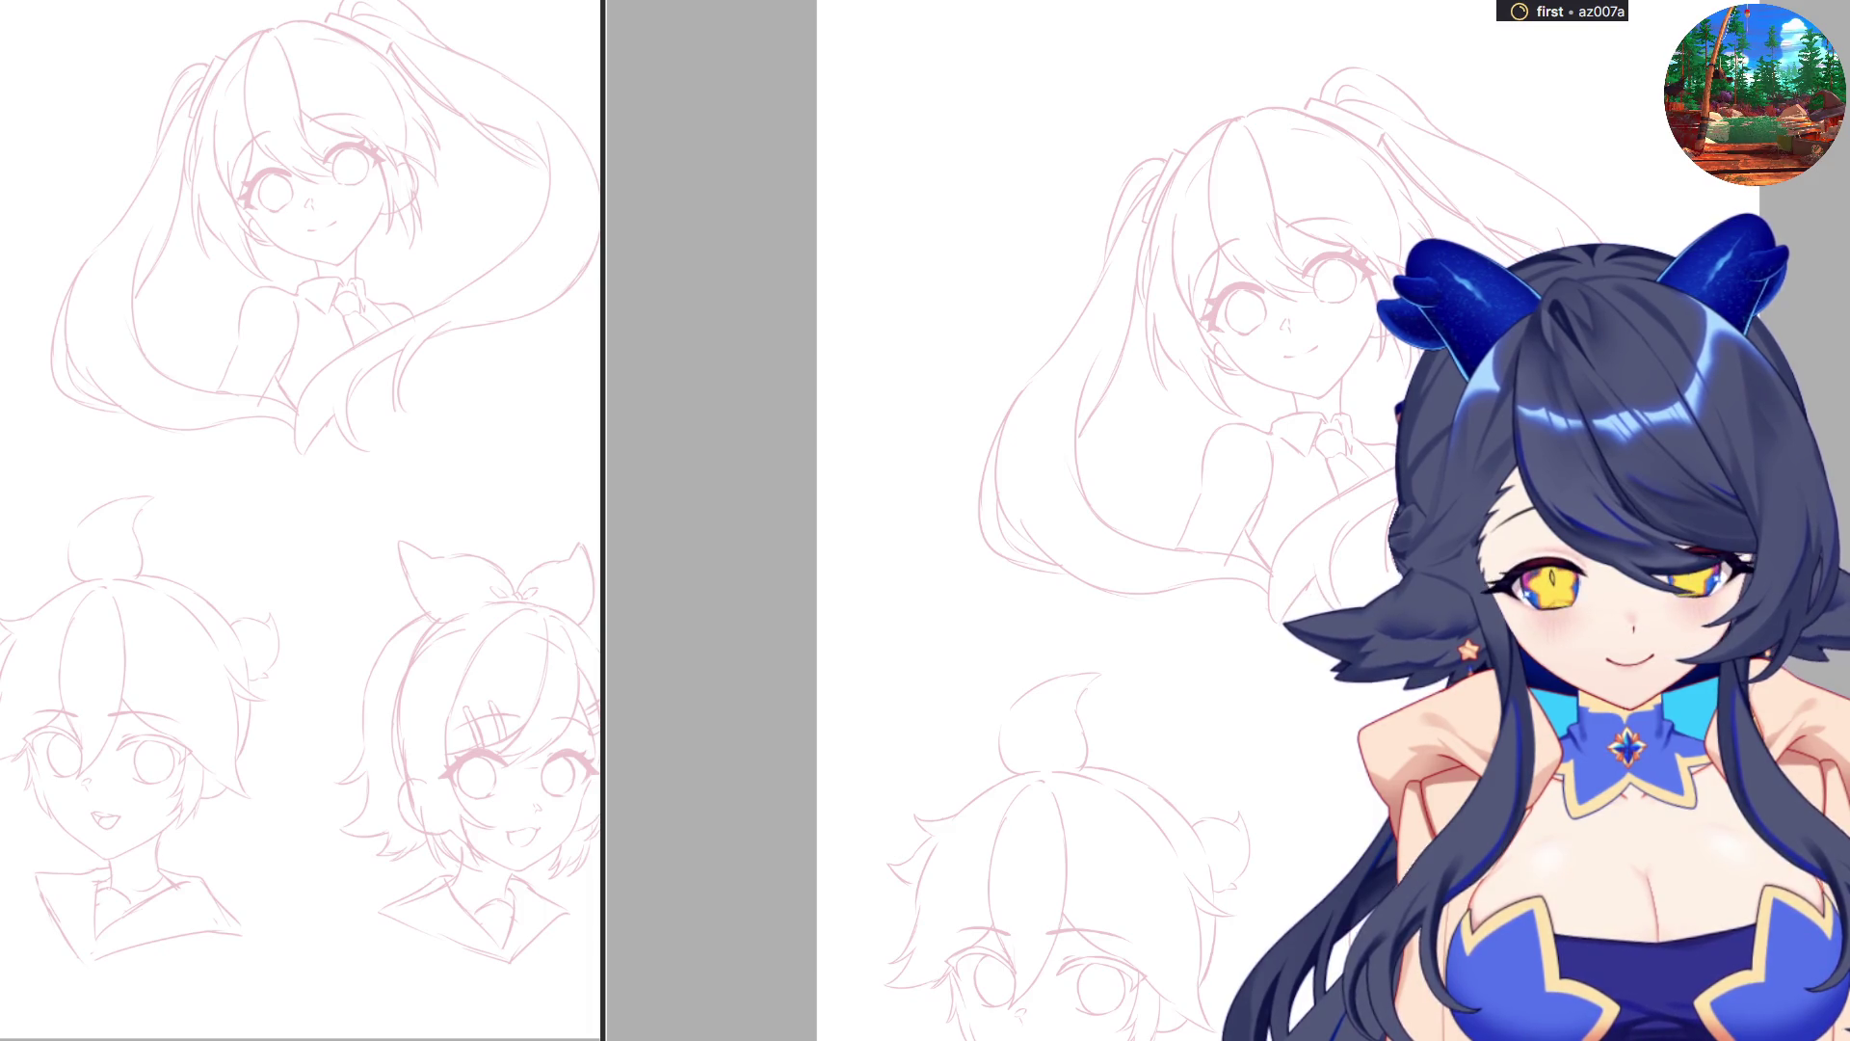
{"action": "scroll", "coordinate": [1220, 548], "scroll_direction": "up", "scroll_amount": 4}
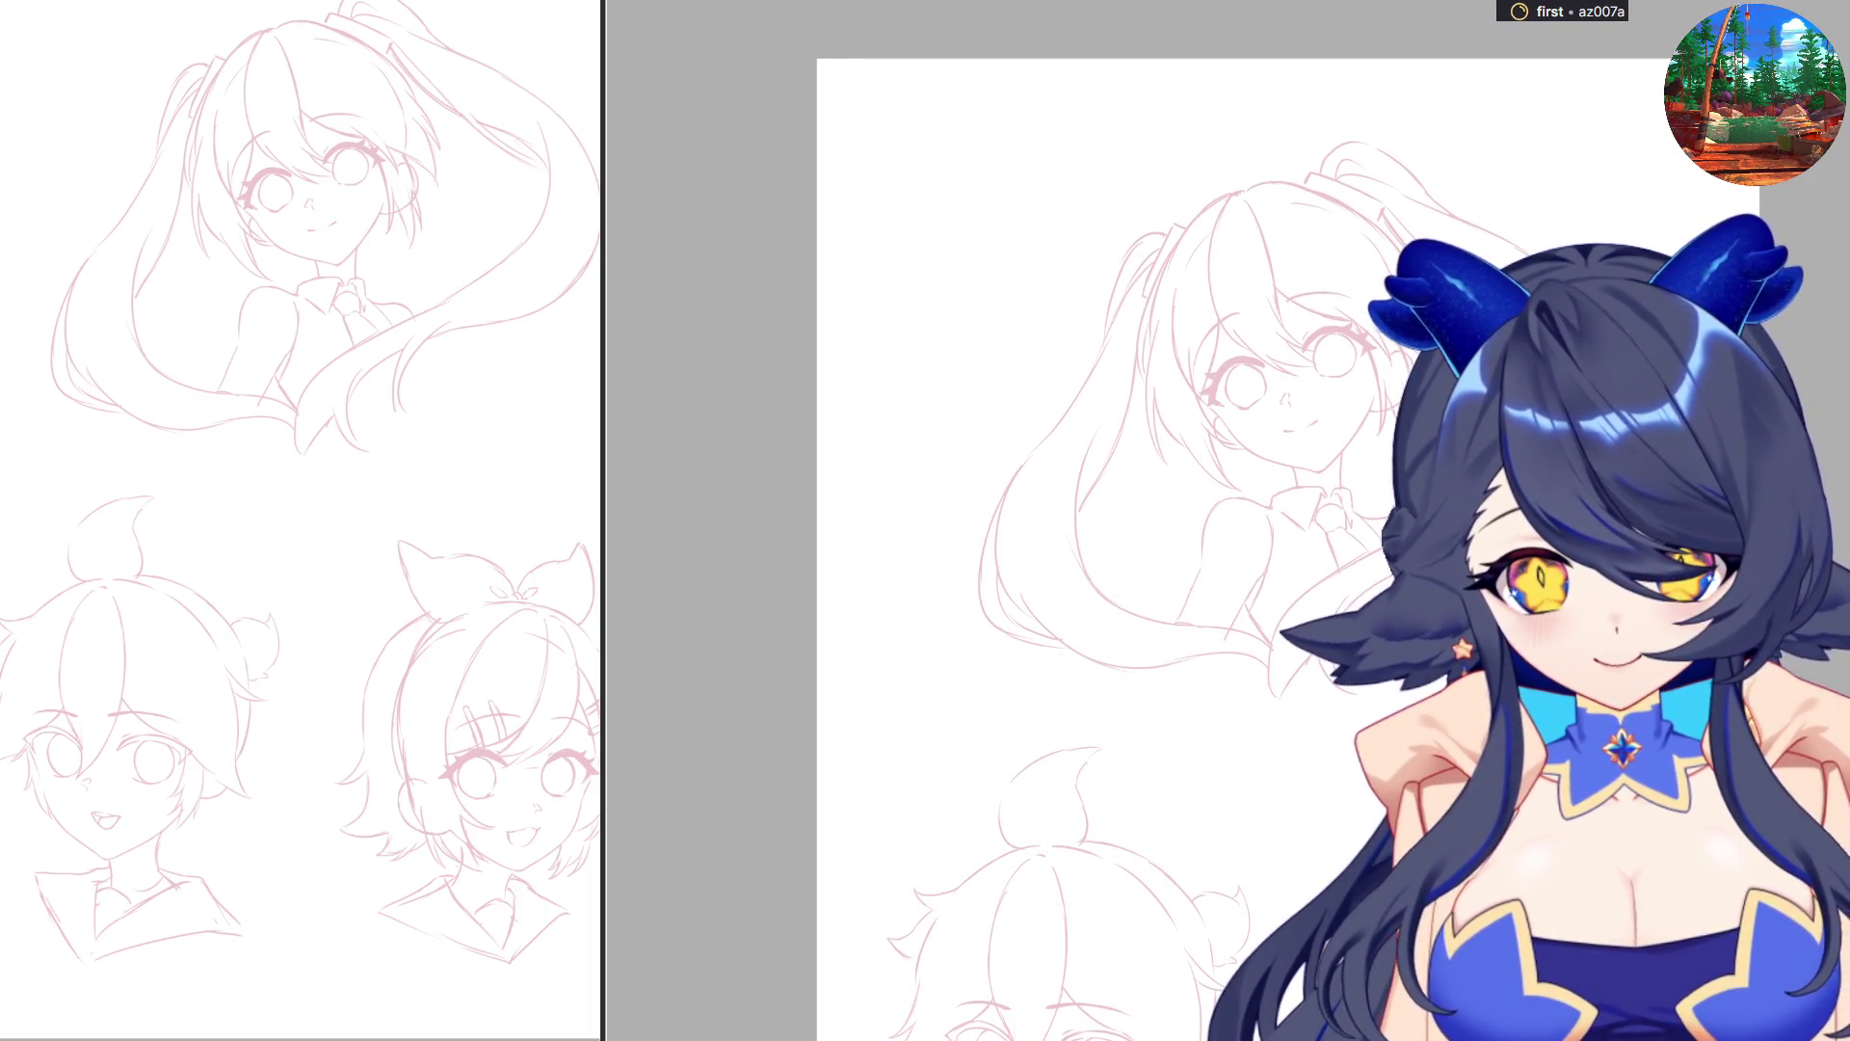
{"action": "scroll", "coordinate": [1245, 303], "scroll_direction": "up", "scroll_amount": 4}
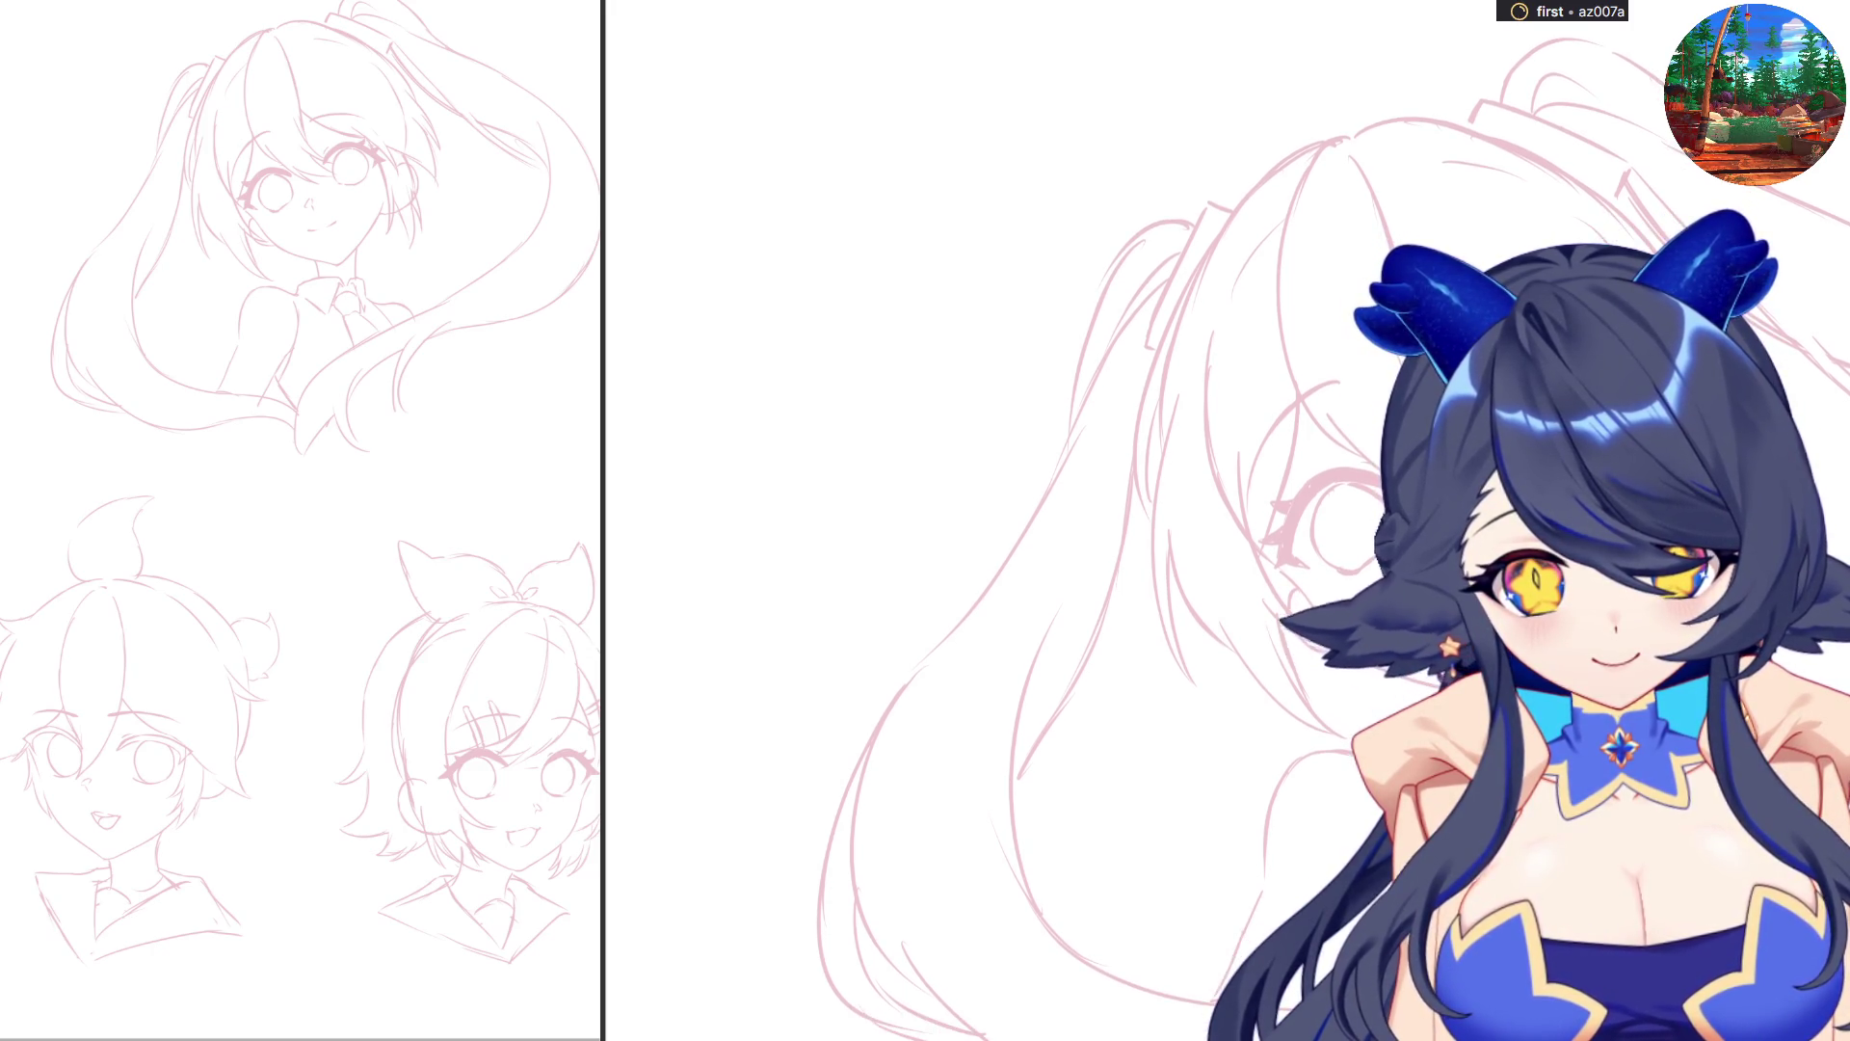
{"action": "scroll", "coordinate": [1288, 537], "scroll_direction": "up", "scroll_amount": 1}
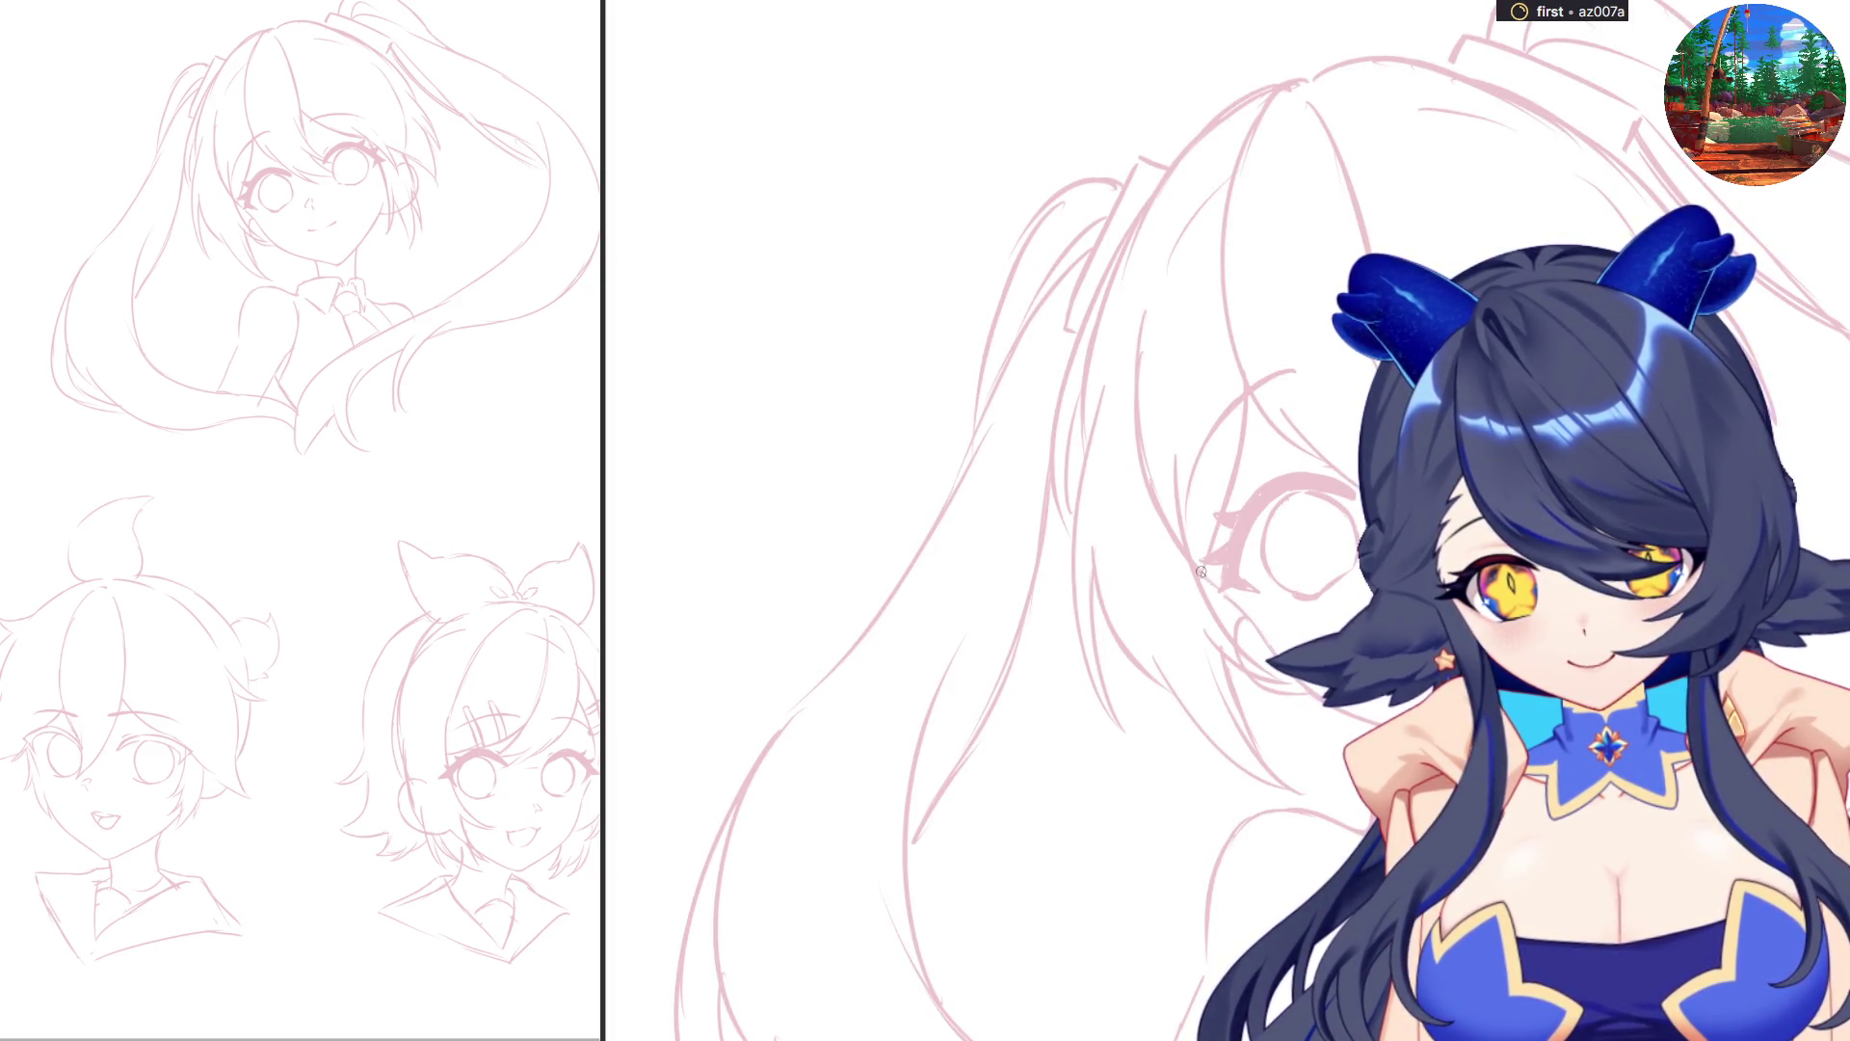
{"action": "key", "text": "ctrl+z"}
{"action": "left_click_drag", "start_coordinate": [1204, 578], "coordinate": [1267, 643]}
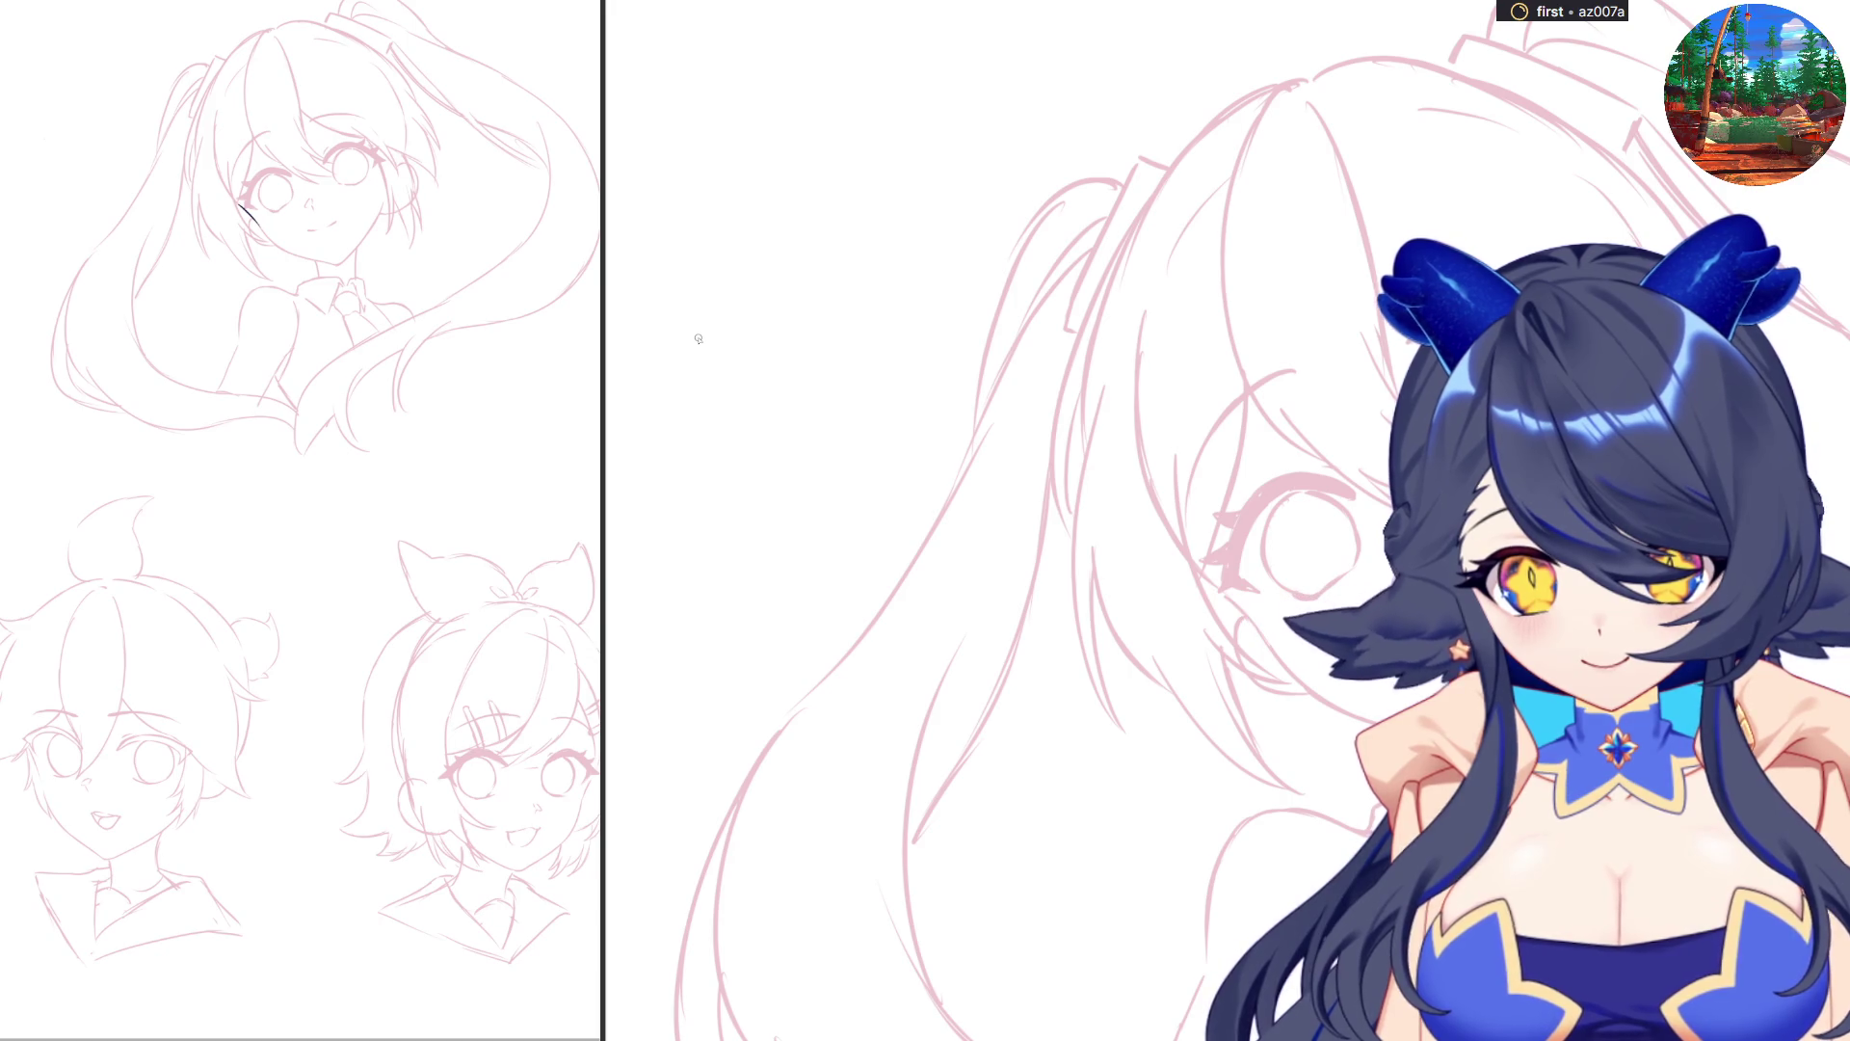
{"action": "key", "text": "ctrl+z"}
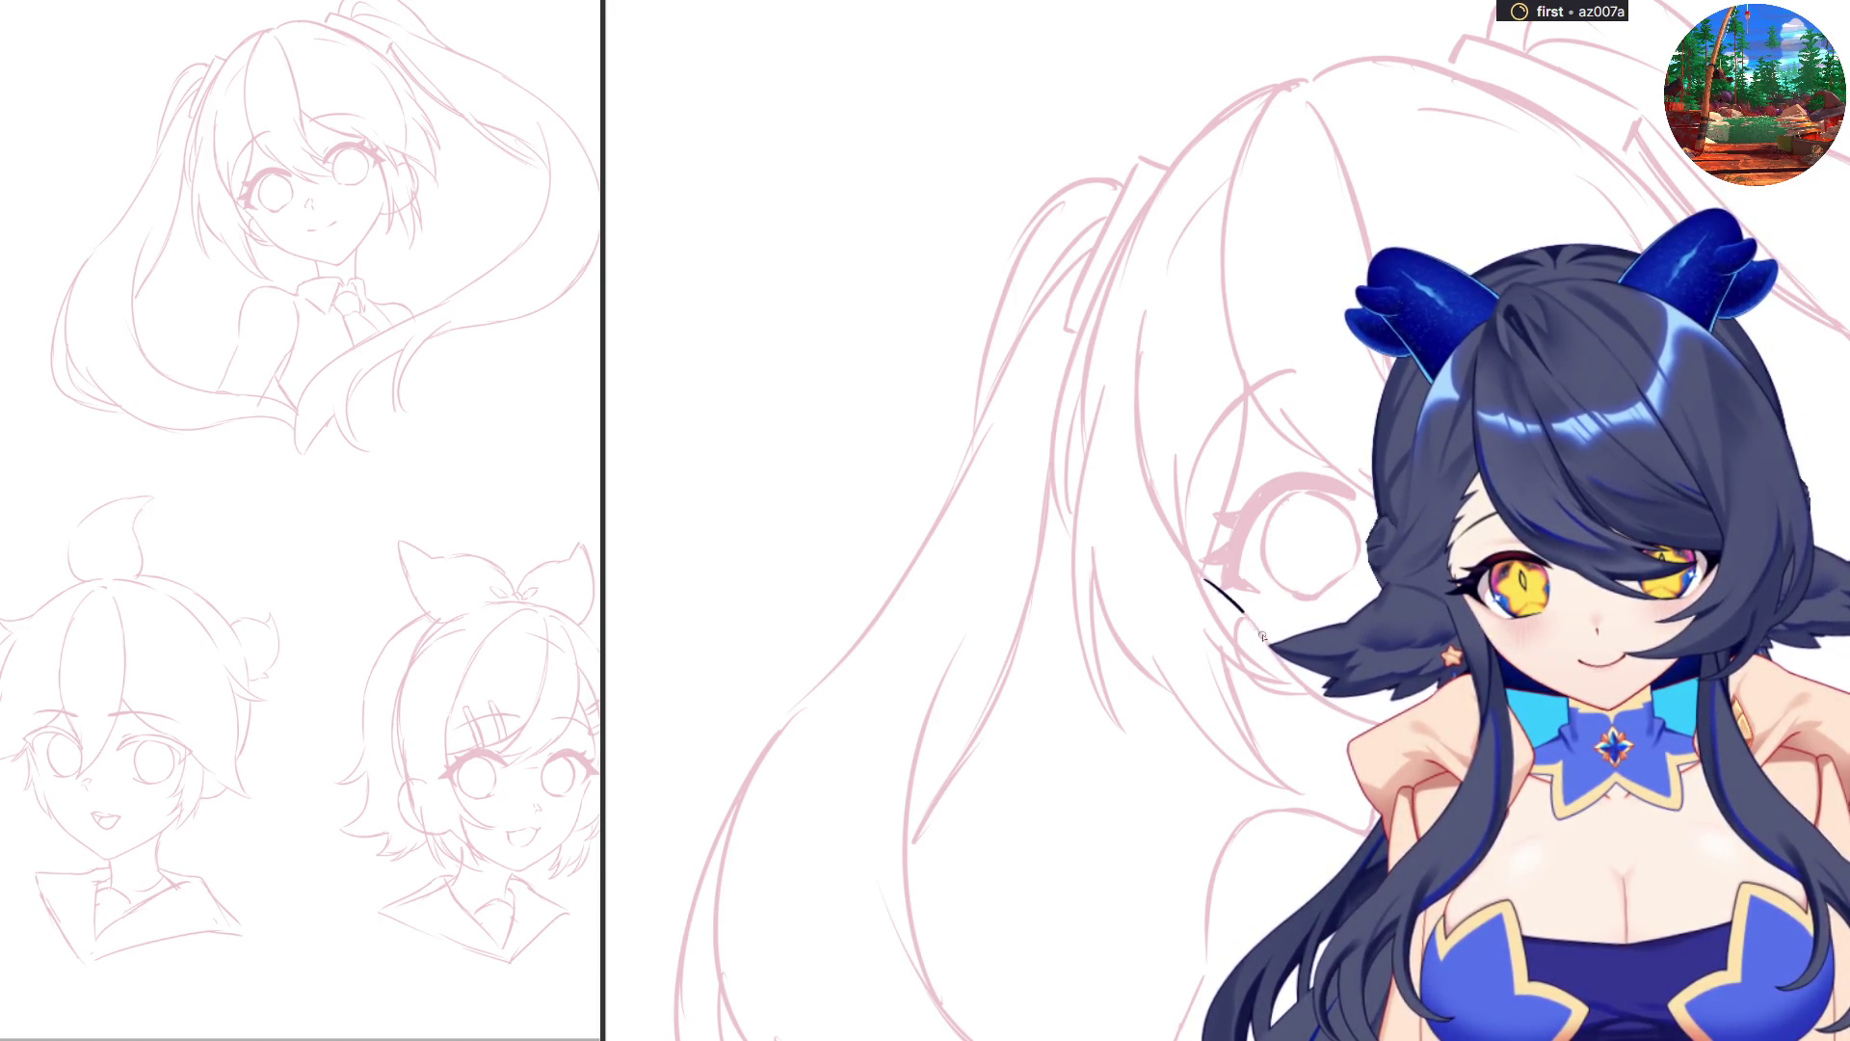